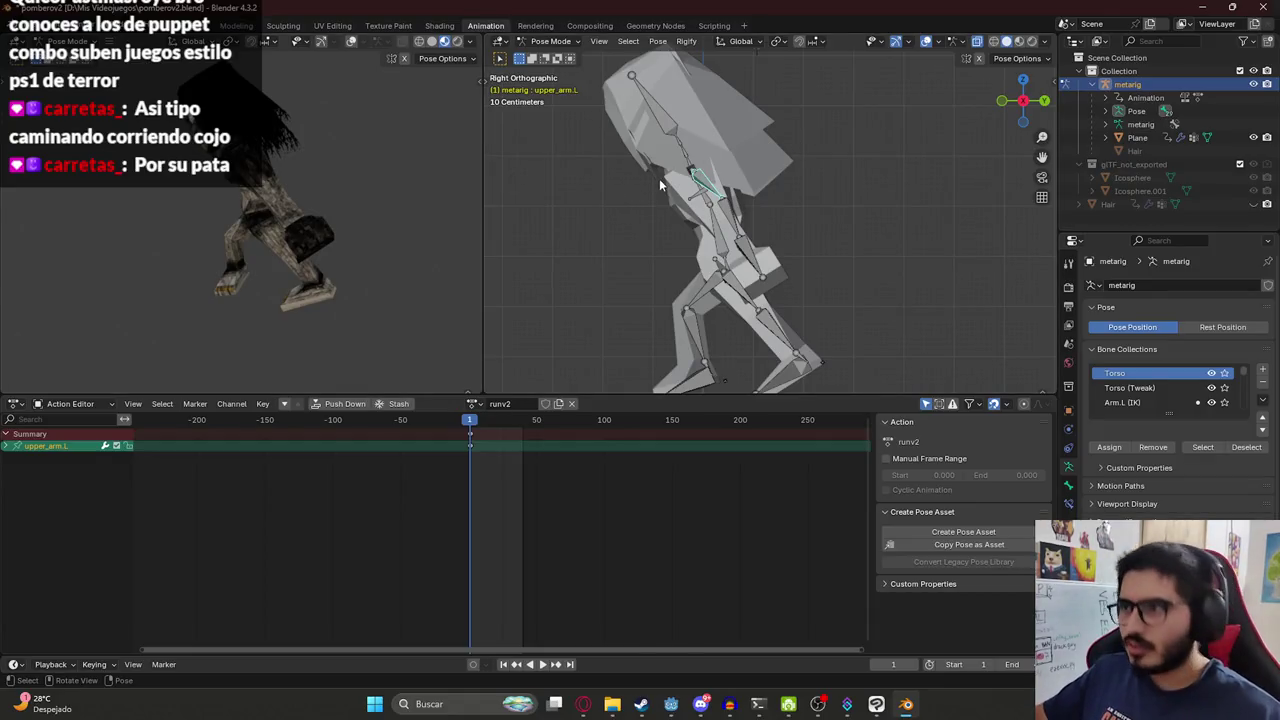
# In front view at frame 1, tuck both upper arms against the body.
pyautogui.moveTo(616, 196); pyautogui.dragTo(787, 187, button='middle')
pyautogui.press('KP_1')
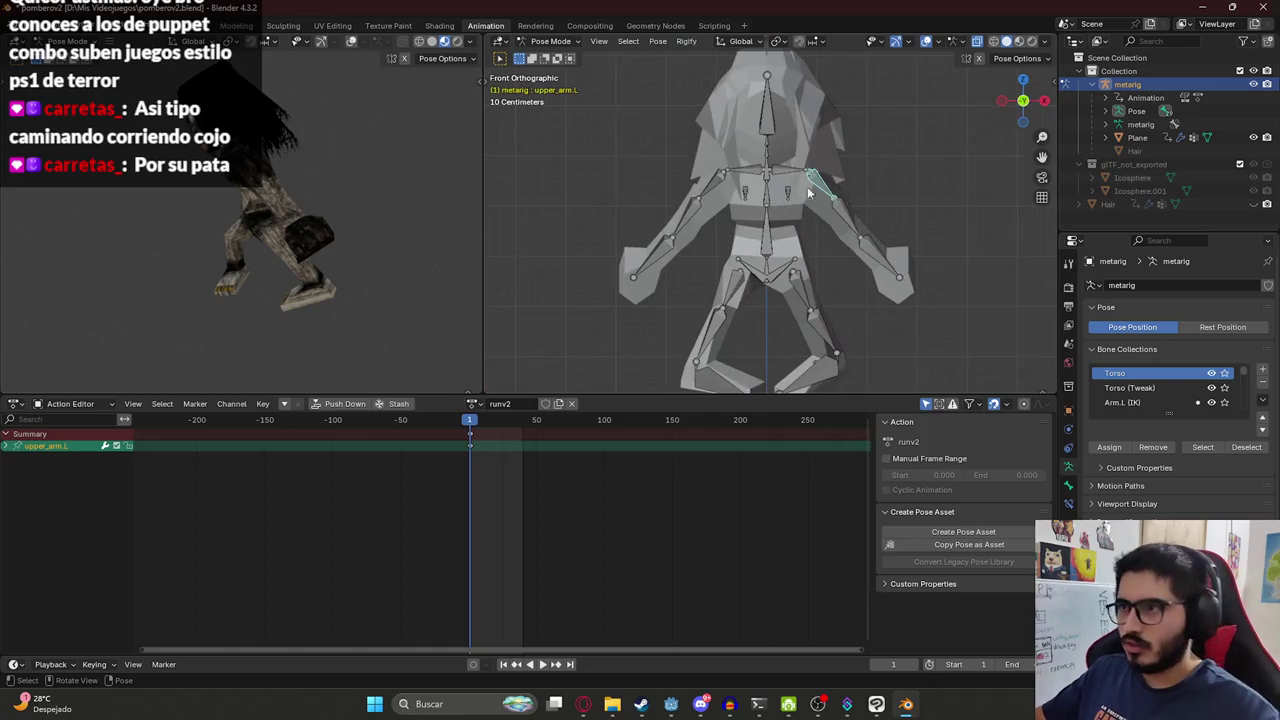
pyautogui.press('r')
pyautogui.click(768, 210)
pyautogui.click(708, 193)
pyautogui.press('r')
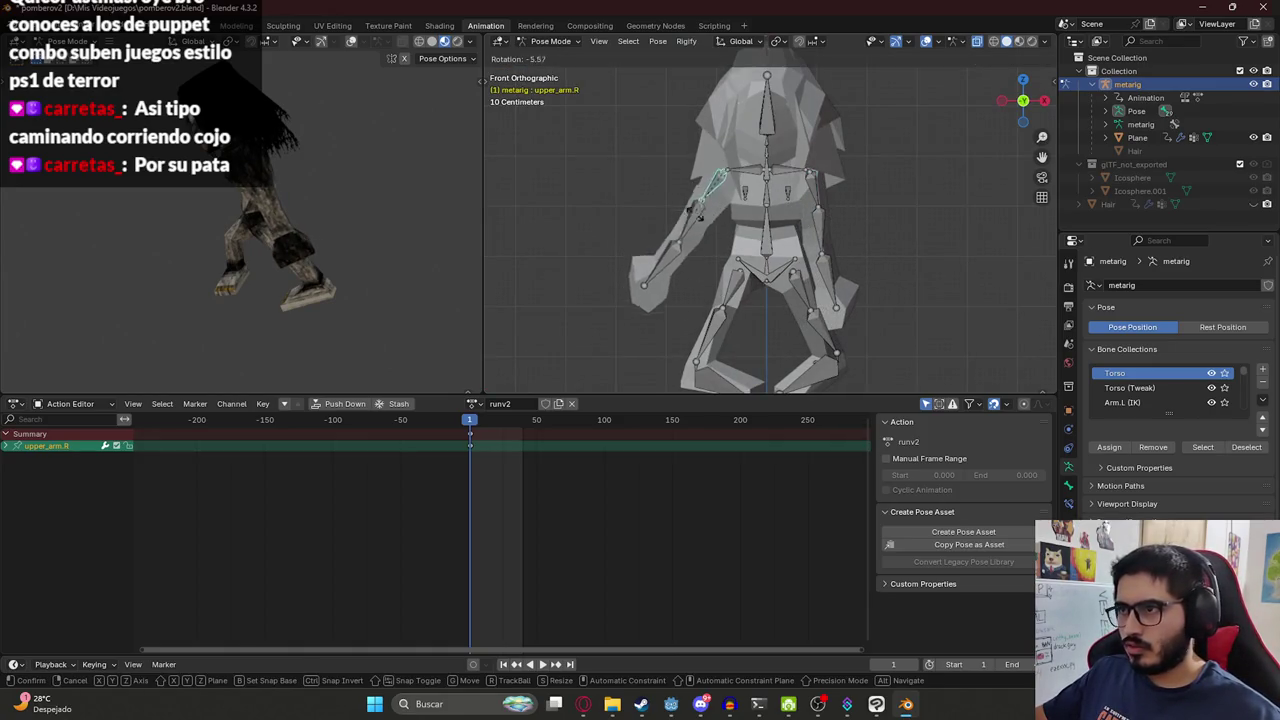
pyautogui.click(714, 242)
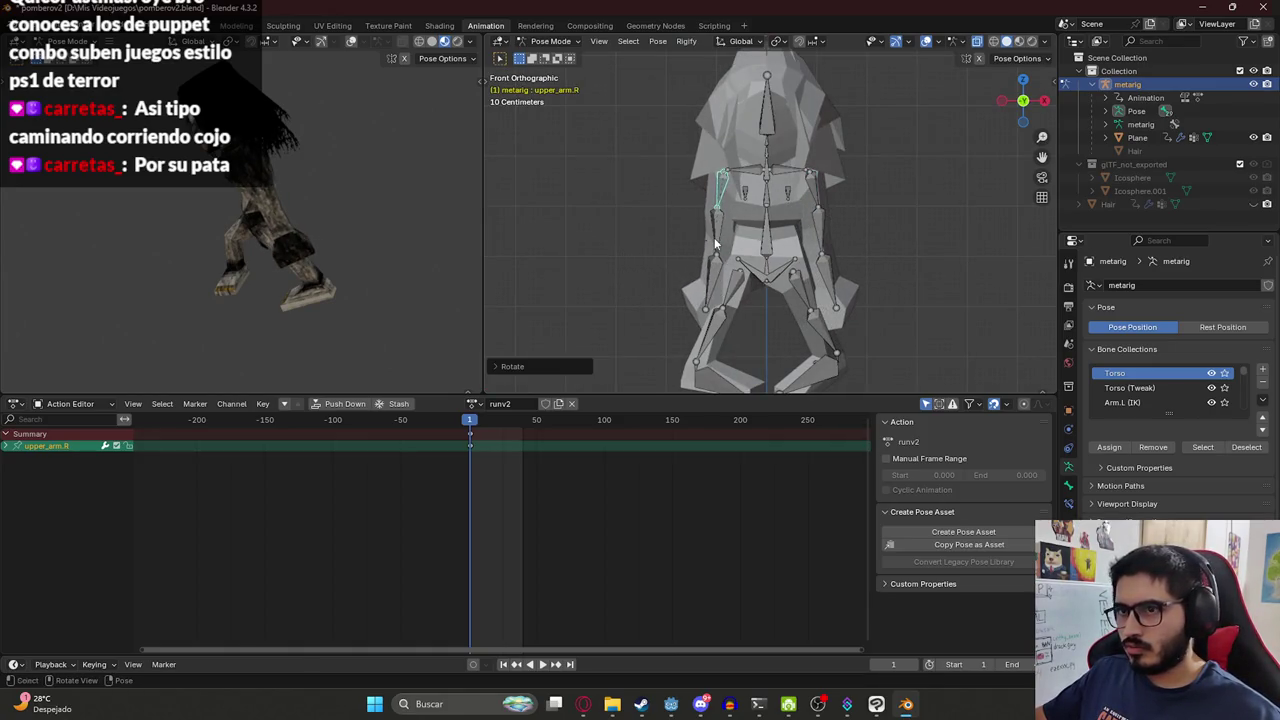
# From the side view, swing the left forearm forward and turn the left hand.
pyautogui.click(832, 218)
pyautogui.press('KP_3')
pyautogui.press('r')
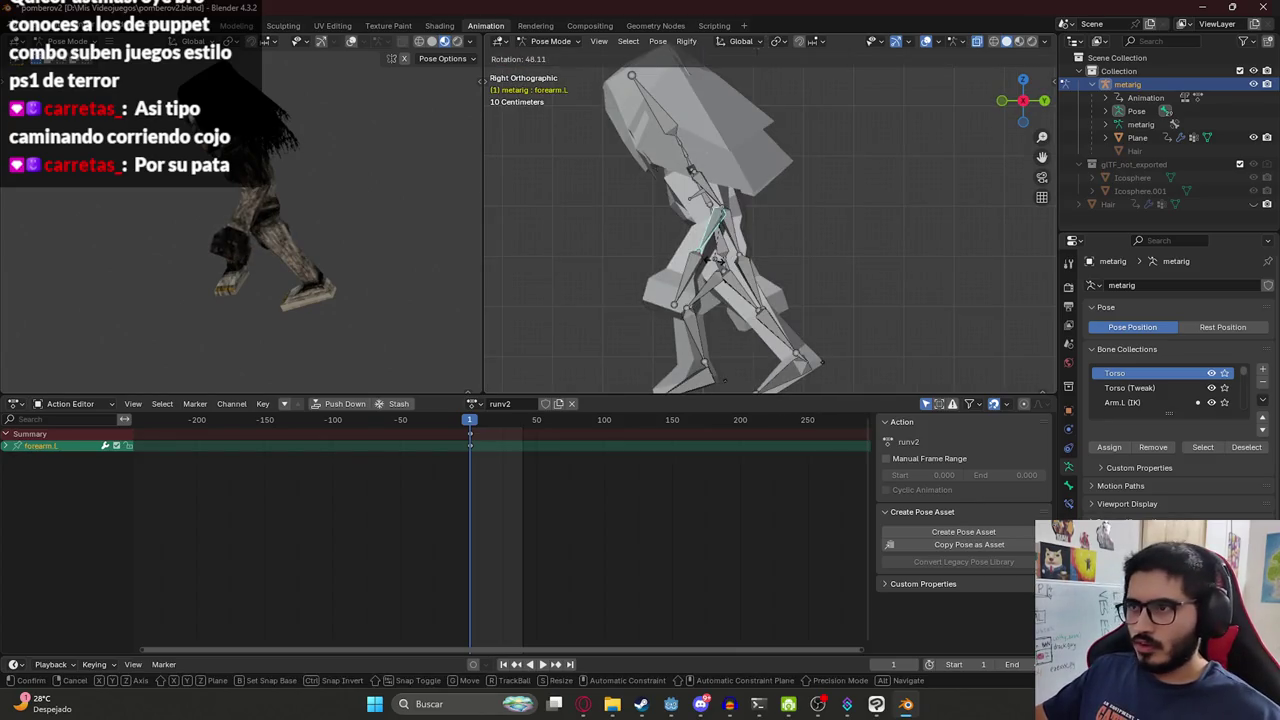
pyautogui.click(700, 262)
pyautogui.click(700, 268)
pyautogui.press('r')
pyautogui.click(680, 278)
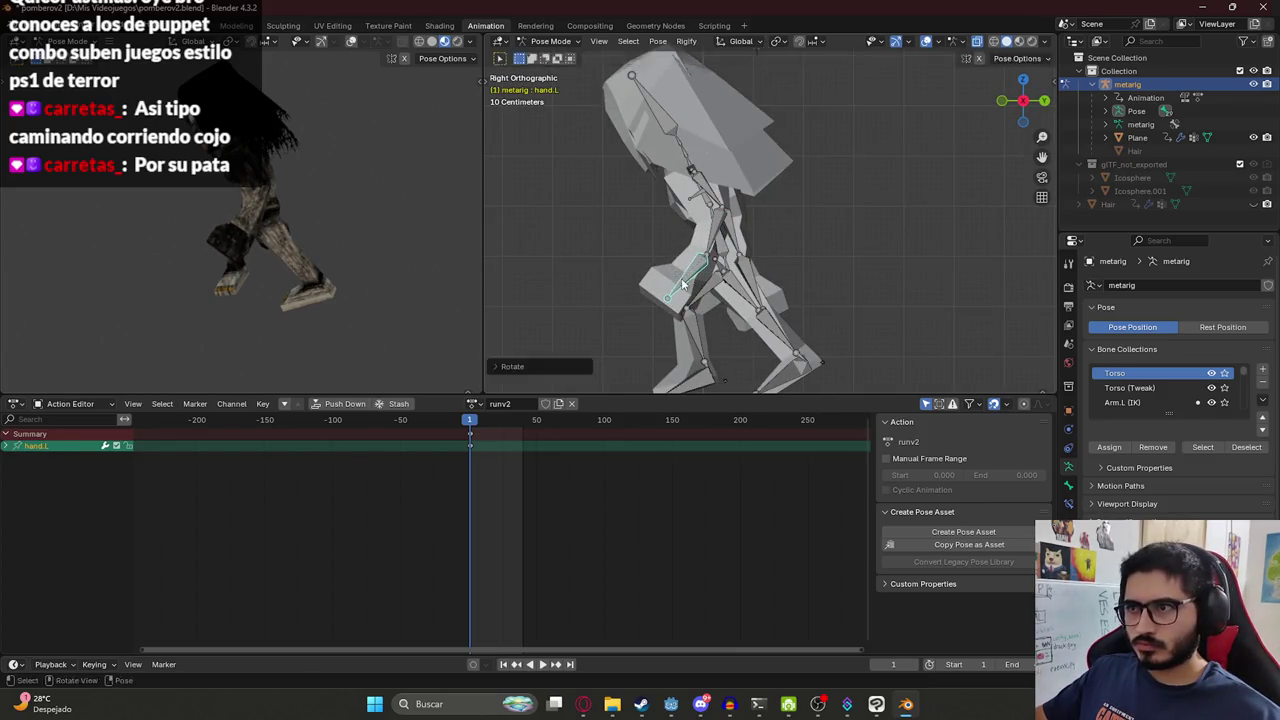
# From the opposite side view, rotate the right forearm and right hand into place.
pyautogui.moveTo(684, 282); pyautogui.dragTo(739, 185, button='middle')
pyautogui.click(739, 185)
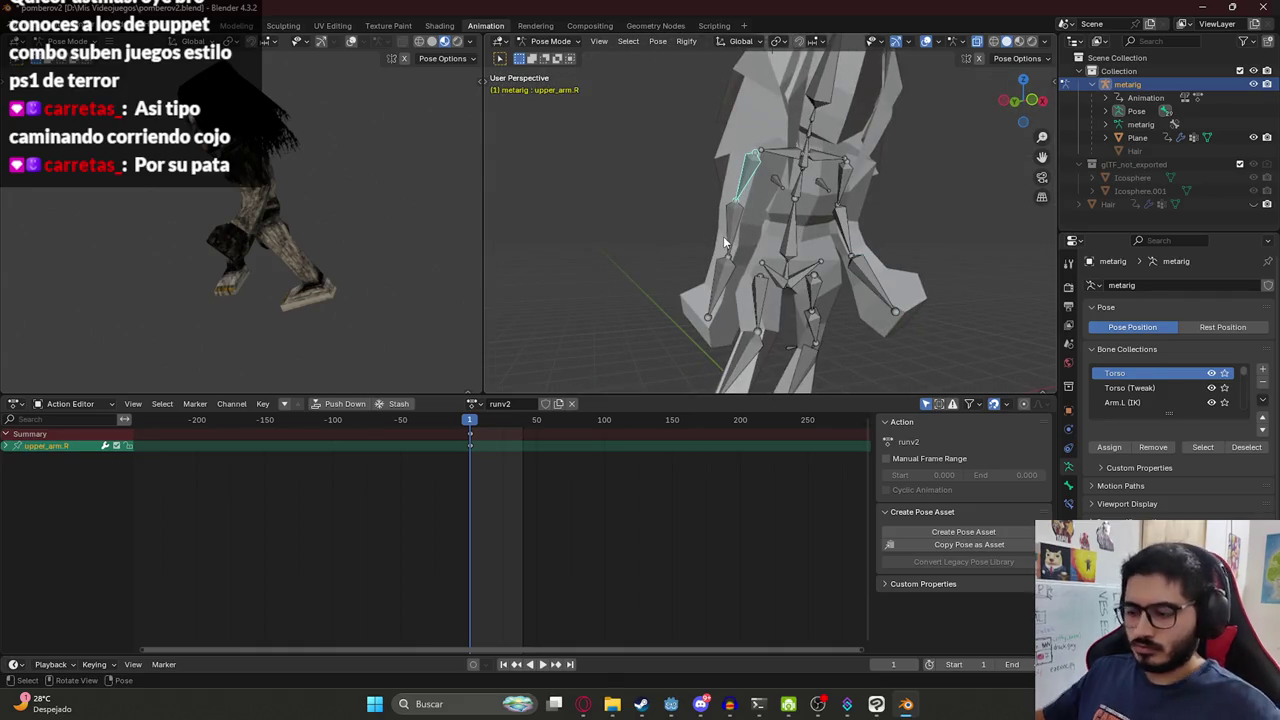
pyautogui.press('ctrl+KP_3')
pyautogui.keyDown('shift'); pyautogui.moveTo(717, 170); pyautogui.dragTo(657, 281, button='middle'); pyautogui.keyUp('shift')
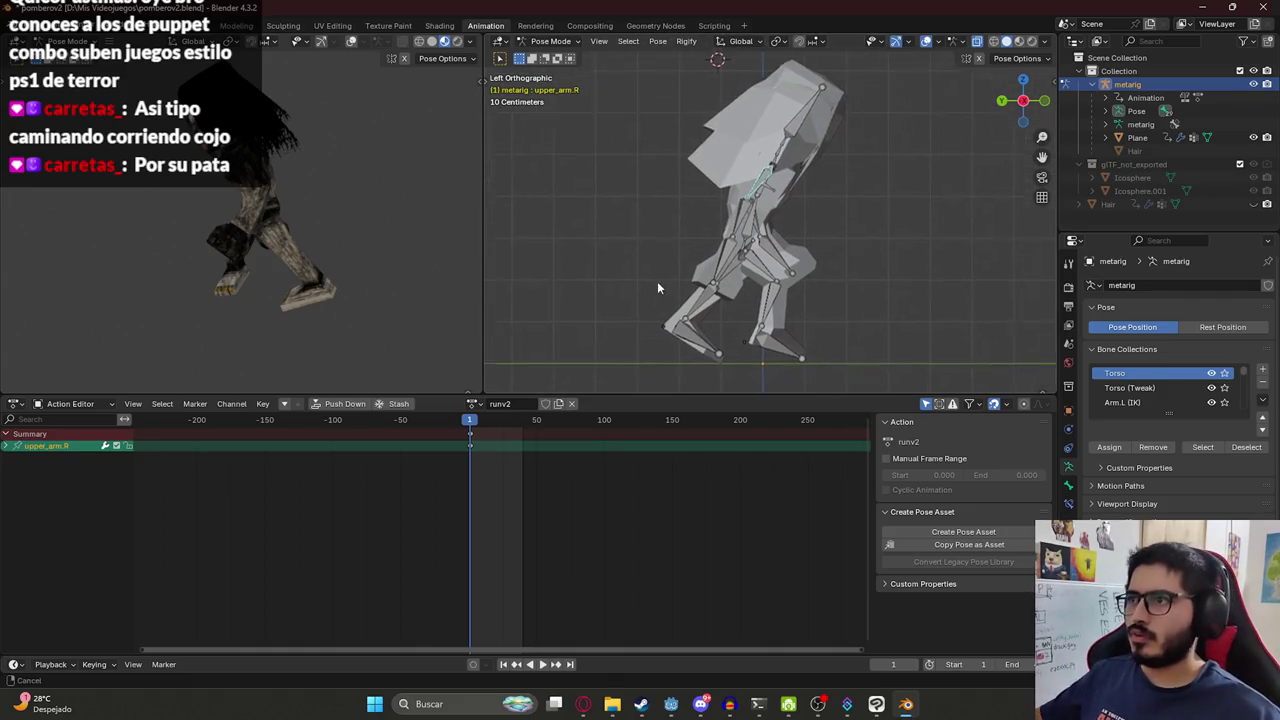
pyautogui.click(725, 238)
pyautogui.press('r')
pyautogui.click(700, 250)
pyautogui.click(690, 246)
pyautogui.press('r')
pyautogui.click(688, 254)
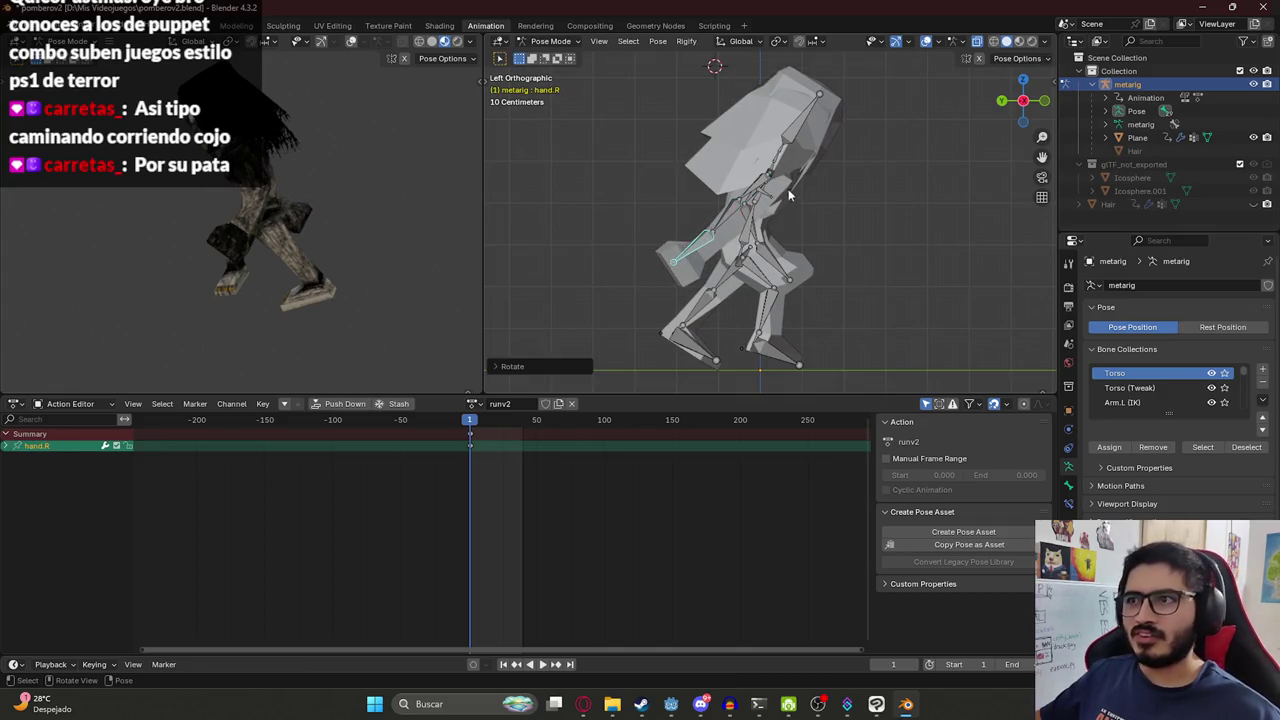
pyautogui.moveTo(749, 226)
pyautogui.mouseDown(button='middle')
pyautogui.moveTo(412, 199)
pyautogui.moveTo(802, 197)
pyautogui.moveTo(790, 245)
pyautogui.mouseUp(button='middle')
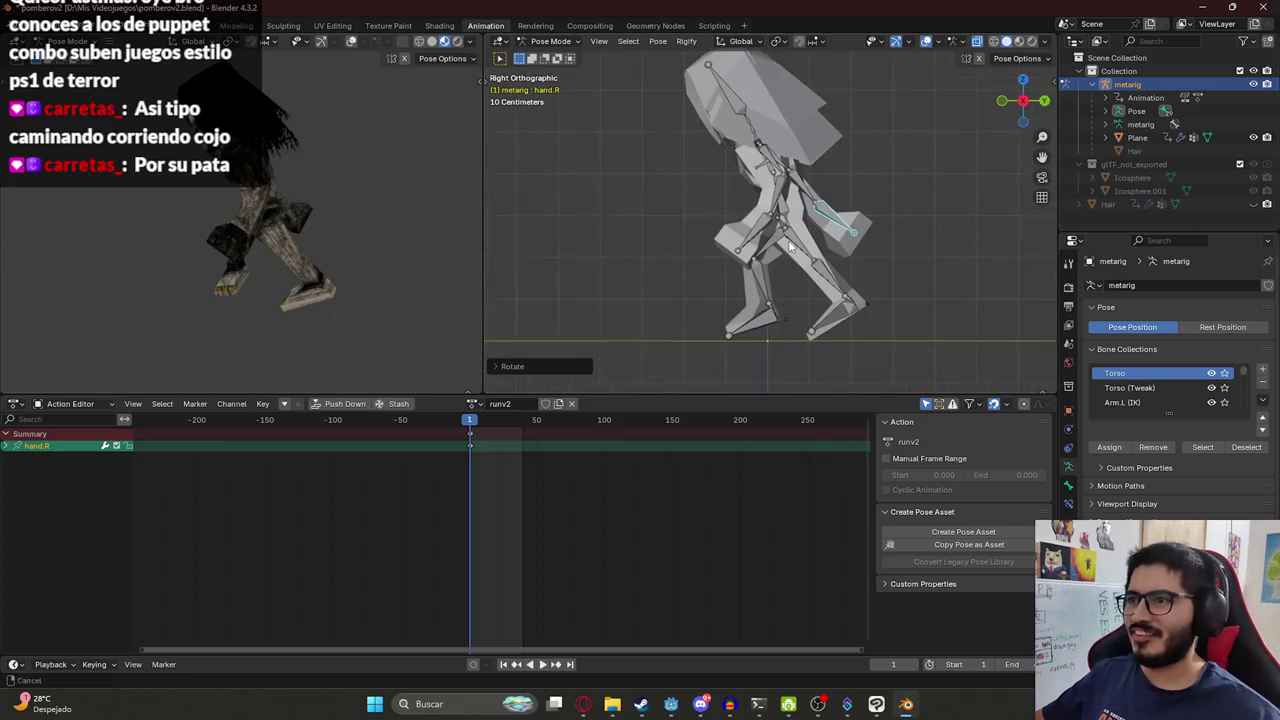
# Select the whole rig and try turning the right toe, cancelling that rotation.
pyautogui.press('a')
pyautogui.press('g')
pyautogui.click(768, 245)
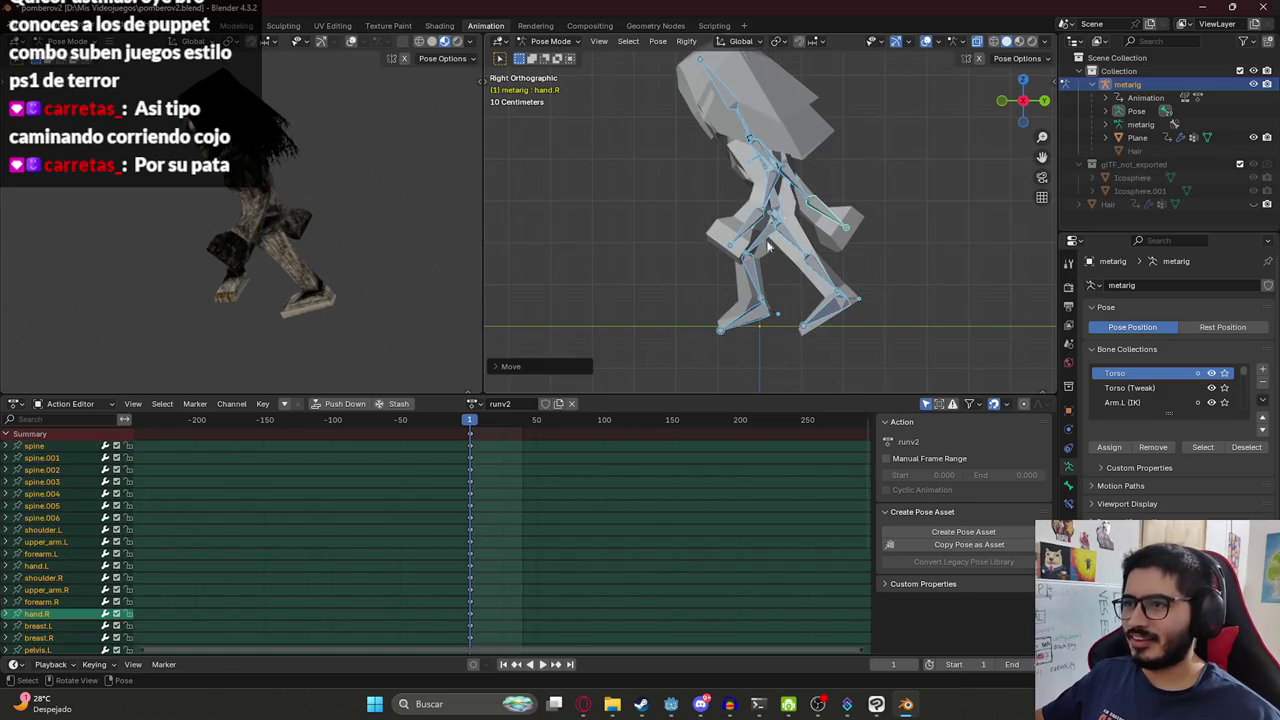
pyautogui.click(733, 321)
pyautogui.press('r')
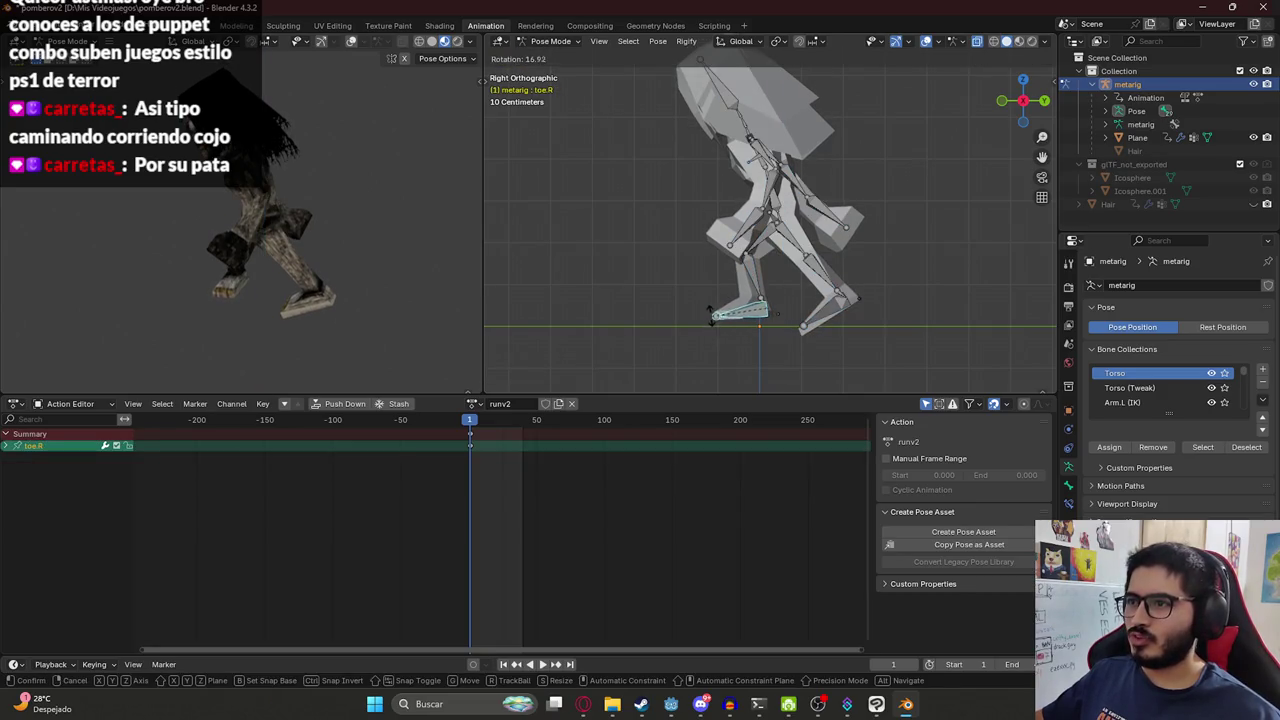
pyautogui.press('Escape')
pyautogui.press('a')
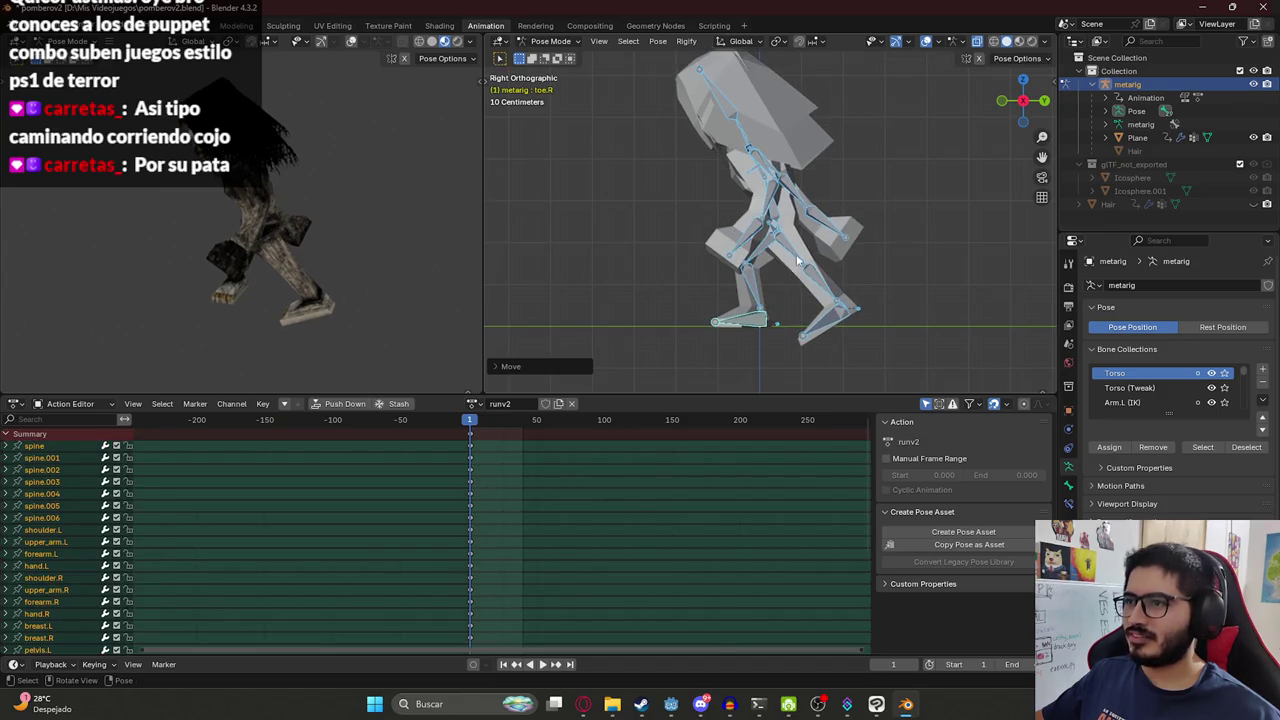
# Rotate the left shin and tilt the left toe, then copy the full pose.
pyautogui.click(800, 262)
pyautogui.press('r')
pyautogui.click(849, 311)
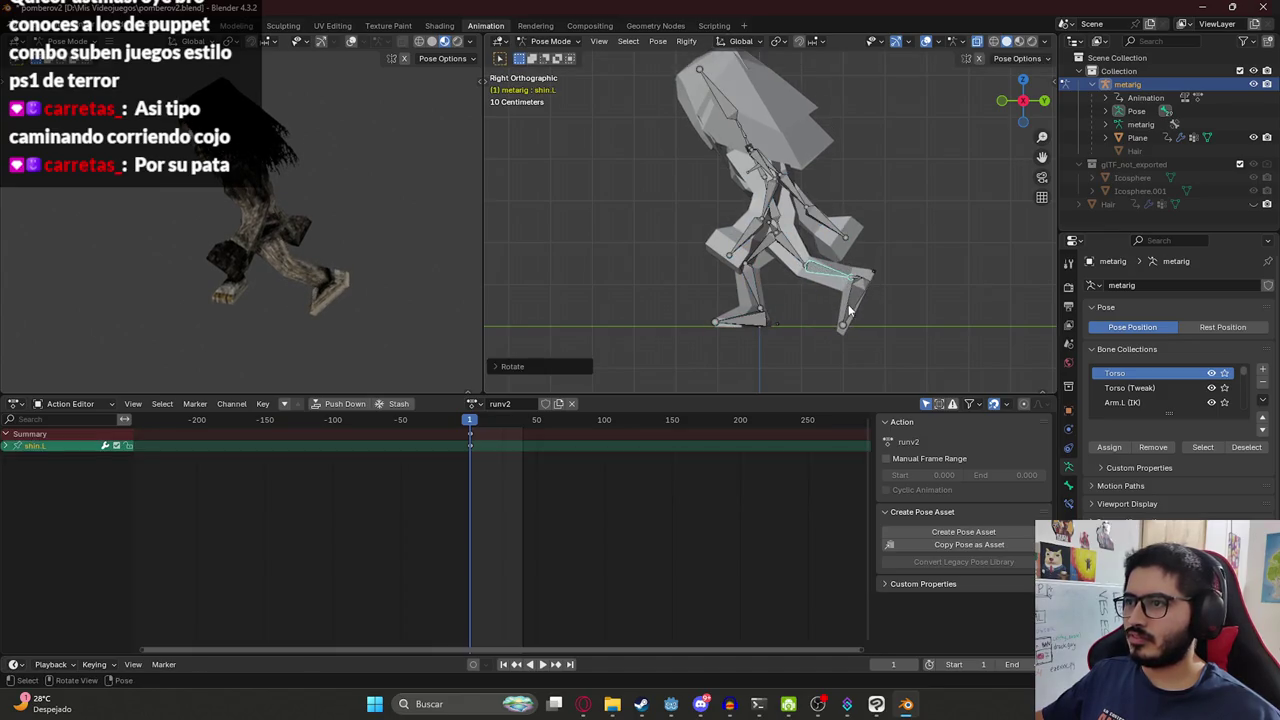
pyautogui.click(849, 311)
pyautogui.press('r')
pyautogui.click(896, 311)
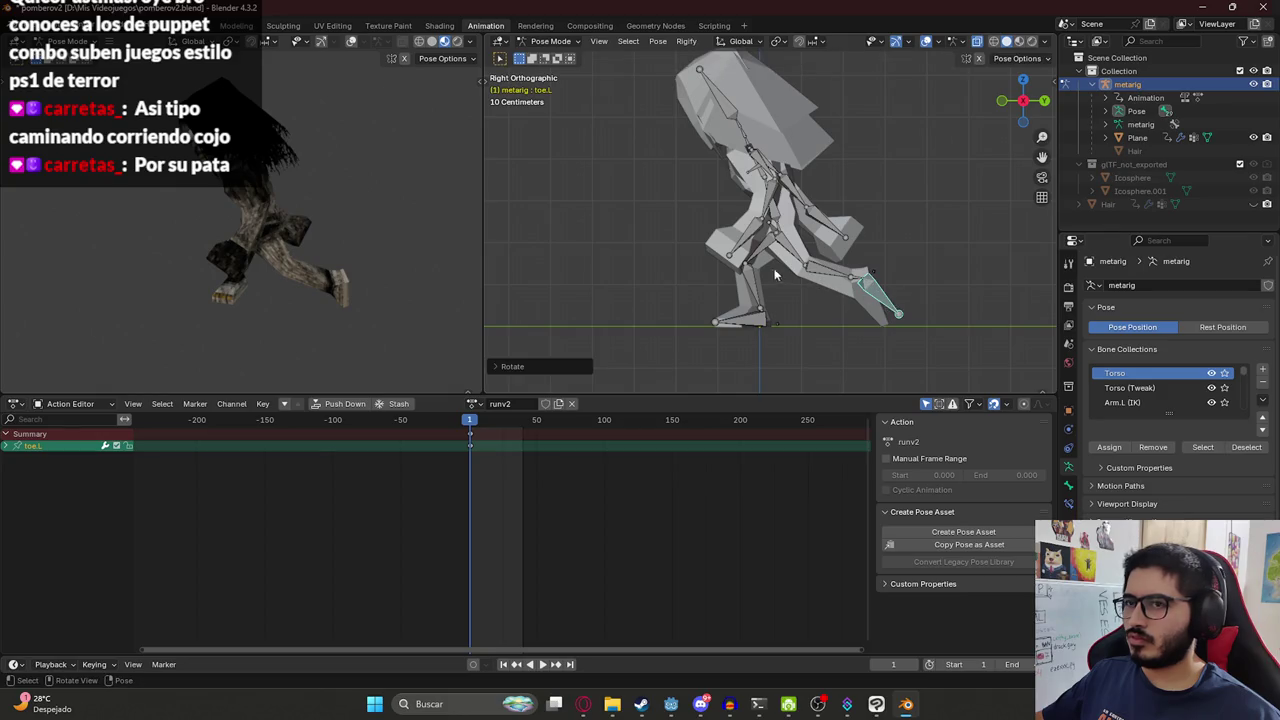
pyautogui.press('a')
pyautogui.hotkey('ctrl', 'c')
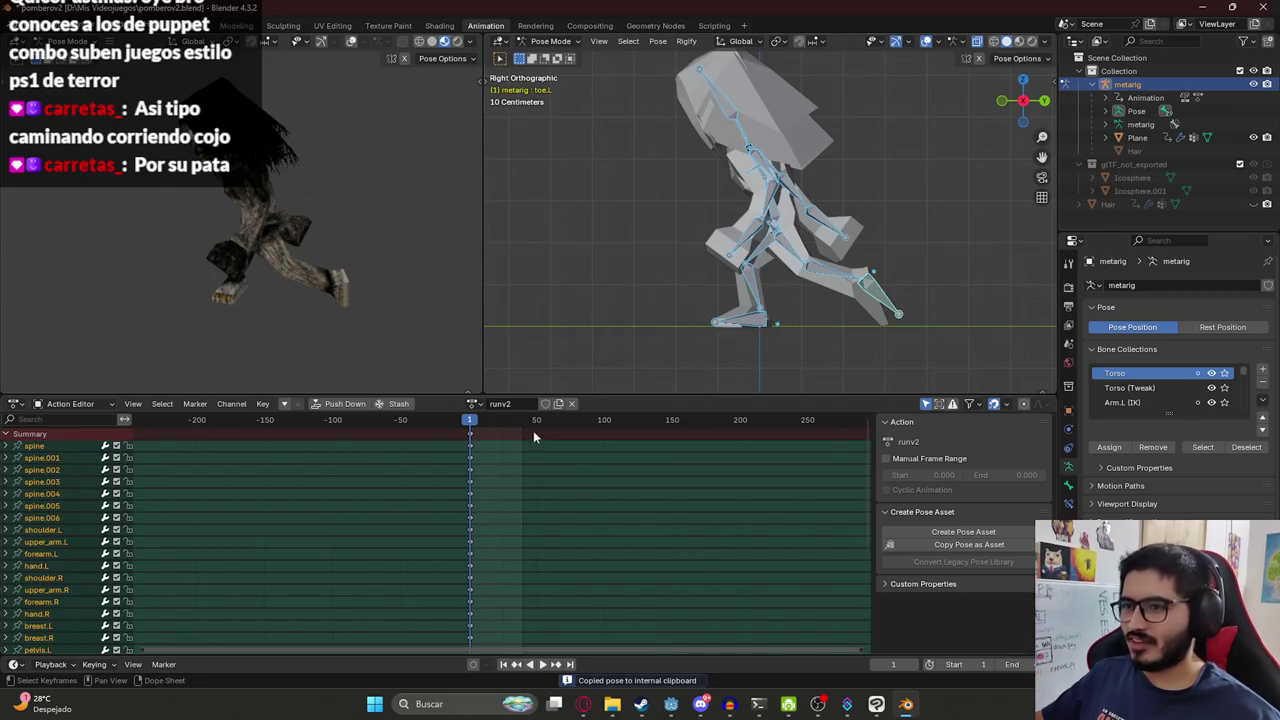
# Paste the mirrored pose at frame 39, keyframe it, and preview the playback.
pyautogui.press('space')
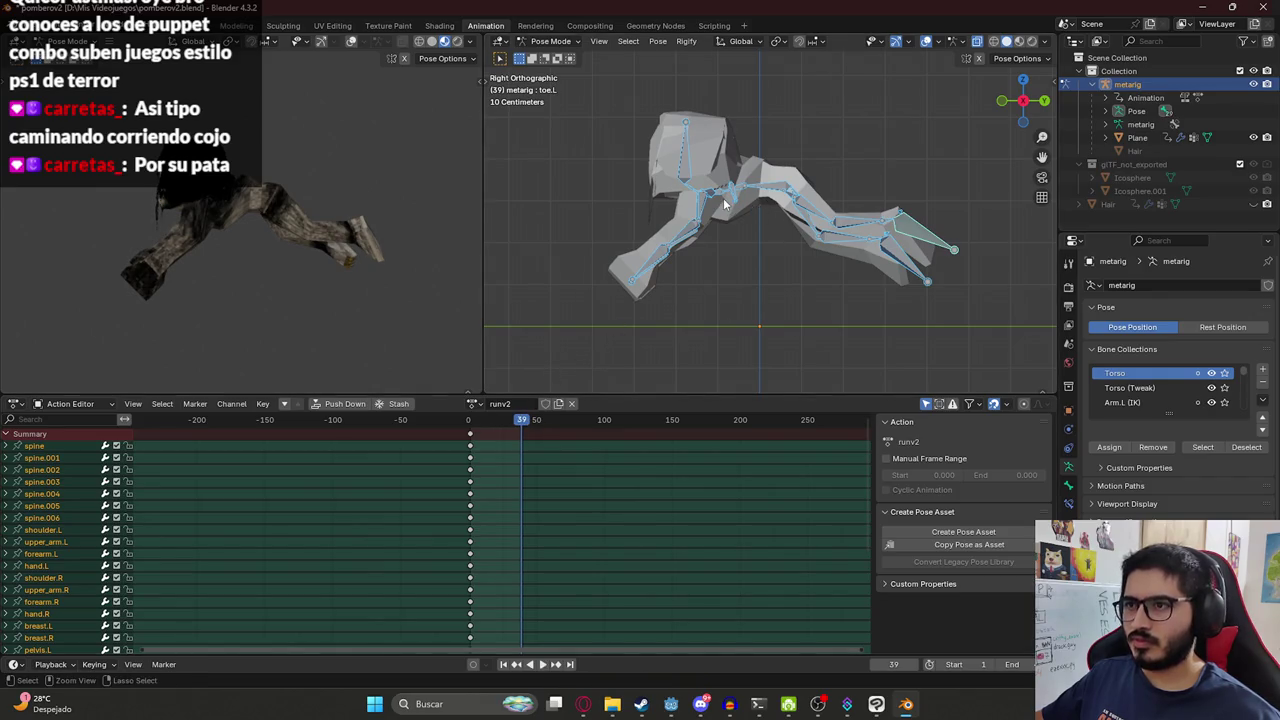
pyautogui.hotkey('ctrl', 'shift', 'v')
pyautogui.press('i')
pyautogui.press('space')
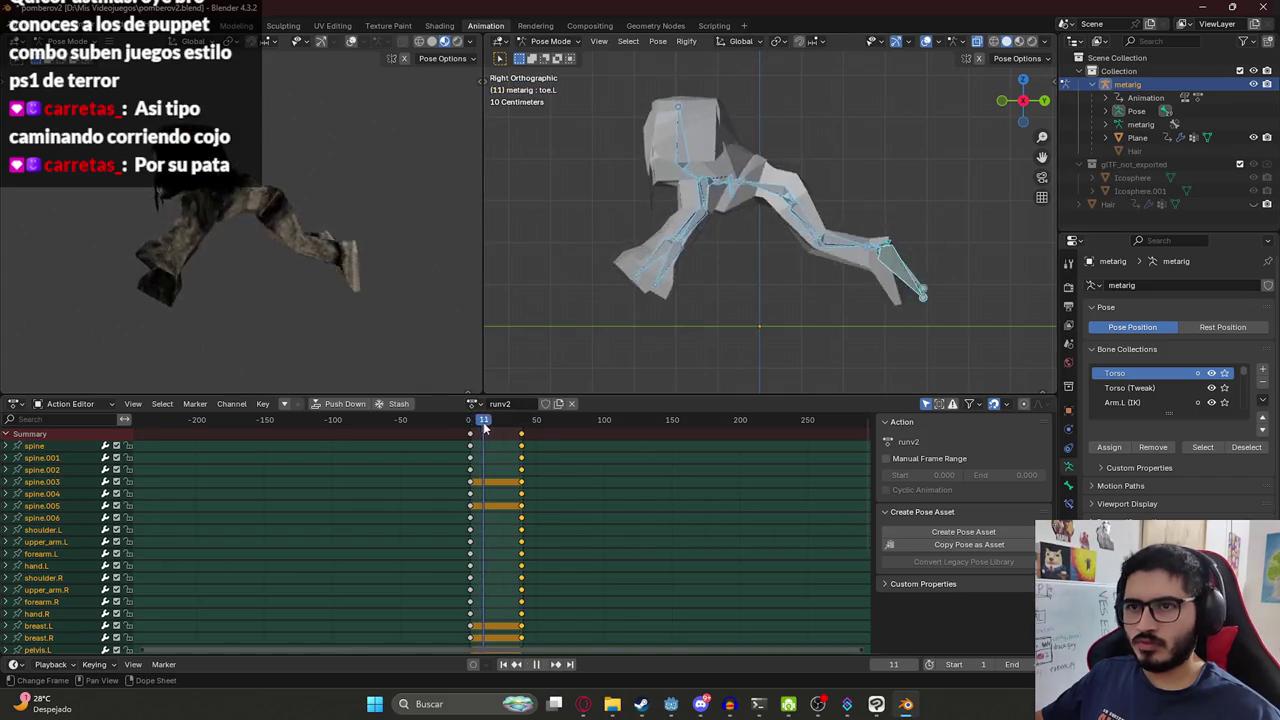
pyautogui.press('space')
# Paste the copied pose onto frame 1, keyframe all bones, and preview the motion.
pyautogui.scroll(10, 472, 440)
pyautogui.press('Left')
pyautogui.hotkey('ctrl', 'v')
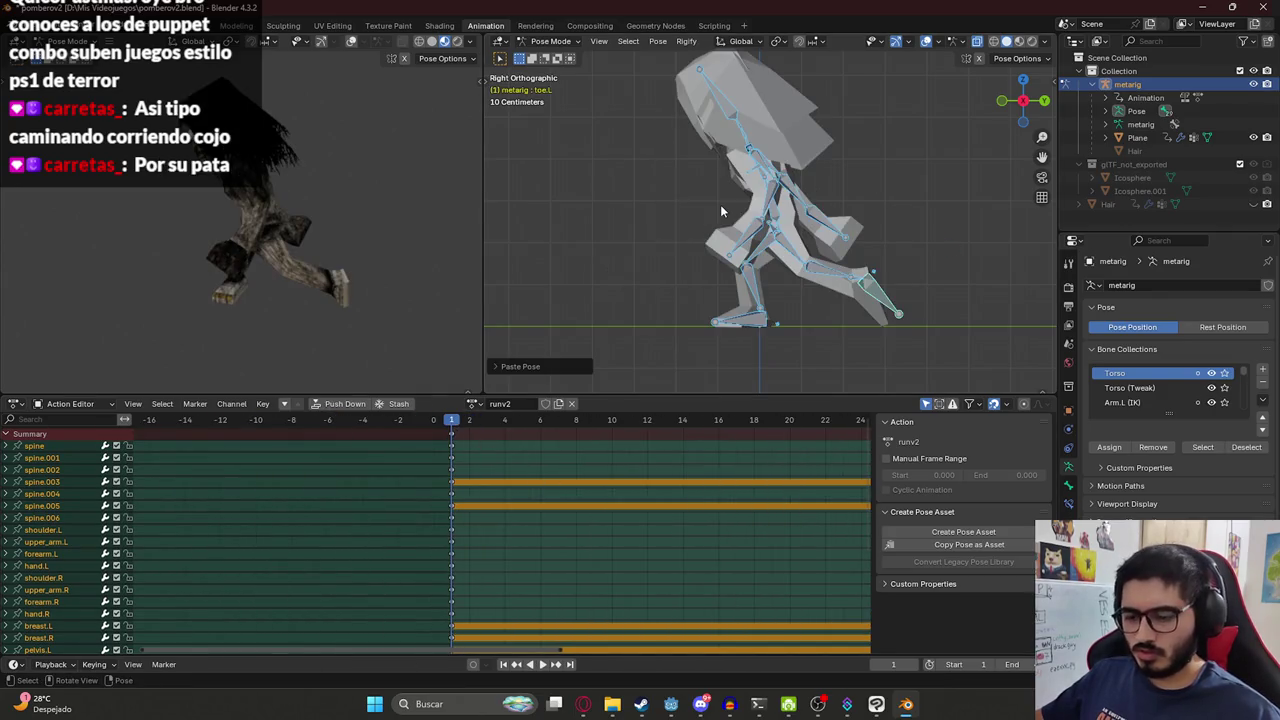
pyautogui.press('i')
pyautogui.press('Right')
pyautogui.press('Right')
pyautogui.press('Right')
pyautogui.press('Right')
pyautogui.moveTo(674, 430); pyautogui.dragTo(486, 429, button='middle')
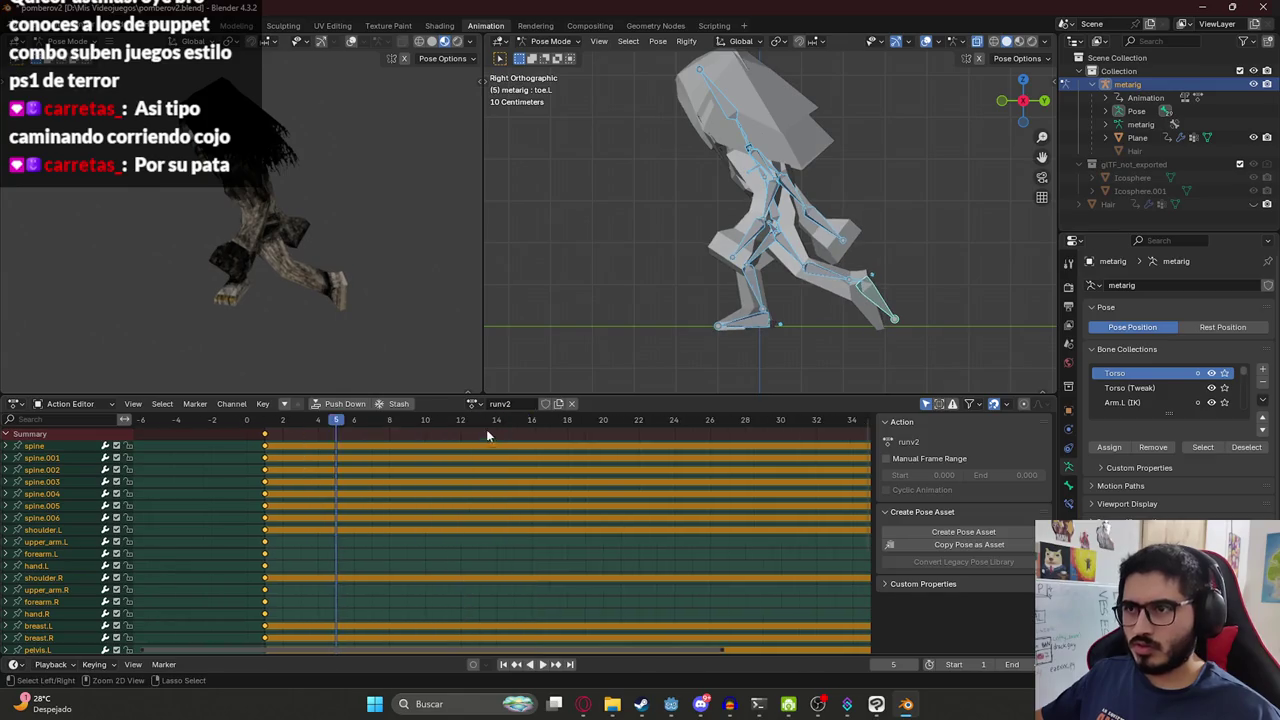
pyautogui.scroll(-5, 332, 459)
pyautogui.press('space')
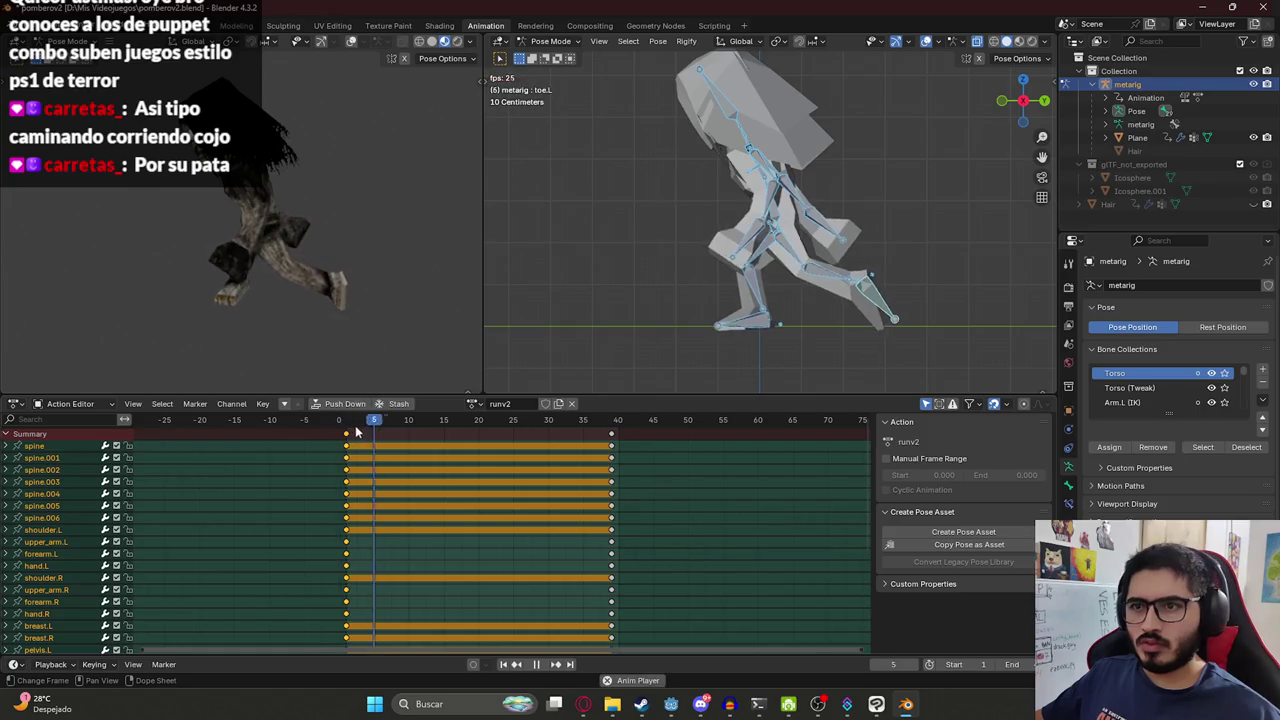
pyautogui.press('space')
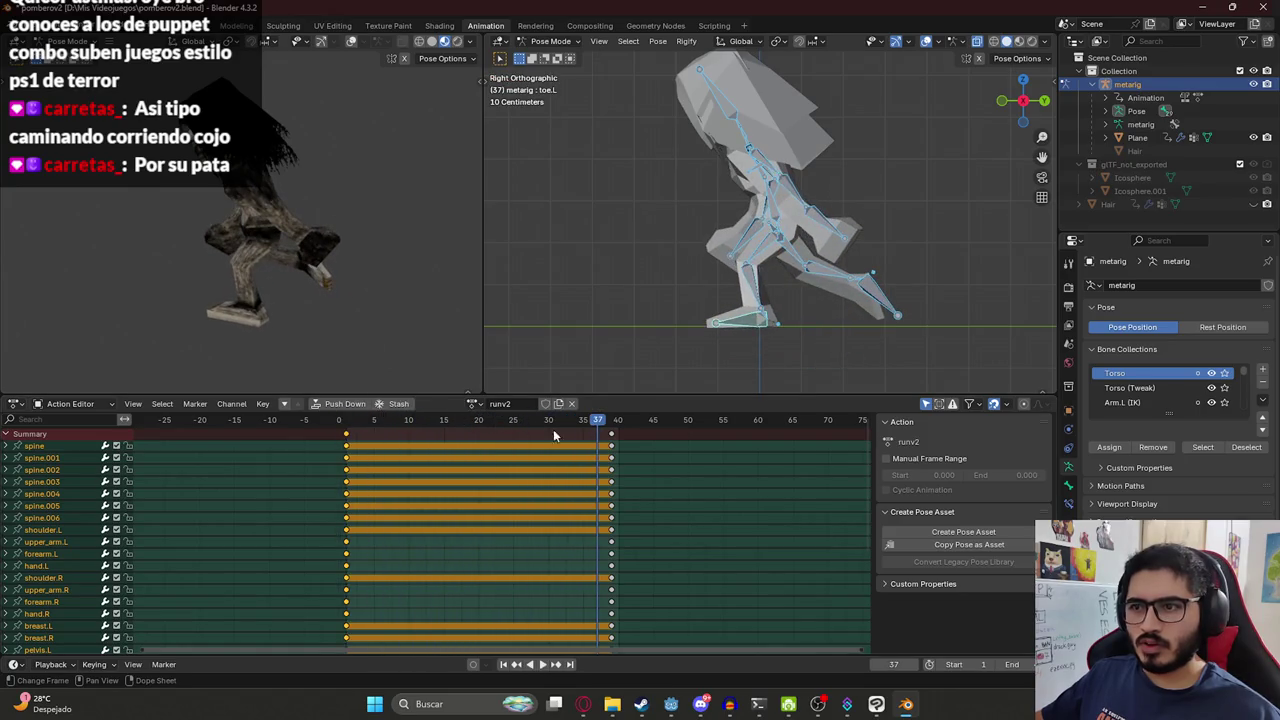
# Move the frame-40 keys to frame 20 and key that pose again at frame 40.
pyautogui.moveTo(614, 452); pyautogui.dragTo(481, 441)
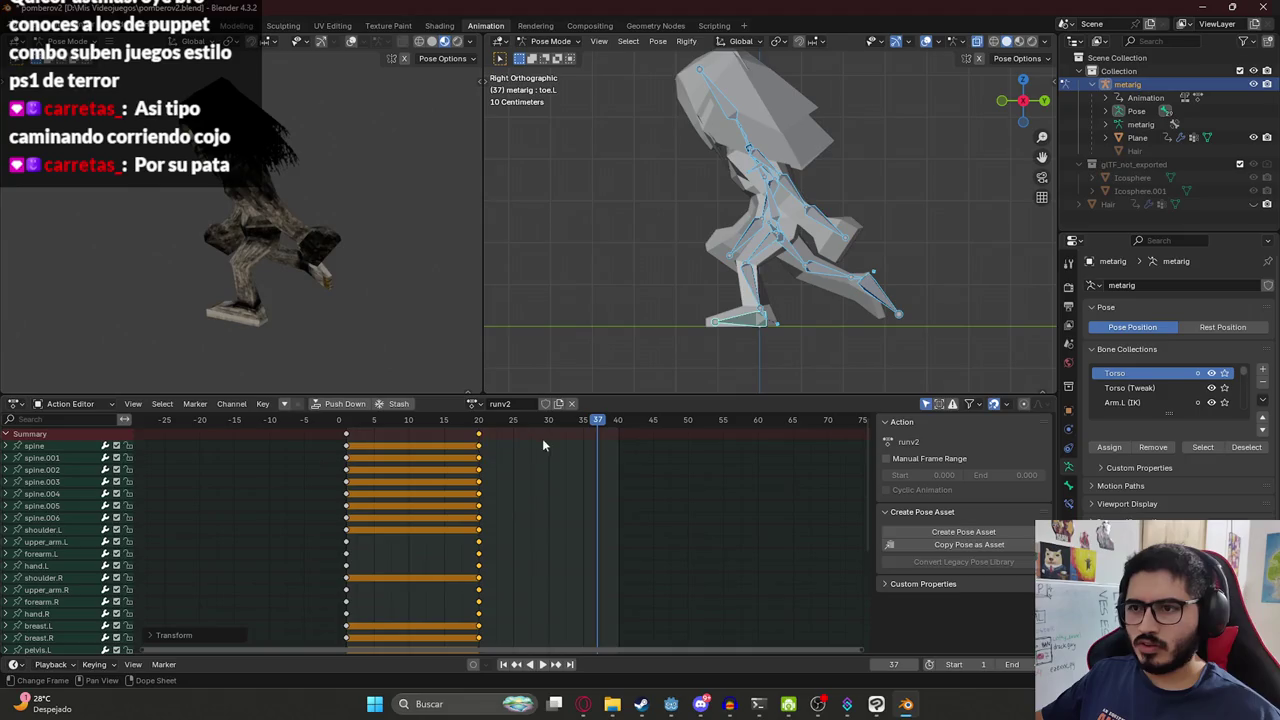
pyautogui.press('Right')
pyautogui.press('Right')
pyautogui.press('Right')
pyautogui.hotkey('ctrl', 'v')
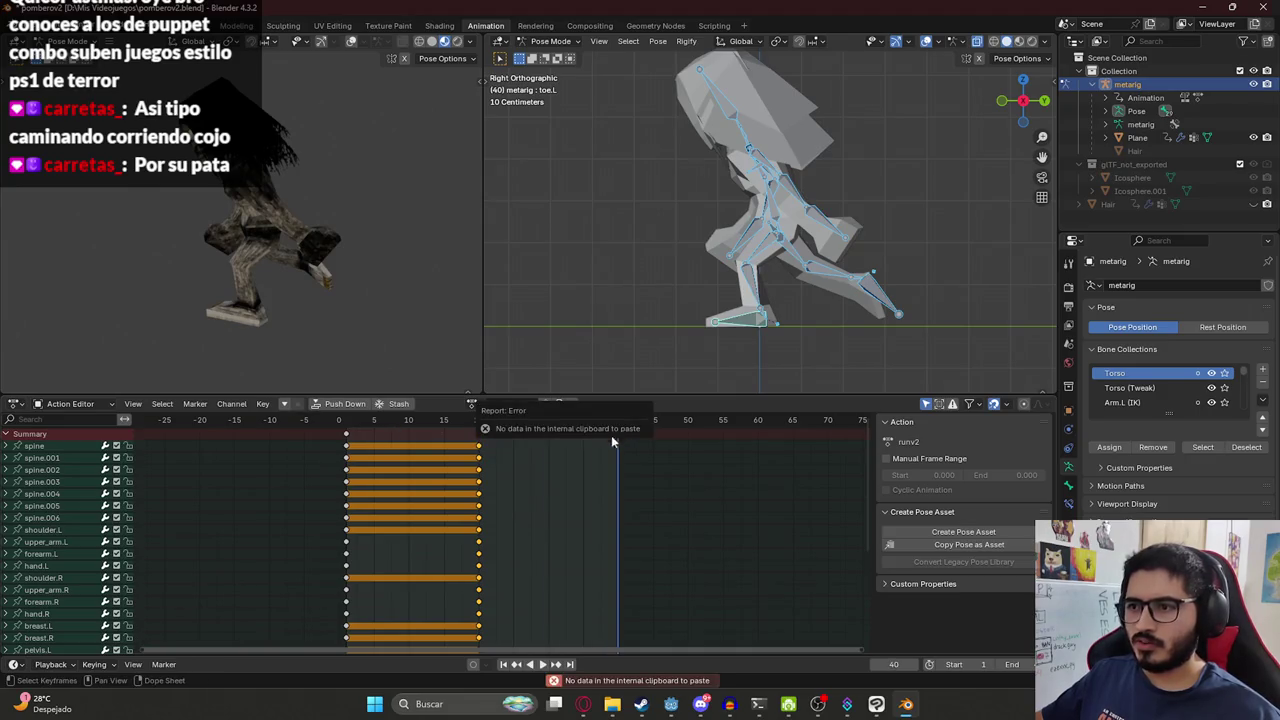
pyautogui.hotkey('ctrl', 'v')
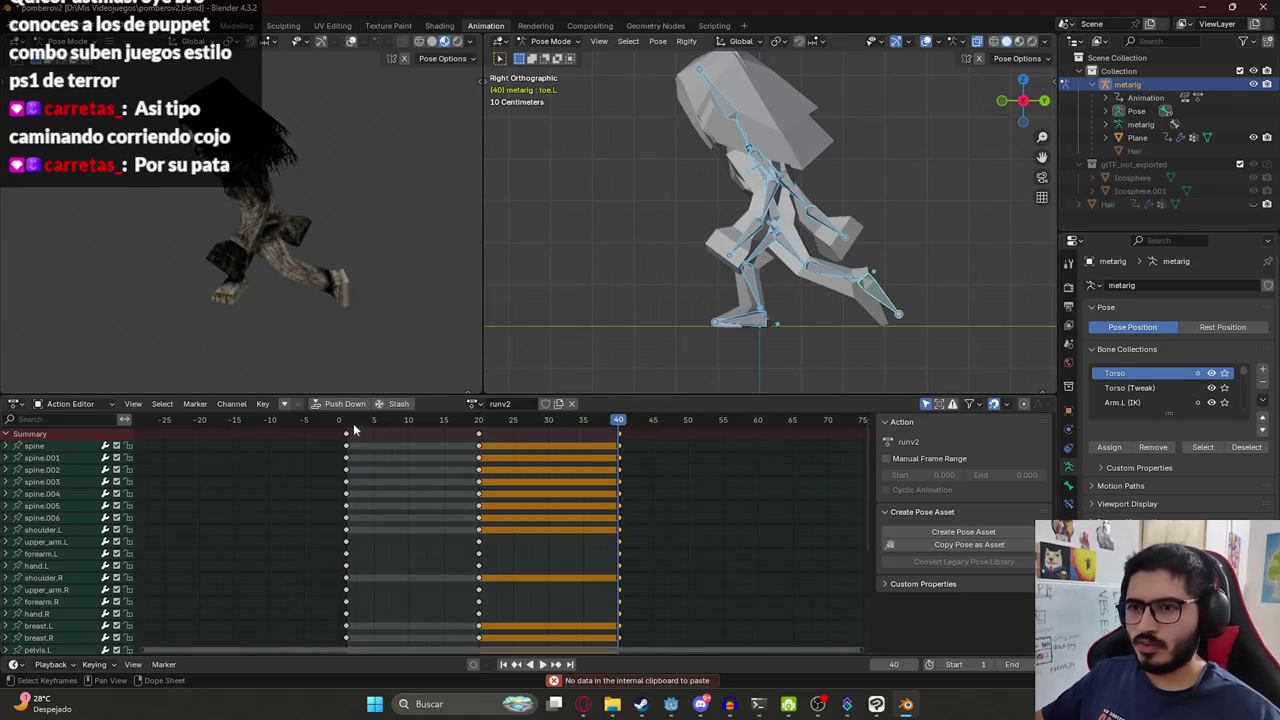
pyautogui.press('space')
pyautogui.click(340, 440)
pyautogui.press('space')
# Check the cycle around frame 20 in the textured preview, then return to frame 1.
pyautogui.moveTo(296, 240); pyautogui.dragTo(253, 187, button='middle')
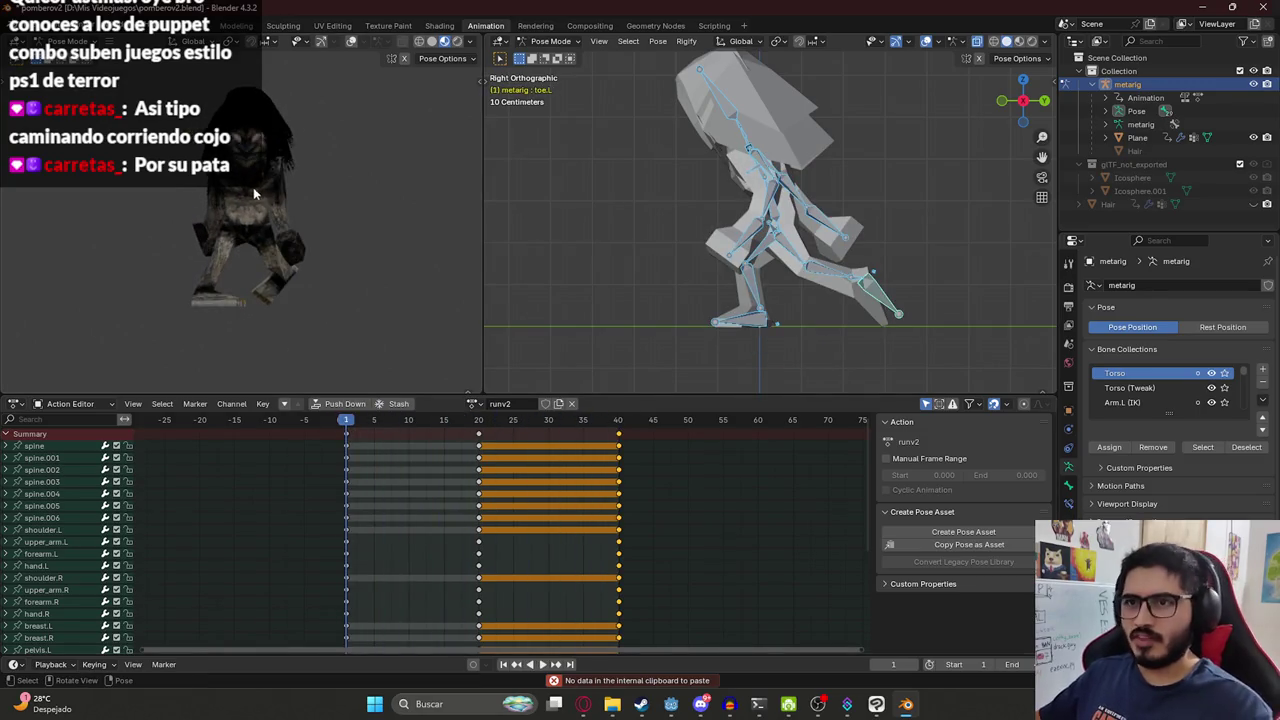
pyautogui.press('space')
pyautogui.moveTo(425, 420); pyautogui.dragTo(479, 419)
pyautogui.press('space')
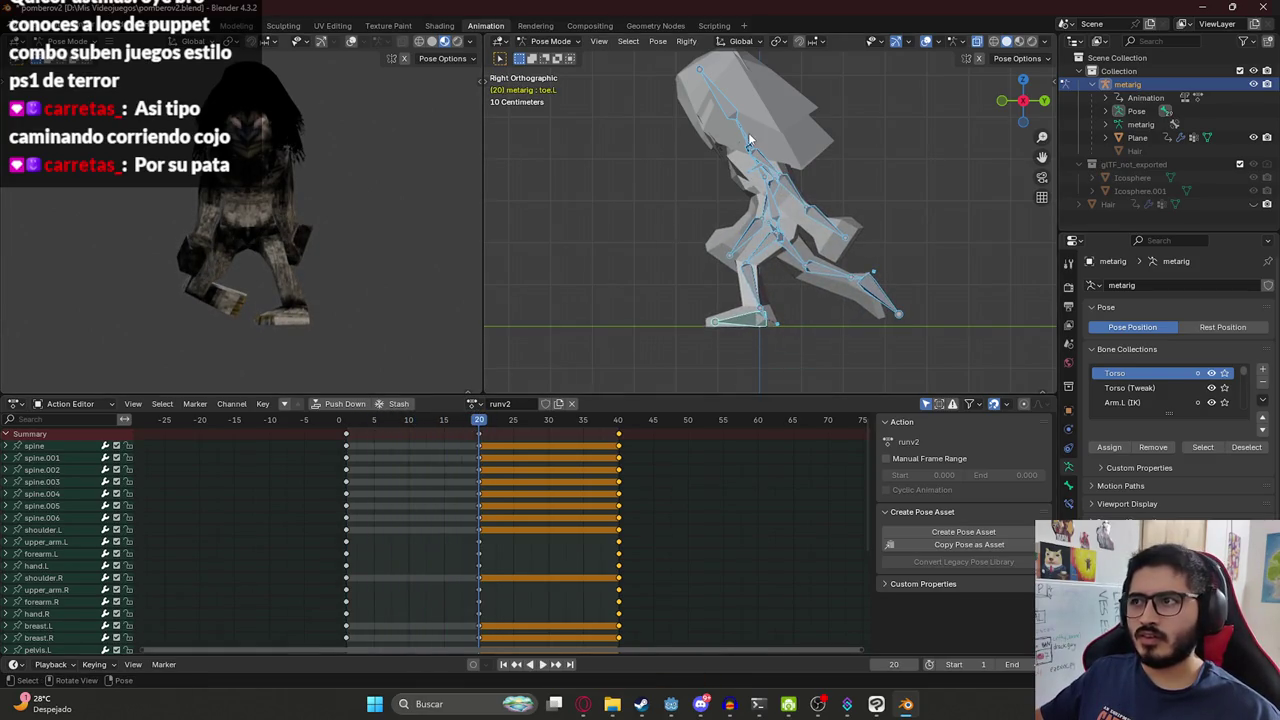
pyautogui.hotkey('shift', 'Left')
pyautogui.click(724, 88)
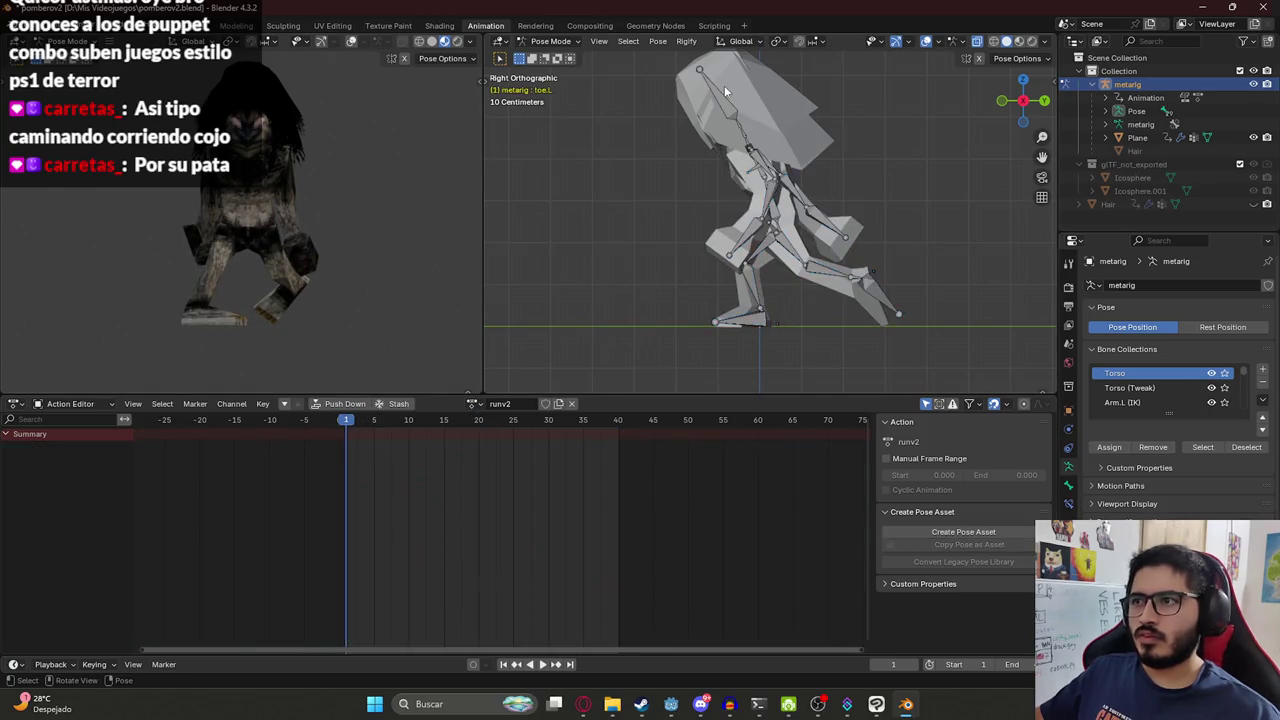
# Tilt the head and rotate spine.003 and spine.005 to hunch the upper back forward.
pyautogui.press('r')
pyautogui.click(741, 82)
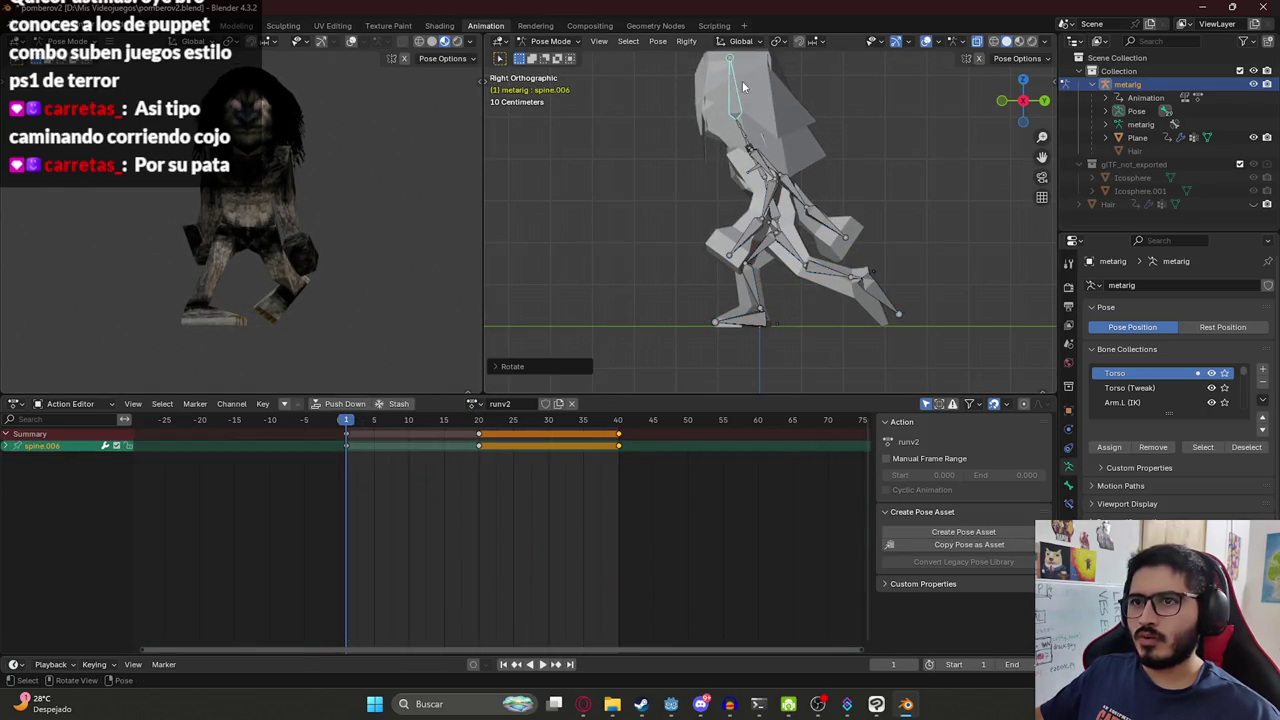
pyautogui.click(745, 142)
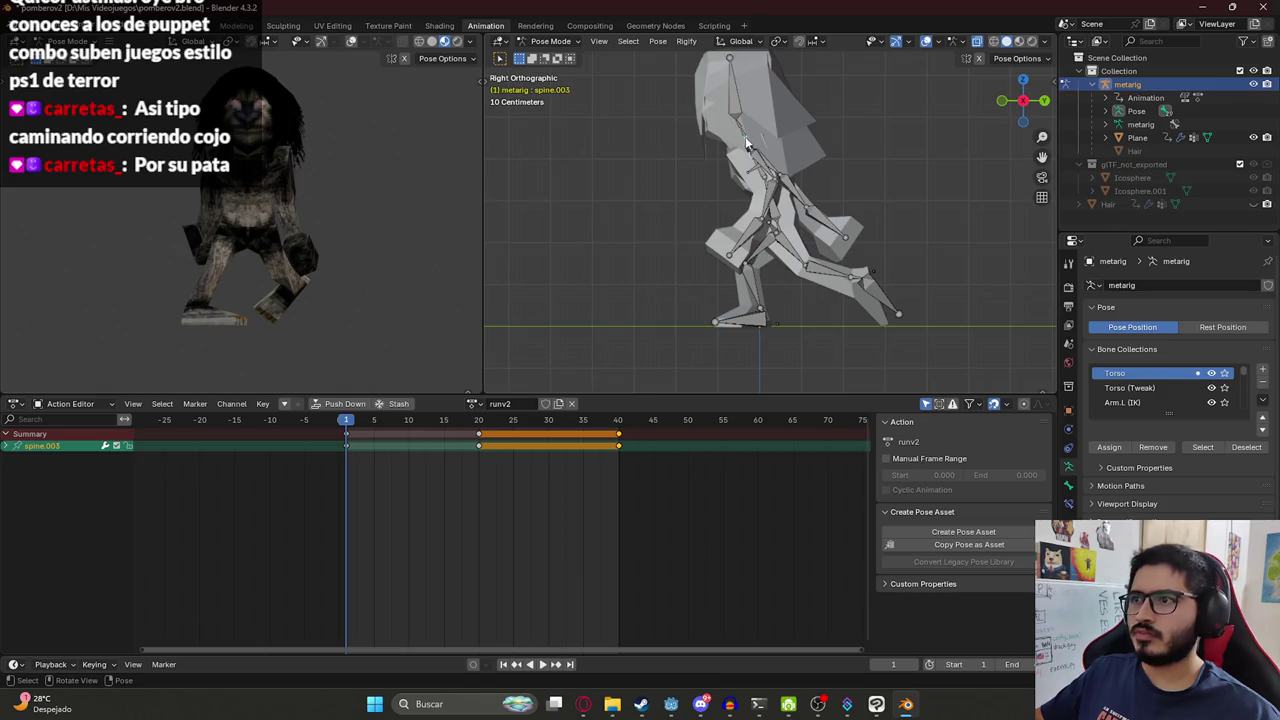
pyautogui.press('r')
pyautogui.click(743, 126)
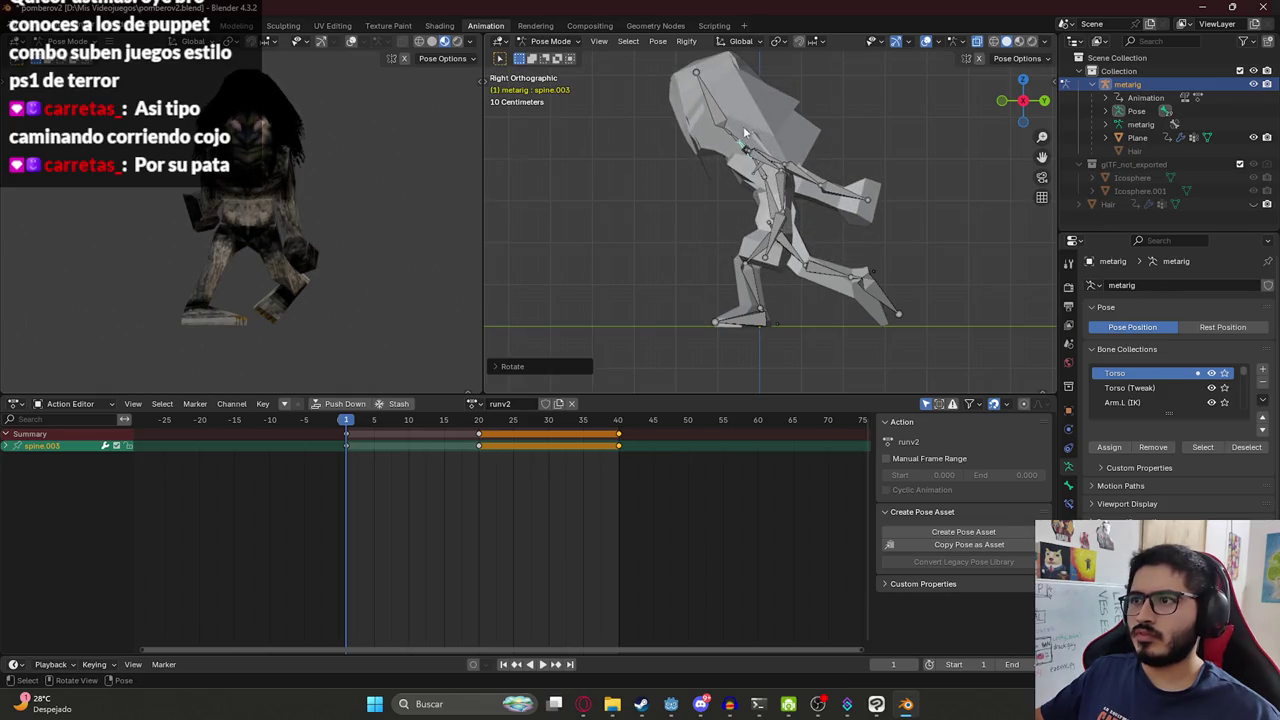
pyautogui.click(732, 133)
pyautogui.press('r')
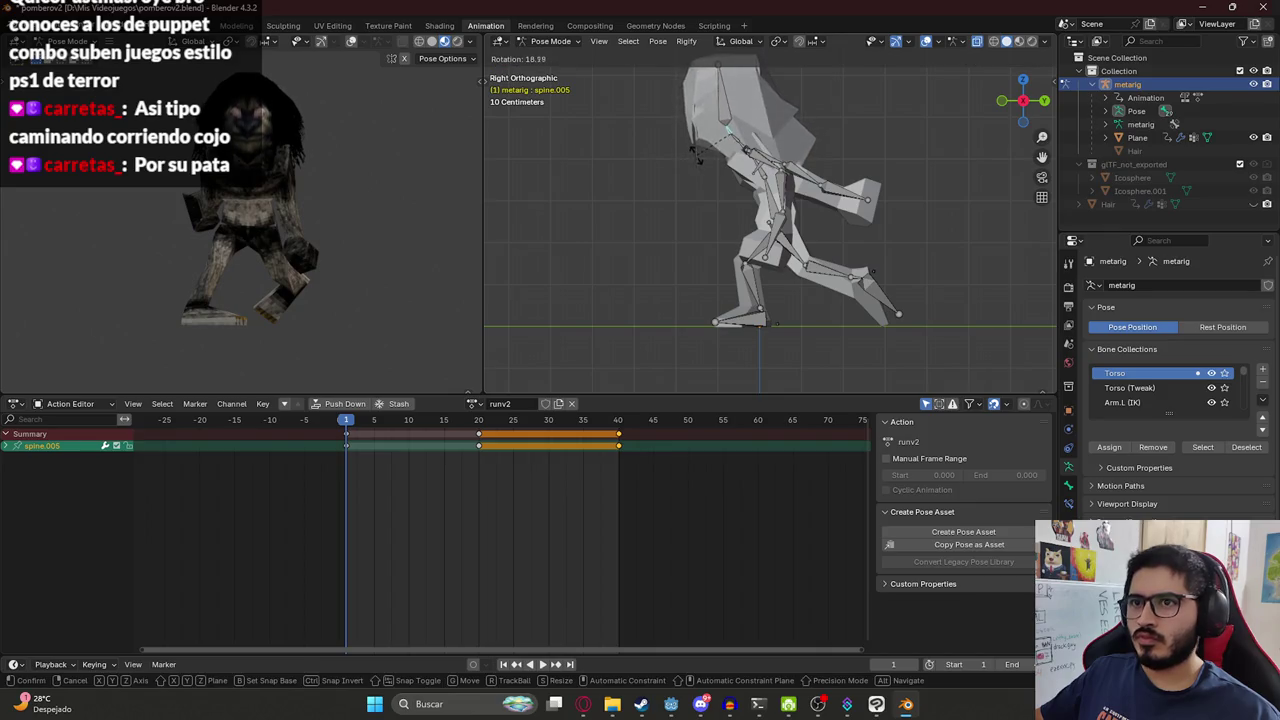
pyautogui.click(698, 156)
# Key and copy the full pose at frame 1, then key it mirrored at frame 20.
pyautogui.press('a')
pyautogui.hotkey('ctrl', 'c')
pyautogui.press('i')
pyautogui.click(478, 420)
pyautogui.hotkey('ctrl', 'shift', 'v')
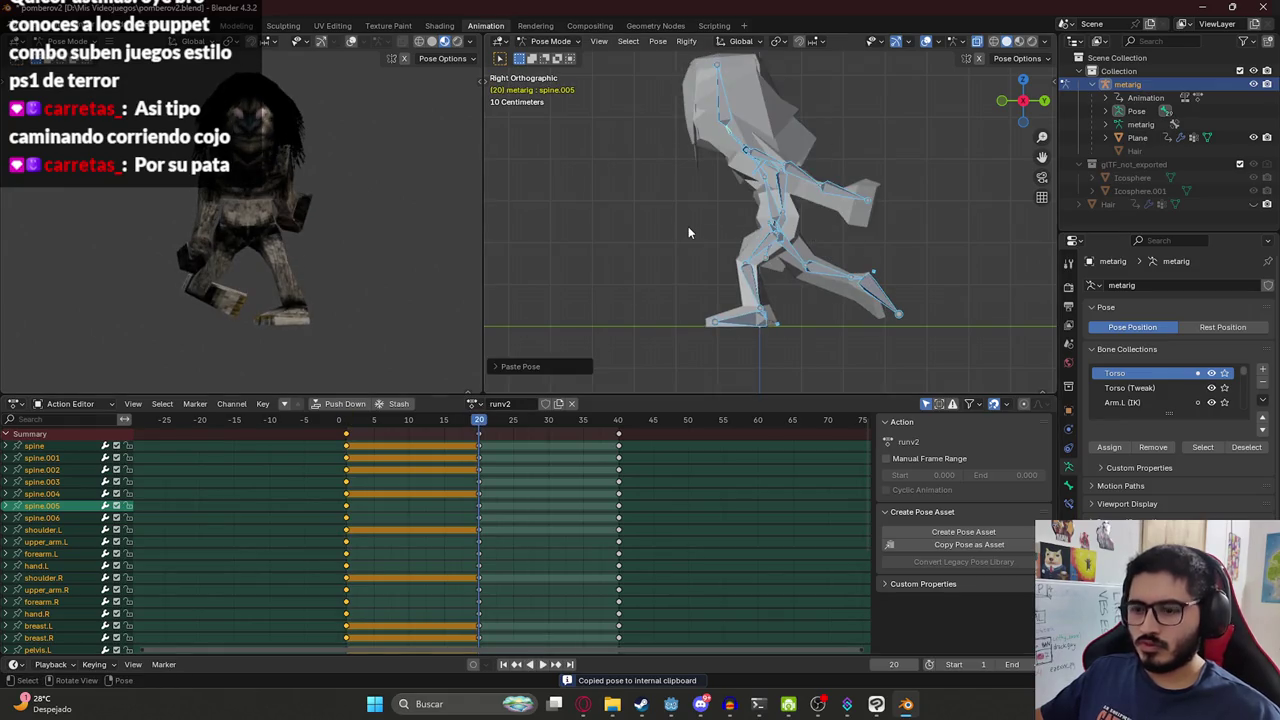
pyautogui.press('i')
# Go to frame 40 and preview the run cycle from the first frame.
pyautogui.click(620, 420)
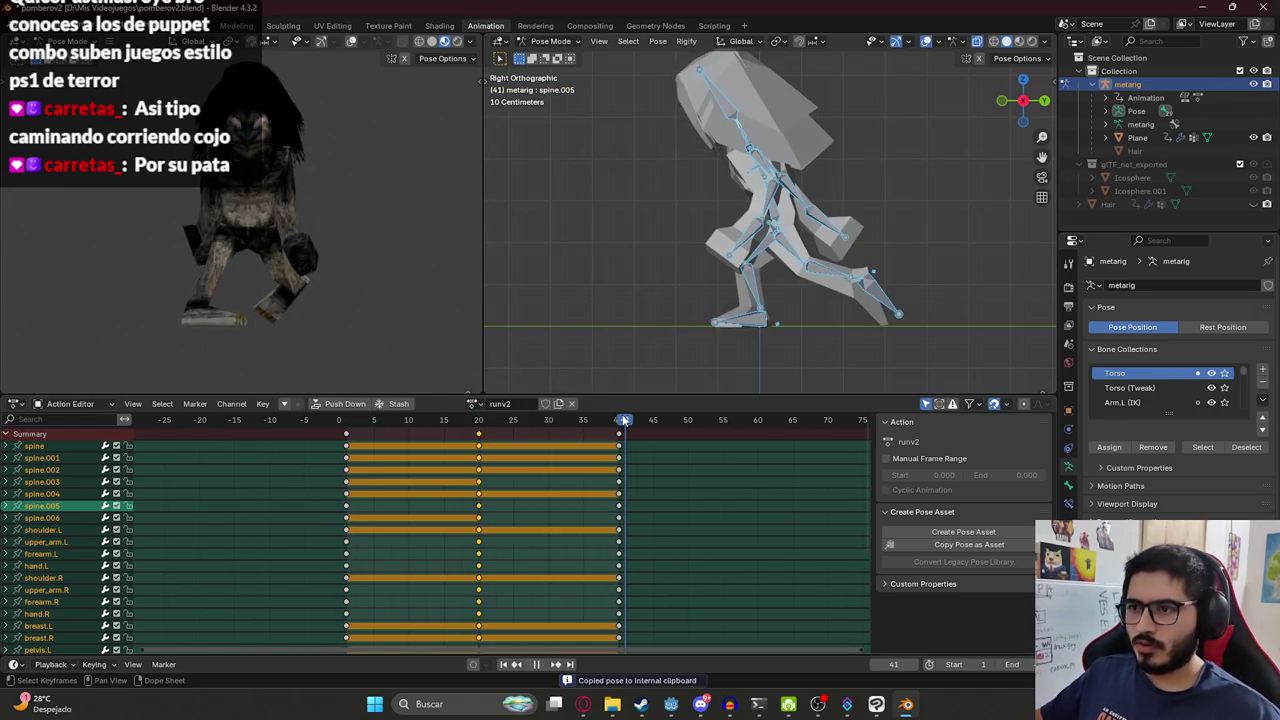
pyautogui.press('space')
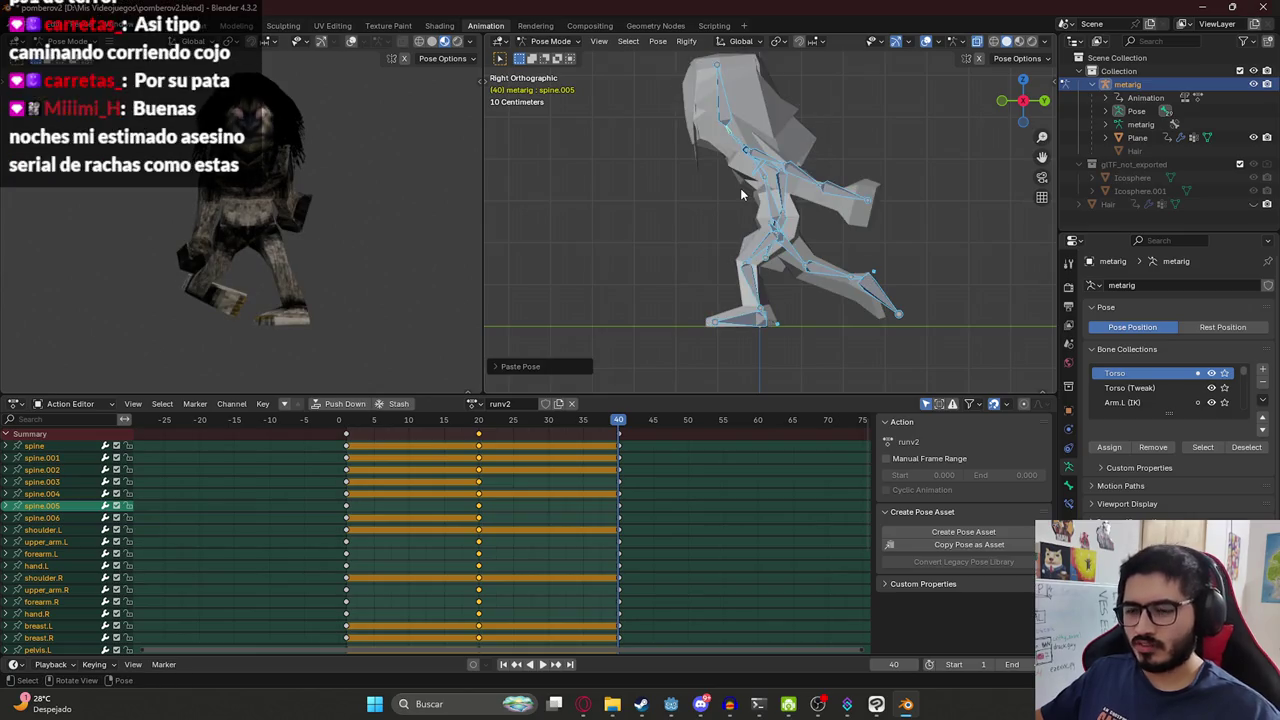
pyautogui.click(502, 454)
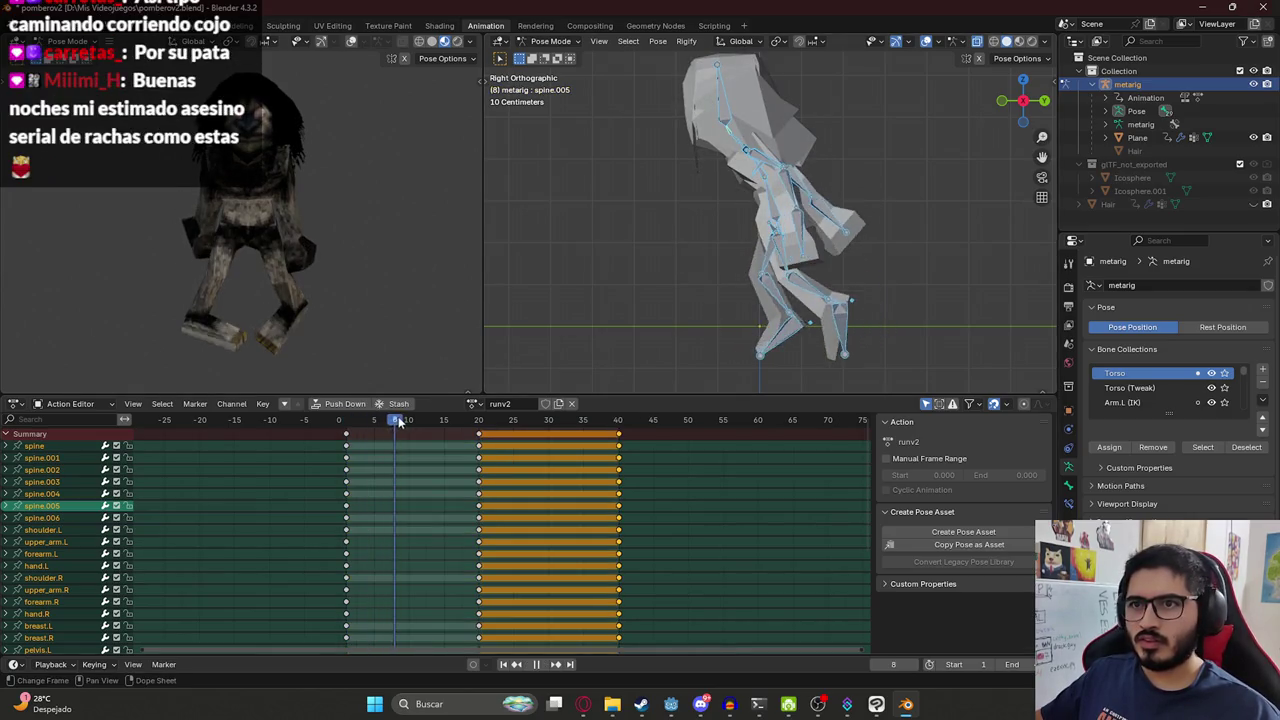
pyautogui.press('space')
pyautogui.click(347, 421)
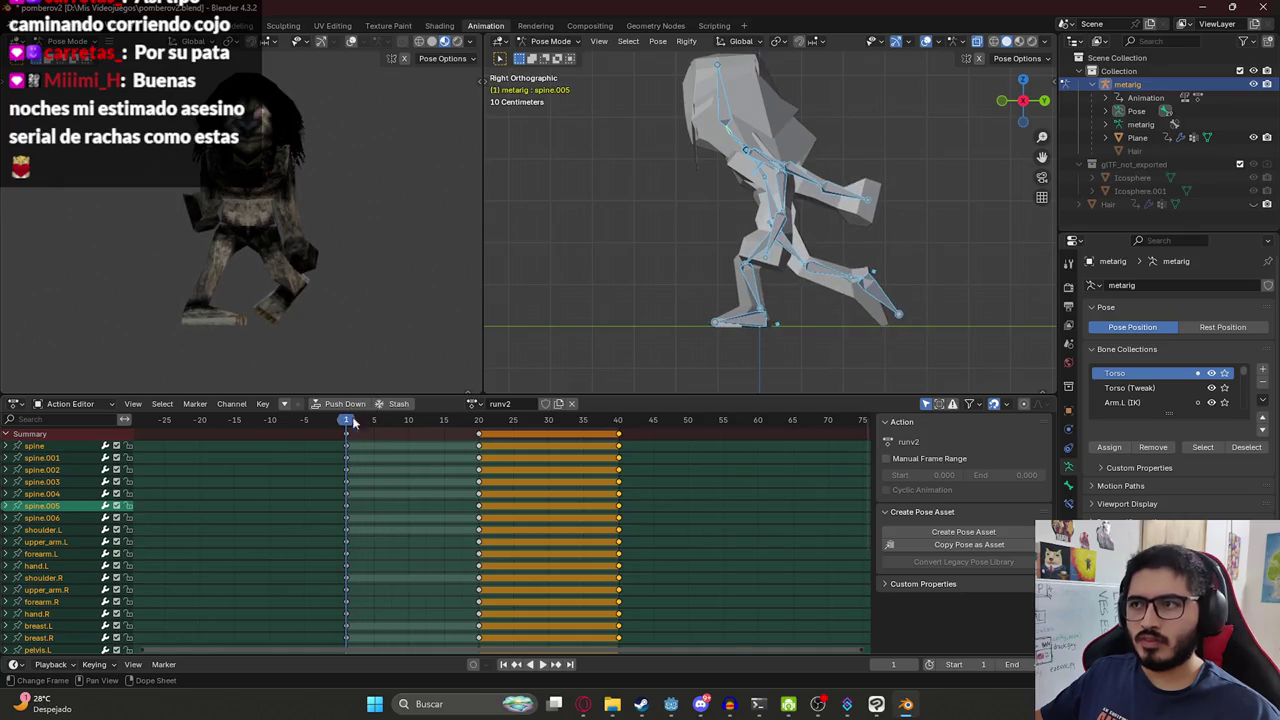
pyautogui.moveTo(642, 178); pyautogui.dragTo(747, 204, button='middle')
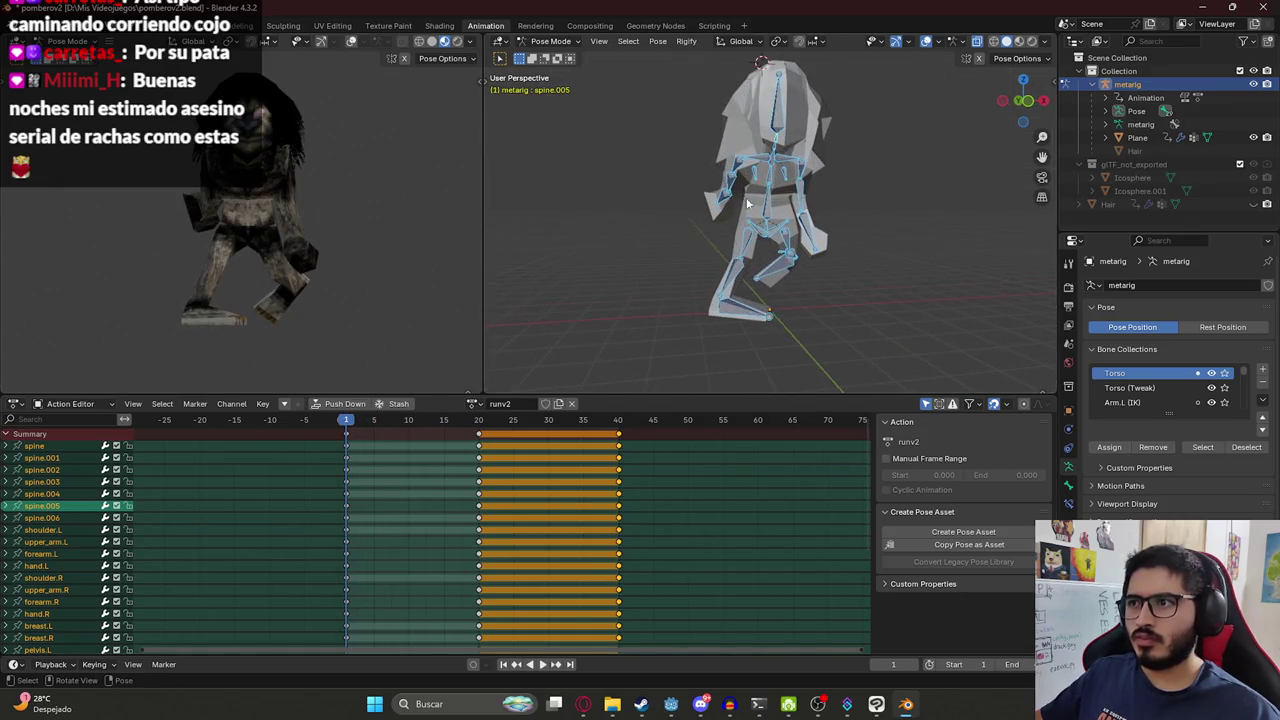
# In front view, angle the left upper arm at frame 1 and copy the whole pose.
pyautogui.press('KP_1')
pyautogui.click(713, 132)
pyautogui.press('r')
pyautogui.click(735, 150)
pyautogui.click(816, 130)
pyautogui.press('r')
pyautogui.click(840, 138)
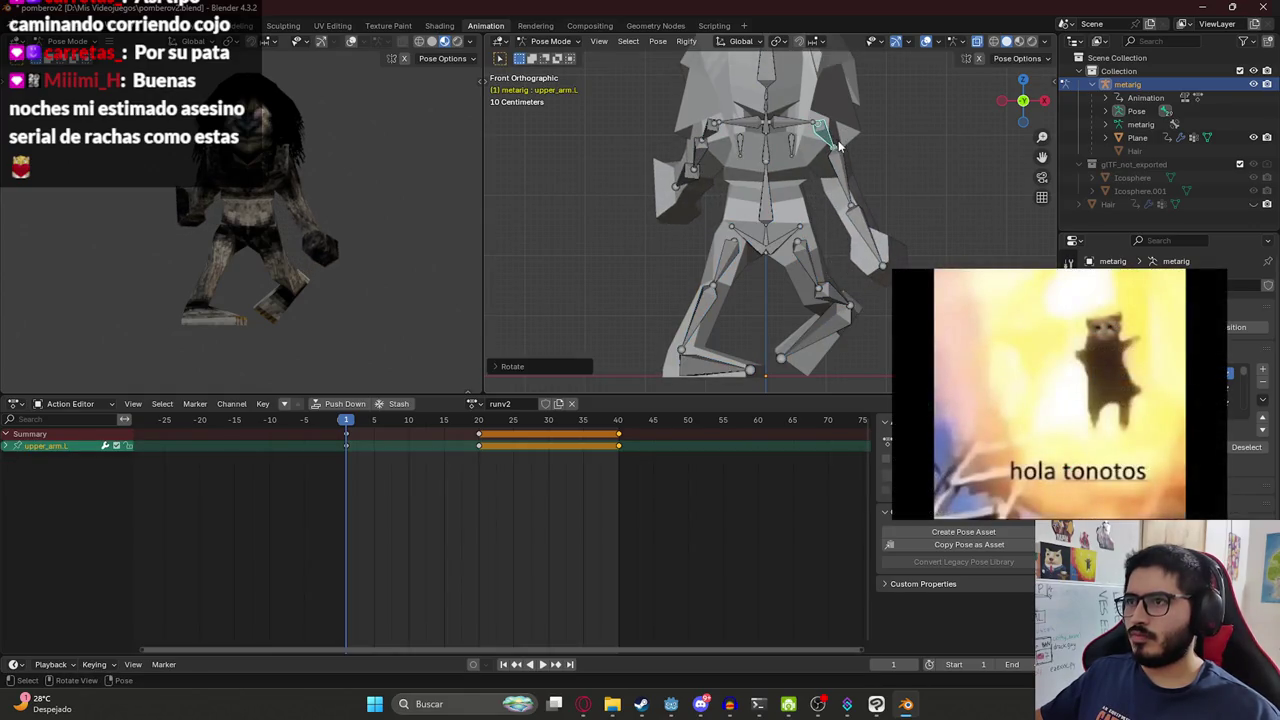
pyautogui.press('a')
pyautogui.hotkey('ctrl', 'c')
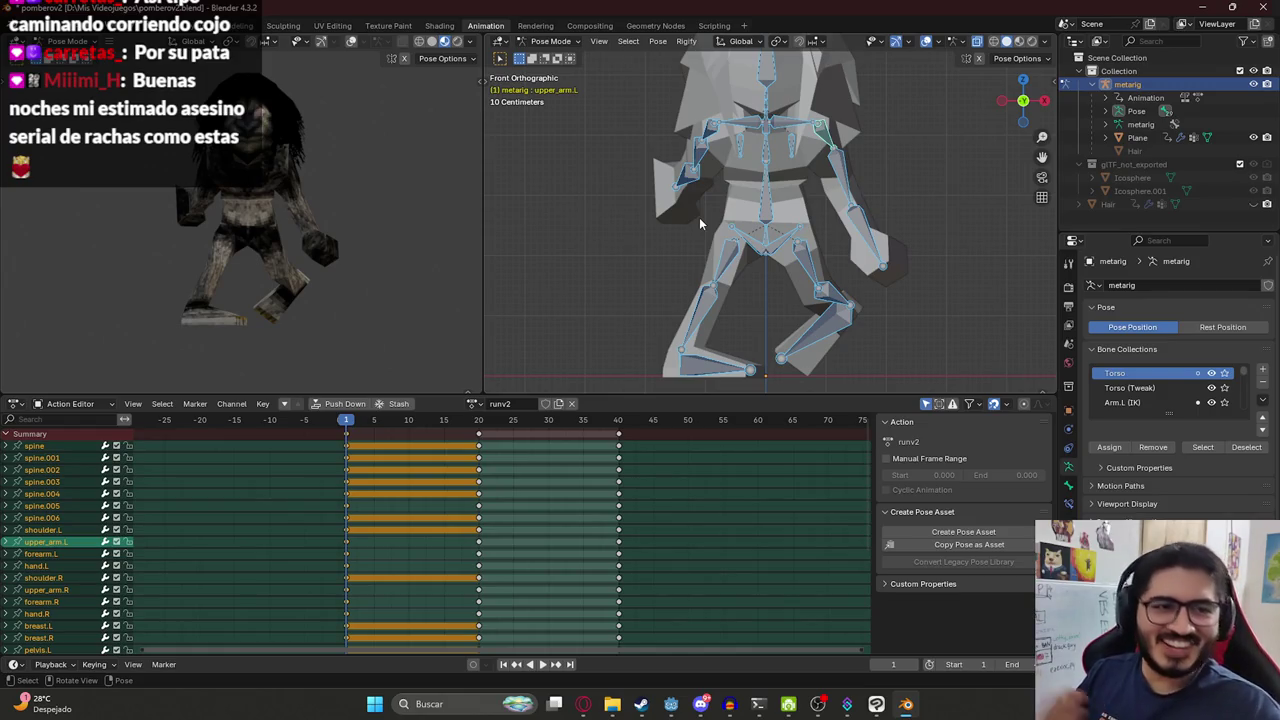
pyautogui.hotkey('ctrl', 'c')
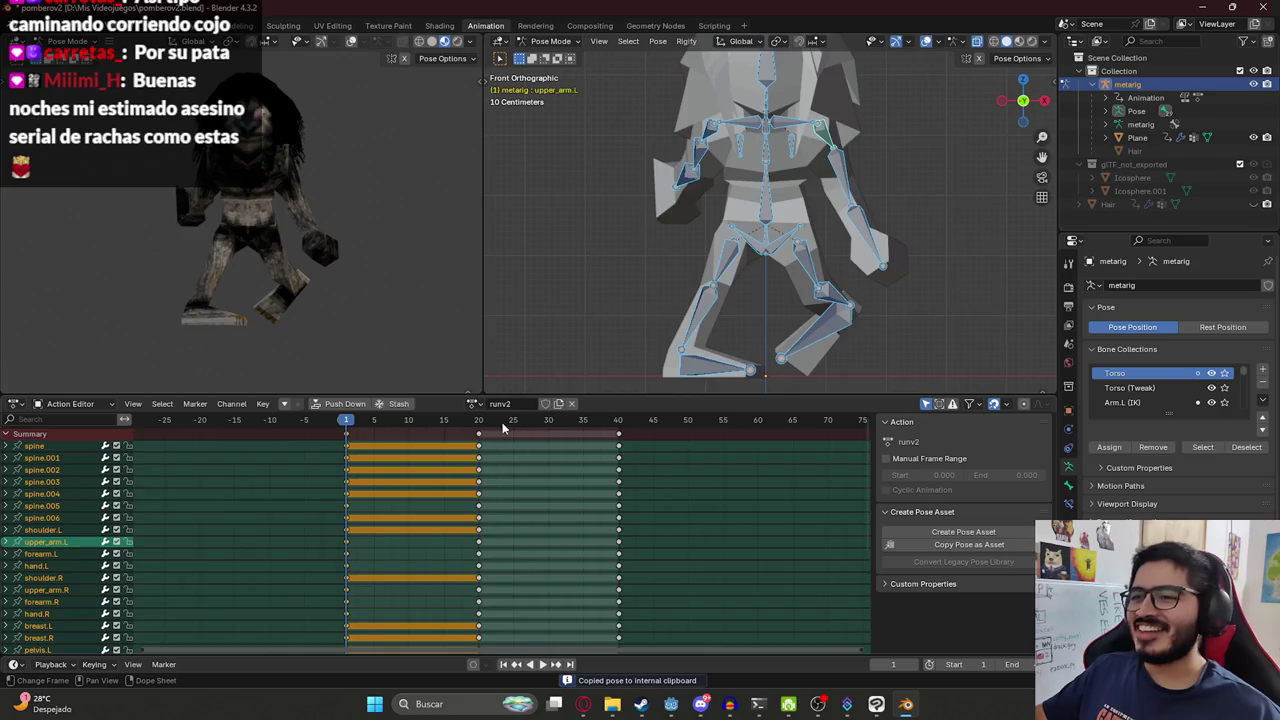
# Paste the pose at frame 20 and keyframe it.
pyautogui.click(479, 426)
pyautogui.hotkey('ctrl', 'v')
pyautogui.press('i')
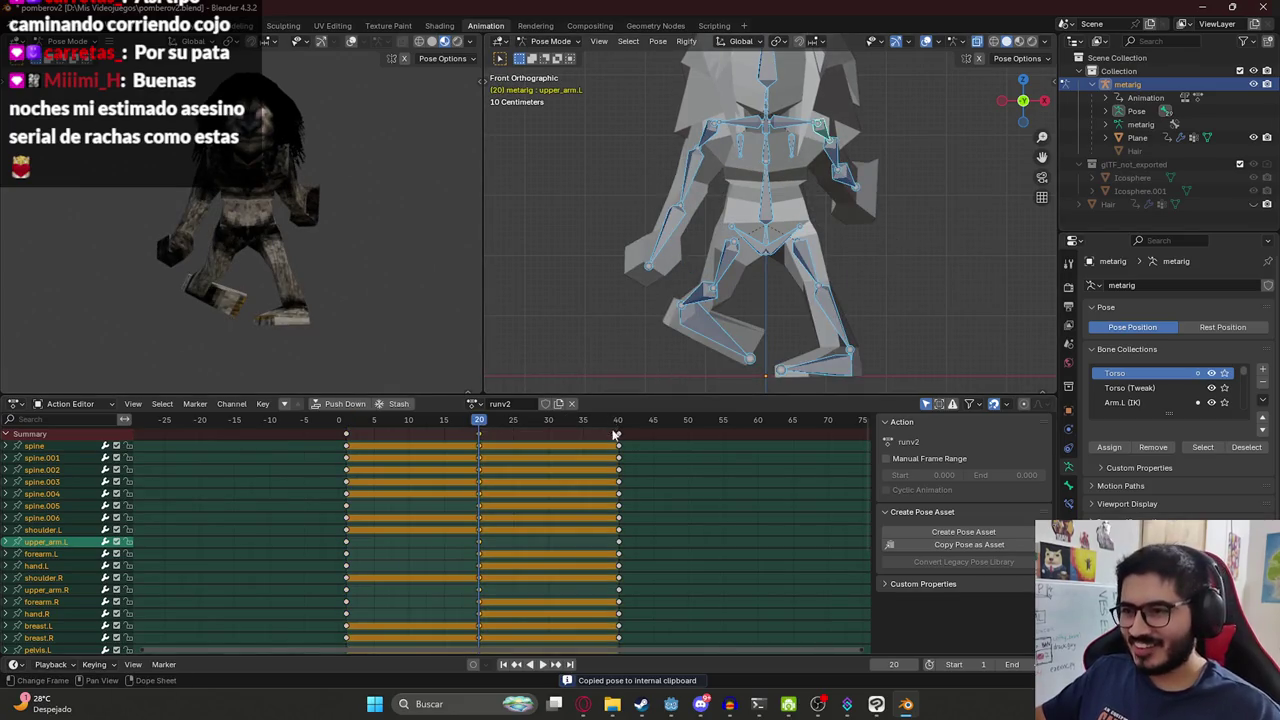
# Paste the frame-1 pose at frame 40, keyframe it, and play the looping cycle.
pyautogui.click(619, 426)
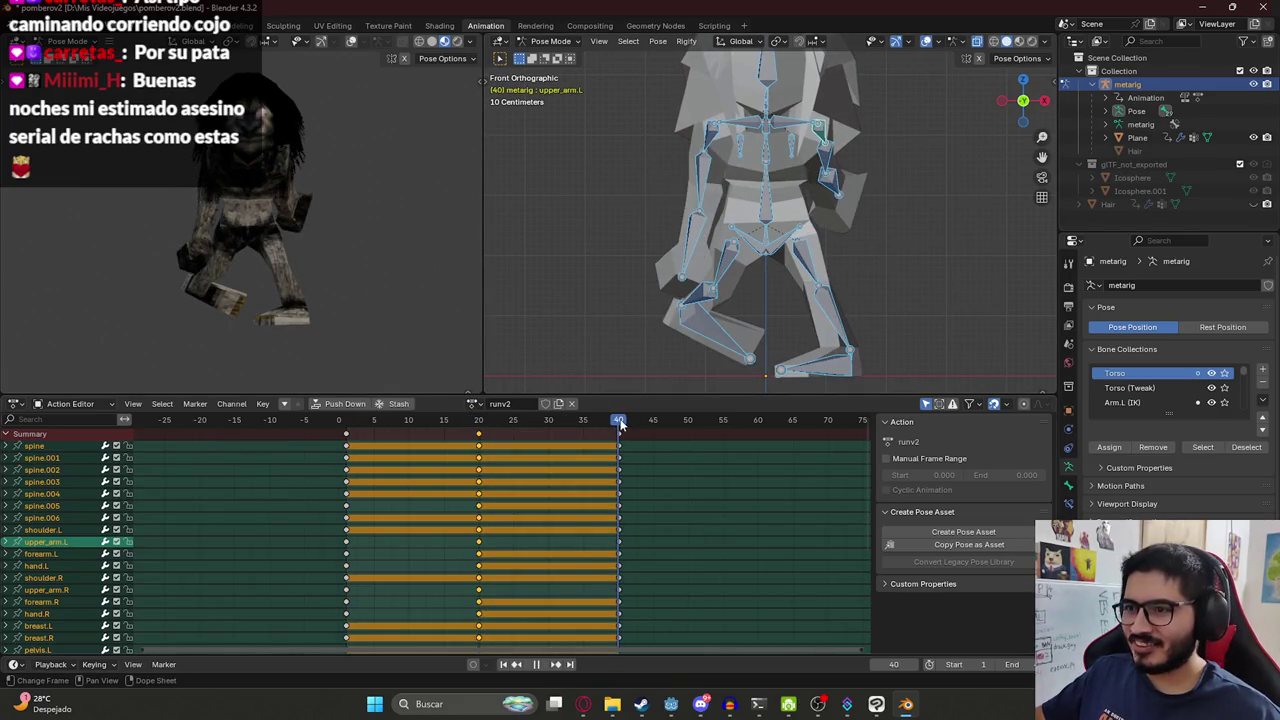
pyautogui.moveTo(620, 424); pyautogui.dragTo(622, 426)
pyautogui.press('Home')
pyautogui.hotkey('ctrl', 'shift', 'v')
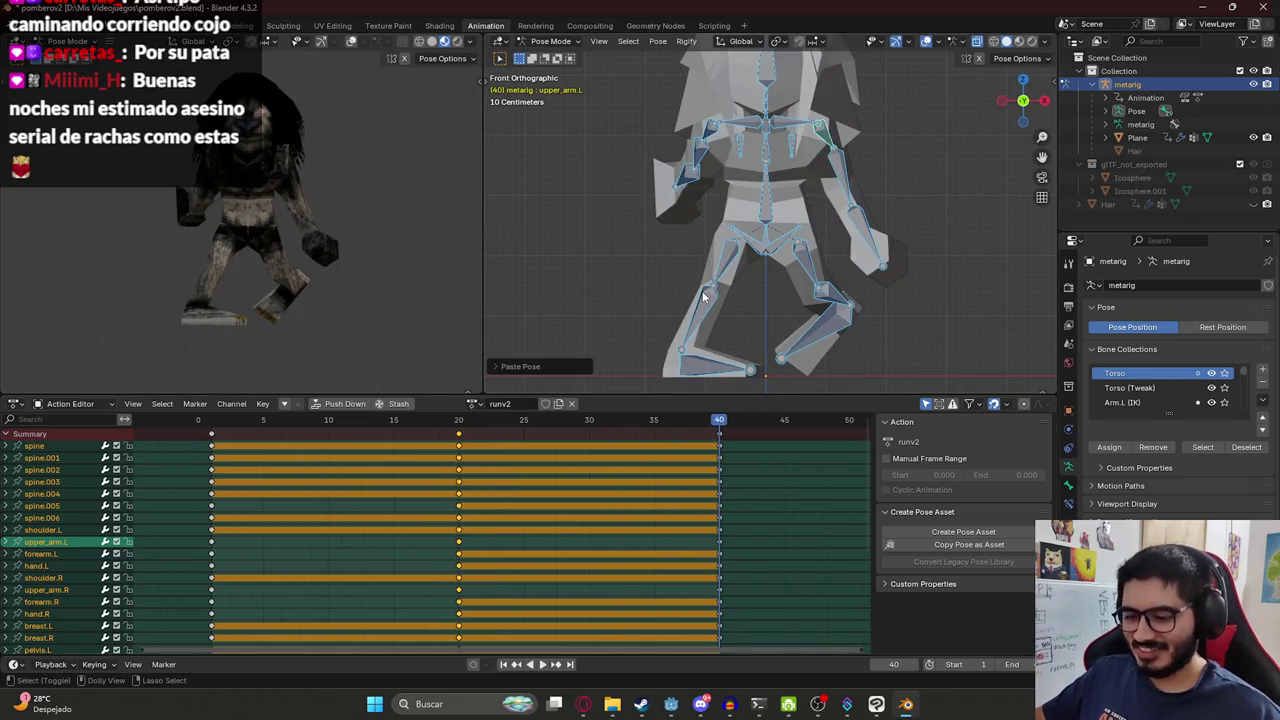
pyautogui.hotkey('ctrl', 'v')
pyautogui.moveTo(459, 424); pyautogui.dragTo(719, 440)
pyautogui.hotkey('ctrl', 'shift', 'v')
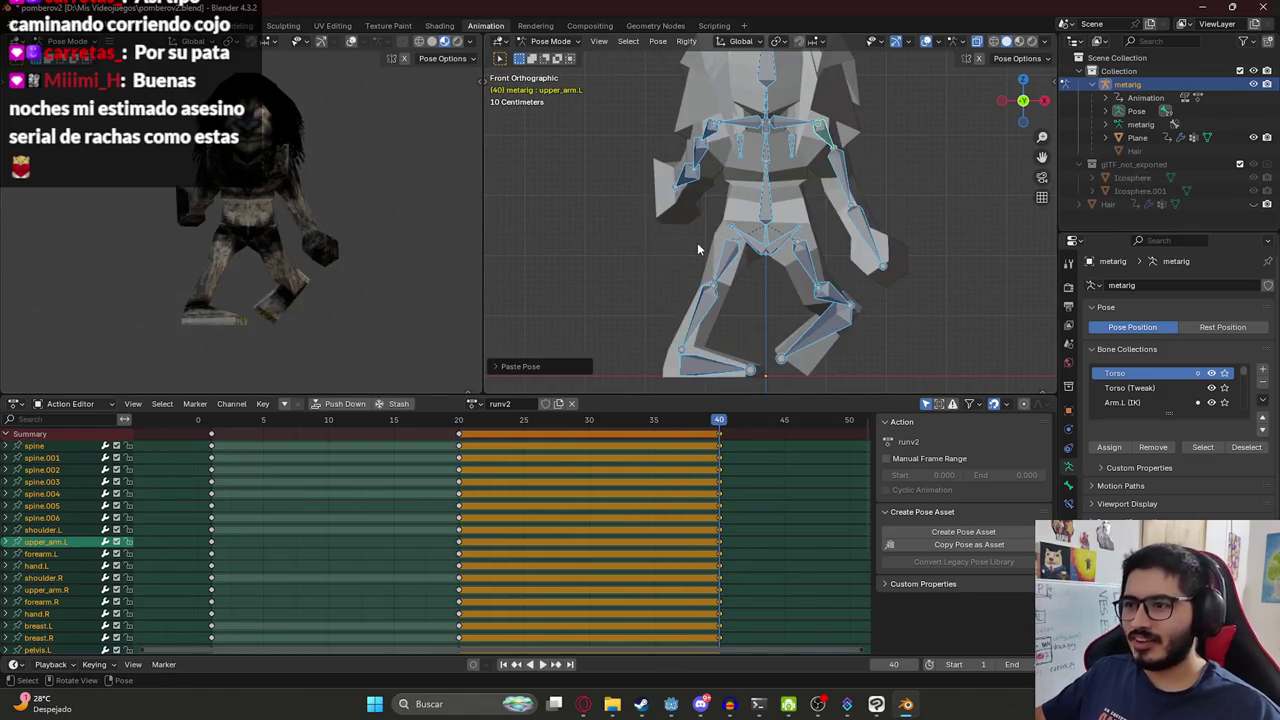
pyautogui.press('i')
pyautogui.press('space')
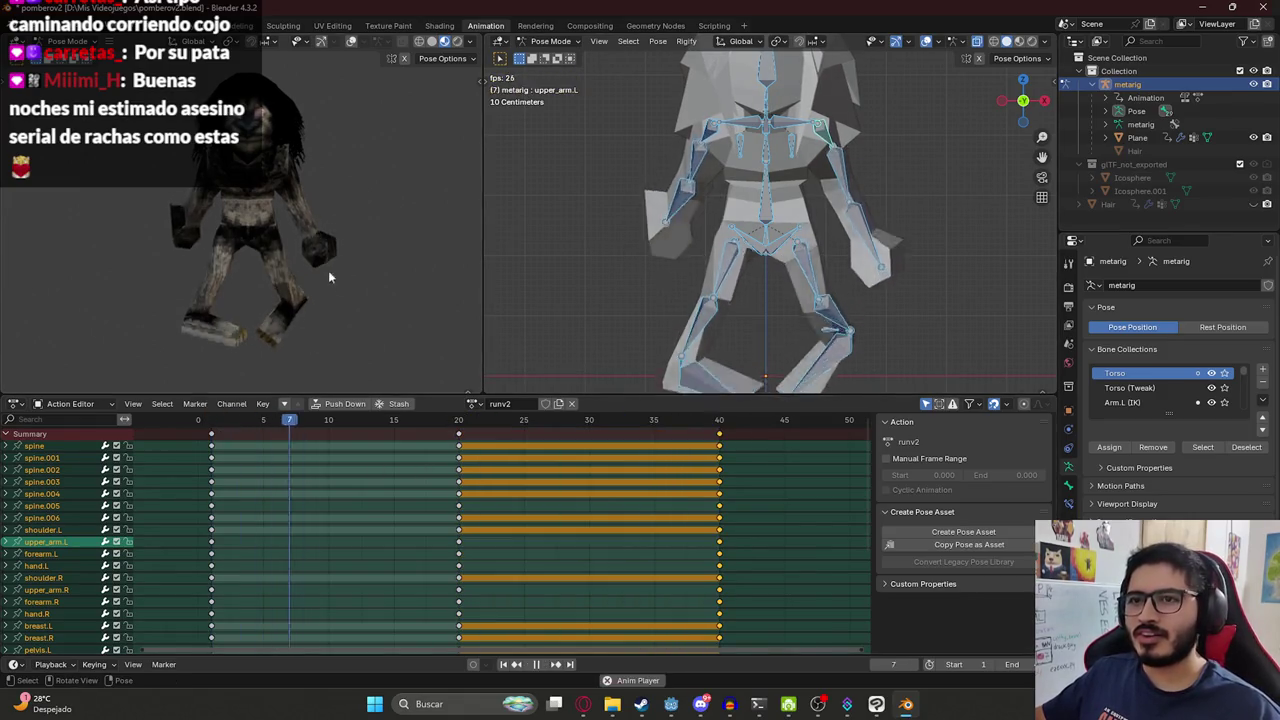
pyautogui.press('Escape')
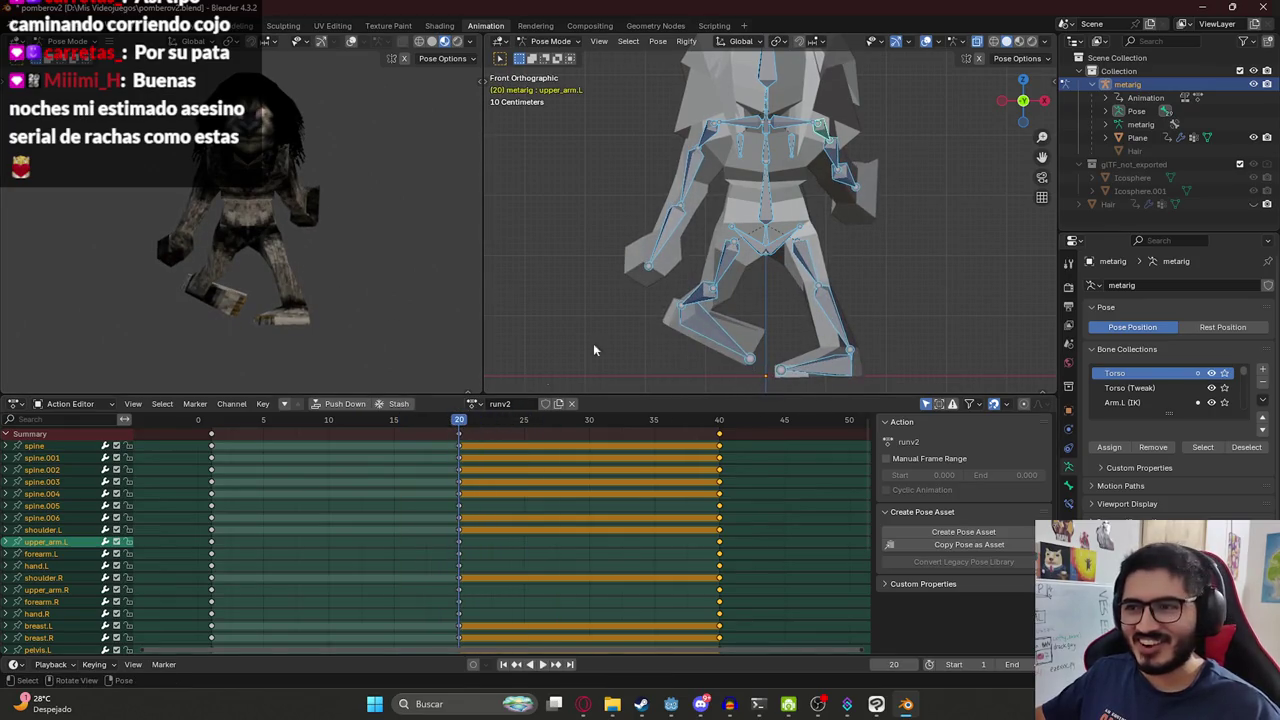
# Switch to the side view and stop playback at frame 10 of runv2.
pyautogui.press('KP_3')
pyautogui.scroll(1, 760, 229)
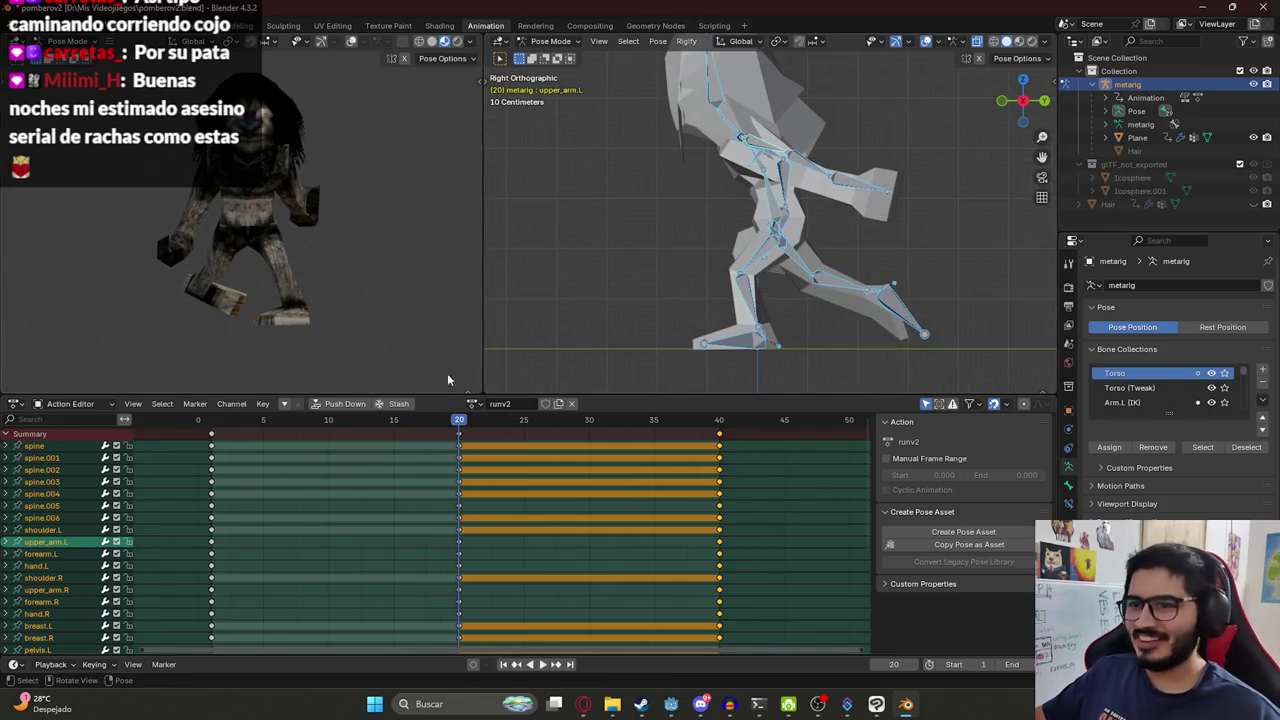
pyautogui.press('space')
pyautogui.click(328, 421)
pyautogui.press('space')
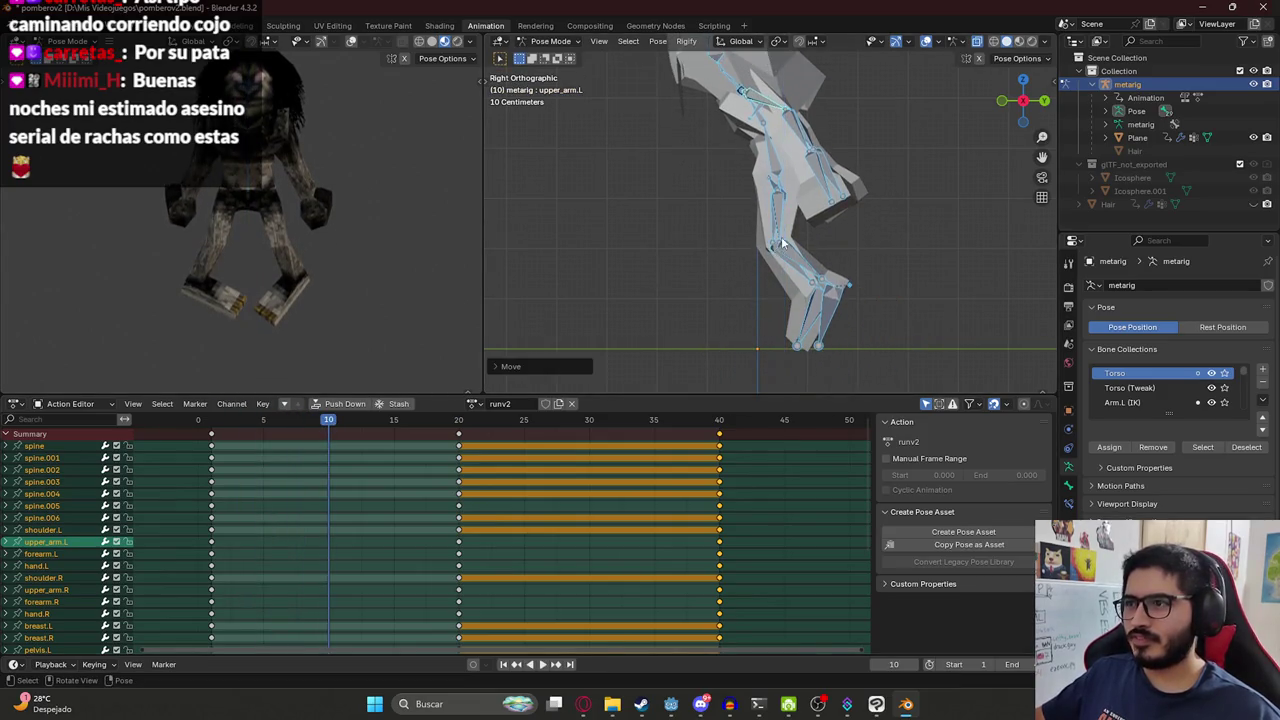
# Key every bone's pose at frame 10, then preview and step back to frame 2.
pyautogui.click(783, 240)
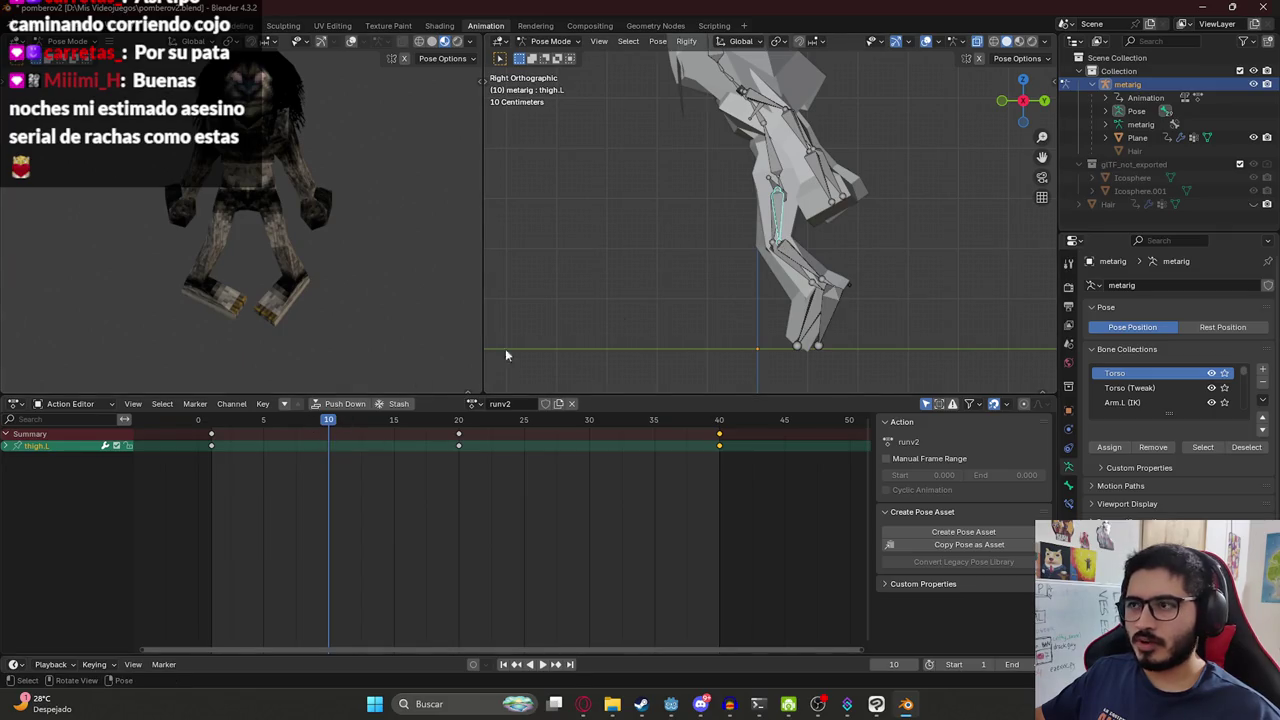
pyautogui.press('a')
pyautogui.press('i')
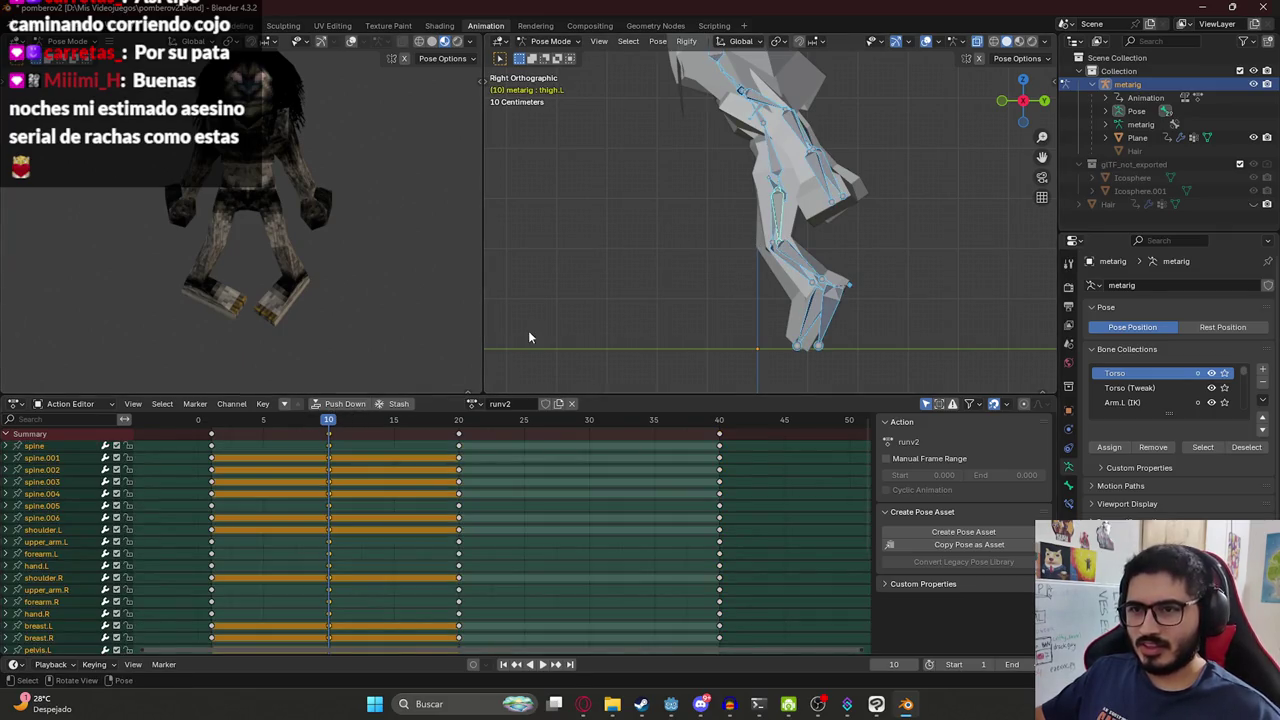
pyautogui.press('space')
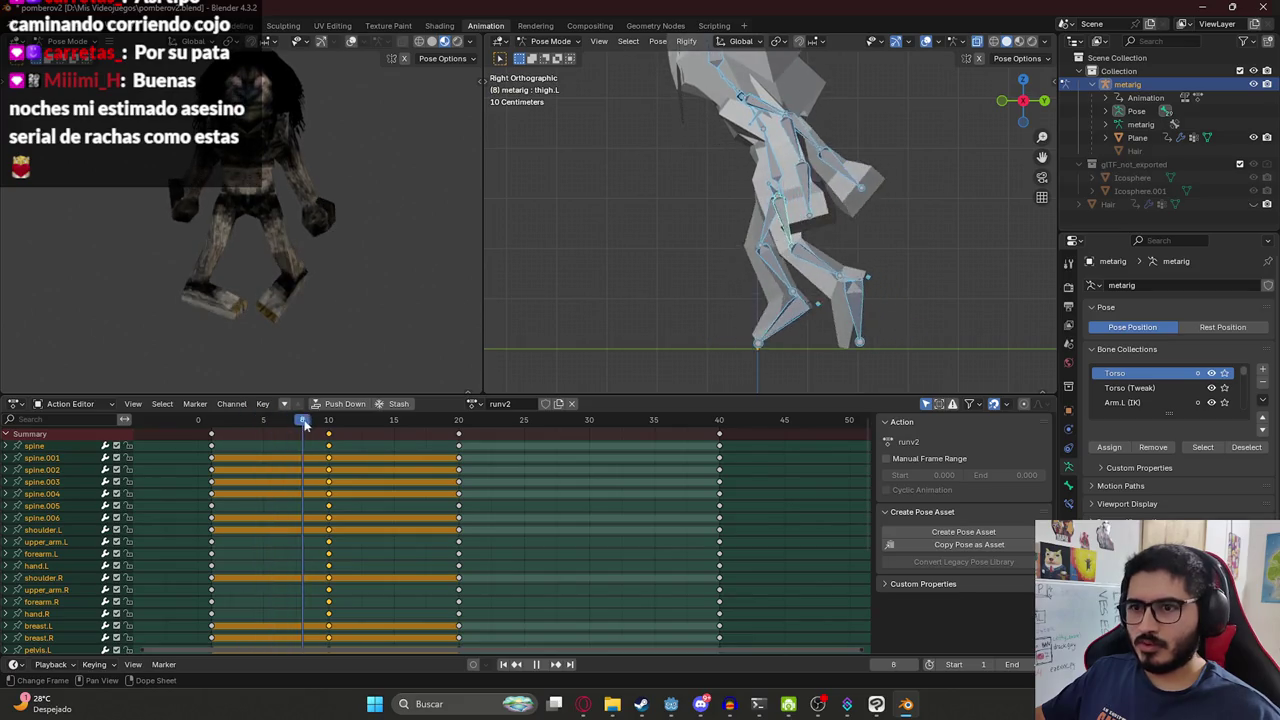
pyautogui.moveTo(313, 427); pyautogui.dragTo(230, 428)
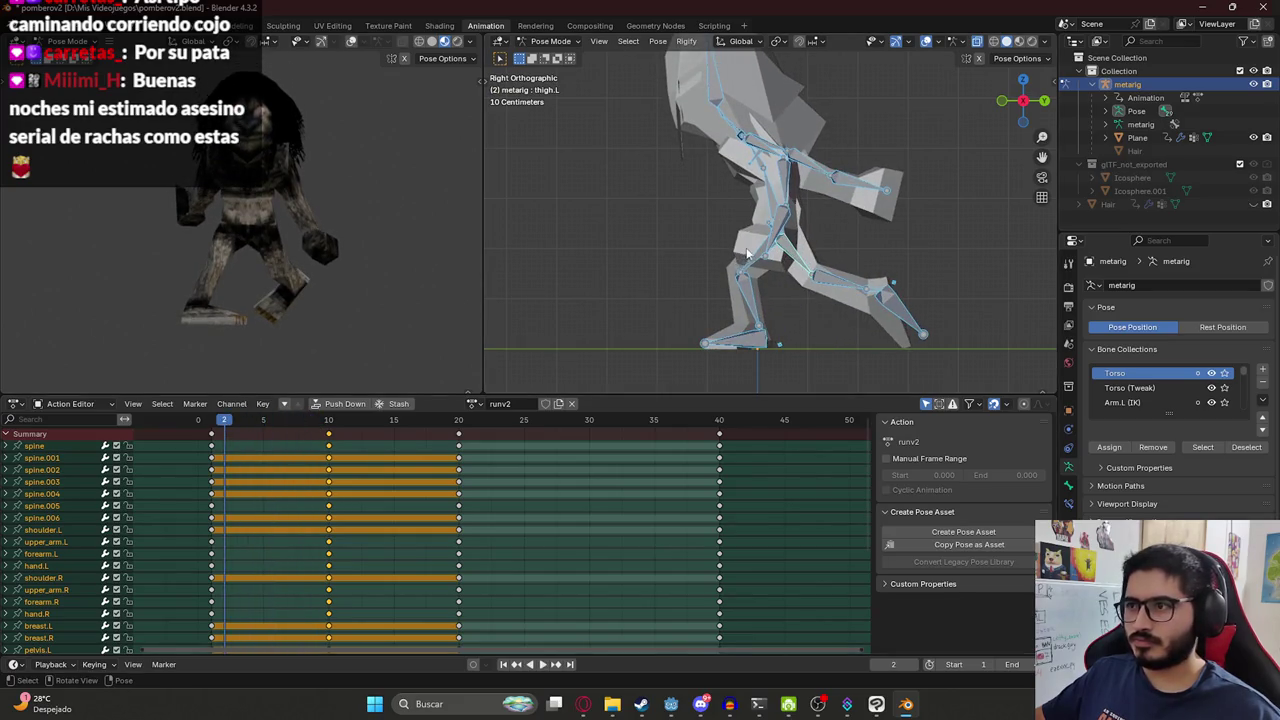
# Try rotating the right thigh, undo it, and orbit the textured preview.
pyautogui.click(748, 258)
pyautogui.press('r')
pyautogui.click(706, 240)
pyautogui.hotkey('ctrl', 'z')
pyautogui.moveTo(227, 280)
pyautogui.mouseDown(button='middle')
pyautogui.moveTo(368, 278)
pyautogui.moveTo(260, 267)
pyautogui.moveTo(301, 252)
pyautogui.moveTo(297, 240)
pyautogui.moveTo(333, 246)
pyautogui.mouseUp(button='middle')
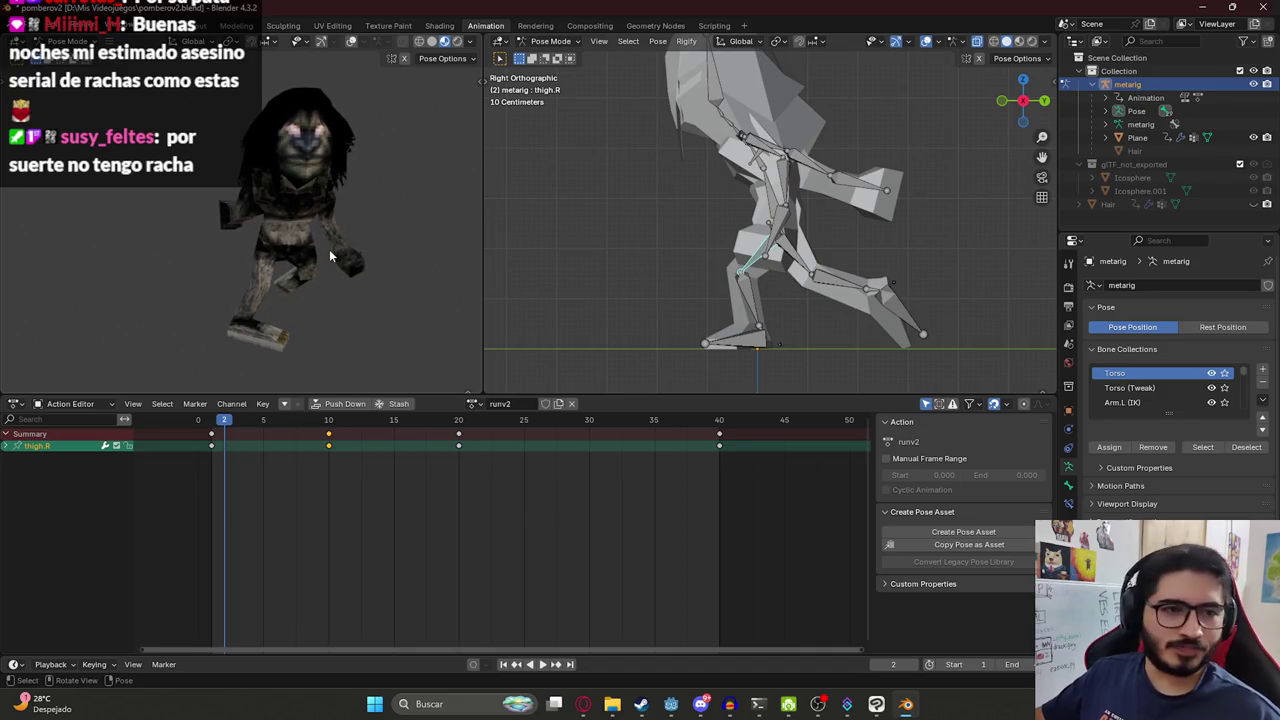
# Return to frame 10 and rotate the left thigh to re-pose the leg.
pyautogui.press('a')
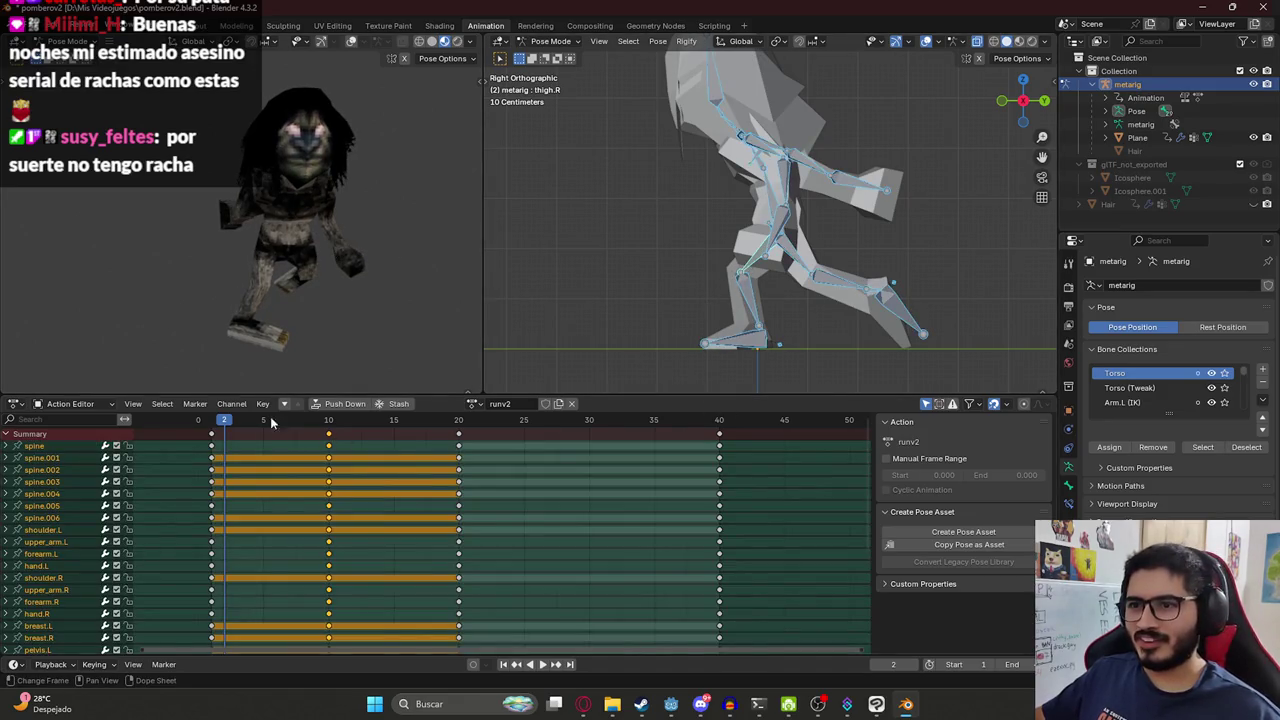
pyautogui.press('space')
pyautogui.moveTo(329, 421); pyautogui.dragTo(329, 421)
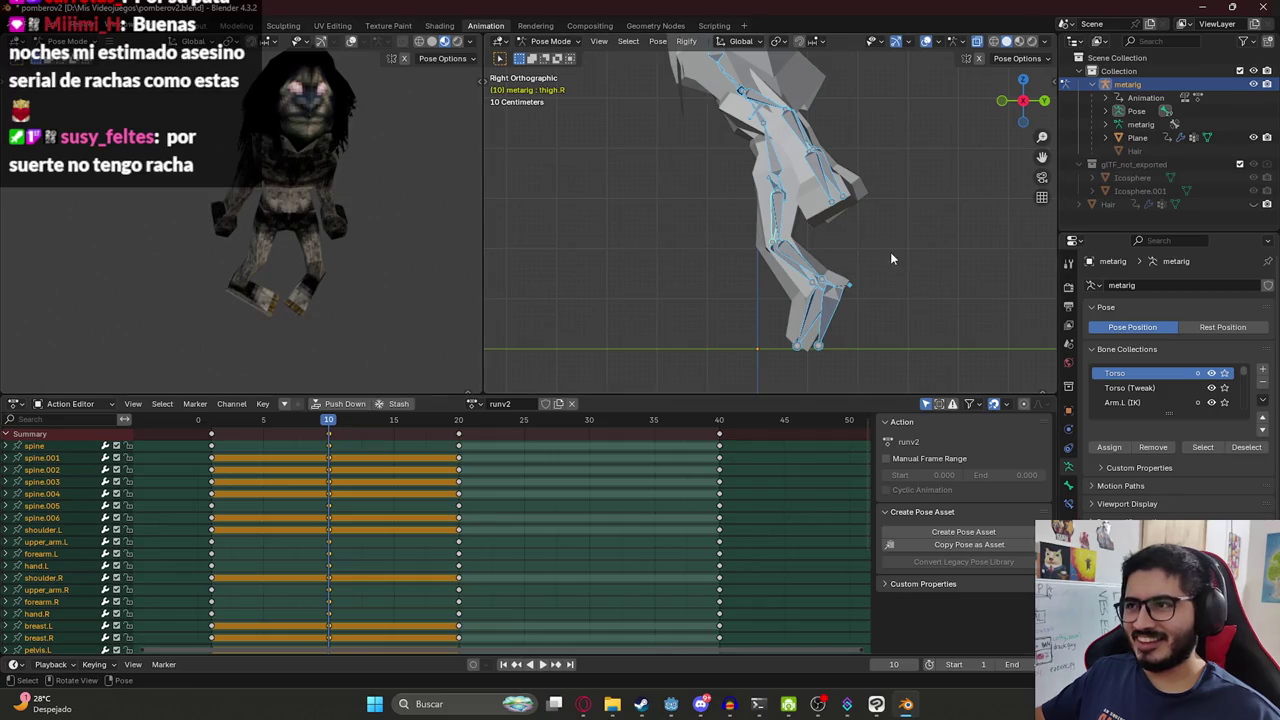
pyautogui.click(772, 234)
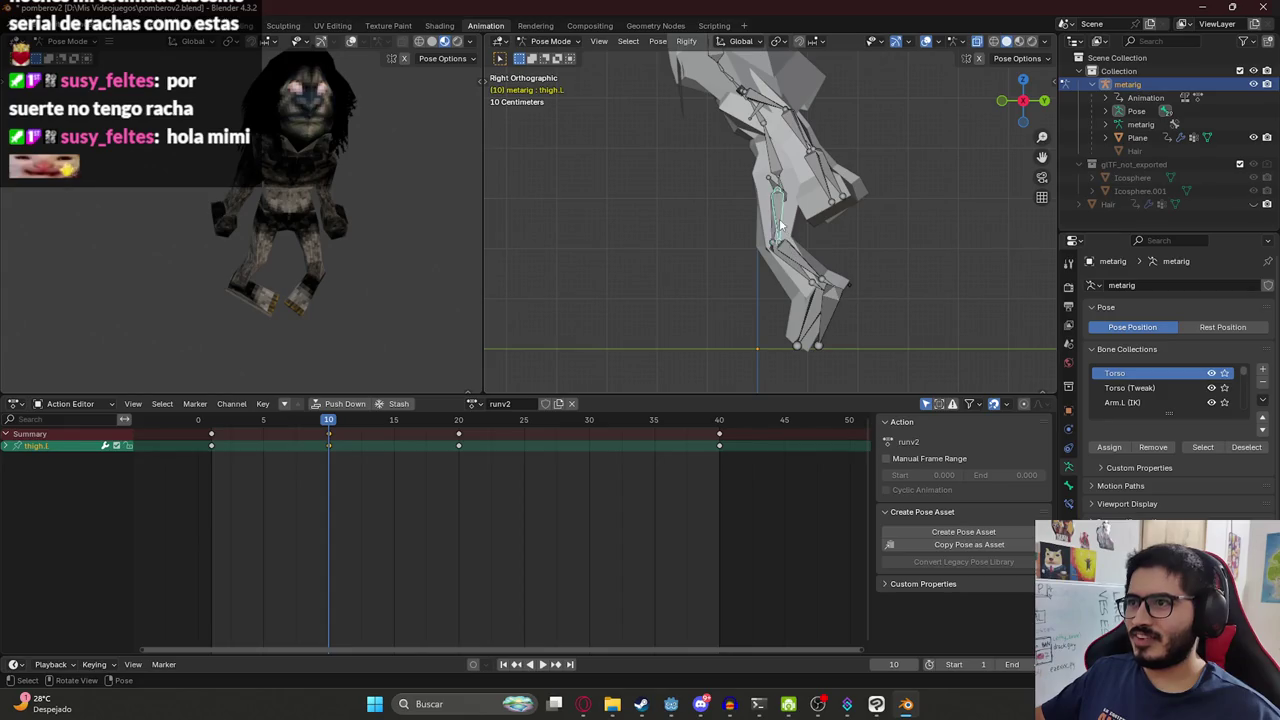
pyautogui.press('r')
pyautogui.click(775, 240)
# Rotate the left shin and tilt the left foot upward at frame 10.
pyautogui.click(773, 265)
pyautogui.press('r')
pyautogui.click(763, 318)
pyautogui.click(763, 320)
pyautogui.press('r')
pyautogui.click(747, 313)
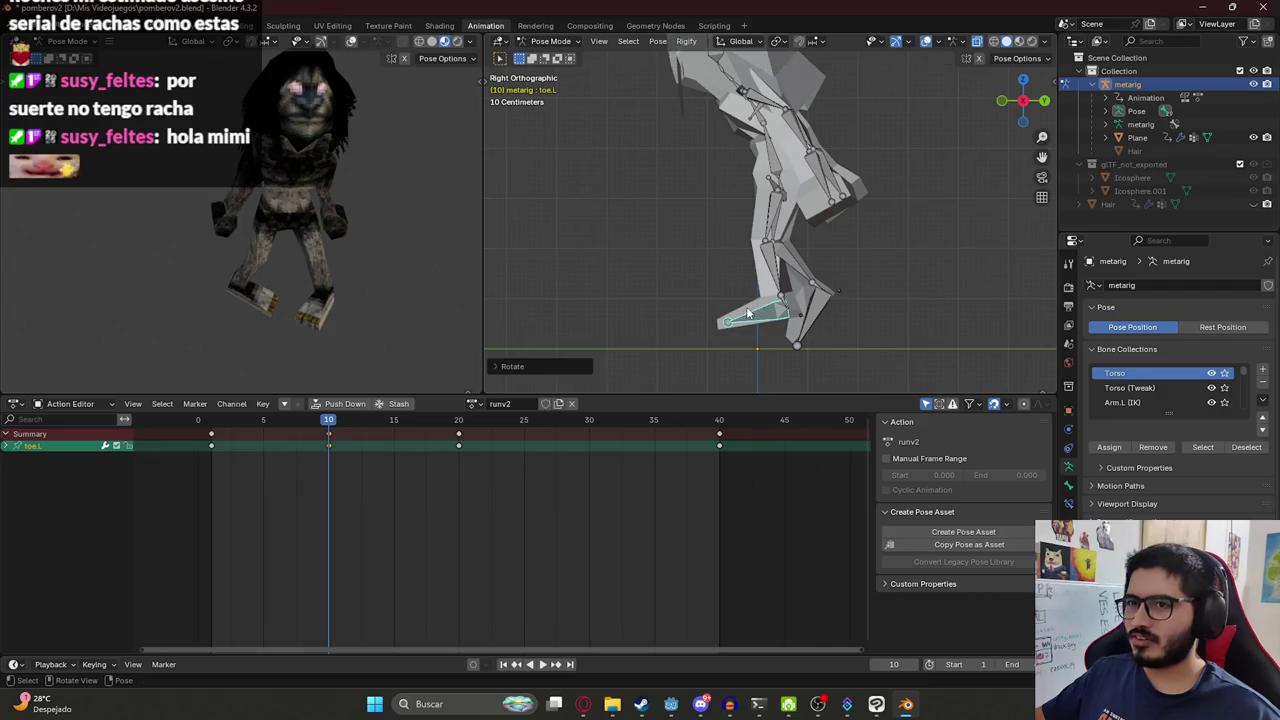
pyautogui.hotkey('ctrl', 'z')
pyautogui.hotkey('ctrl', 'z')
pyautogui.hotkey('ctrl', 'z')
pyautogui.hotkey('ctrl', 'z')
pyautogui.hotkey('ctrl', 'z')
pyautogui.hotkey('ctrl', 'z')
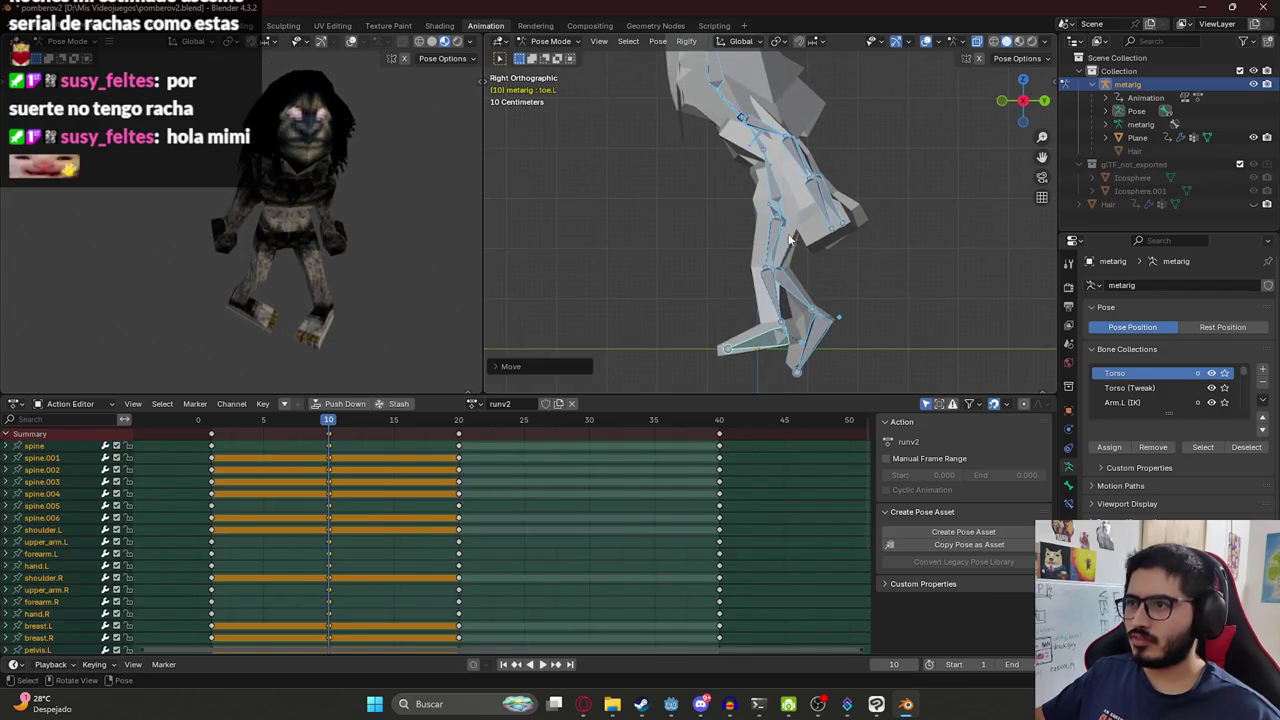
pyautogui.hotkey('ctrl', 'shift', 'z')
pyautogui.hotkey('ctrl', 'shift', 'z')
pyautogui.hotkey('ctrl', 'shift', 'z')
# Adjust toe.L slightly and tilt toe.R upward to a new angle.
pyautogui.press('r')
pyautogui.click(733, 348)
pyautogui.click(812, 316)
pyautogui.press('r')
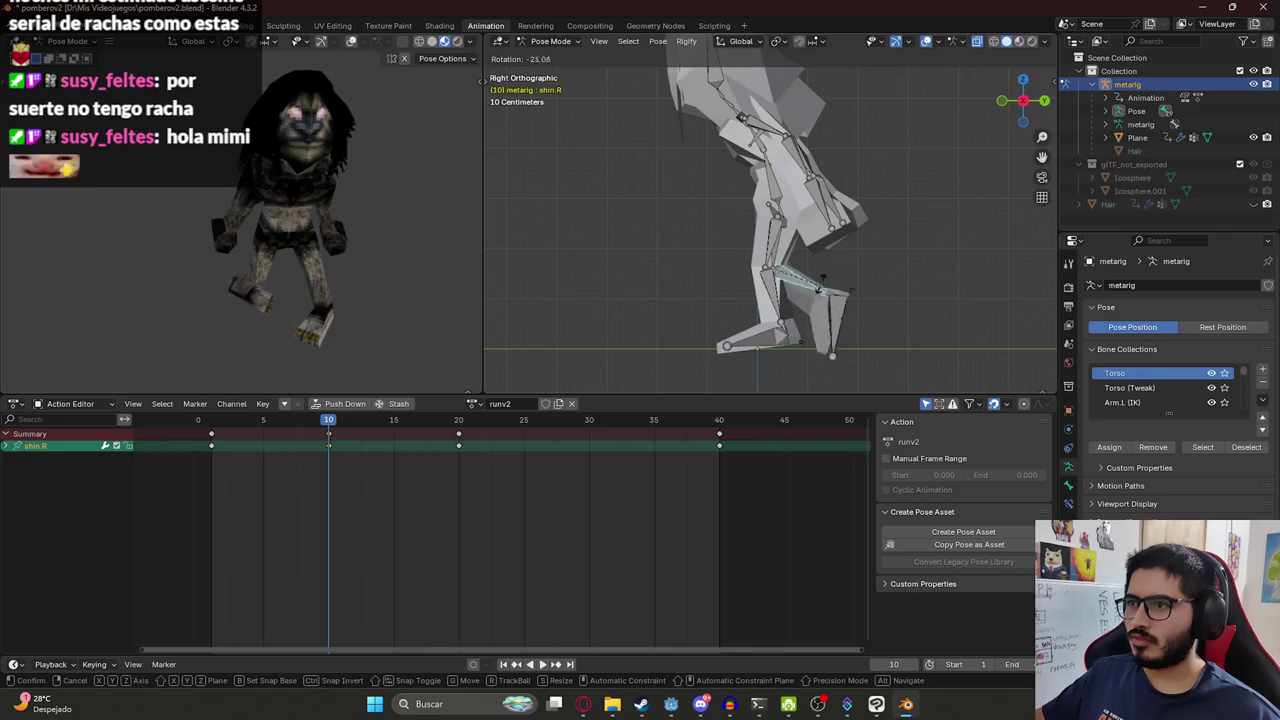
pyautogui.click(860, 300)
pyautogui.press('r')
pyautogui.click(878, 283)
# Preview the run cycle with all bones selected, then box-select the keys at frames 10, 20 and 40.
pyautogui.press('a')
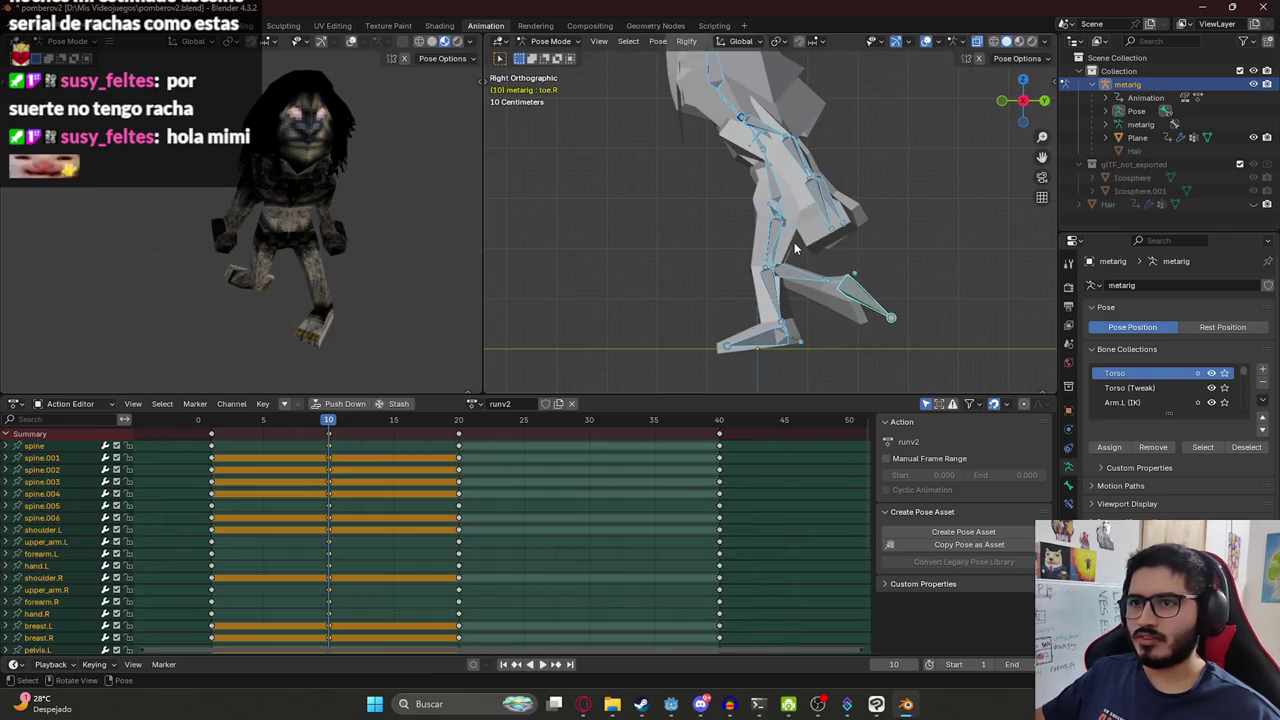
pyautogui.press('space')
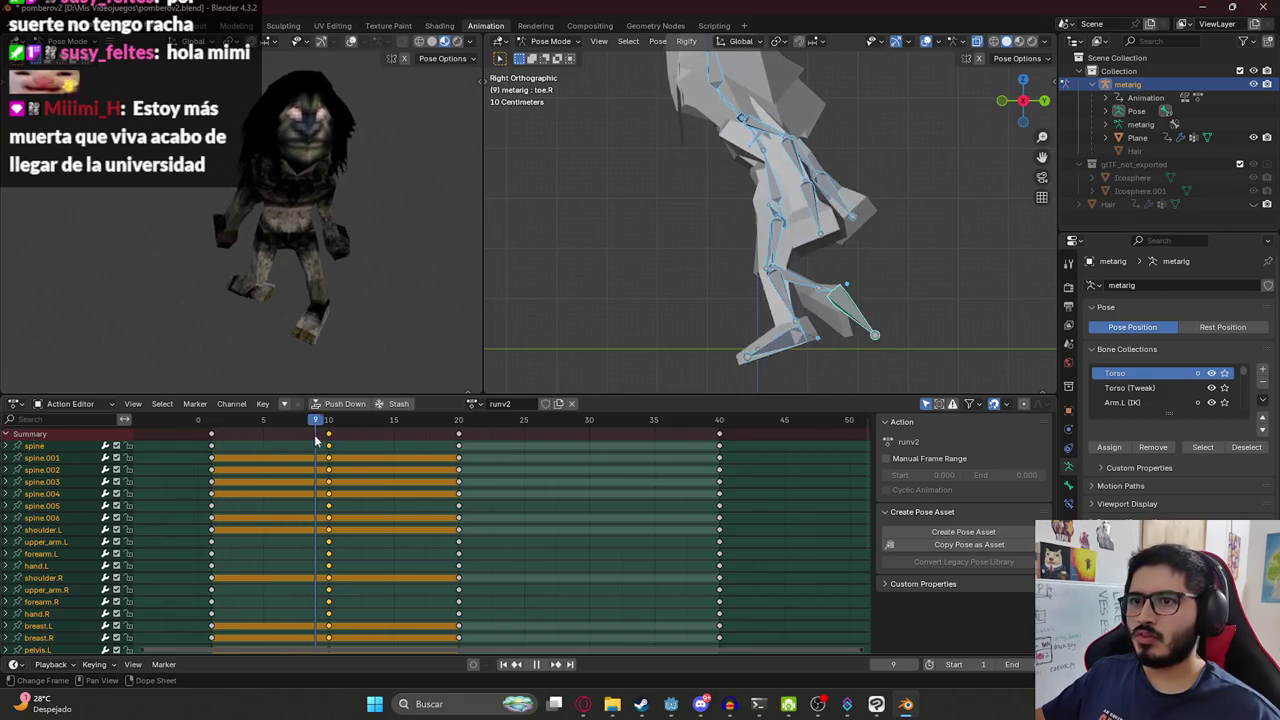
pyautogui.press('Escape')
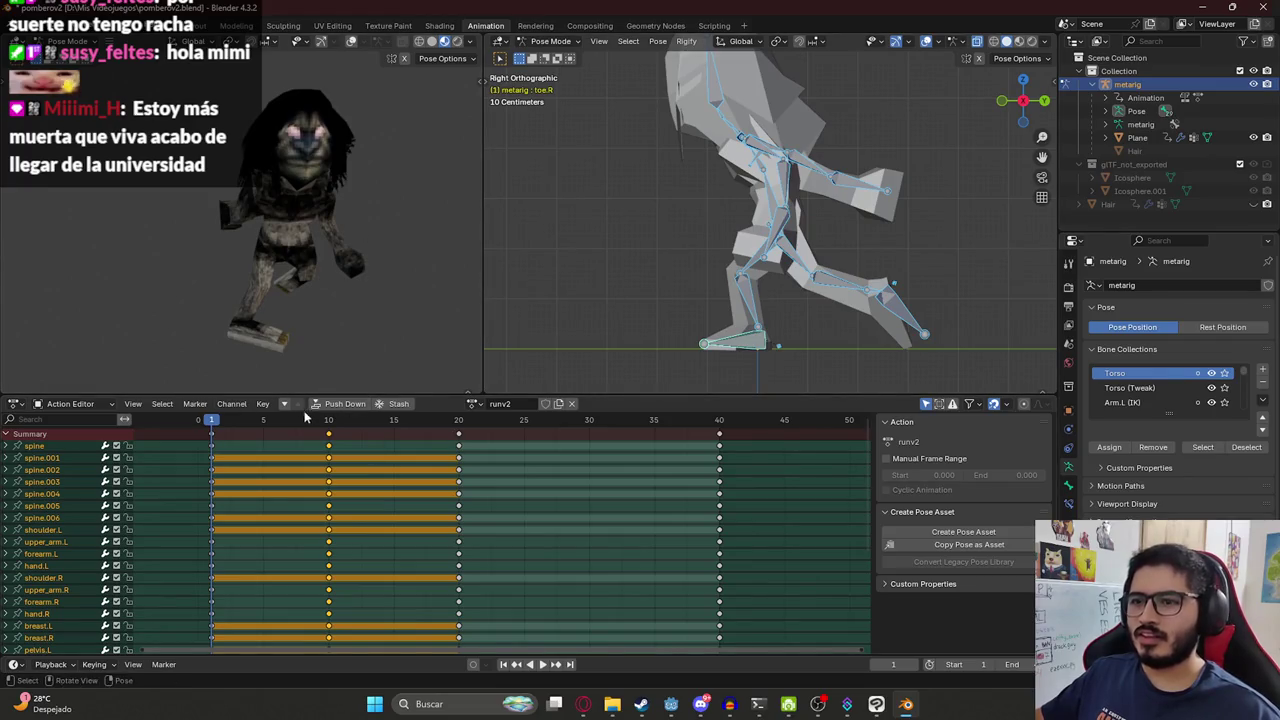
pyautogui.moveTo(325, 436); pyautogui.dragTo(755, 434)
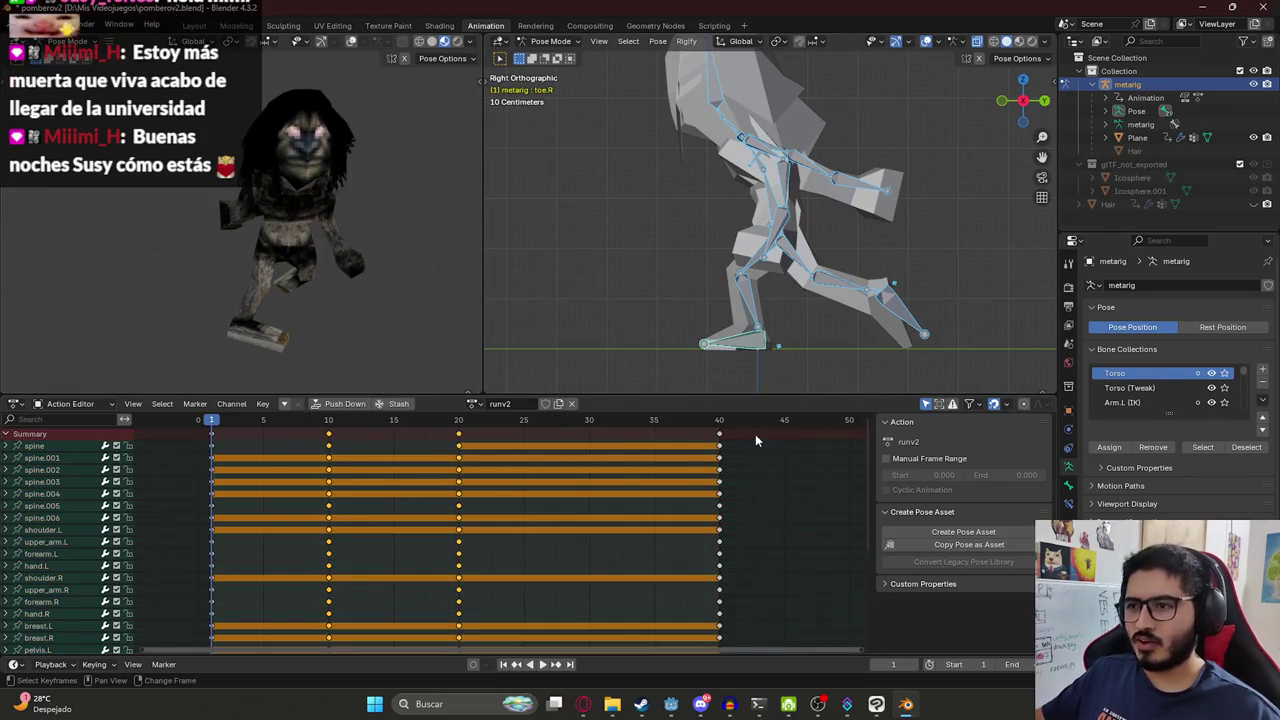
# Delete the keys at frames 10, 20 and 40, save pomberov2.blend, and replay the action.
pyautogui.press('Delete')
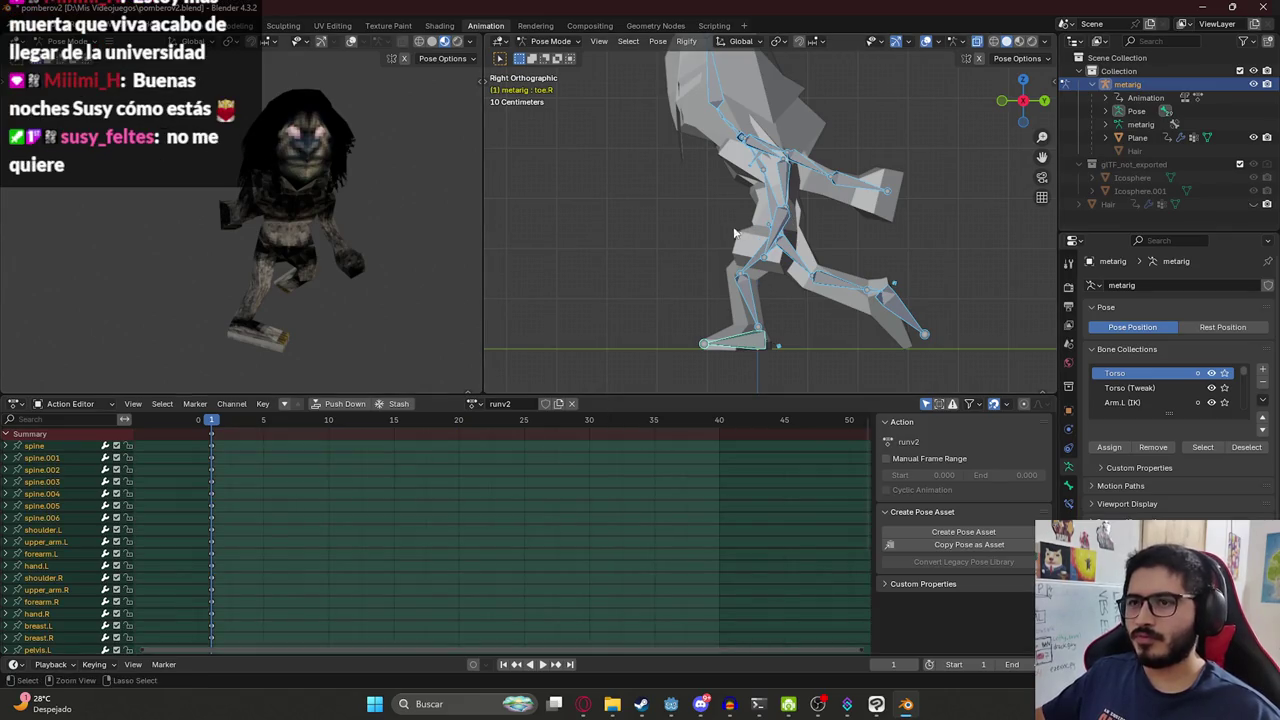
pyautogui.hotkey('ctrl', 's')
pyautogui.press('space')
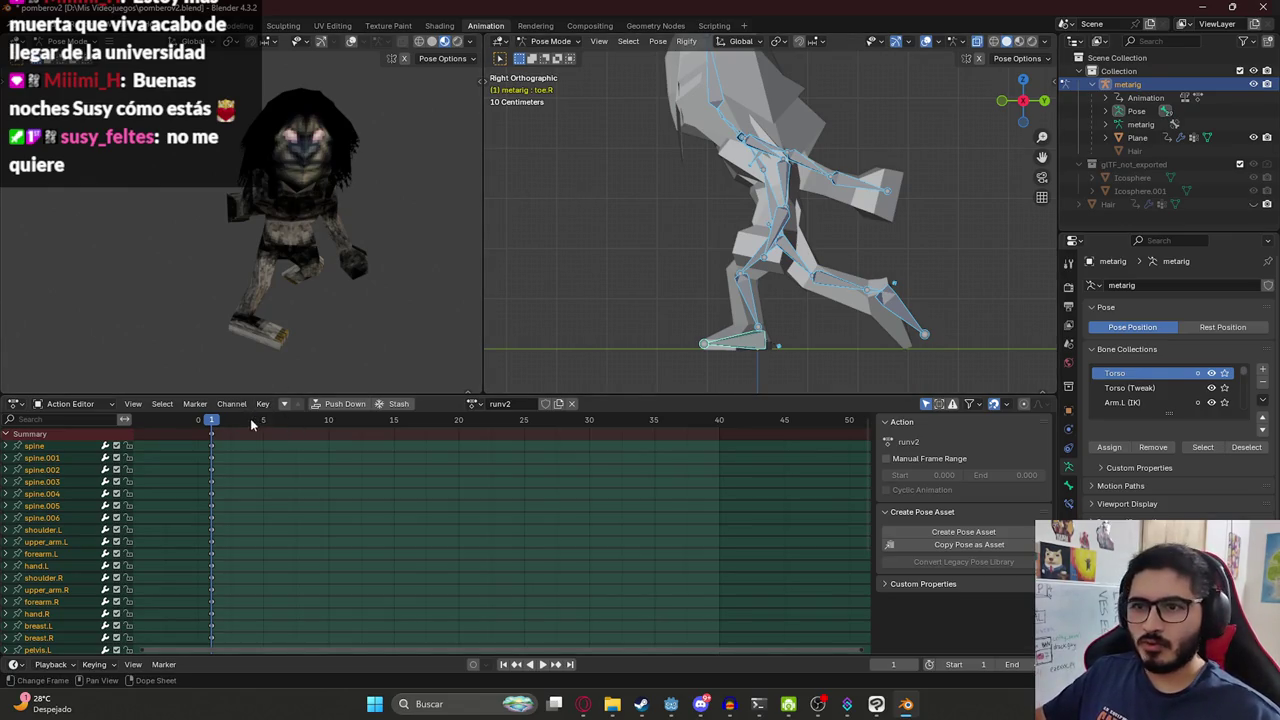
pyautogui.press('space')
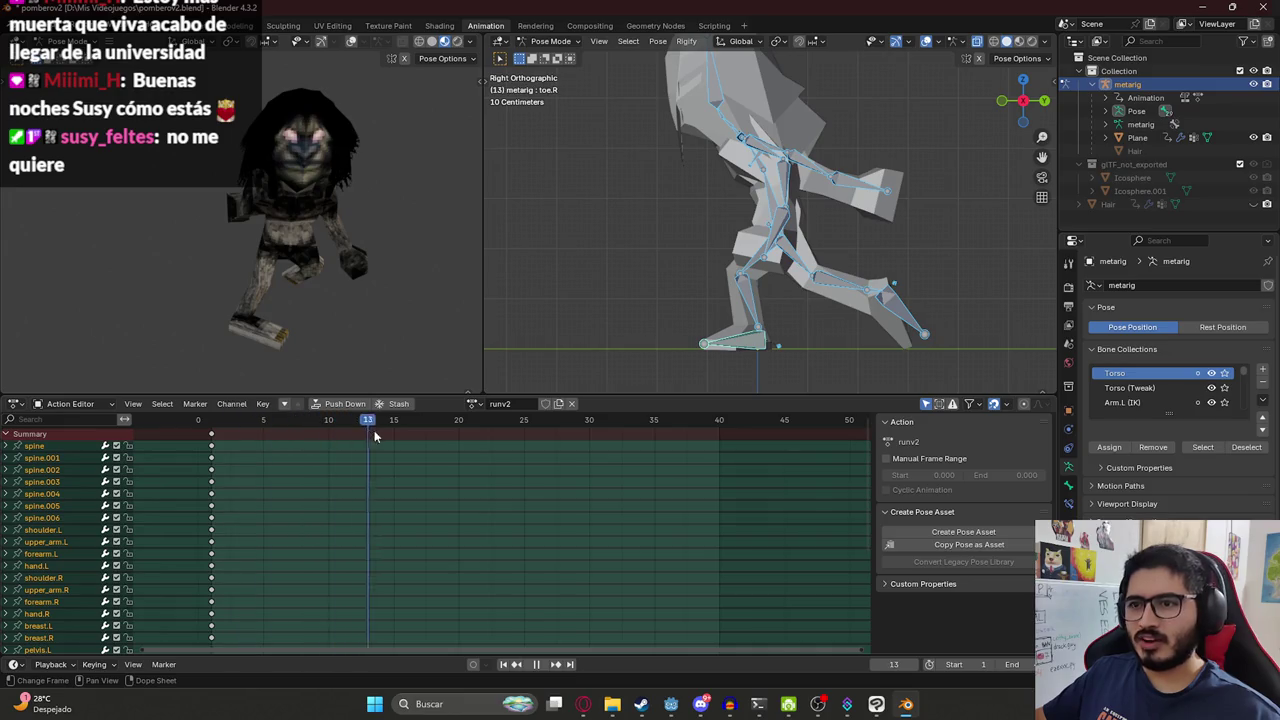
pyautogui.click(790, 155)
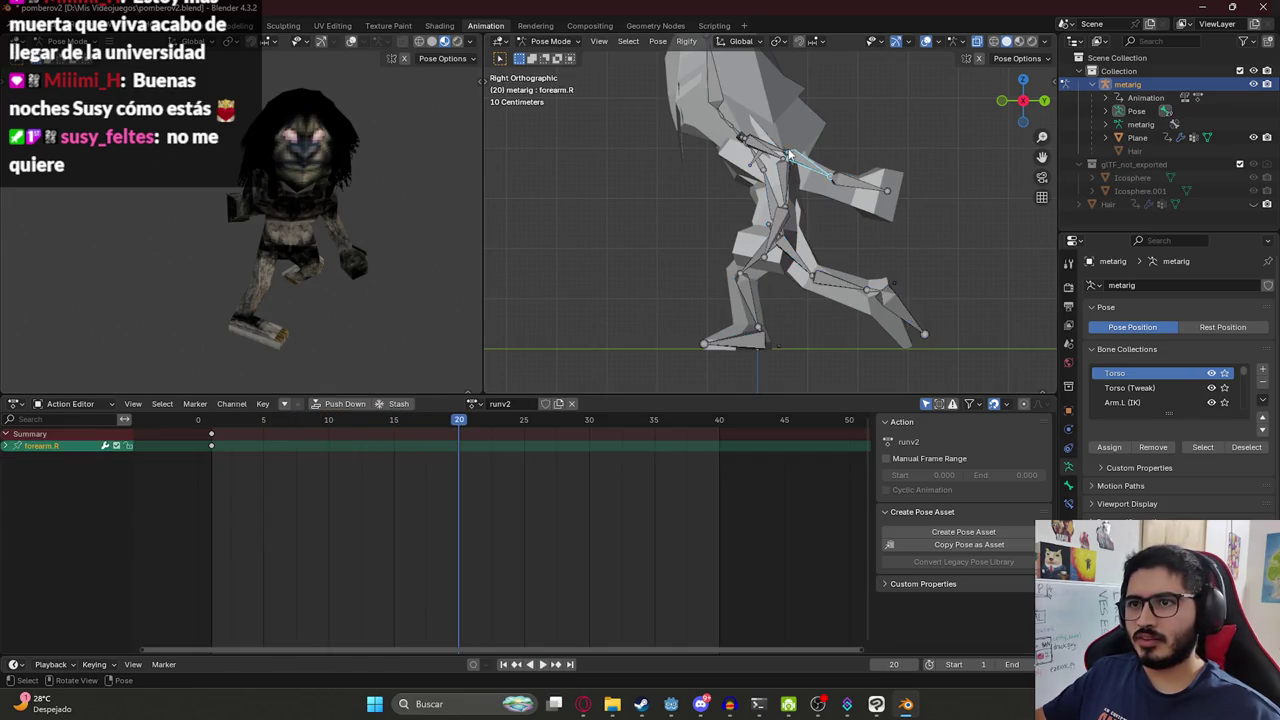
# Re-pose the right leg's shin, thigh and toe for the frame-20 stride.
pyautogui.click(749, 265)
pyautogui.press('r')
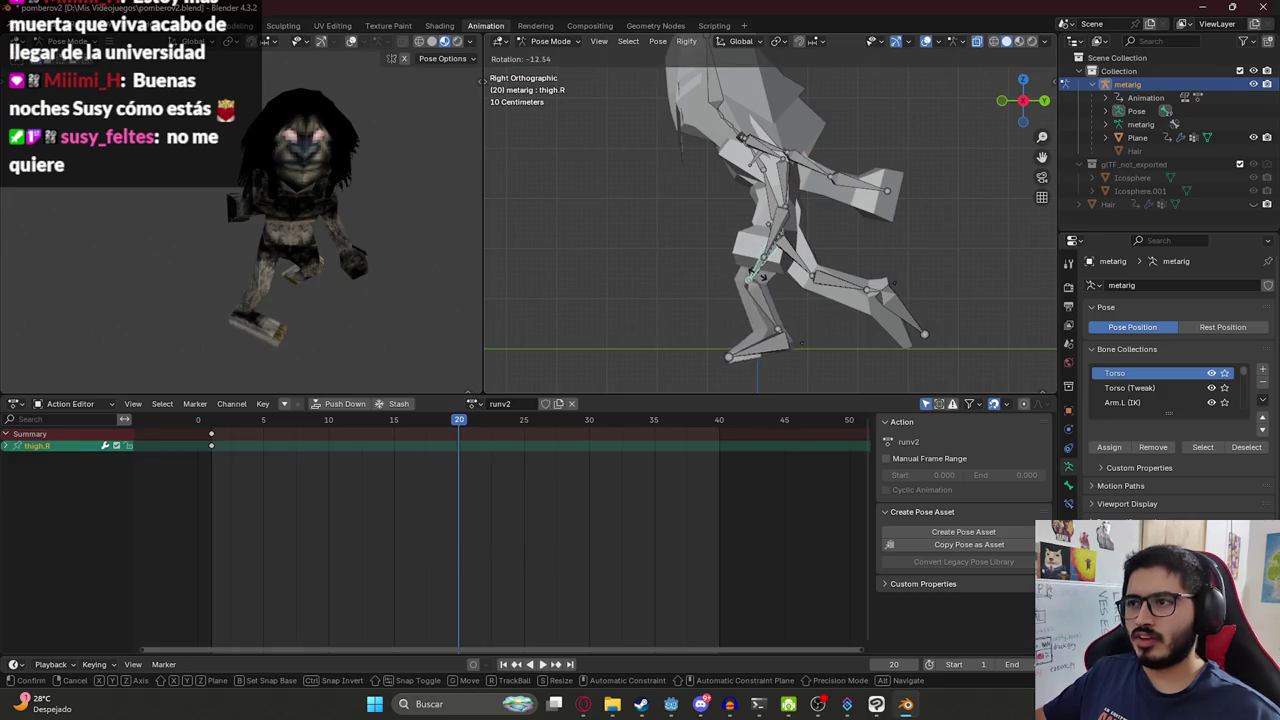
pyautogui.click(762, 320)
pyautogui.click(771, 275)
pyautogui.press('r')
pyautogui.click(775, 310)
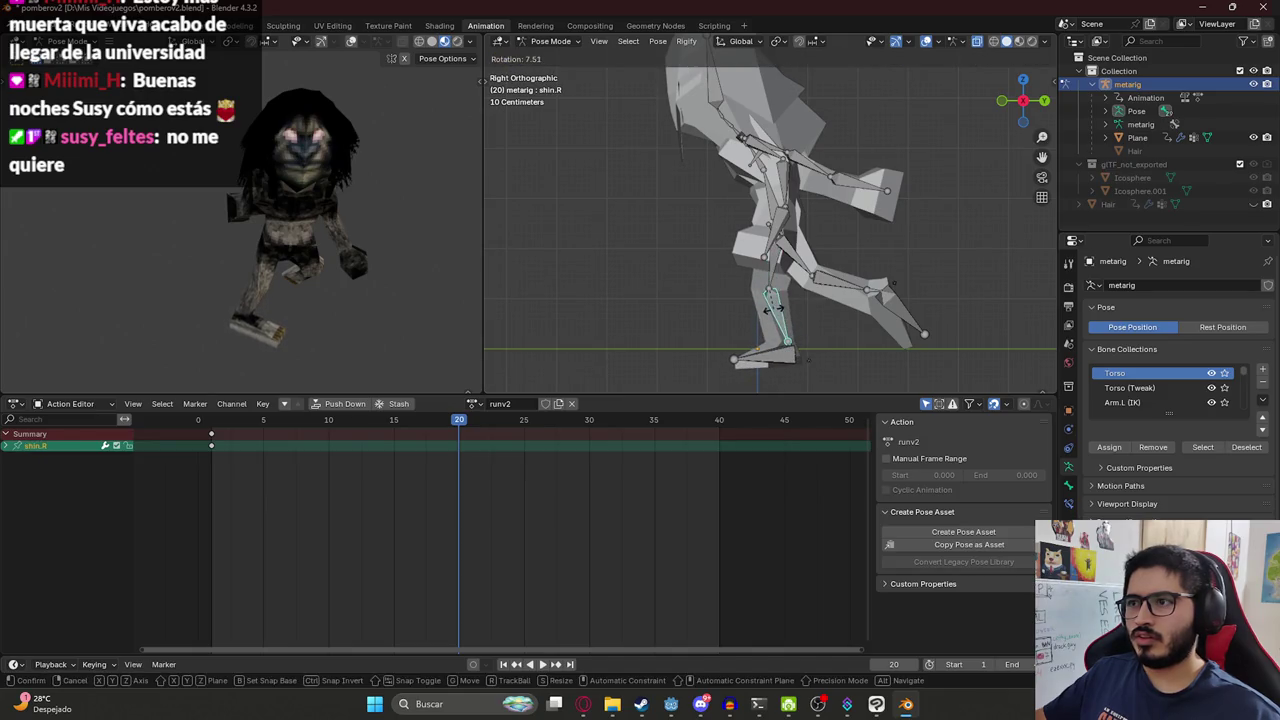
pyautogui.click(760, 361)
pyautogui.click(781, 316)
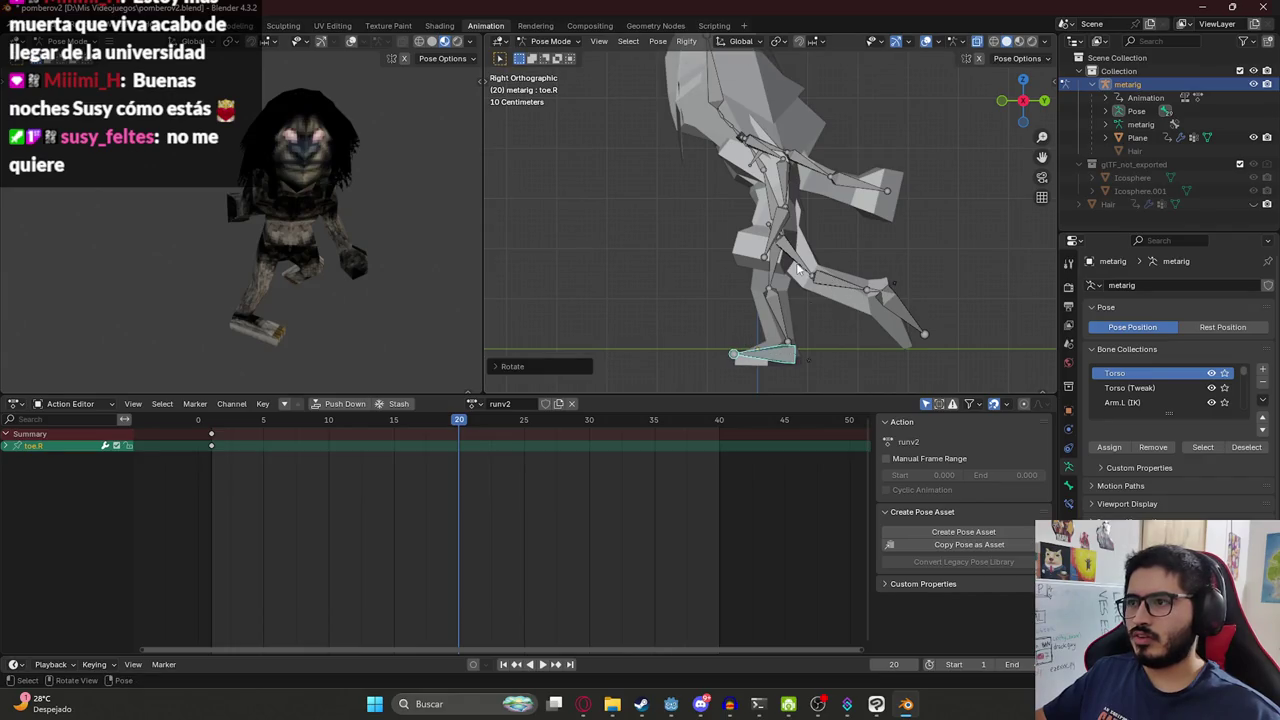
# Swing the left shin downward into the frame-20 stride.
pyautogui.click(798, 268)
pyautogui.press('r')
pyautogui.click(805, 300)
pyautogui.press('r')
pyautogui.click(810, 313)
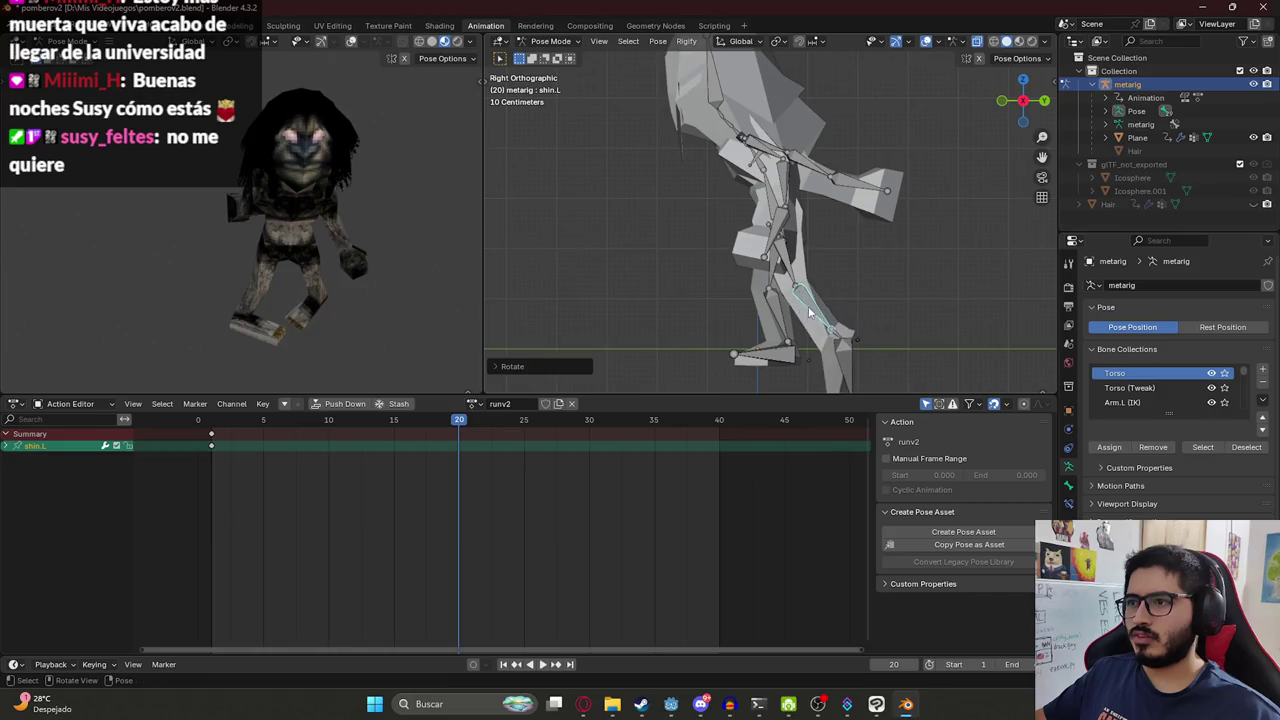
# Tilt the left foot (toe.L) through several rotation adjustments.
pyautogui.click(845, 348)
pyautogui.press('r')
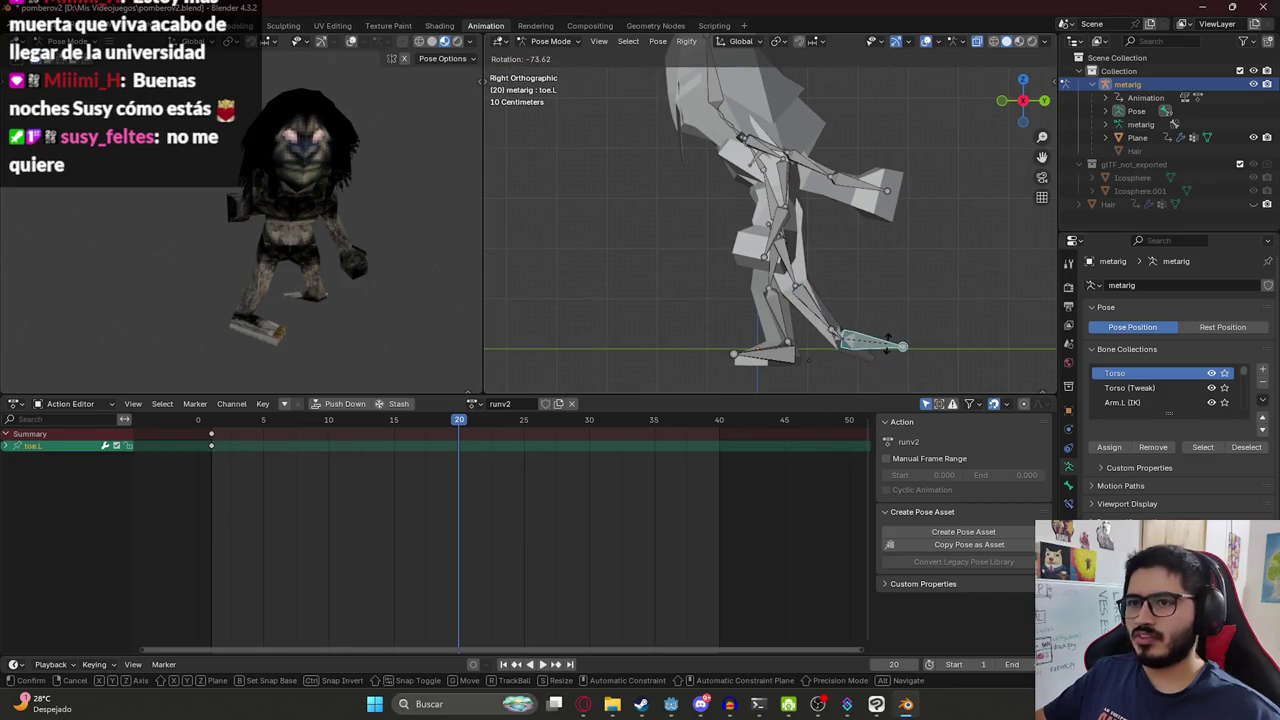
pyautogui.click(883, 350)
pyautogui.press('r')
pyautogui.click(884, 340)
pyautogui.press('r')
pyautogui.click(884, 337)
# Rotate the left shin once more, key every bone at frame 20, and play the action.
pyautogui.click(812, 302)
pyautogui.press('r')
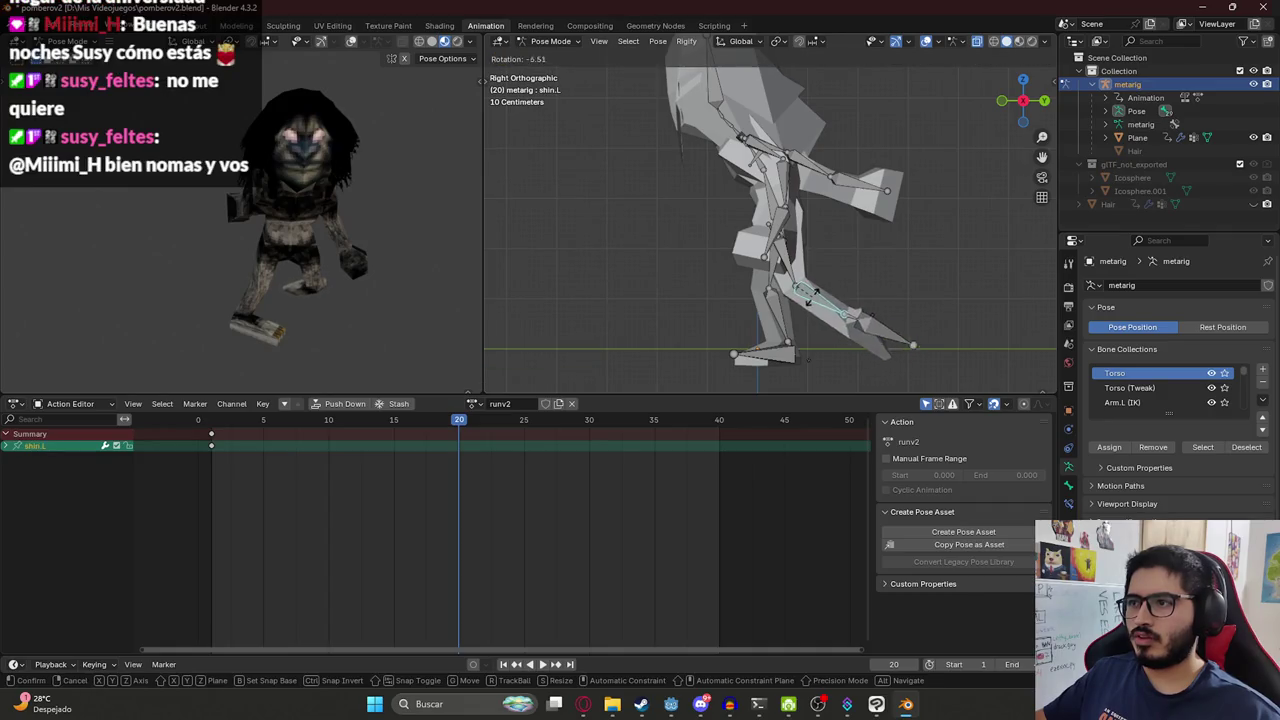
pyautogui.click(818, 290)
pyautogui.press('a')
pyautogui.press('i')
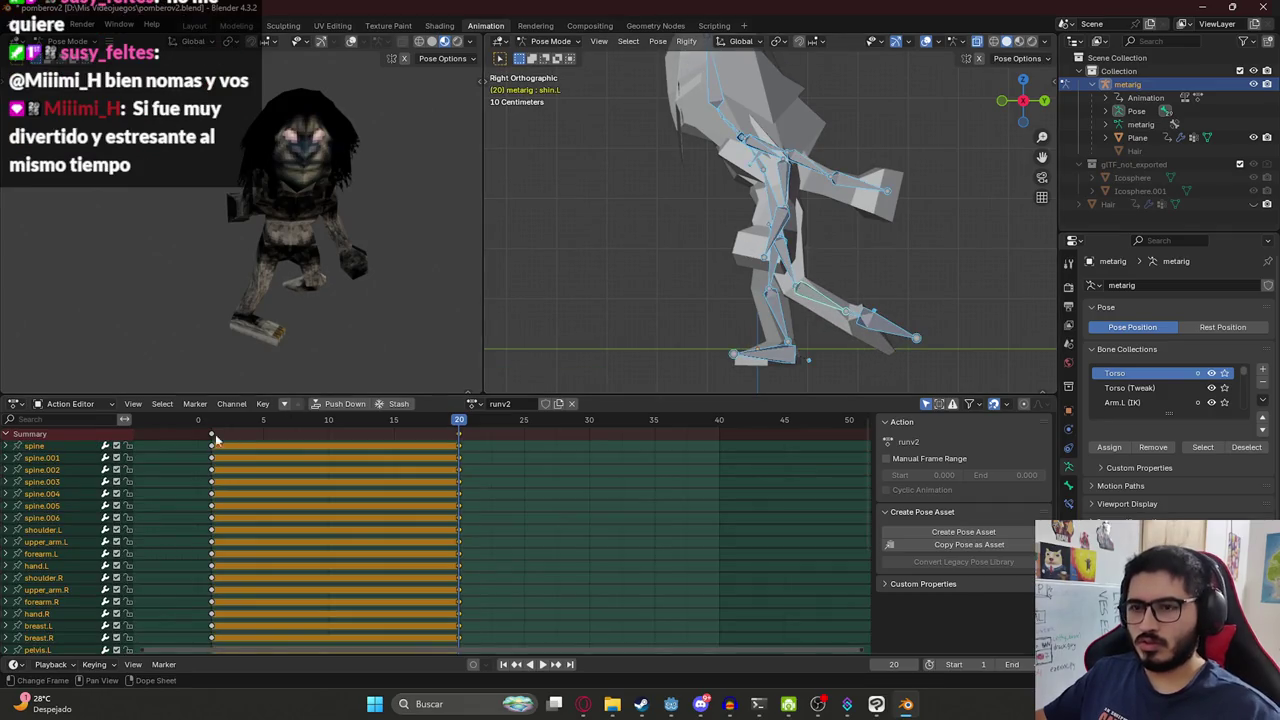
pyautogui.click(200, 420)
pyautogui.press('space')
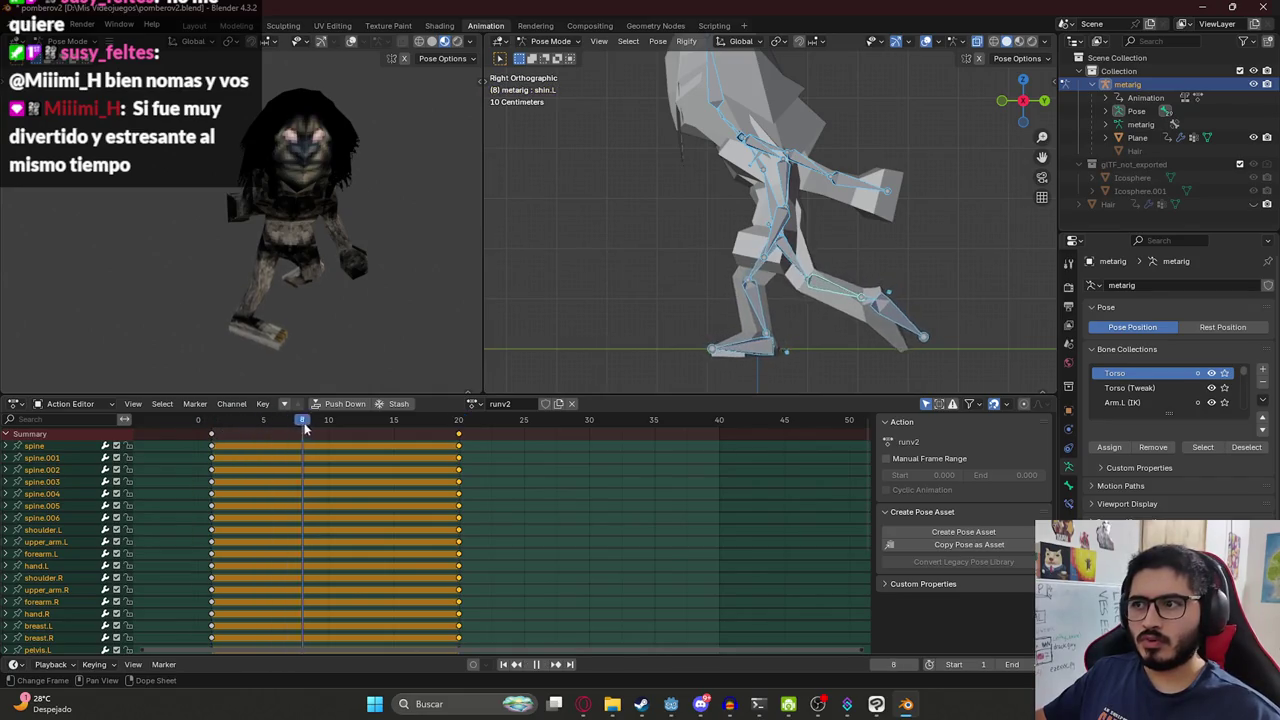
pyautogui.press('space')
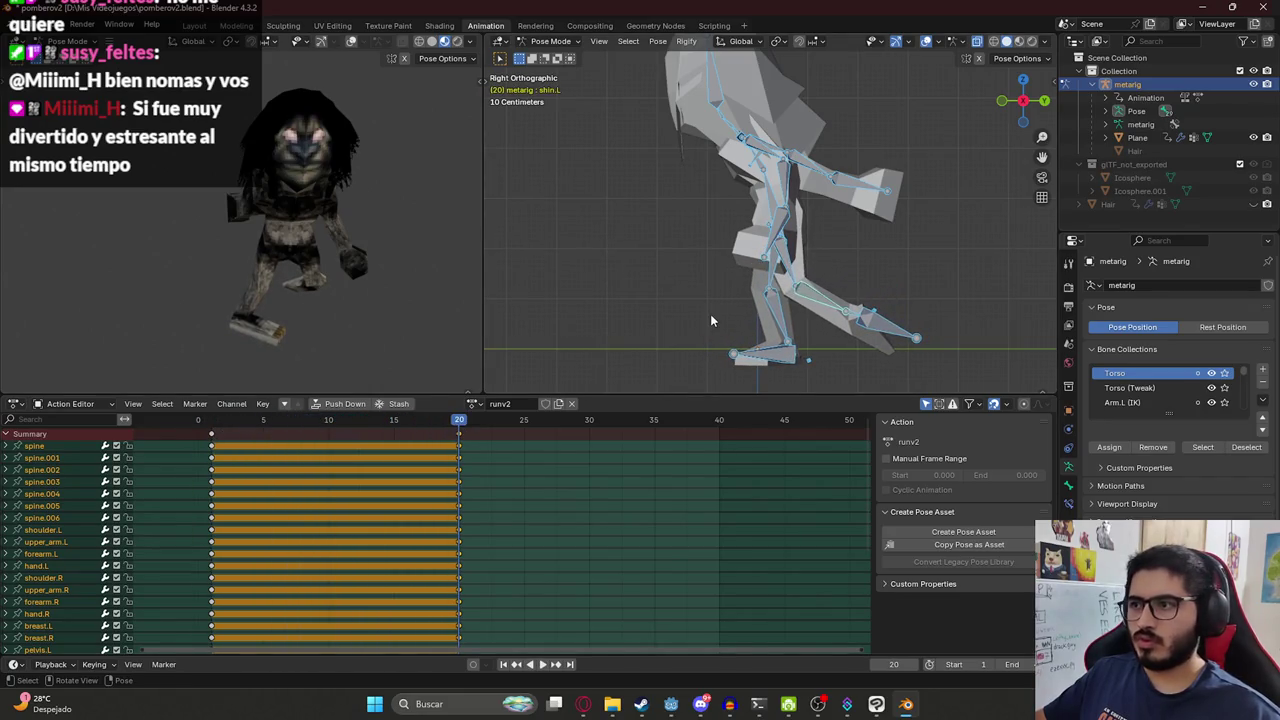
# Lower the whole rig along Z, key it, and replay the animation to frame 20.
pyautogui.press('g')
pyautogui.press('z')
pyautogui.click(718, 292)
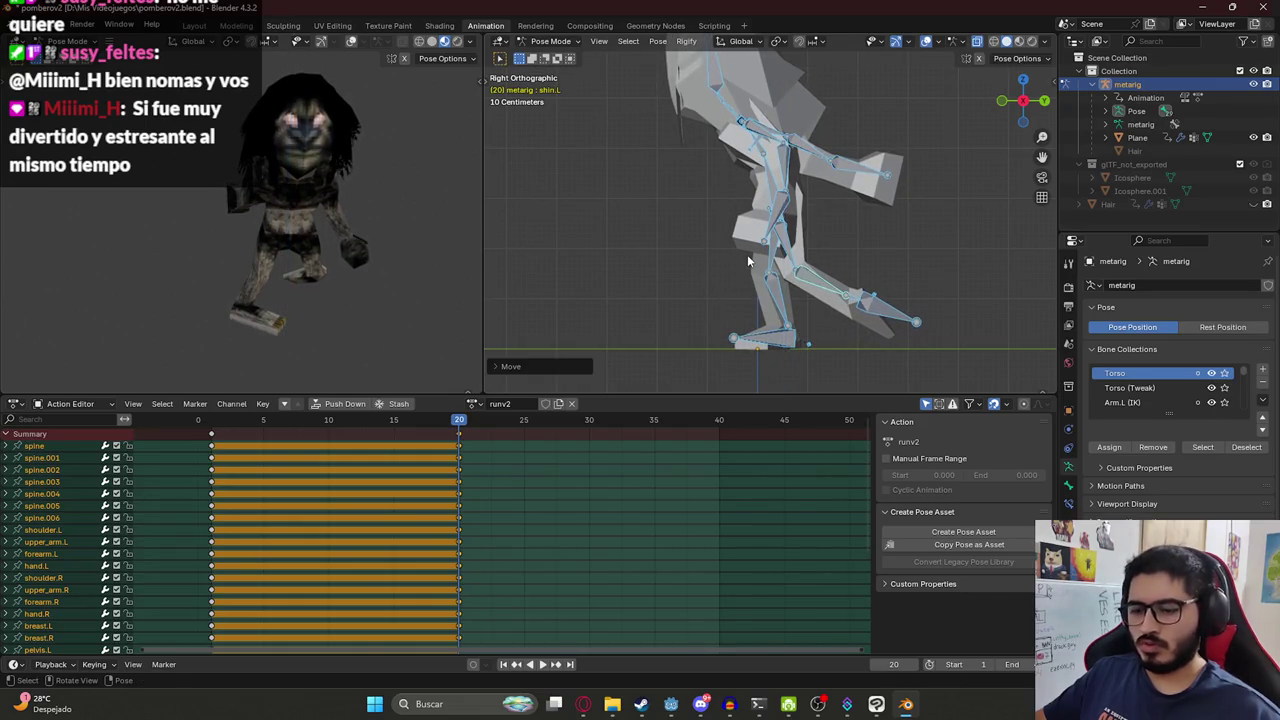
pyautogui.press('i')
pyautogui.press('space')
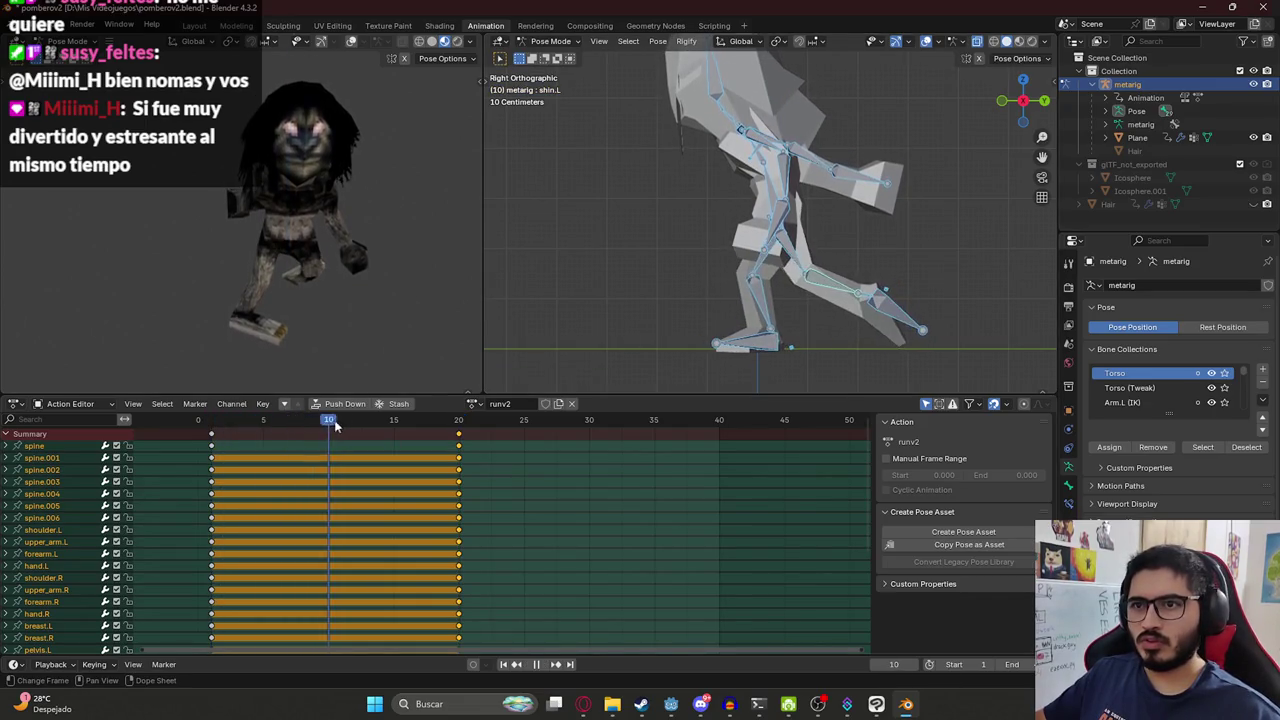
pyautogui.press('space')
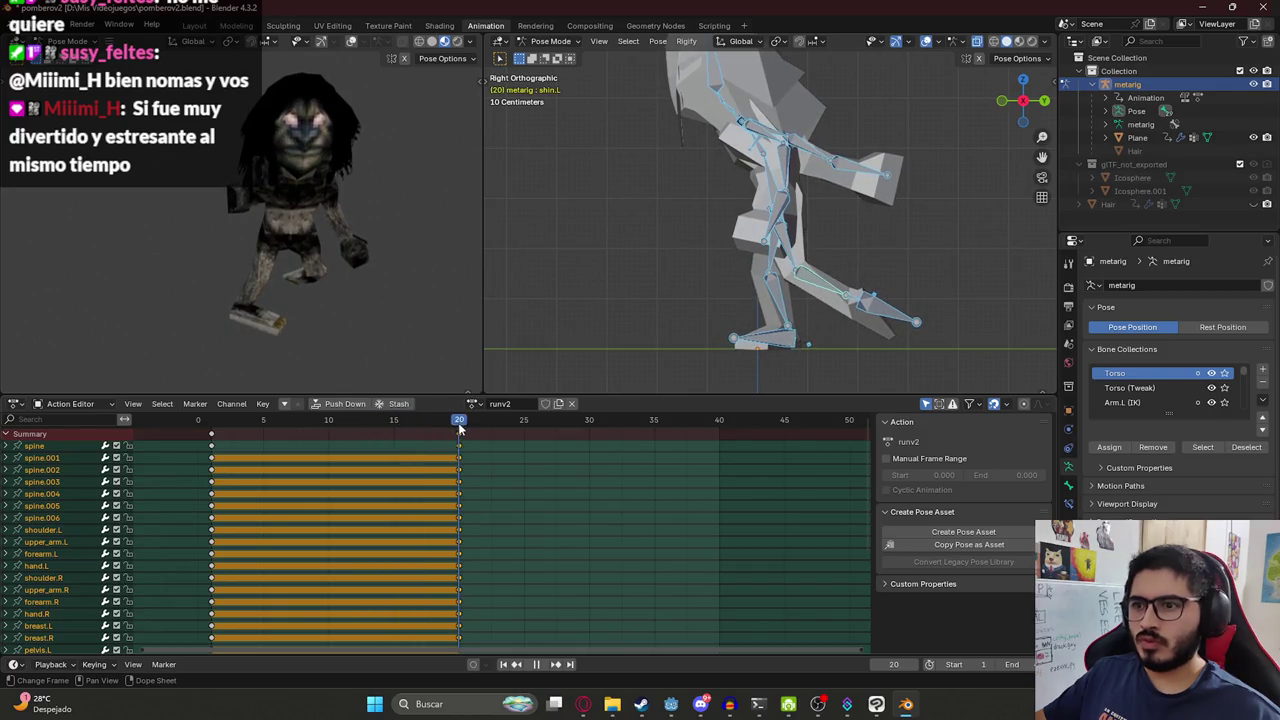
# Re-pose the left arm by rotating forearm.L and upper_arm.L.
pyautogui.click(752, 205)
pyautogui.press('r')
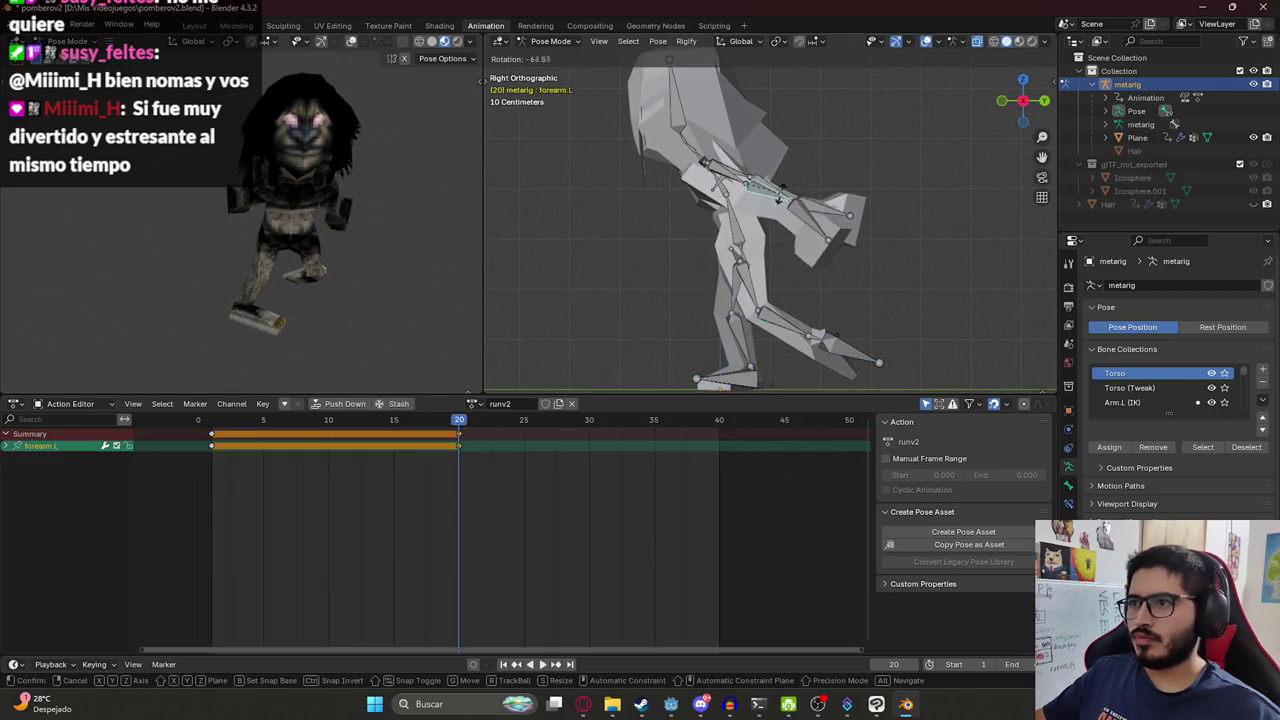
pyautogui.click(767, 207)
pyautogui.click(727, 175)
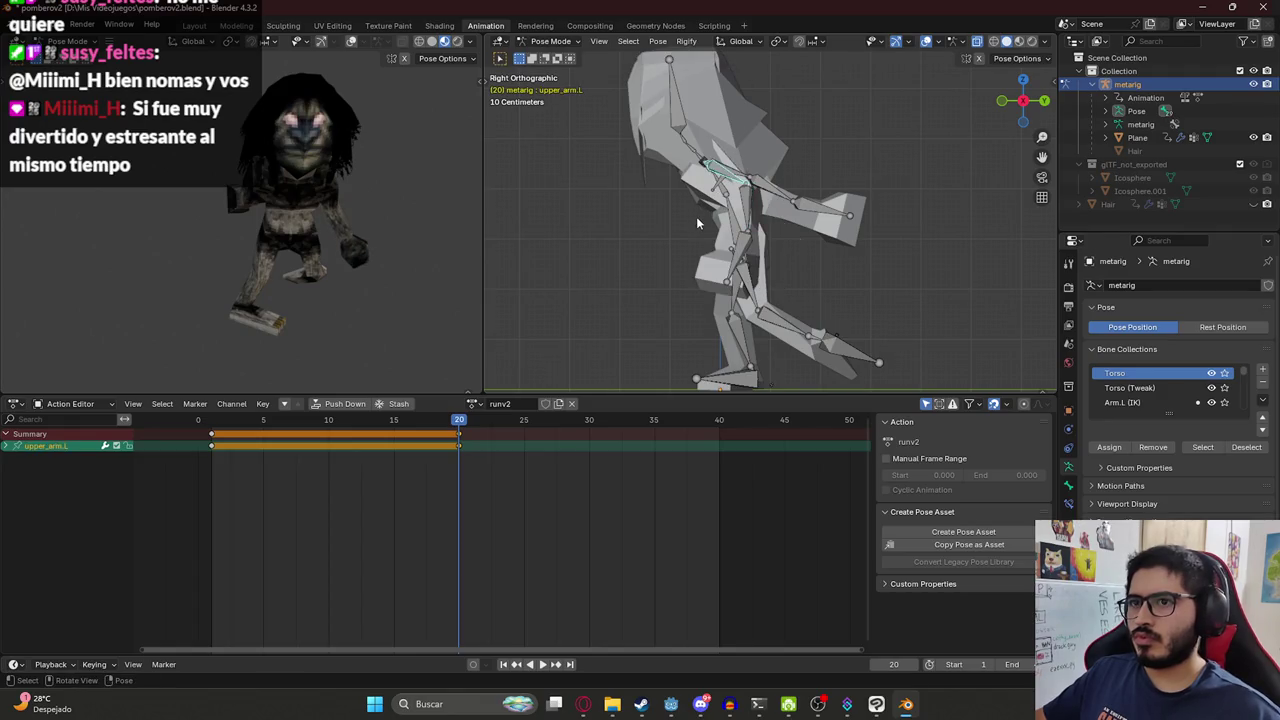
pyautogui.press('r')
pyautogui.click(765, 200)
pyautogui.click(760, 190)
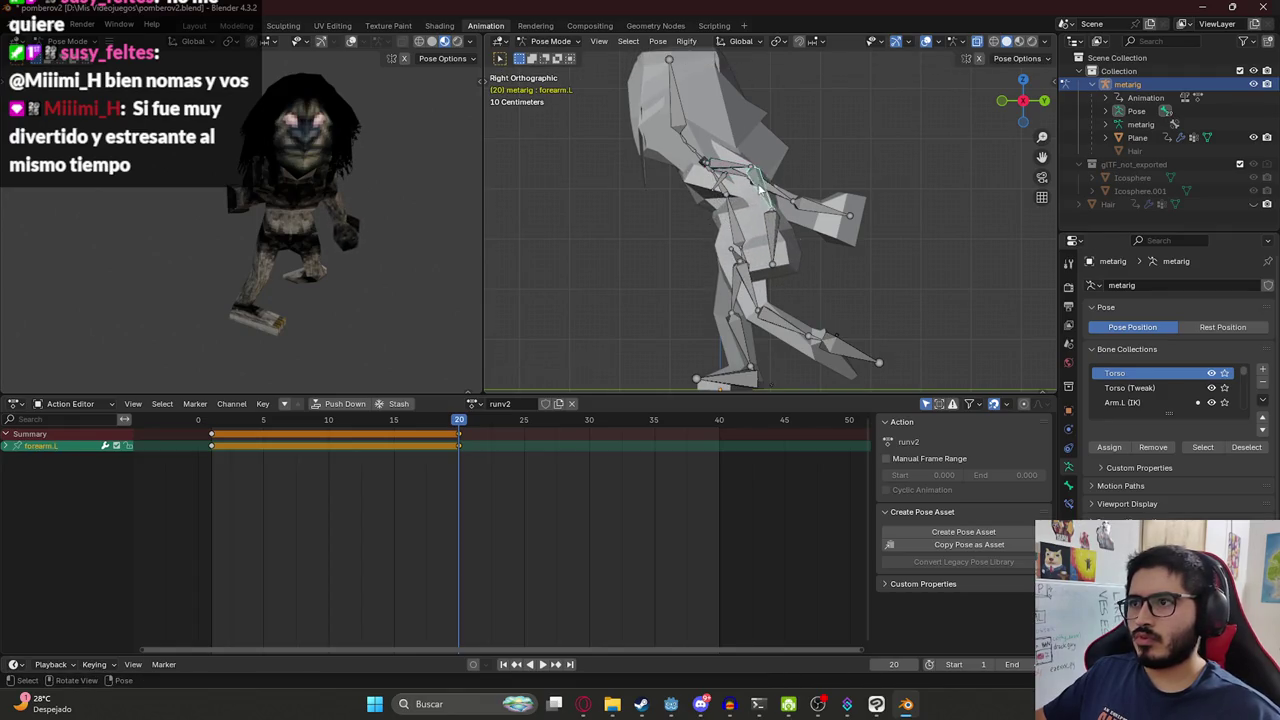
pyautogui.click(784, 207)
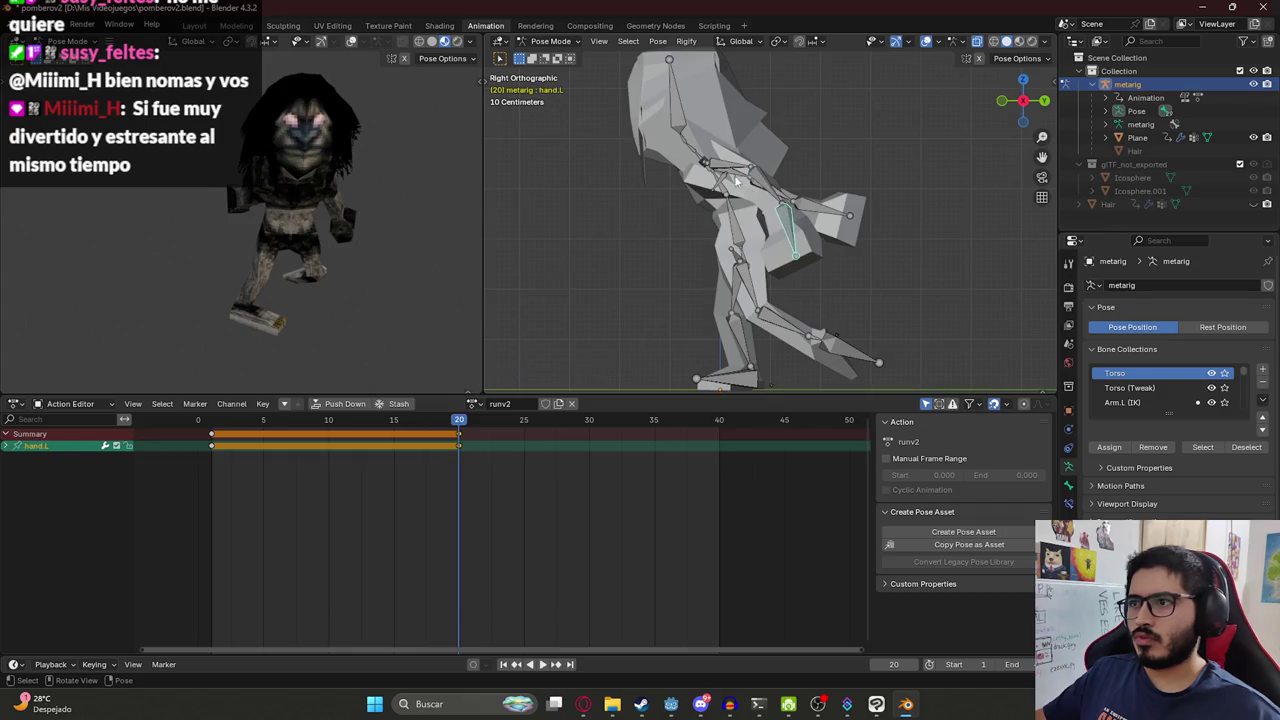
# Swing the right upper arm and forearm forward.
pyautogui.click(737, 182)
pyautogui.press('r')
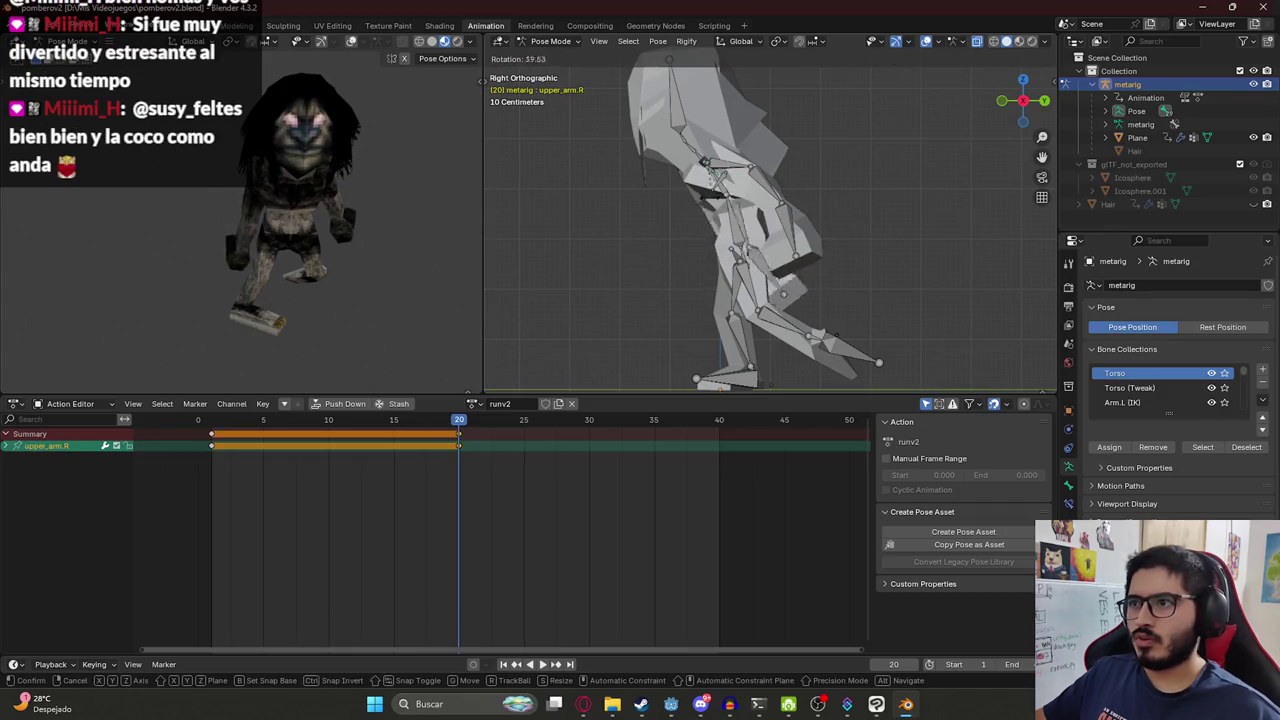
pyautogui.click(680, 205)
pyautogui.click(665, 215)
pyautogui.press('r')
pyautogui.click(655, 220)
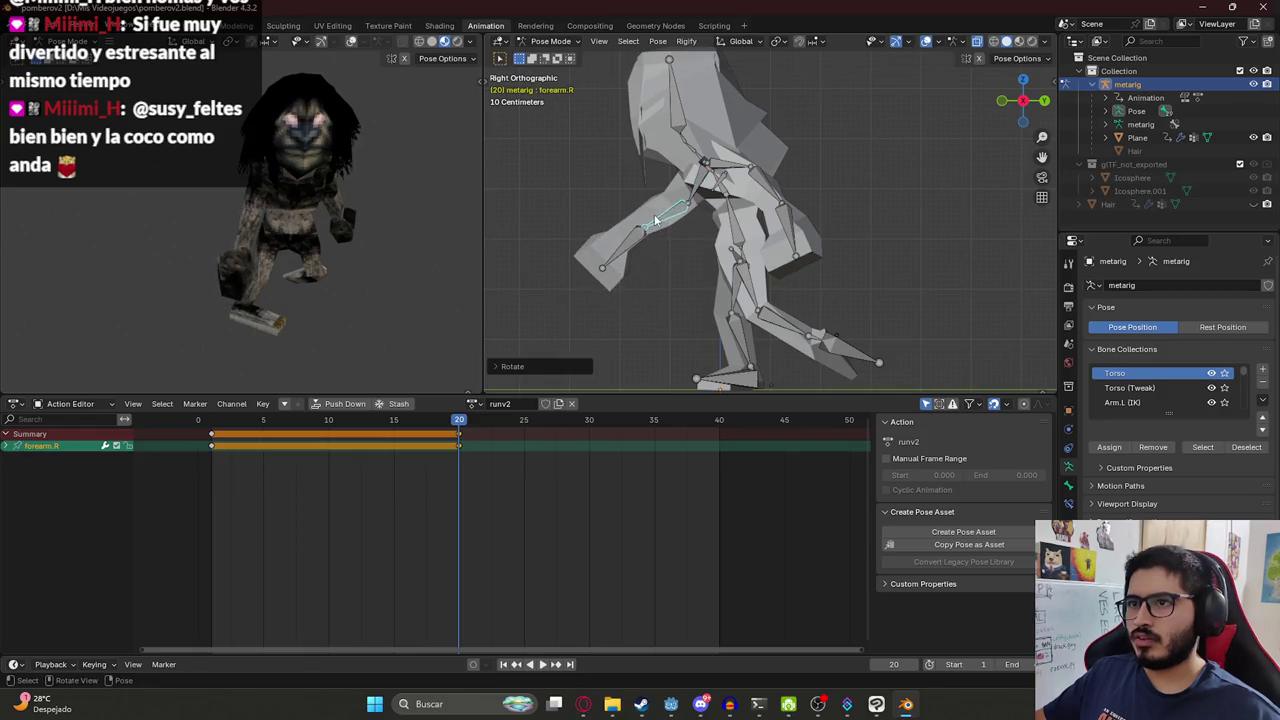
# Key every bone at frame 20 and preview the run cycle from frame 2.
pyautogui.press('a')
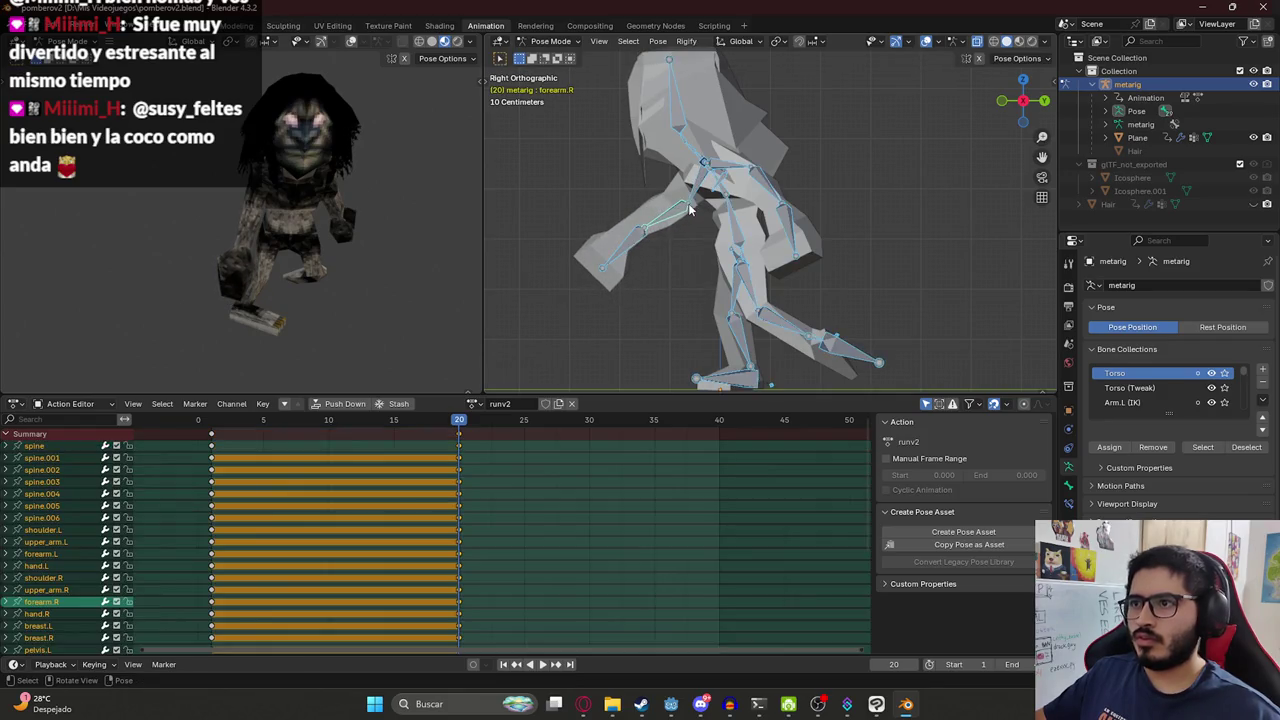
pyautogui.press('i')
pyautogui.press('space')
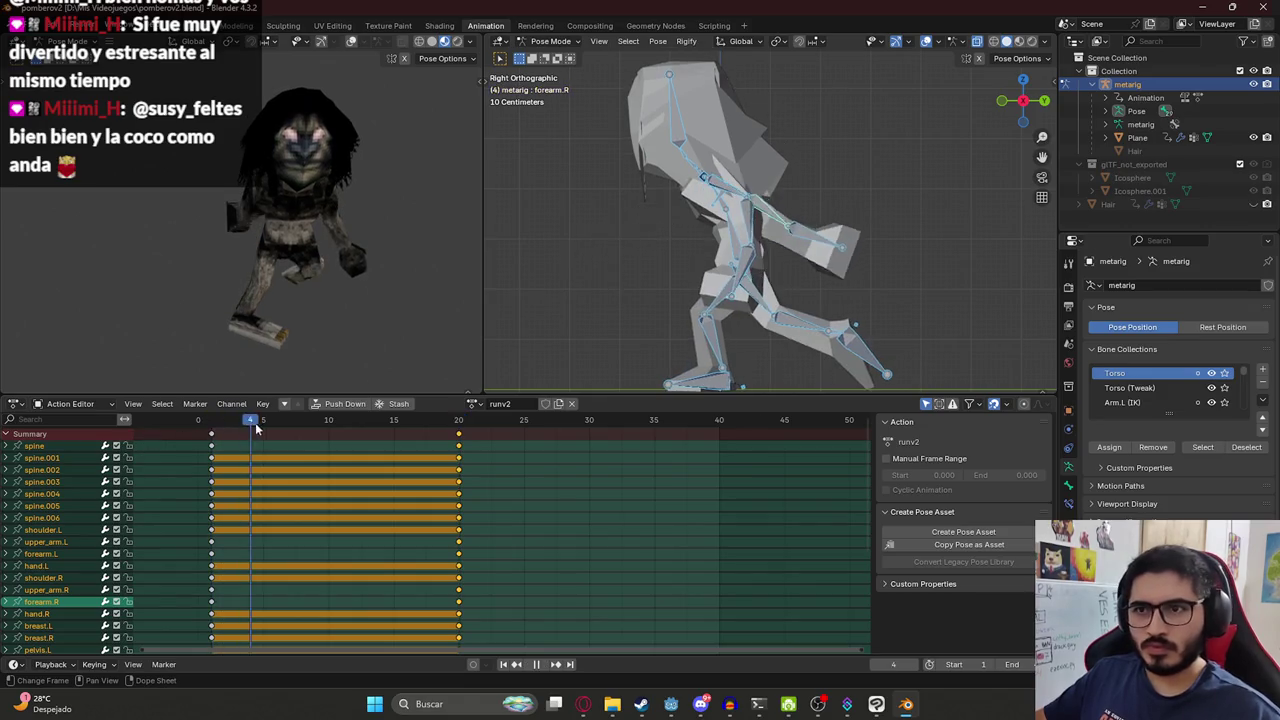
pyautogui.moveTo(304, 428); pyautogui.dragTo(461, 438)
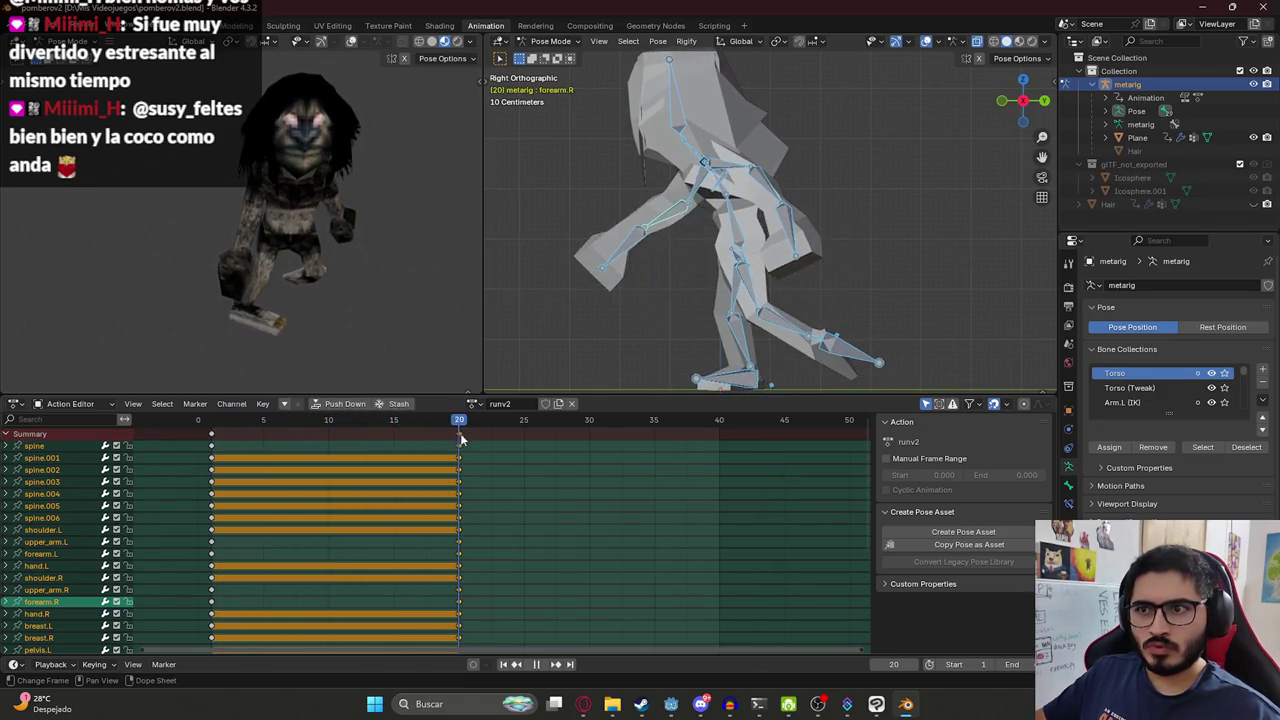
pyautogui.press('space')
pyautogui.click(222, 423)
pyautogui.press('space')
pyautogui.press('Escape')
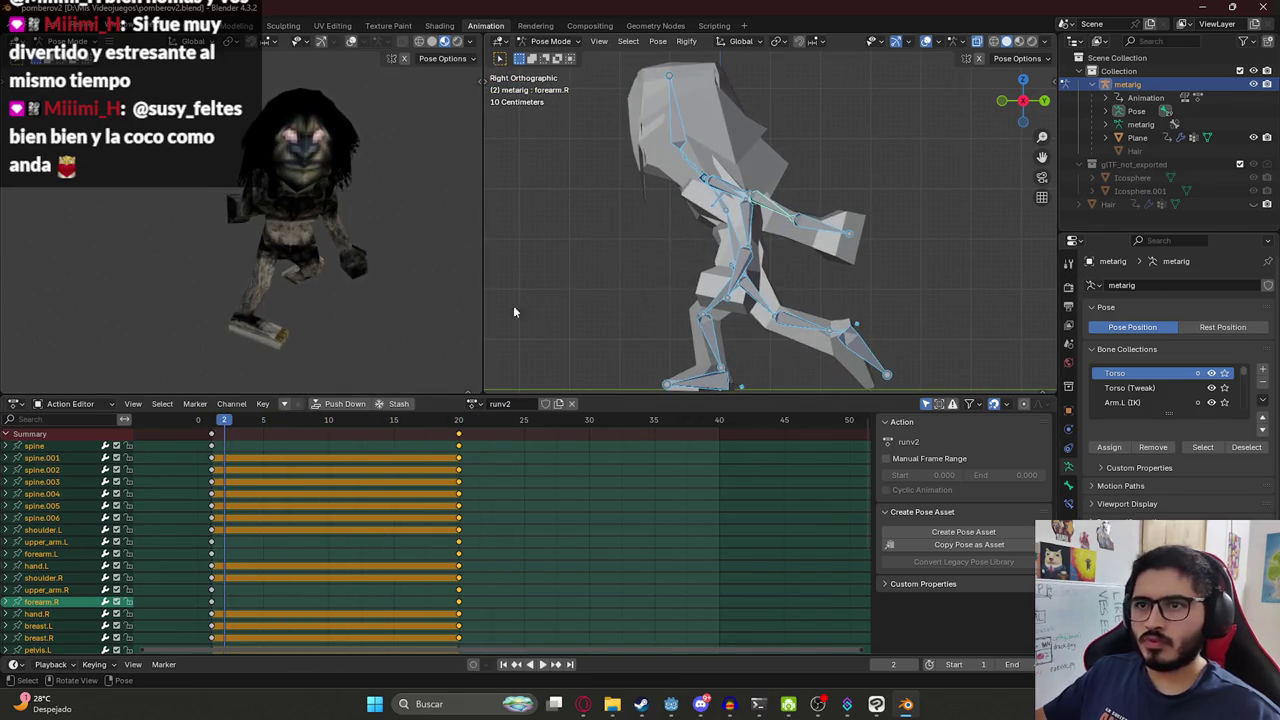
# In front view, rotate hand.R and copy the full-rig pose.
pyautogui.press('KP_1')
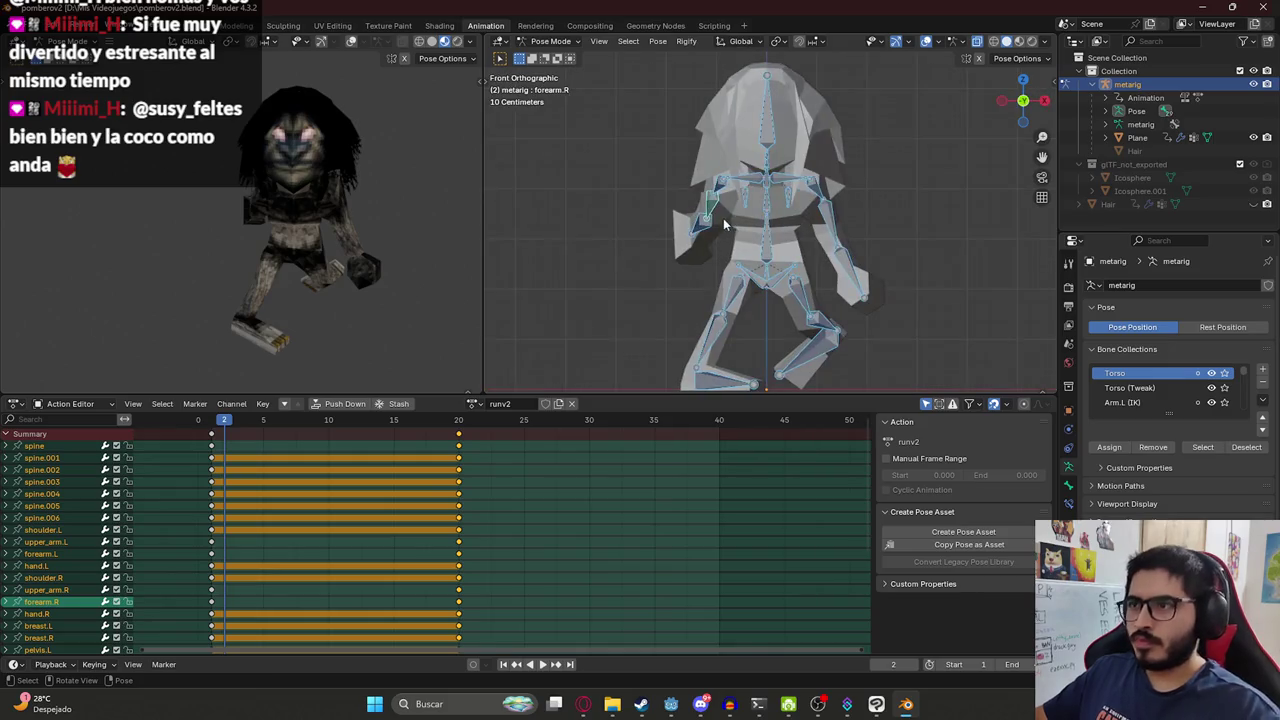
pyautogui.click(706, 228)
pyautogui.press('r')
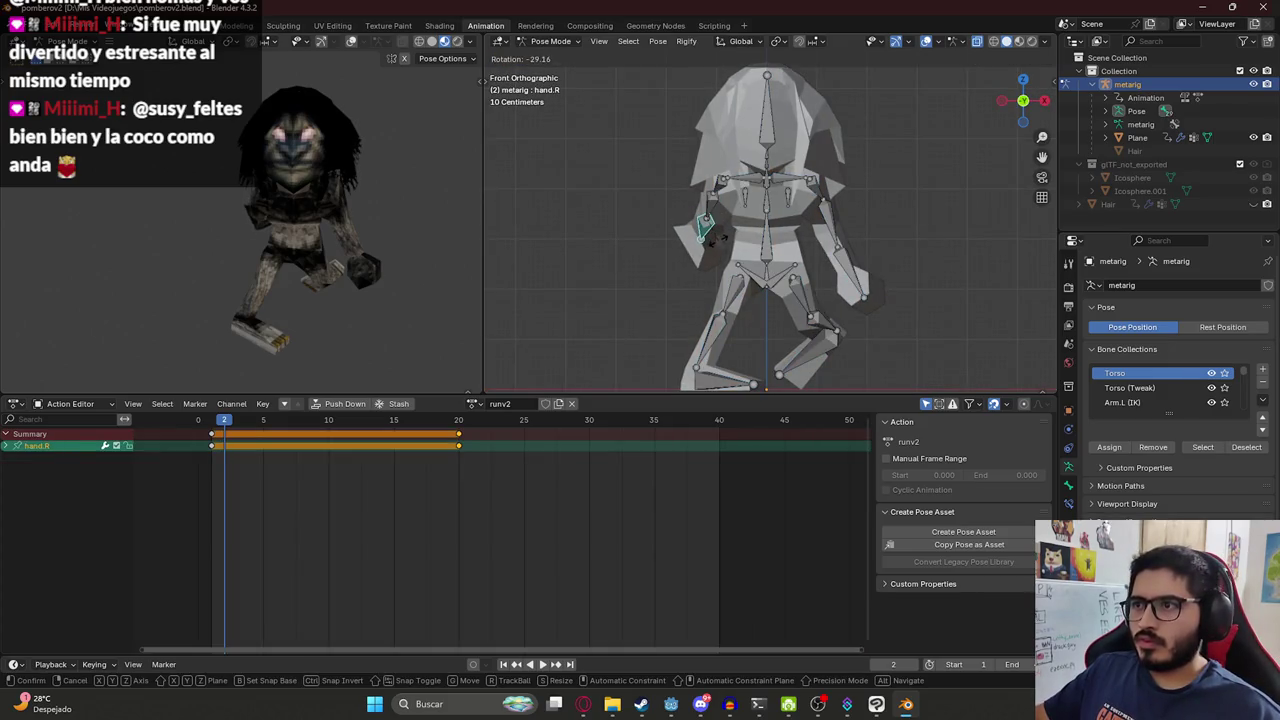
pyautogui.click(720, 232)
pyautogui.press('a')
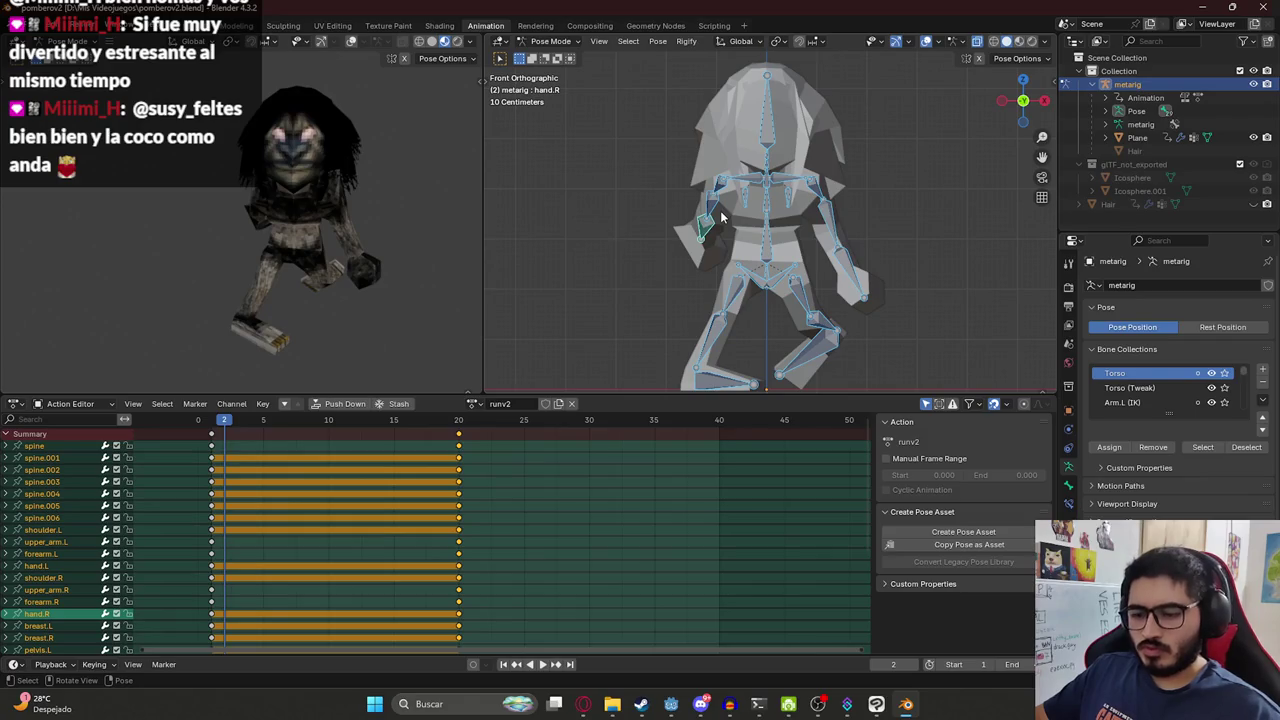
pyautogui.press('Left')
pyautogui.hotkey('ctrl', 'c')
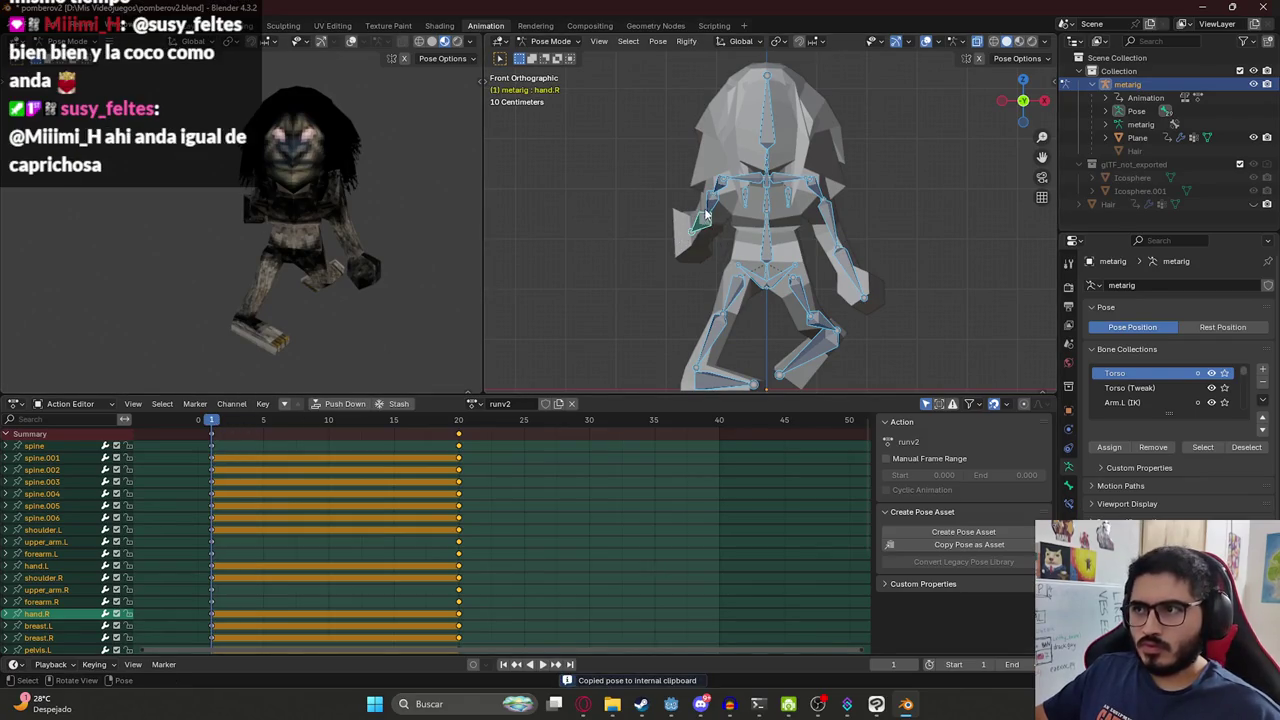
# Rotate hand.R at frame 1, preview the cycle in side view, and save pomberov2.blend.
pyautogui.click(706, 213)
pyautogui.press('r')
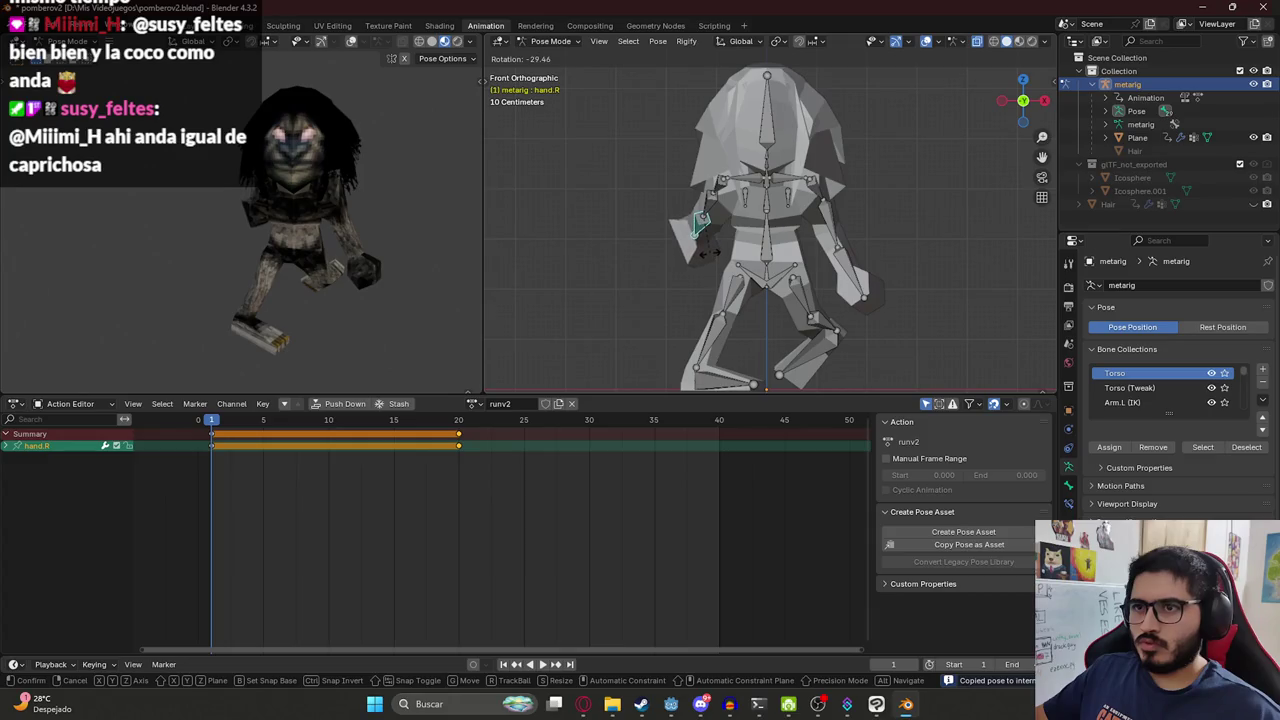
pyautogui.click(718, 250)
pyautogui.press('a')
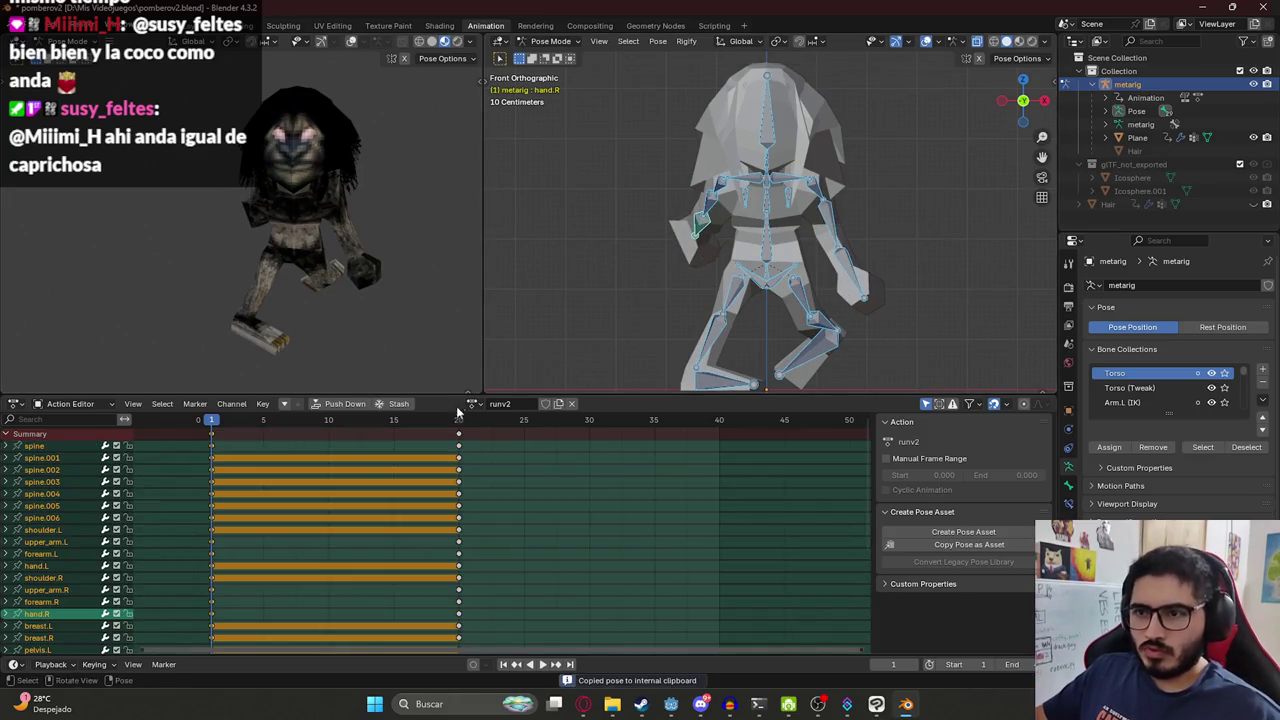
pyautogui.click(458, 420)
pyautogui.press('space')
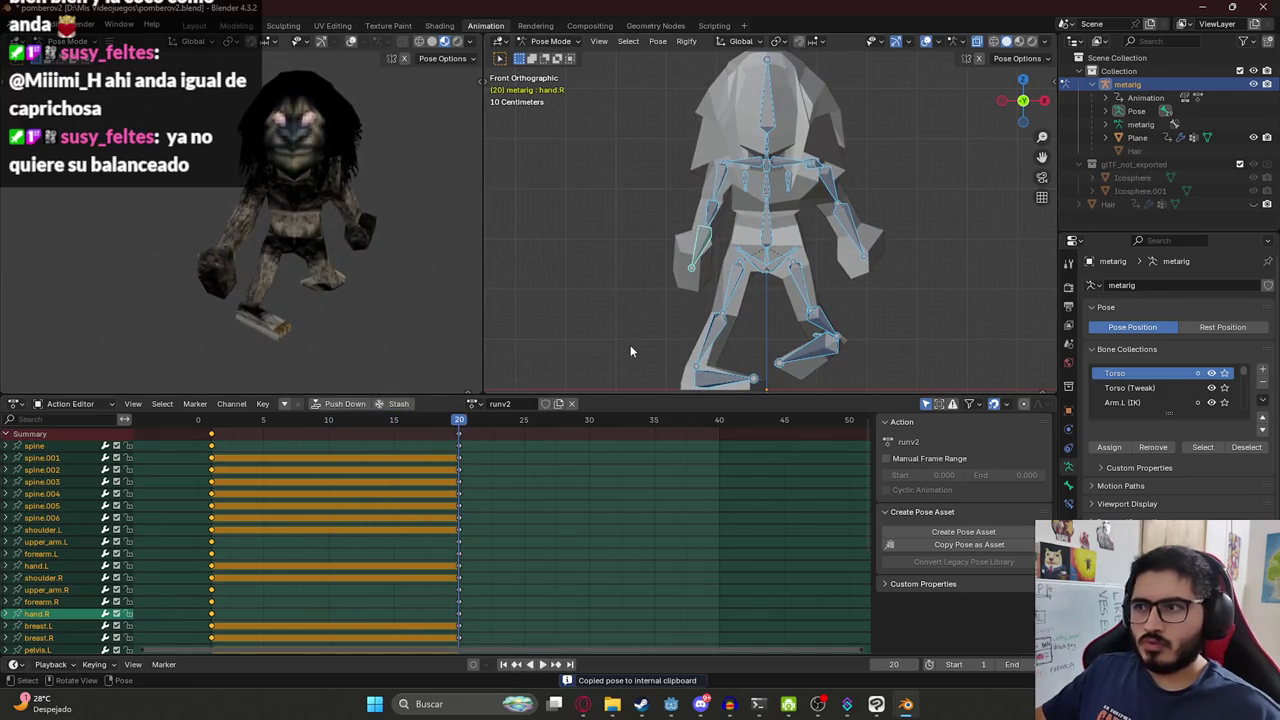
pyautogui.press('KP_3')
pyautogui.hotkey('ctrl', 's')
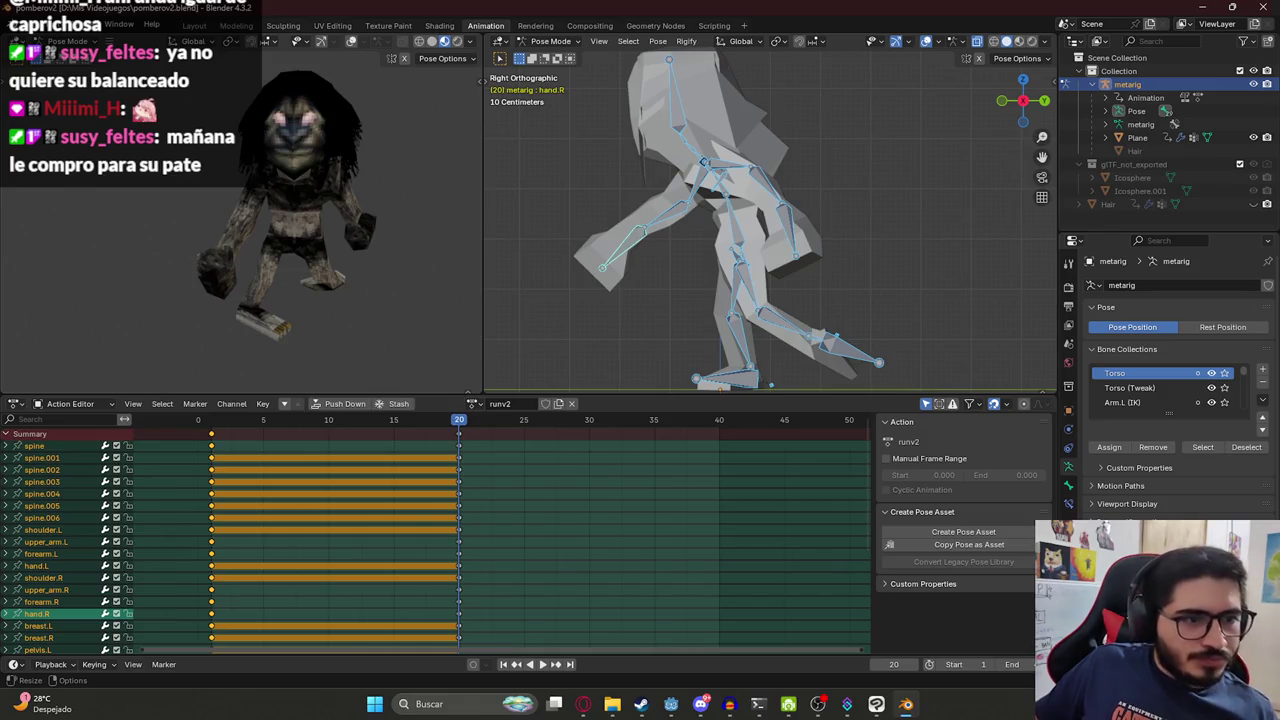
pyautogui.press('space')
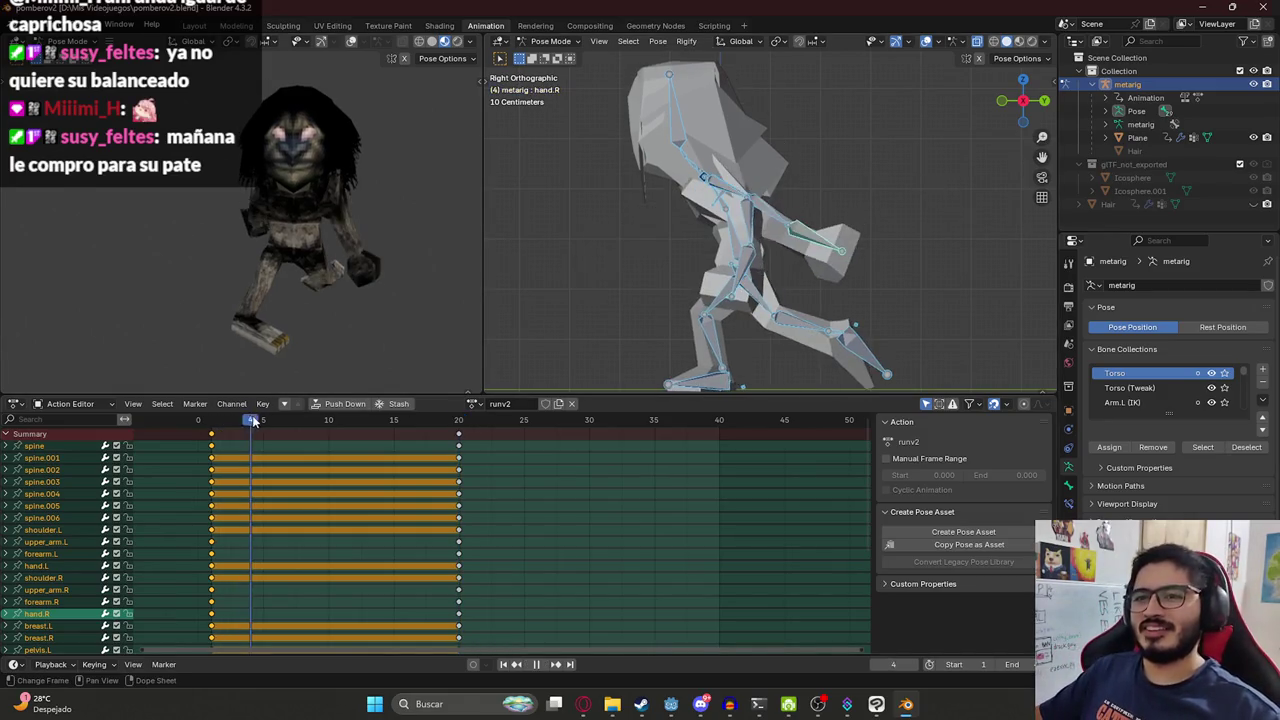
pyautogui.press('space')
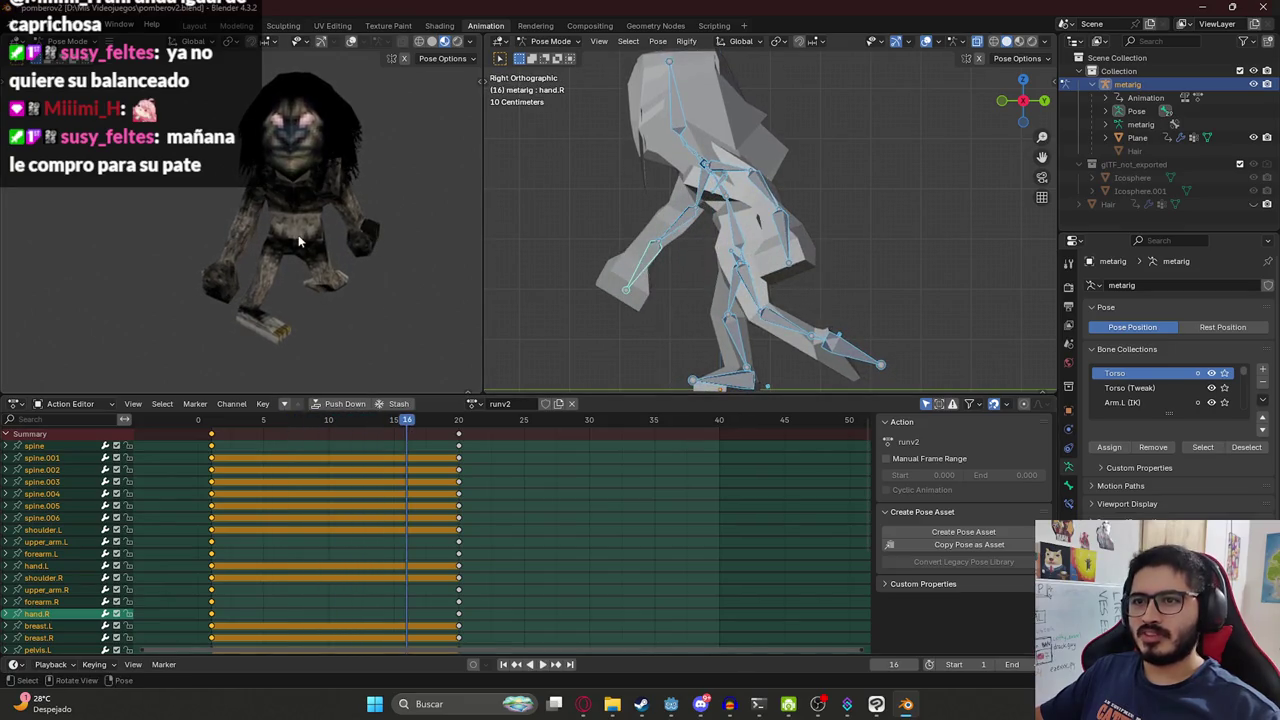
pyautogui.press('space')
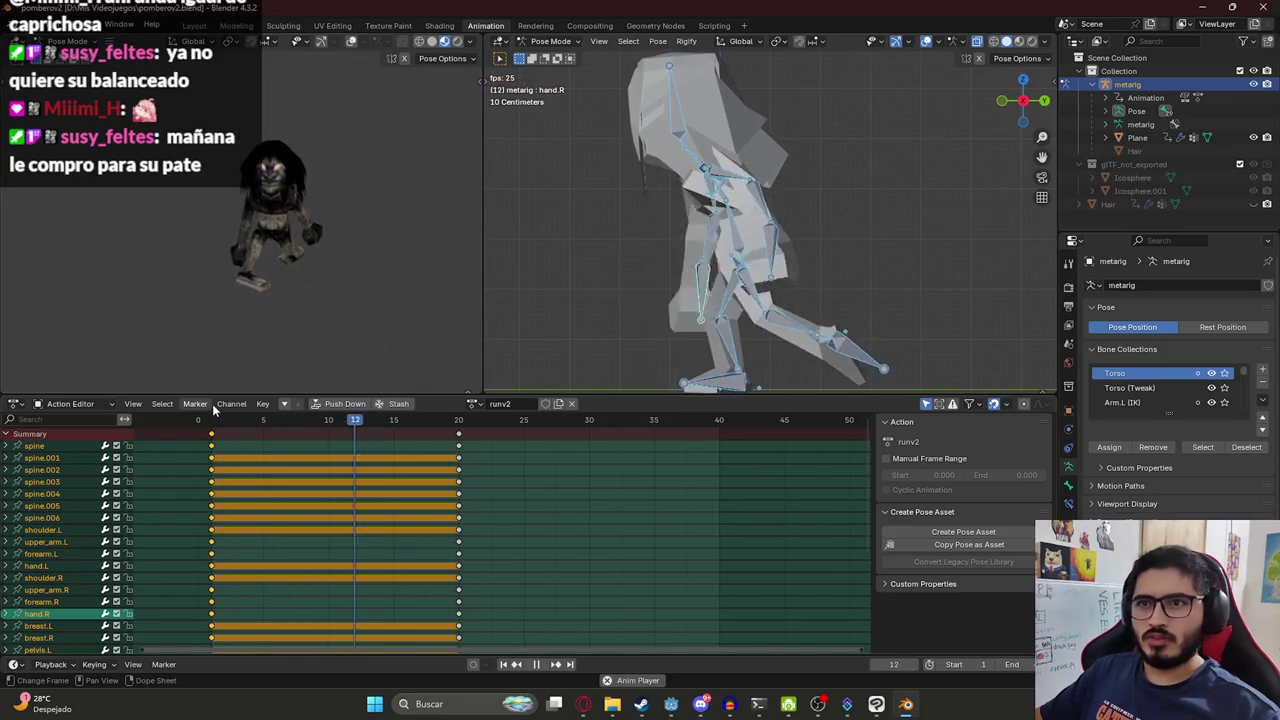
pyautogui.press('Escape')
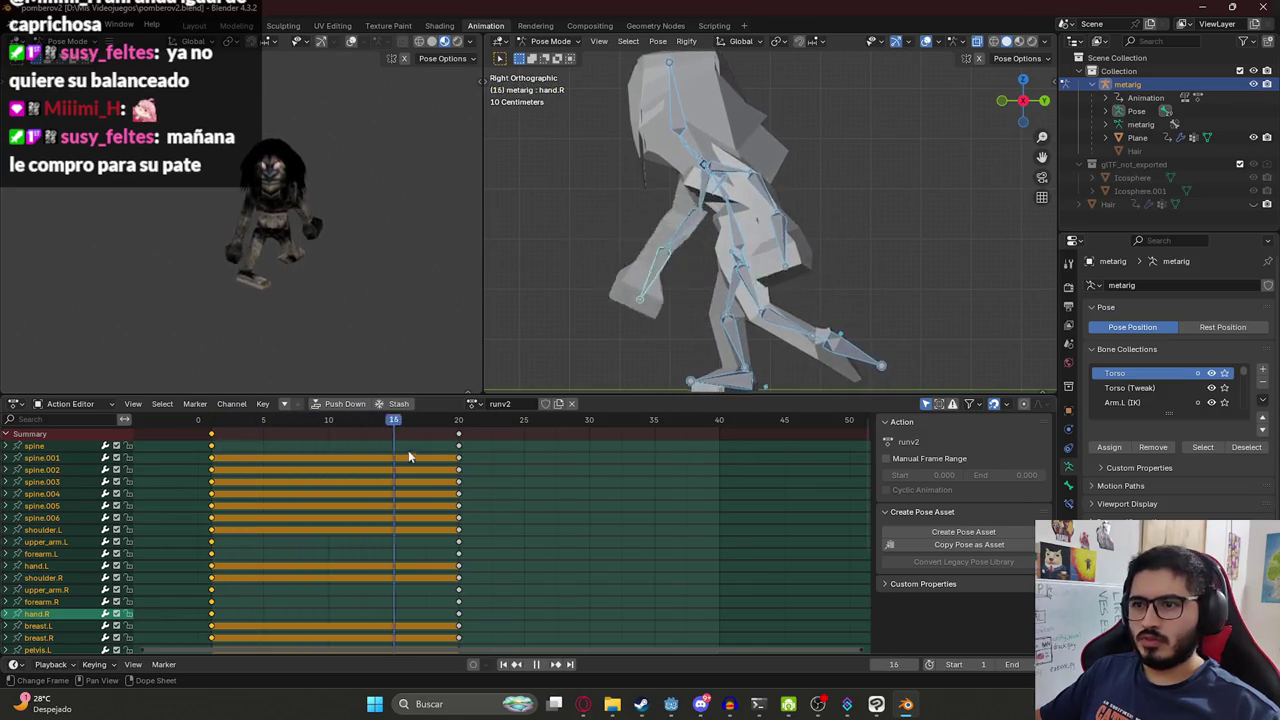
pyautogui.moveTo(408, 457); pyautogui.dragTo(457, 460)
pyautogui.keyDown('shift'); pyautogui.moveTo(815, 323); pyautogui.dragTo(758, 238, button='middle'); pyautogui.keyUp('shift')
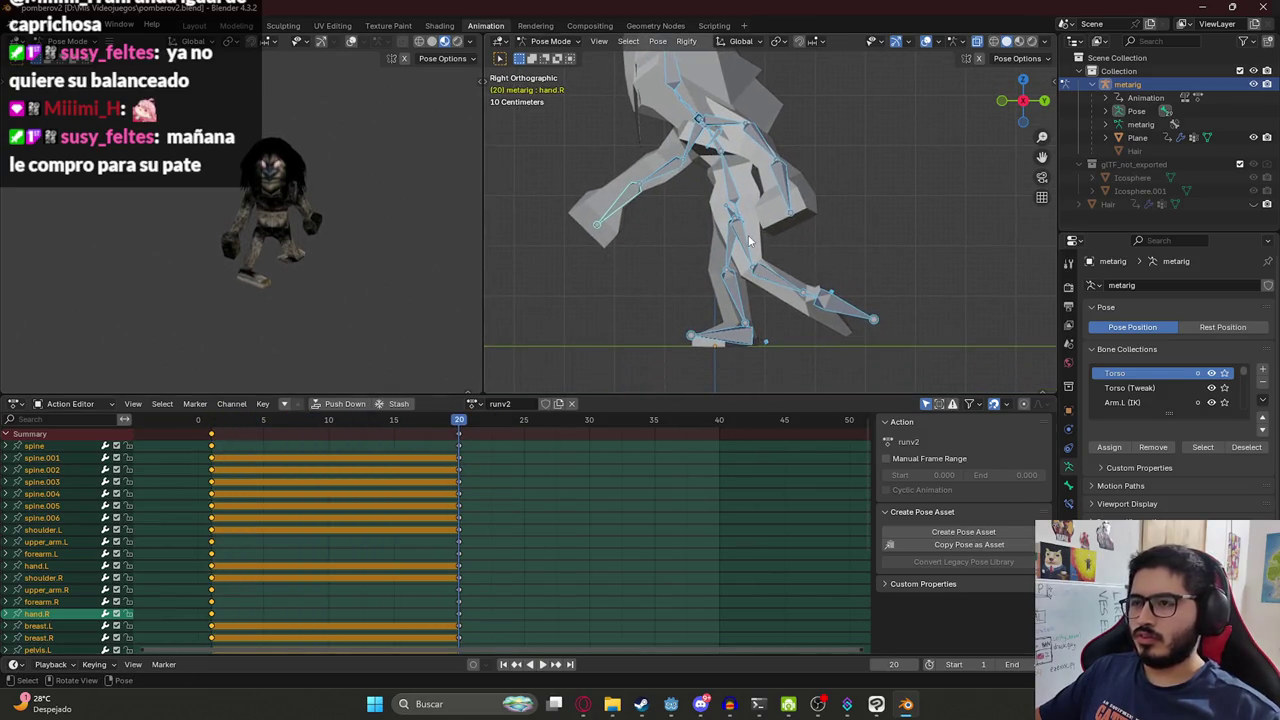
pyautogui.click(749, 240)
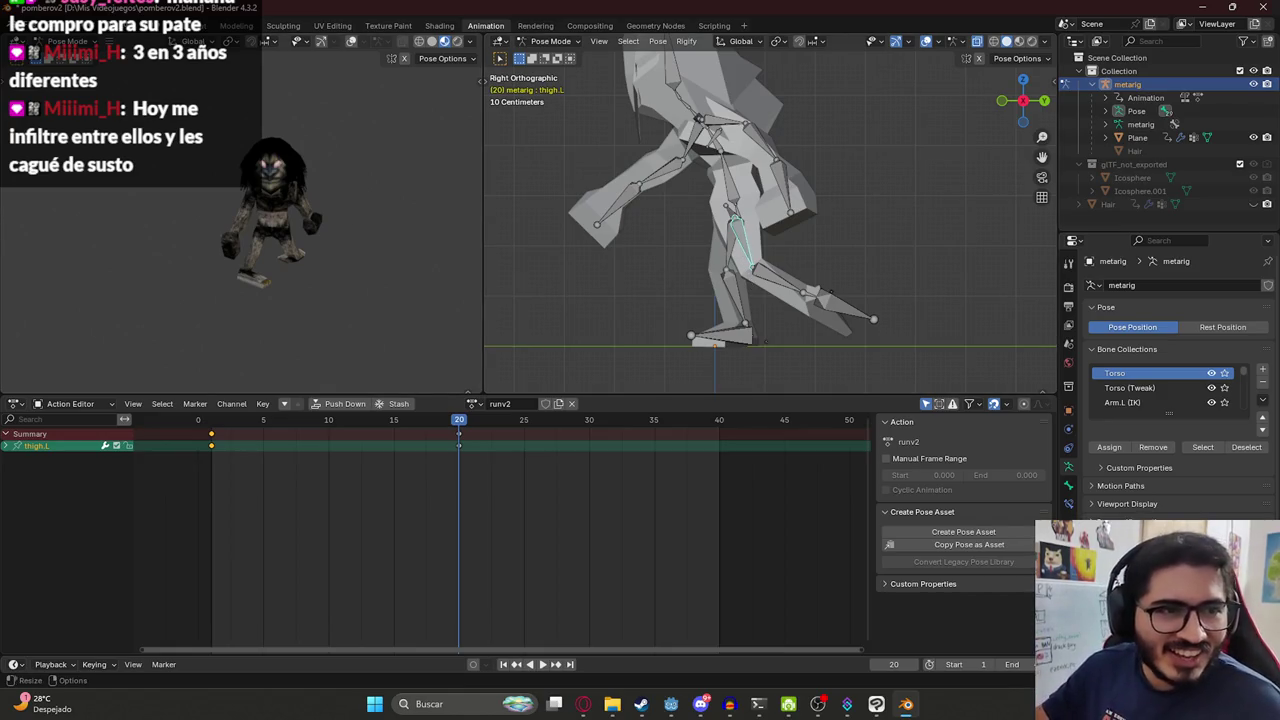
# Select all bones and play the run cycle, stopping at frame 20.
pyautogui.press('a')
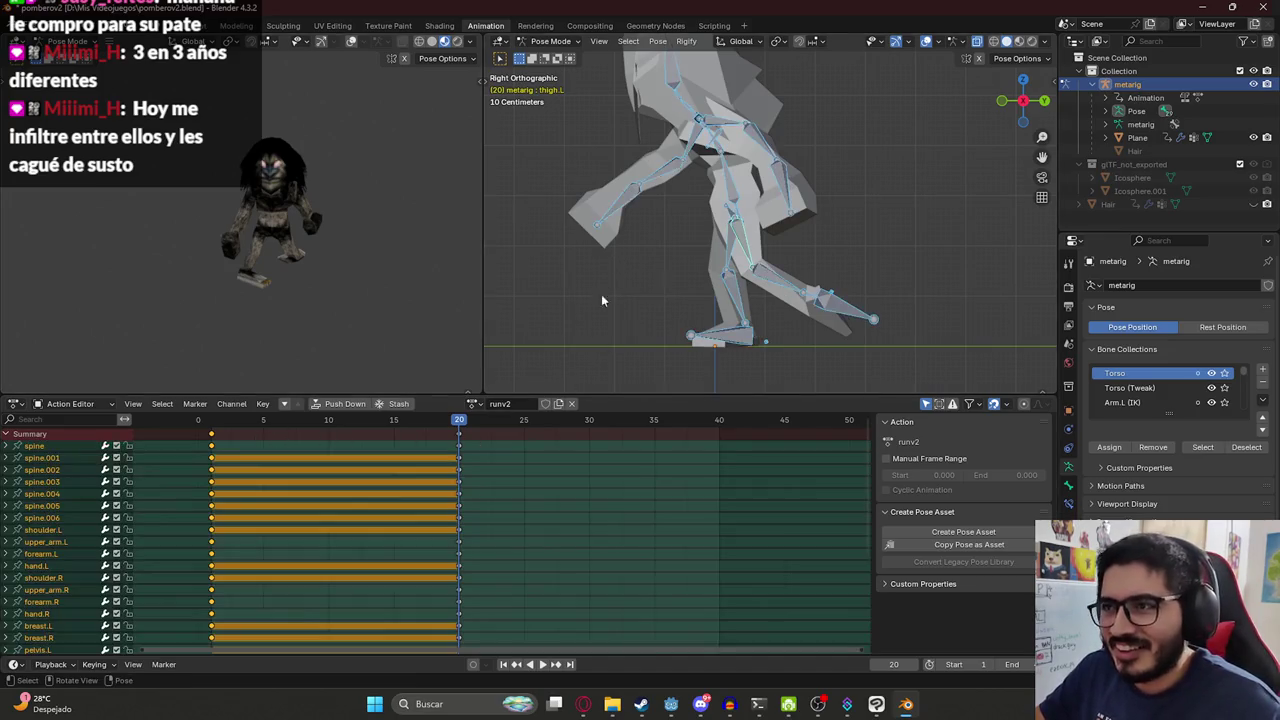
pyautogui.moveTo(210, 422)
pyautogui.mouseDown()
pyautogui.moveTo(378, 434)
pyautogui.moveTo(211, 440)
pyautogui.mouseUp()
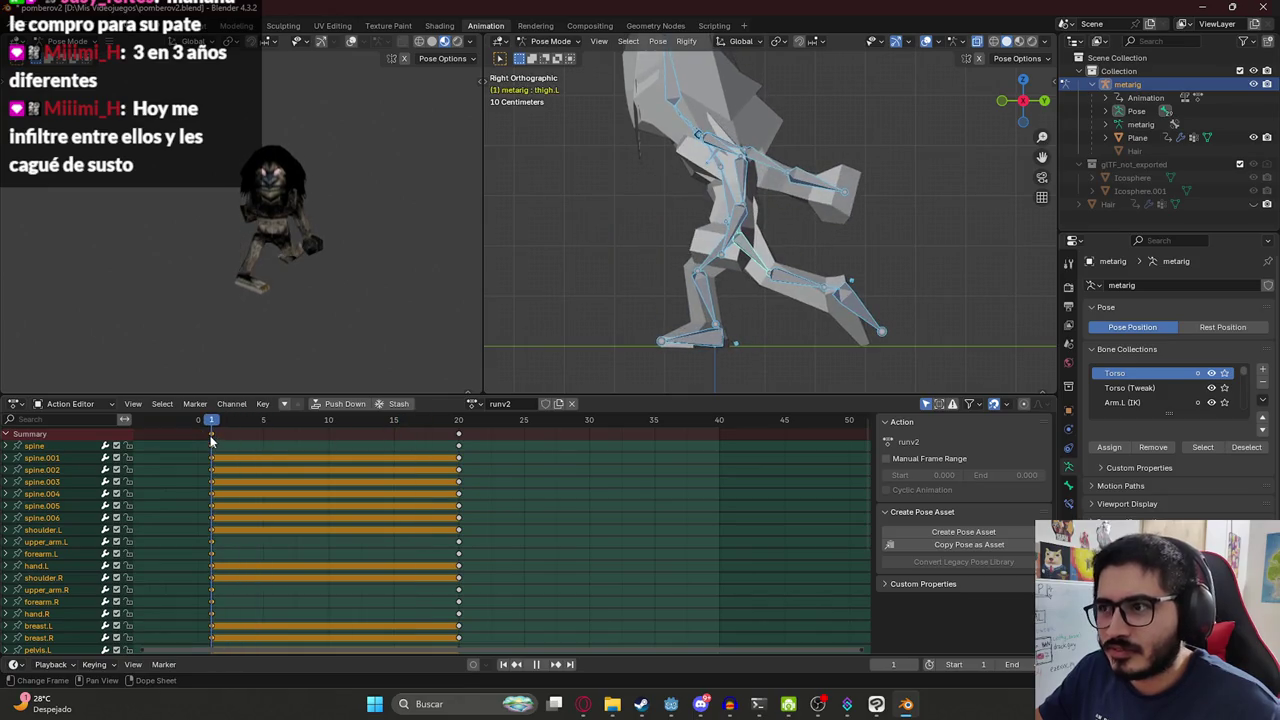
pyautogui.press('space')
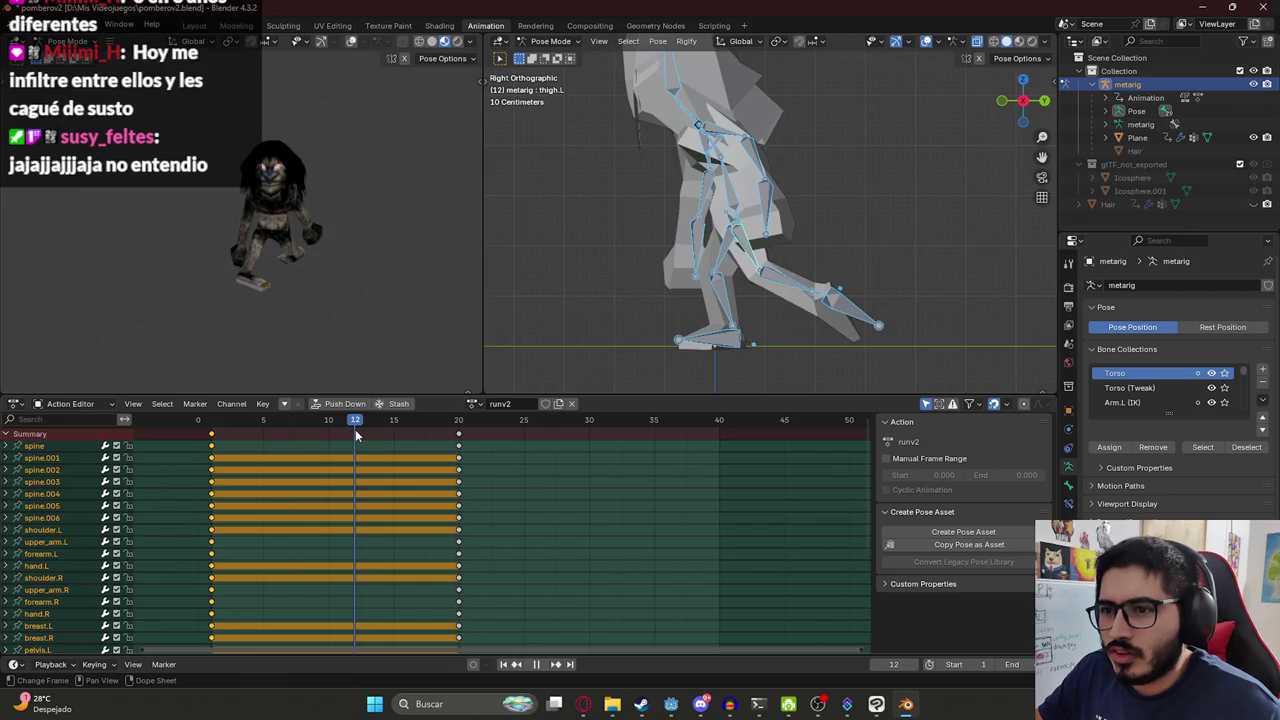
pyautogui.press('space')
# Rotate the left thigh and left toe bones for the frame-20 stride.
pyautogui.click(757, 251)
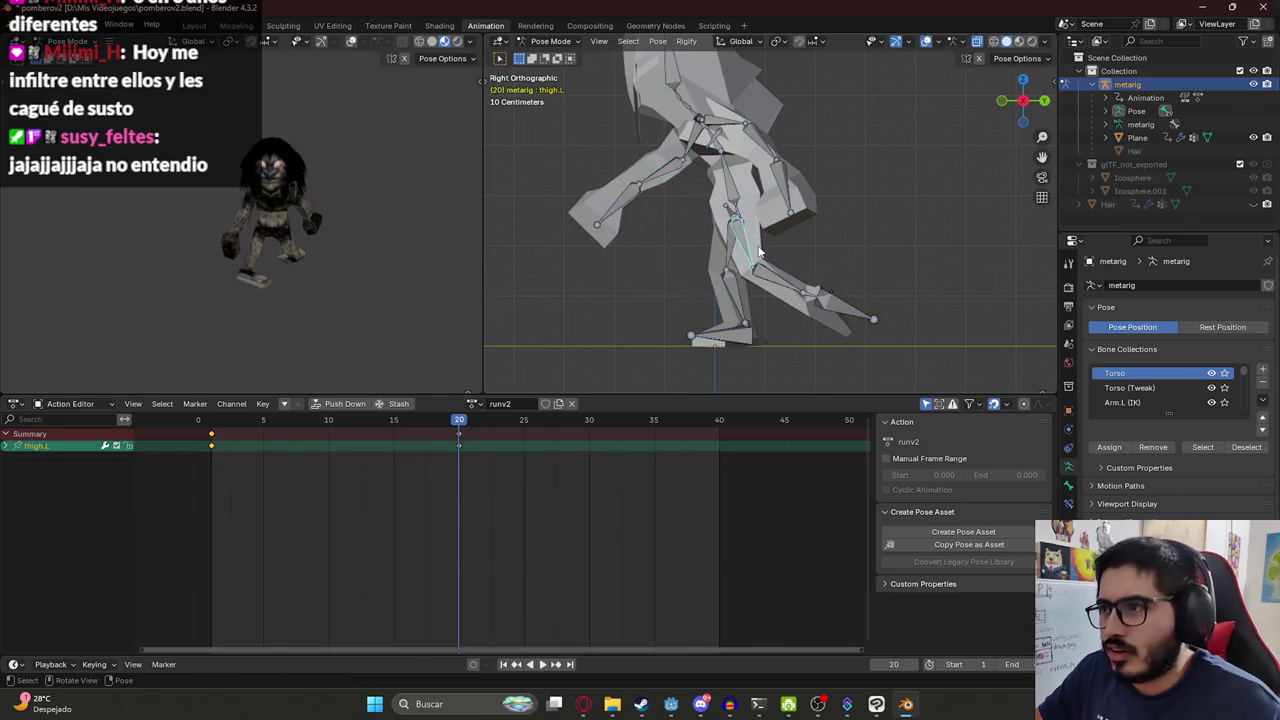
pyautogui.press('r')
pyautogui.click(752, 282)
pyautogui.click(820, 330)
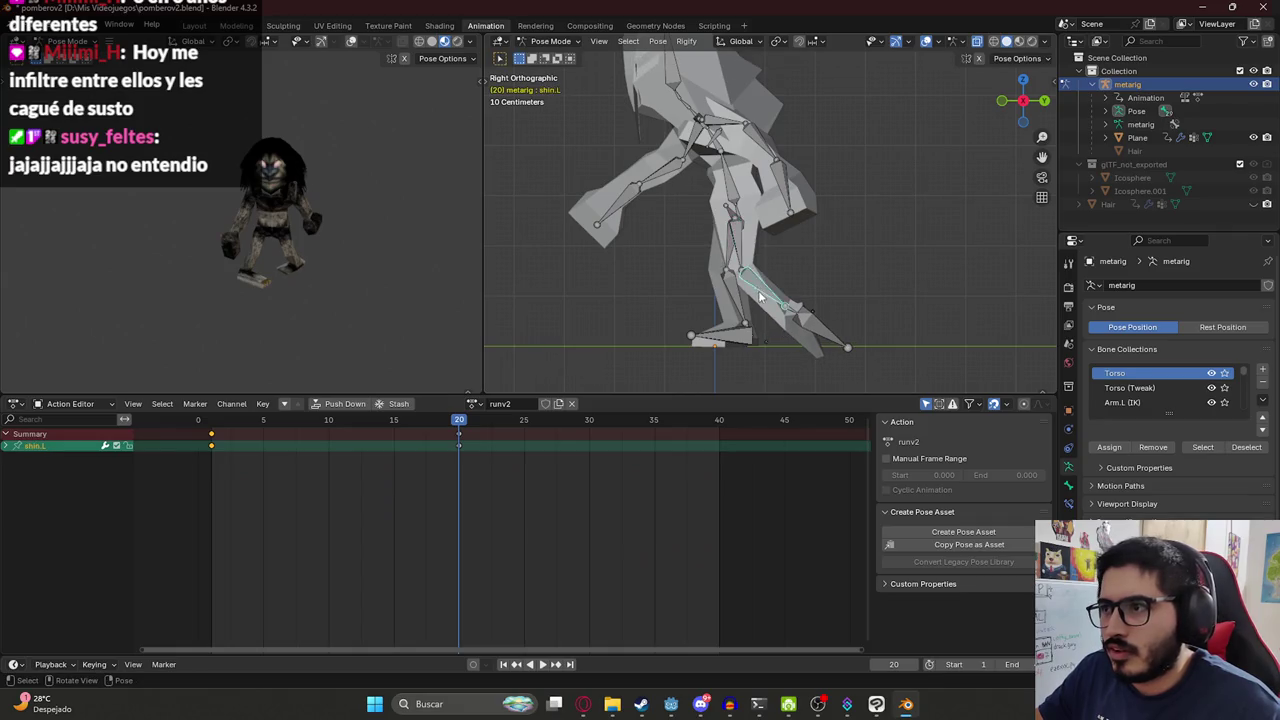
pyautogui.press('r')
pyautogui.click(828, 345)
pyautogui.press('r')
pyautogui.click(730, 320)
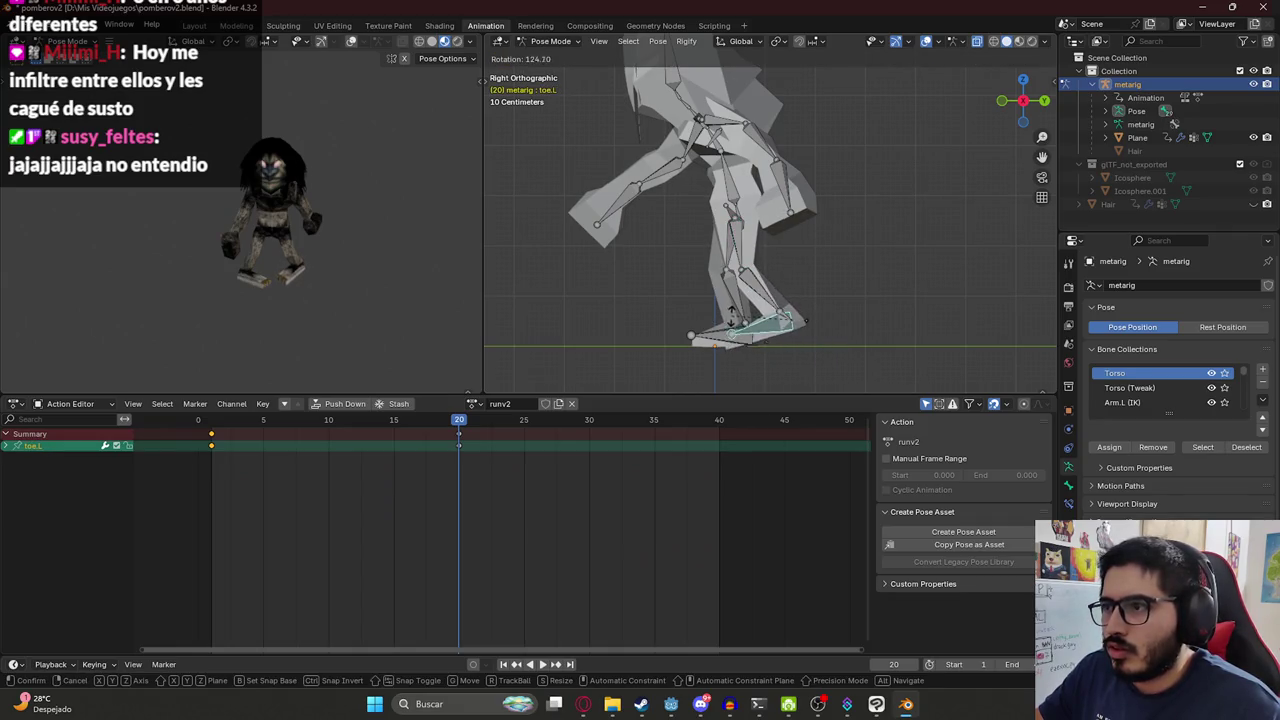
# Rotate the left shin slightly and readjust the left toe angle.
pyautogui.click(755, 288)
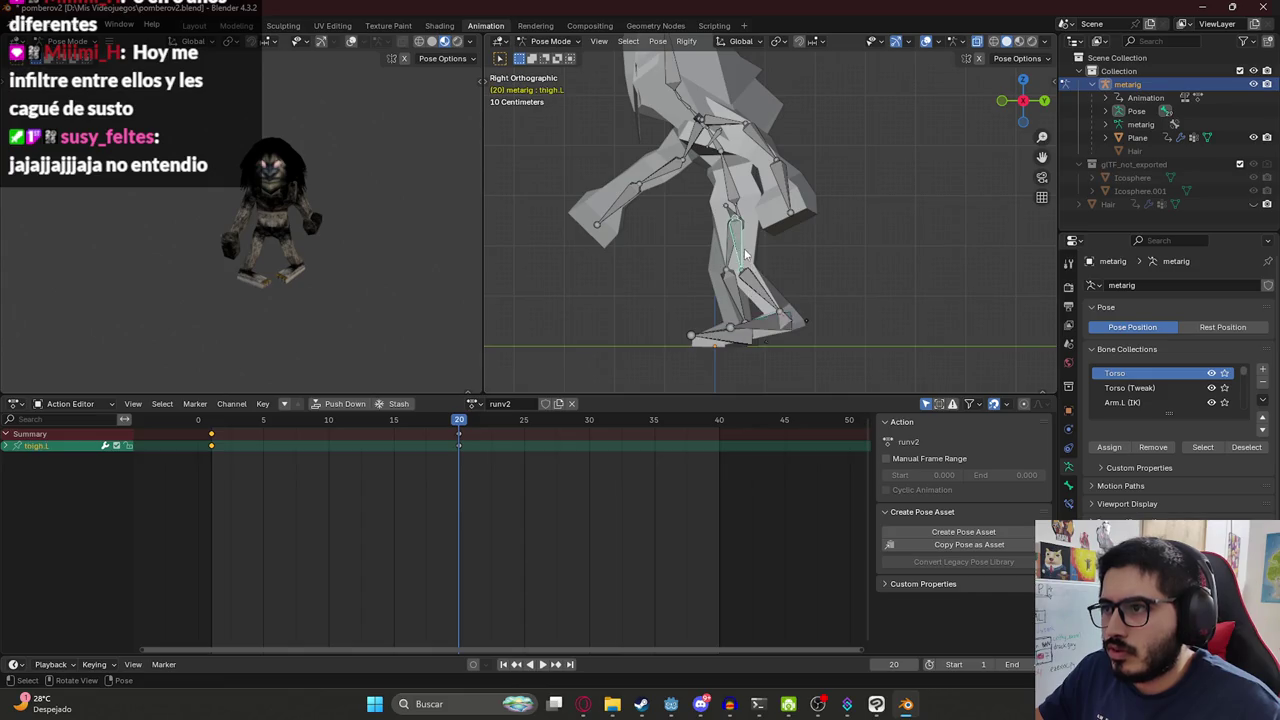
pyautogui.press('r')
pyautogui.click(758, 292)
pyautogui.click(760, 295)
pyautogui.press('r')
pyautogui.click(770, 302)
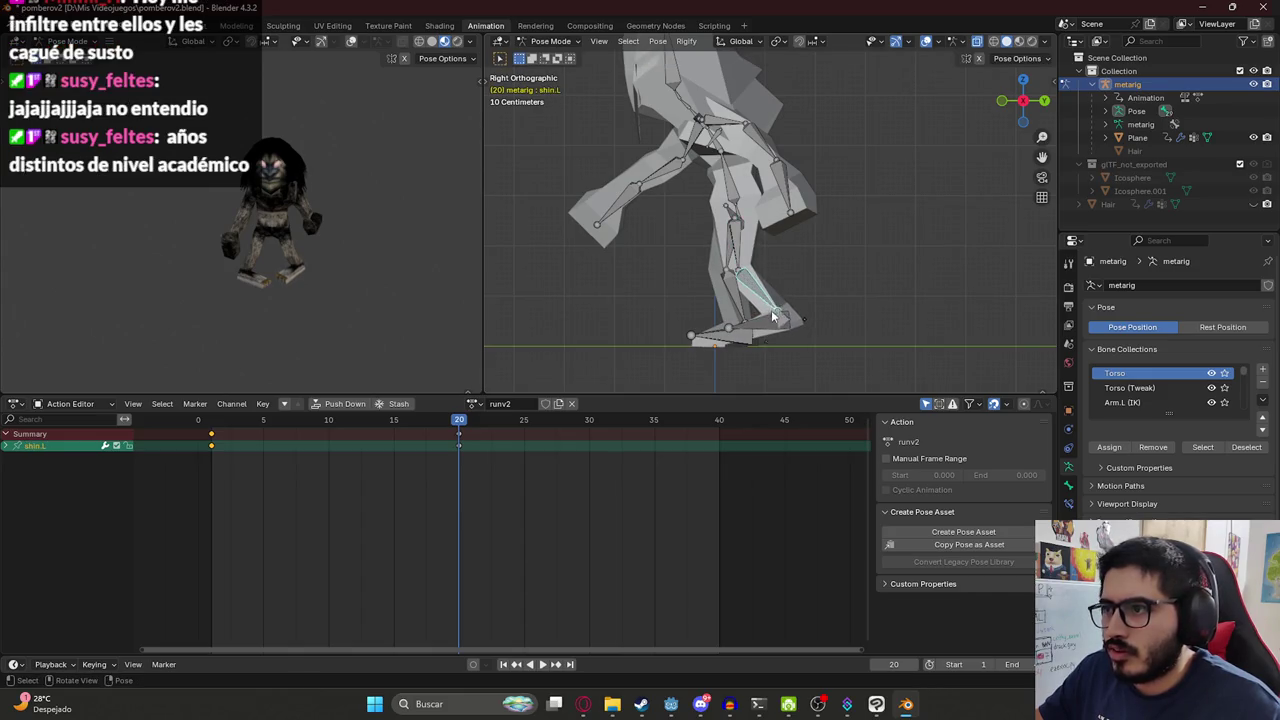
pyautogui.click(772, 318)
pyautogui.press('r')
pyautogui.click(770, 336)
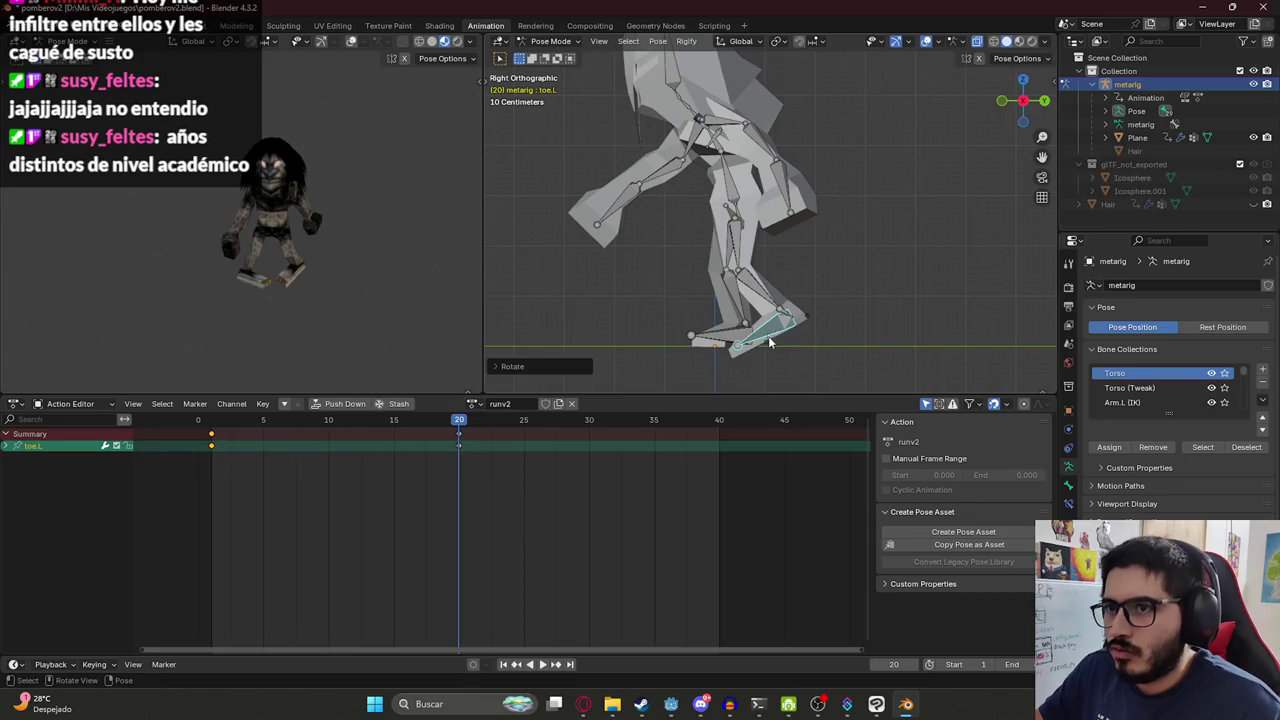
# Select all bones and play and scrub the cycle to check the motion.
pyautogui.press('a')
pyautogui.press('space')
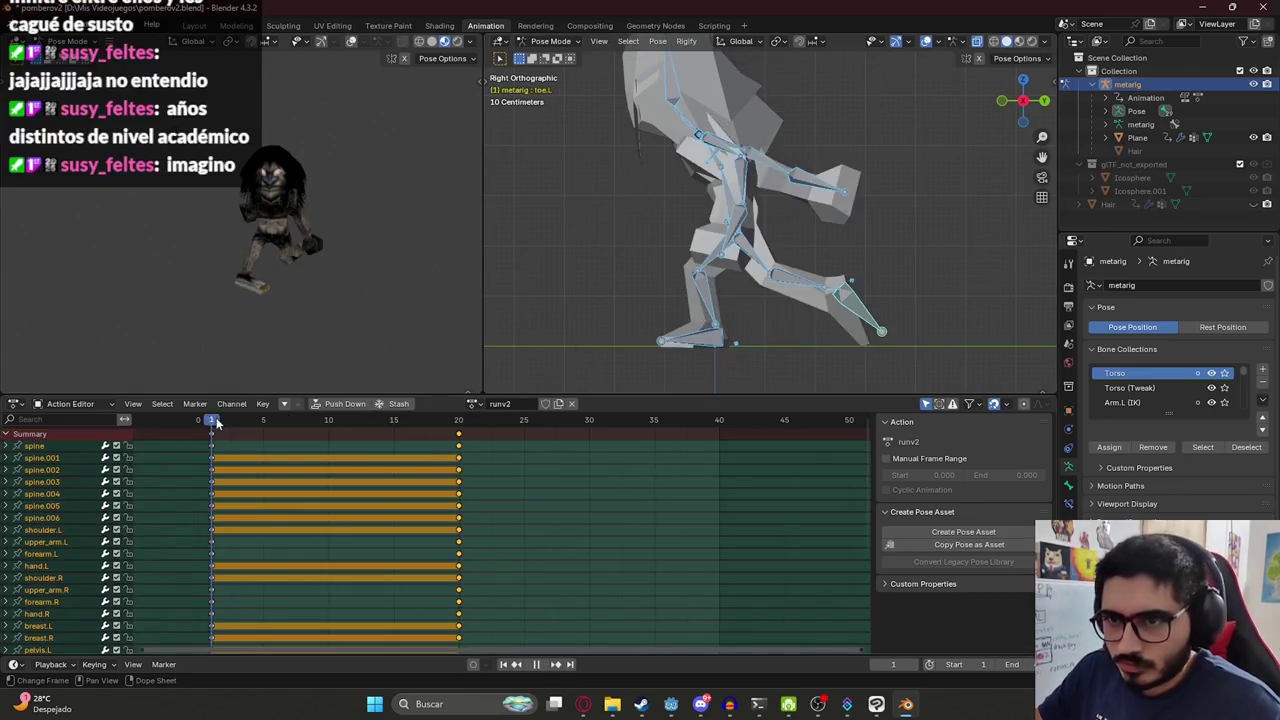
pyautogui.moveTo(313, 428); pyautogui.dragTo(475, 443)
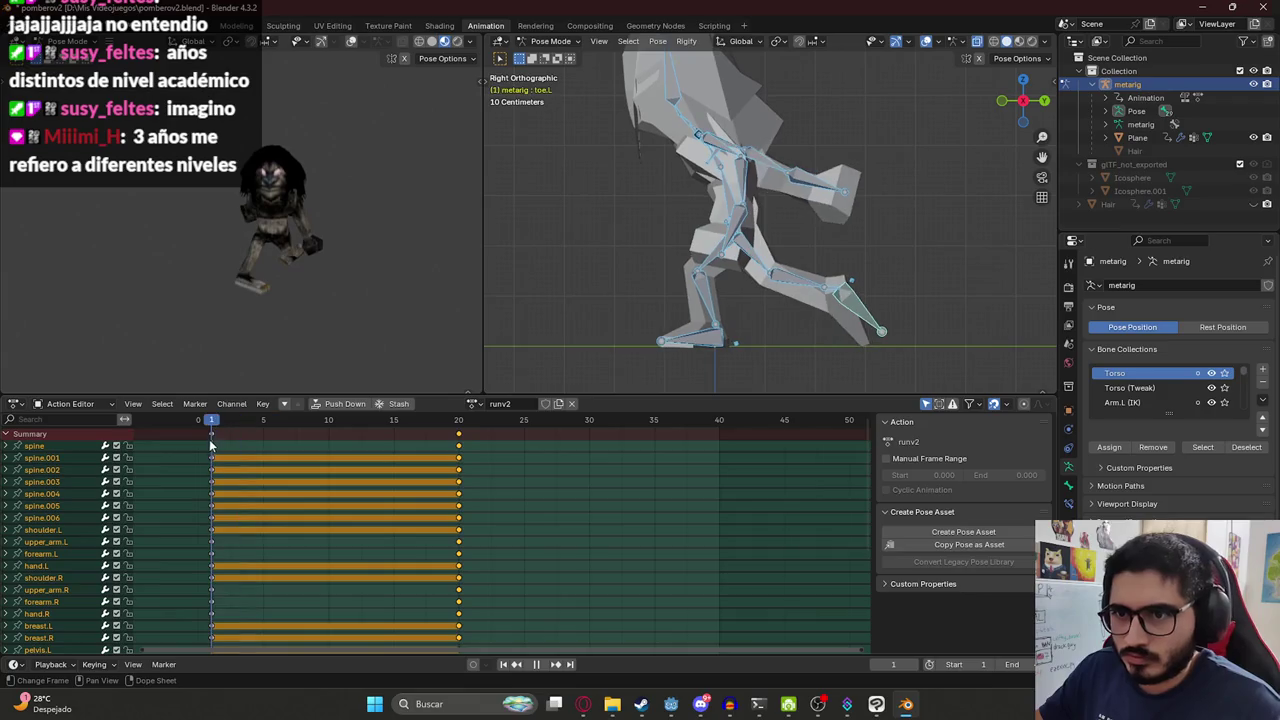
pyautogui.moveTo(210, 445); pyautogui.dragTo(487, 447)
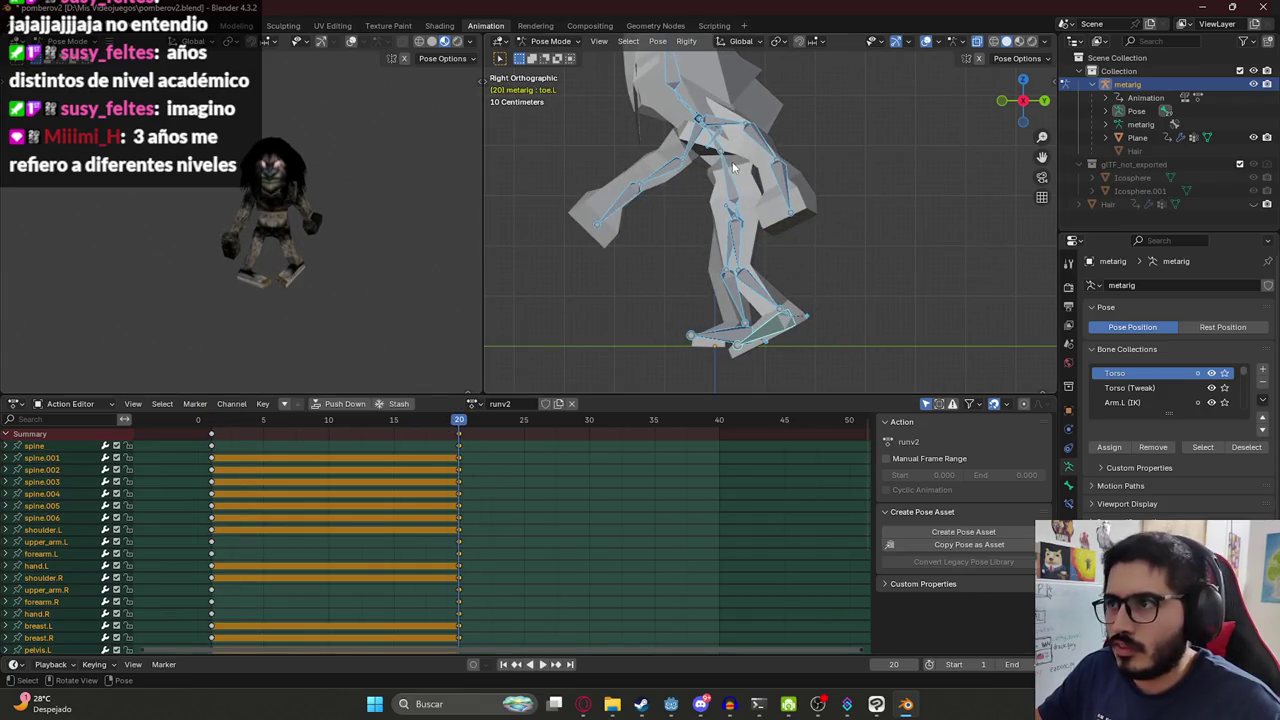
# Bend the spine.001 torso forward and tilt the spine.004 neck bone.
pyautogui.click(735, 168)
pyautogui.press('r')
pyautogui.click(728, 150)
pyautogui.click(662, 141)
pyautogui.press('r')
pyautogui.click(608, 137)
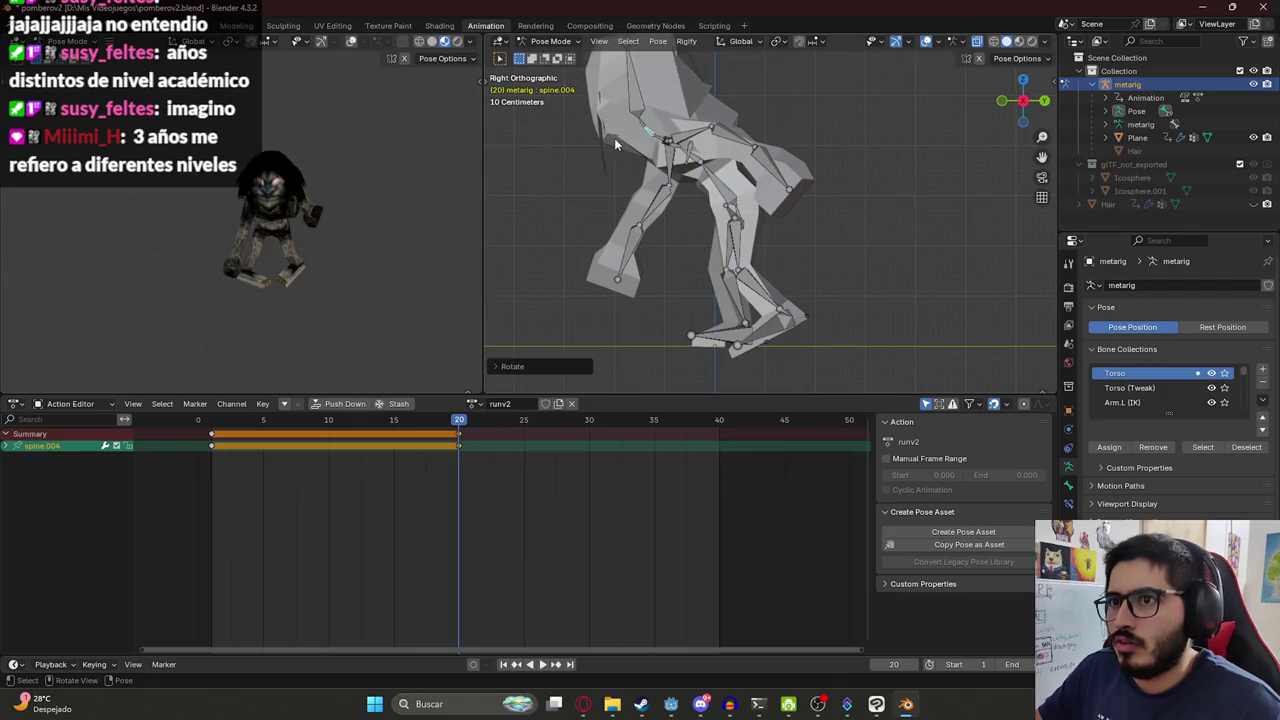
# Preview the pose from frame 1 to 17 and save pomberov2.blend.
pyautogui.press('a')
pyautogui.click(211, 425)
pyautogui.moveTo(211, 430); pyautogui.dragTo(458, 434)
pyautogui.hotkey('ctrl', 's')
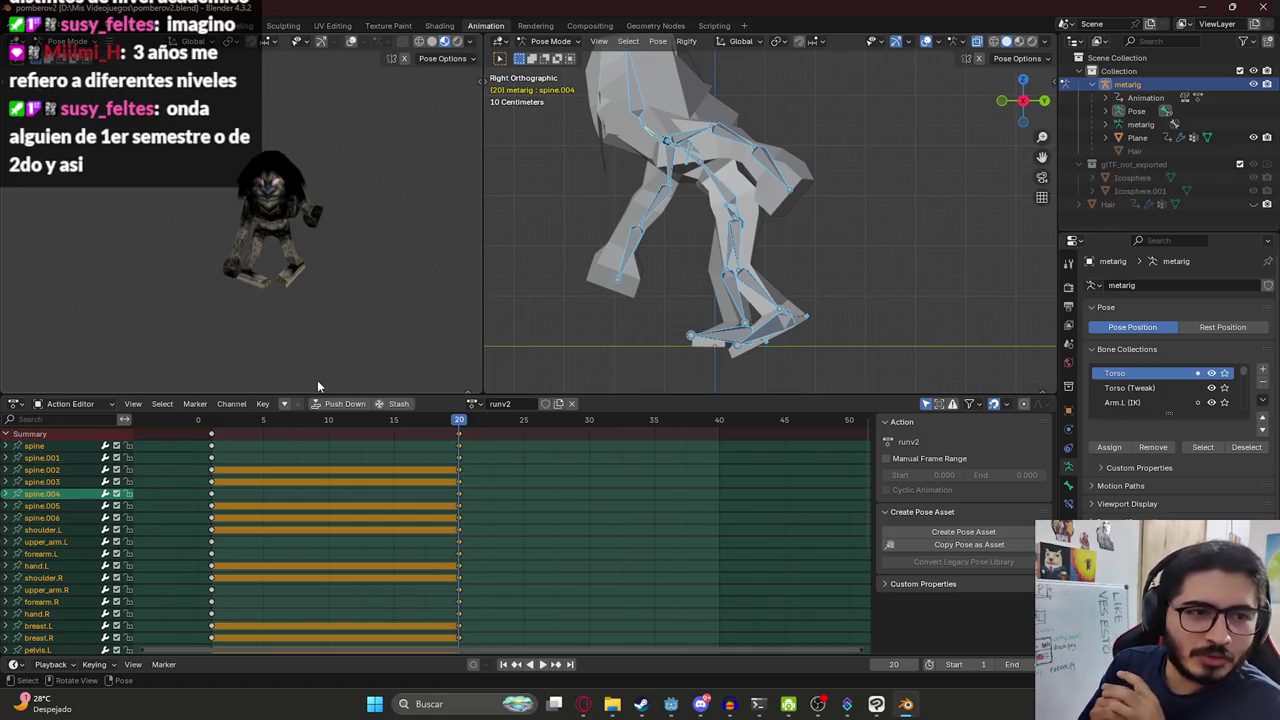
pyautogui.press('s')
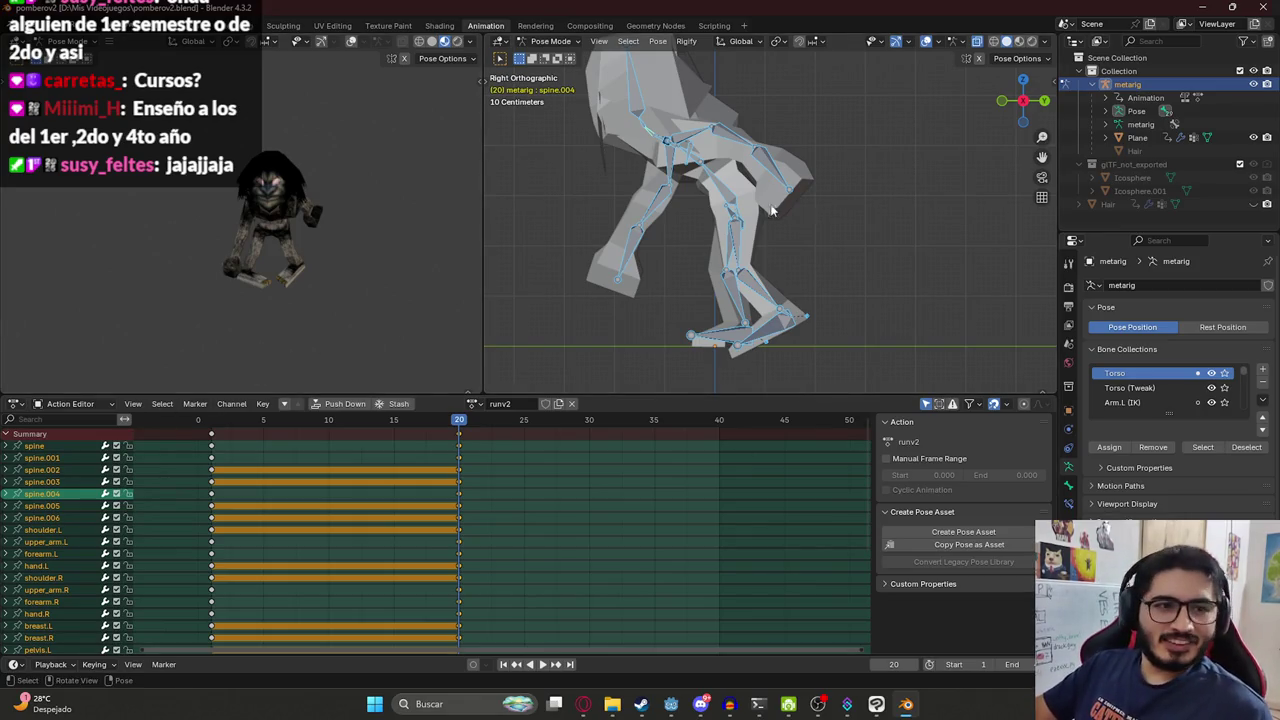
pyautogui.moveTo(248, 430)
pyautogui.mouseDown()
pyautogui.moveTo(236, 430)
pyautogui.moveTo(458, 430)
pyautogui.moveTo(255, 428)
pyautogui.moveTo(455, 447)
pyautogui.mouseUp()
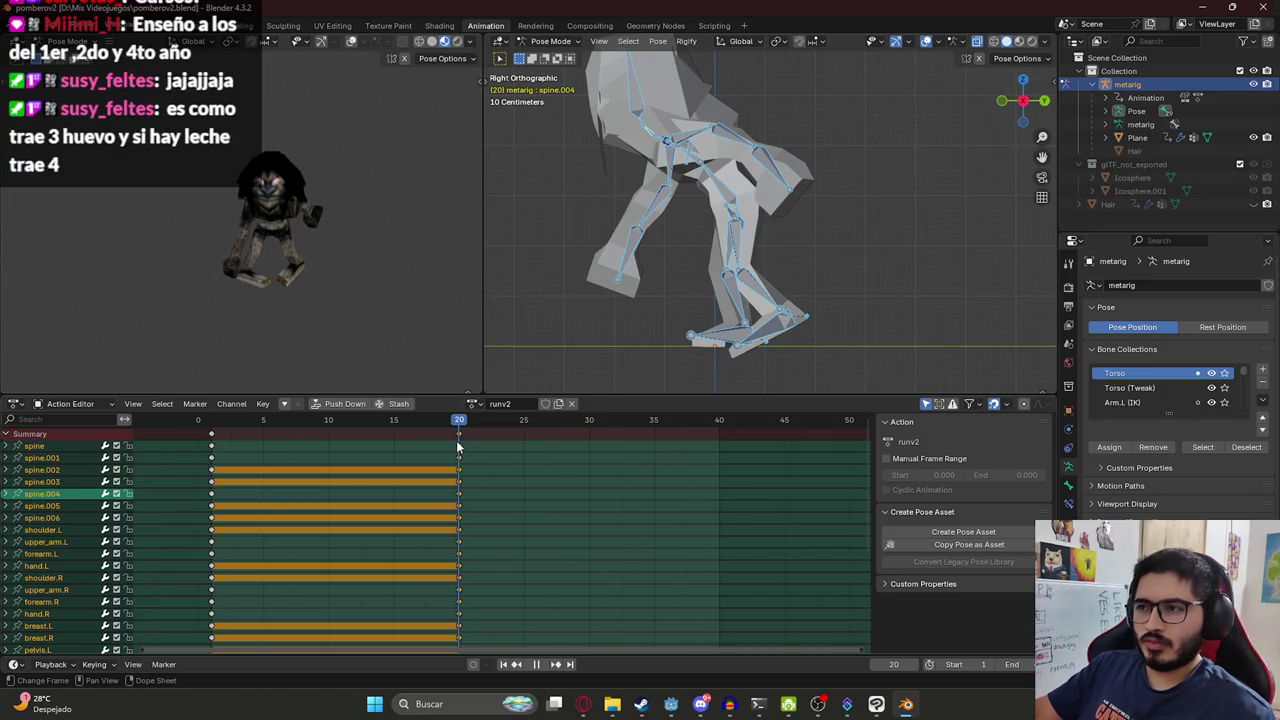
pyautogui.press('space')
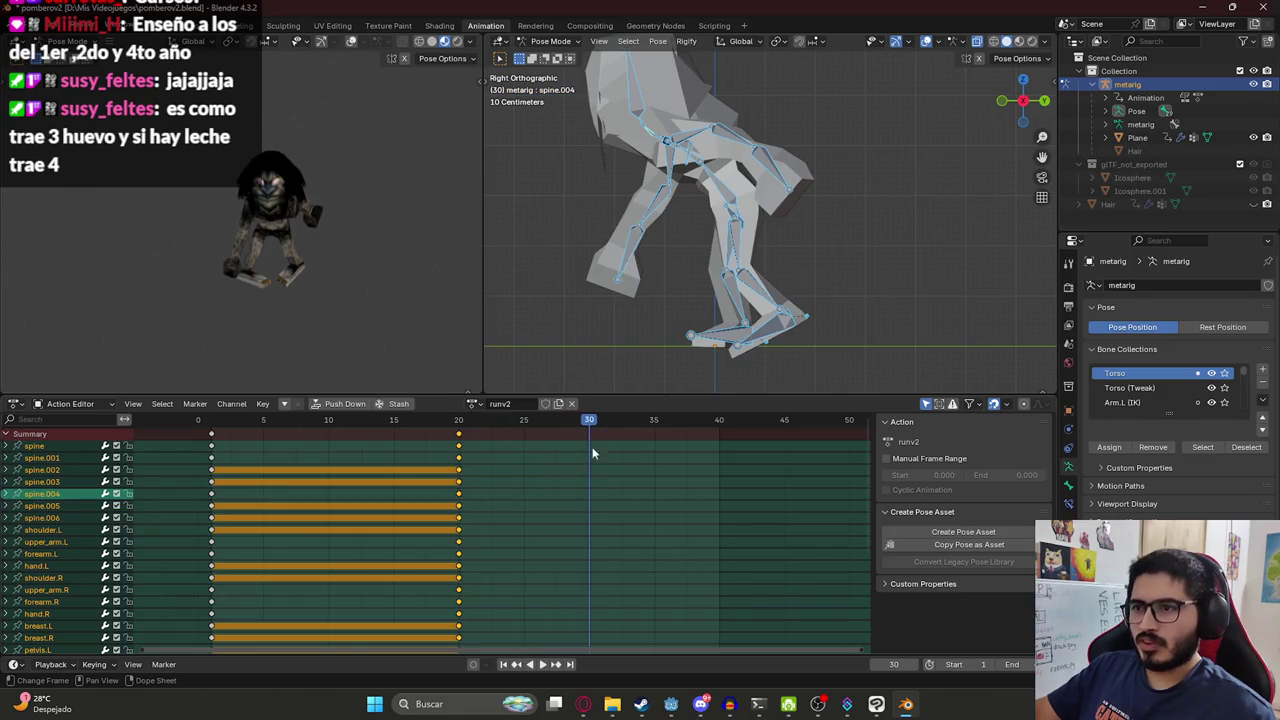
pyautogui.click(740, 260)
pyautogui.press('r')
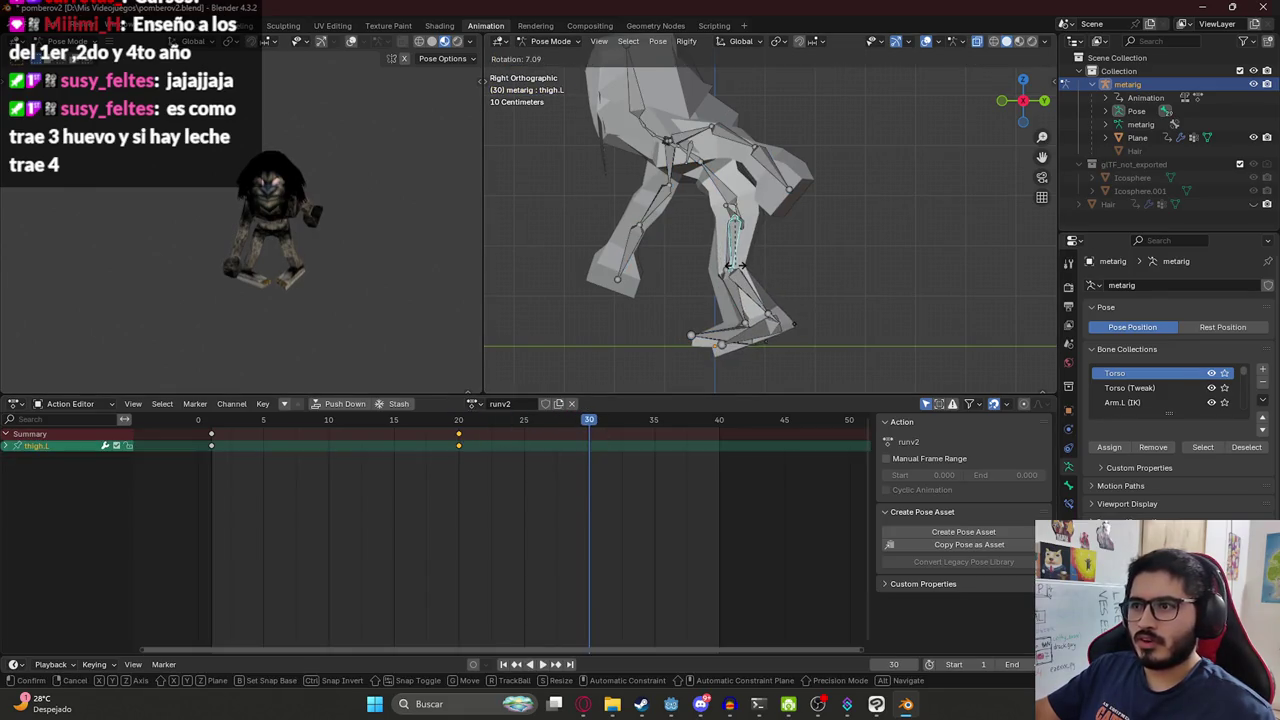
pyautogui.click(736, 270)
pyautogui.hotkey('ctrl', 'z')
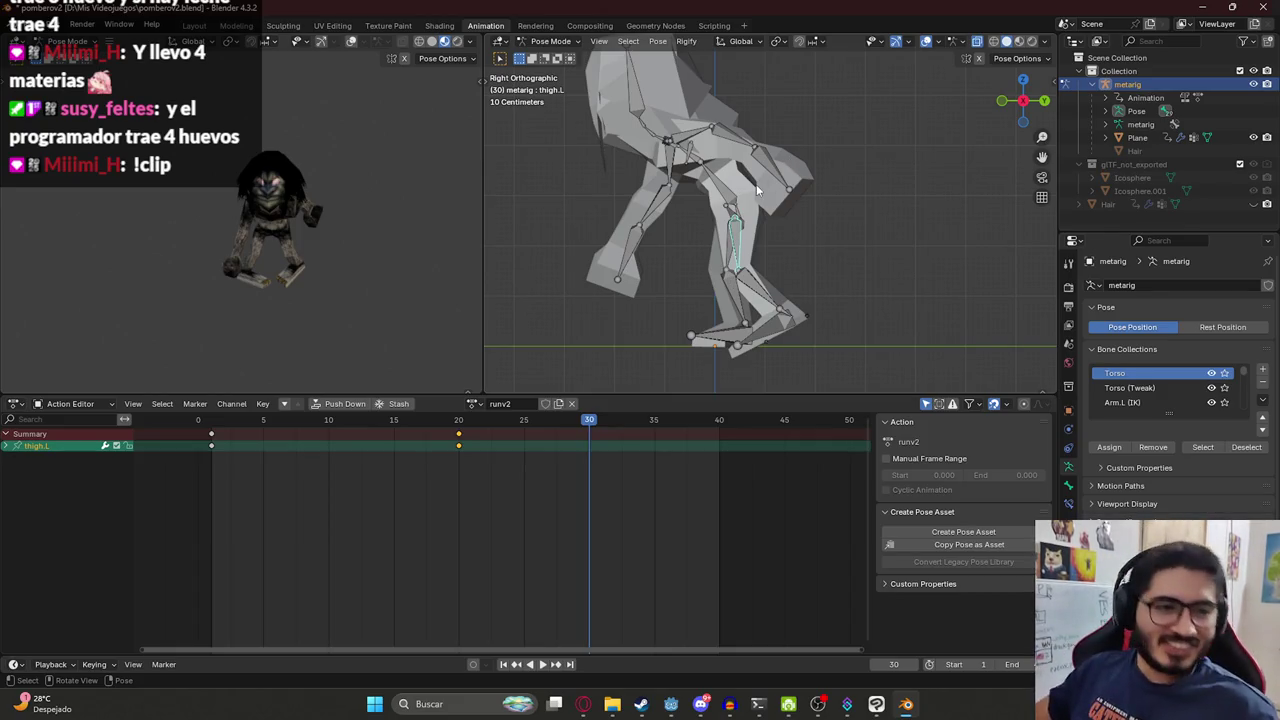
pyautogui.press('a')
pyautogui.click(214, 421)
pyautogui.press('space')
pyautogui.moveTo(217, 428); pyautogui.dragTo(459, 438)
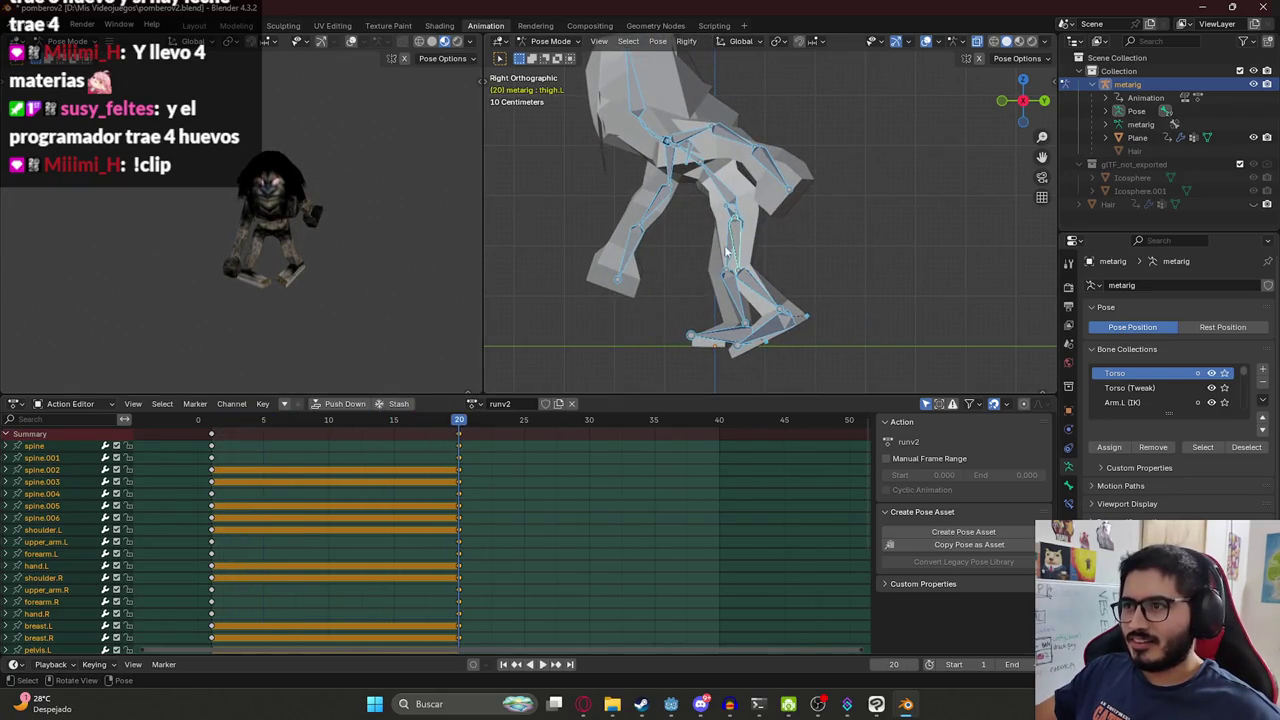
# Rotate the left thigh at frame 20, locking the second rotation to global Z.
pyautogui.click(738, 245)
pyautogui.press('r')
pyautogui.click(757, 250)
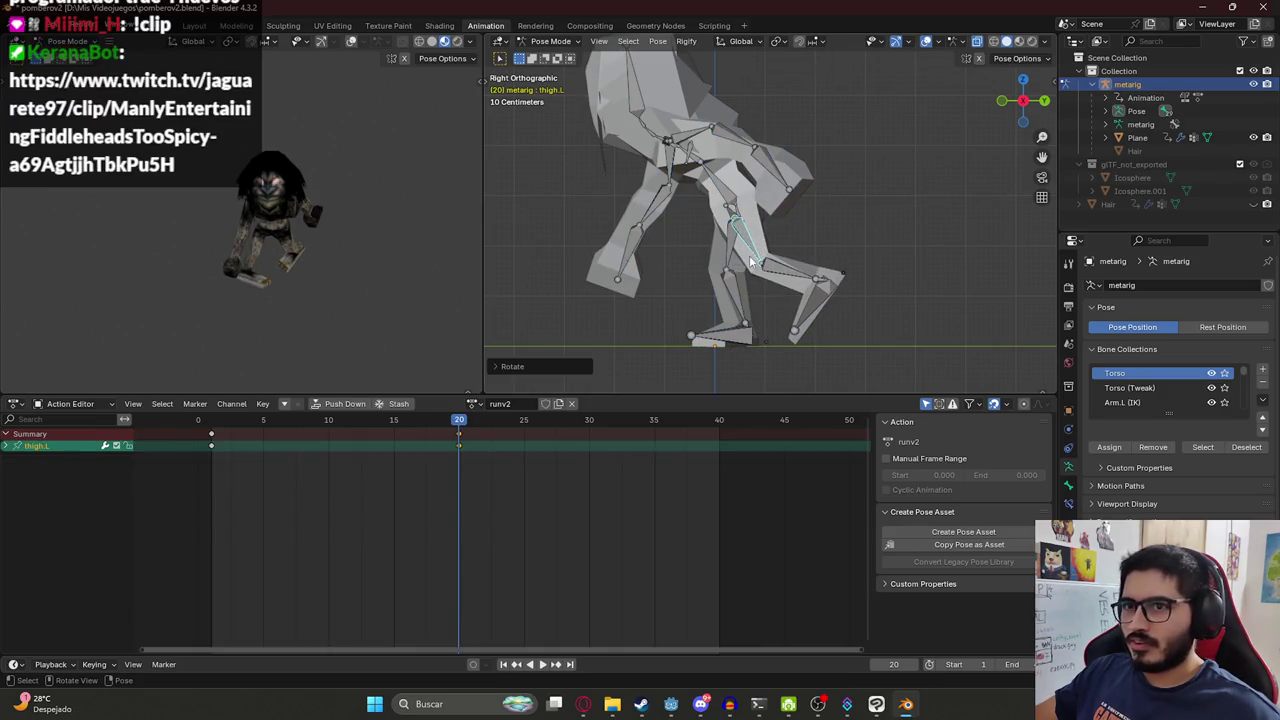
pyautogui.press('r')
pyautogui.press('z')
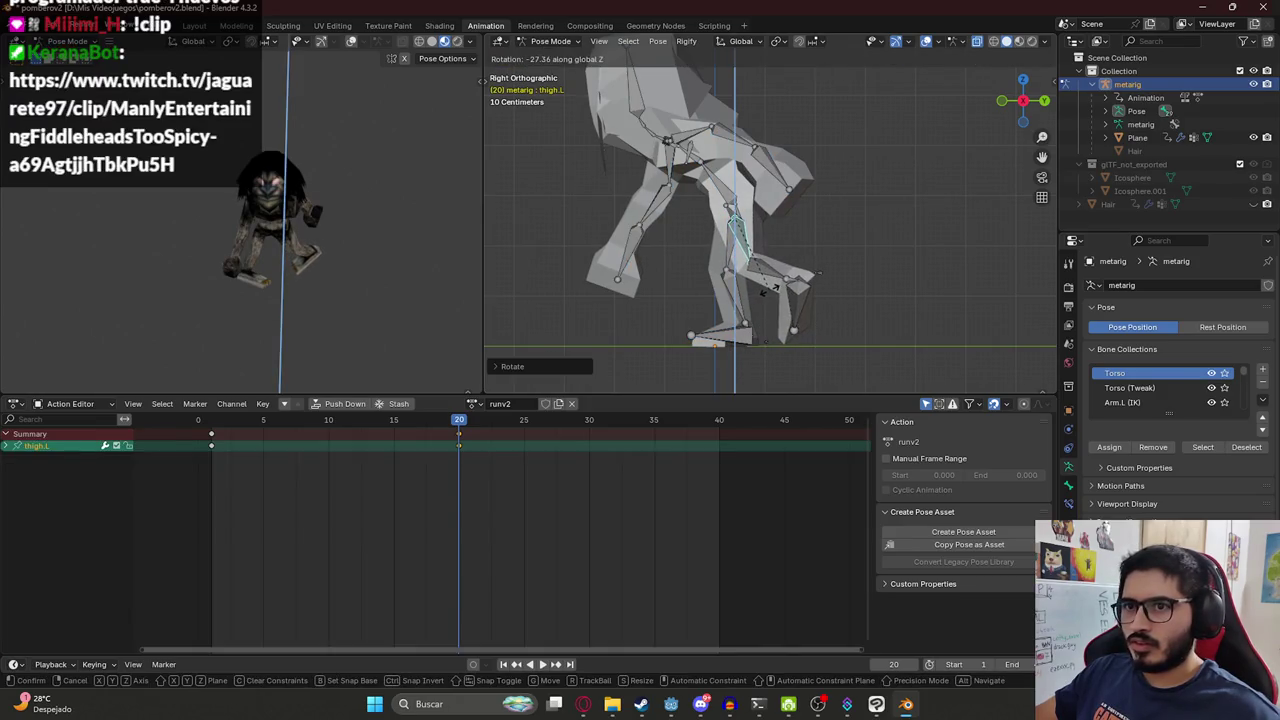
pyautogui.click(766, 292)
# Rotate the left shin around global Z, then rotate the left toe.
pyautogui.click(784, 280)
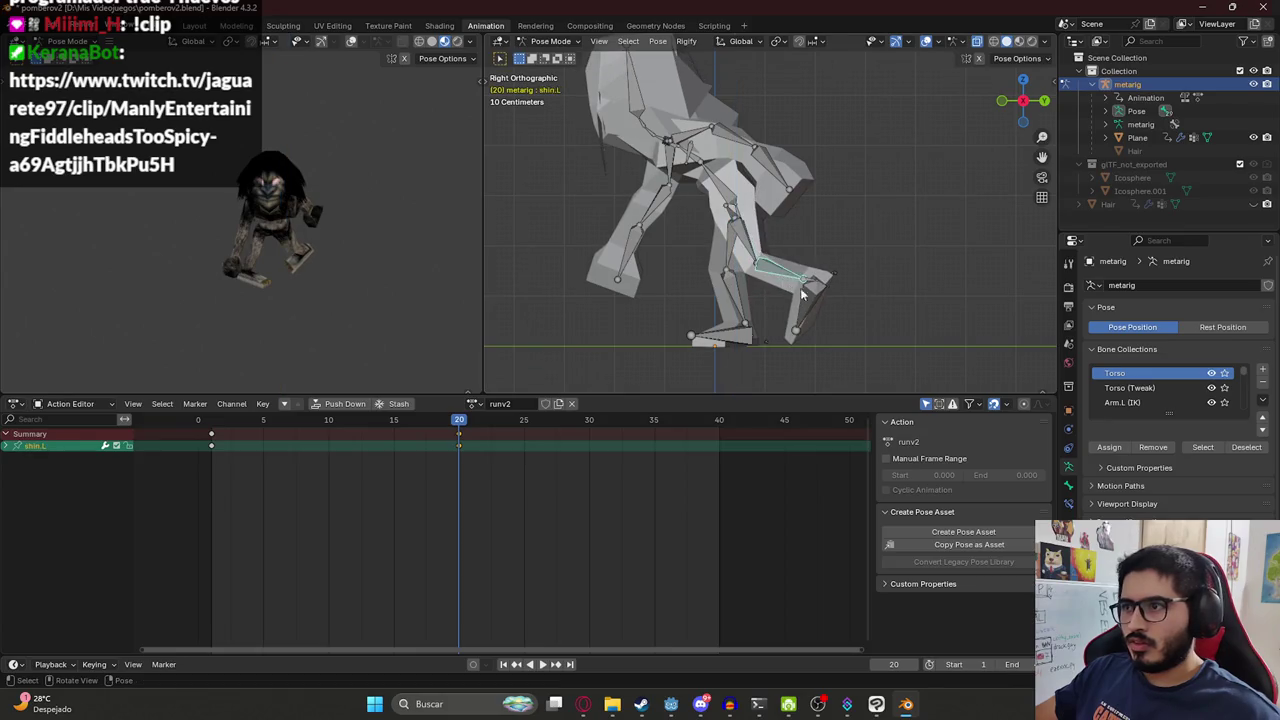
pyautogui.press('r')
pyautogui.press('z')
pyautogui.click(815, 290)
pyautogui.click(806, 292)
pyautogui.press('r')
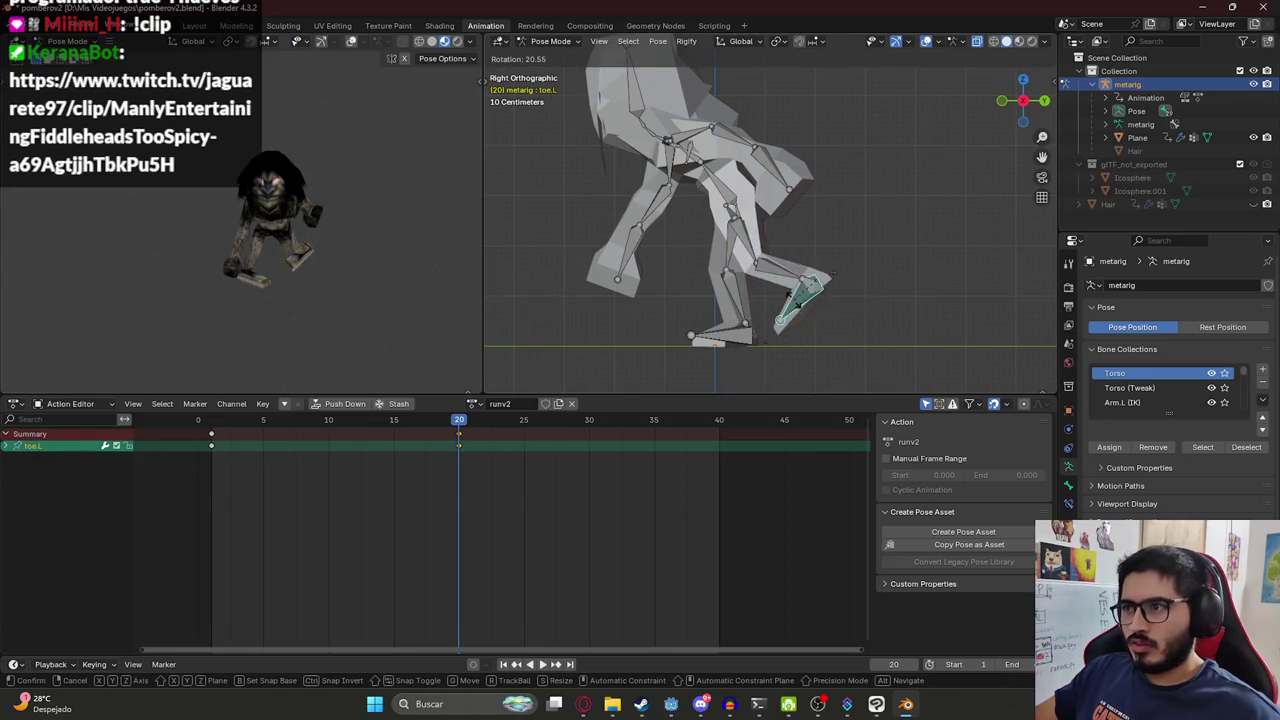
pyautogui.click(790, 290)
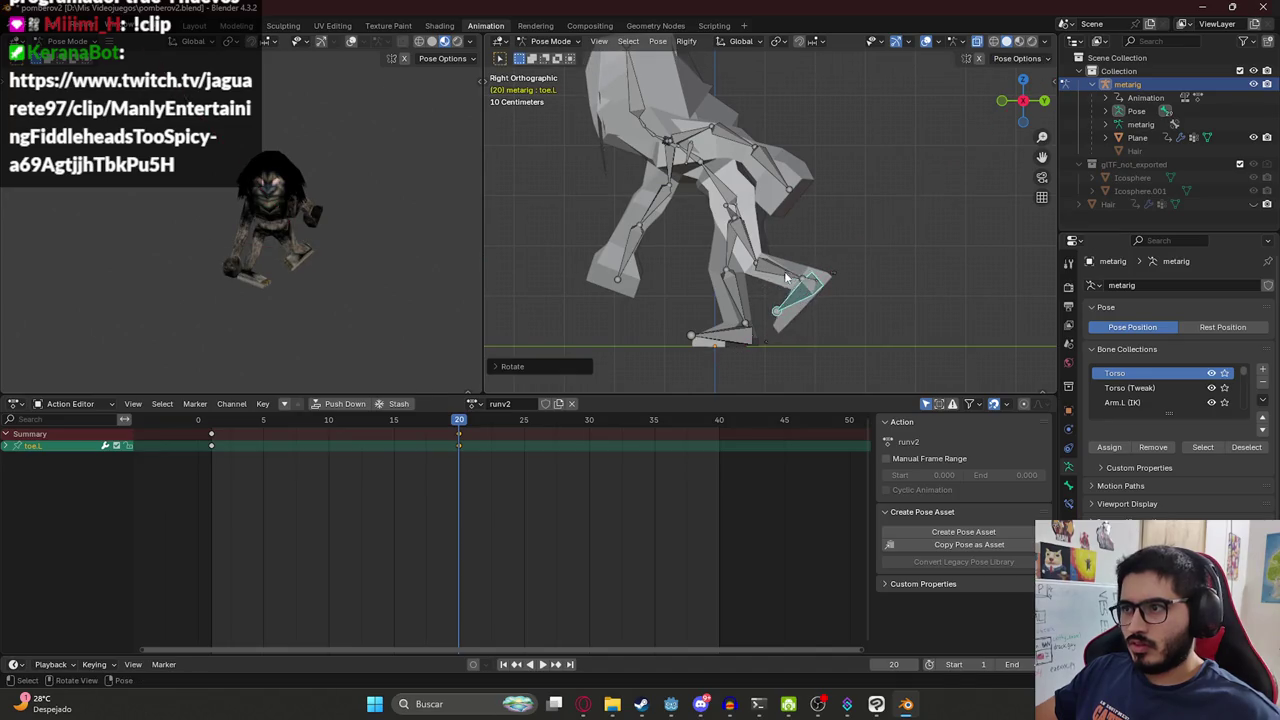
# Bend the left shin further, adjust the left thigh, and select the left toe.
pyautogui.click(778, 284)
pyautogui.press('r')
pyautogui.click(772, 280)
pyautogui.click(750, 246)
pyautogui.press('r')
pyautogui.click(752, 252)
pyautogui.click(762, 318)
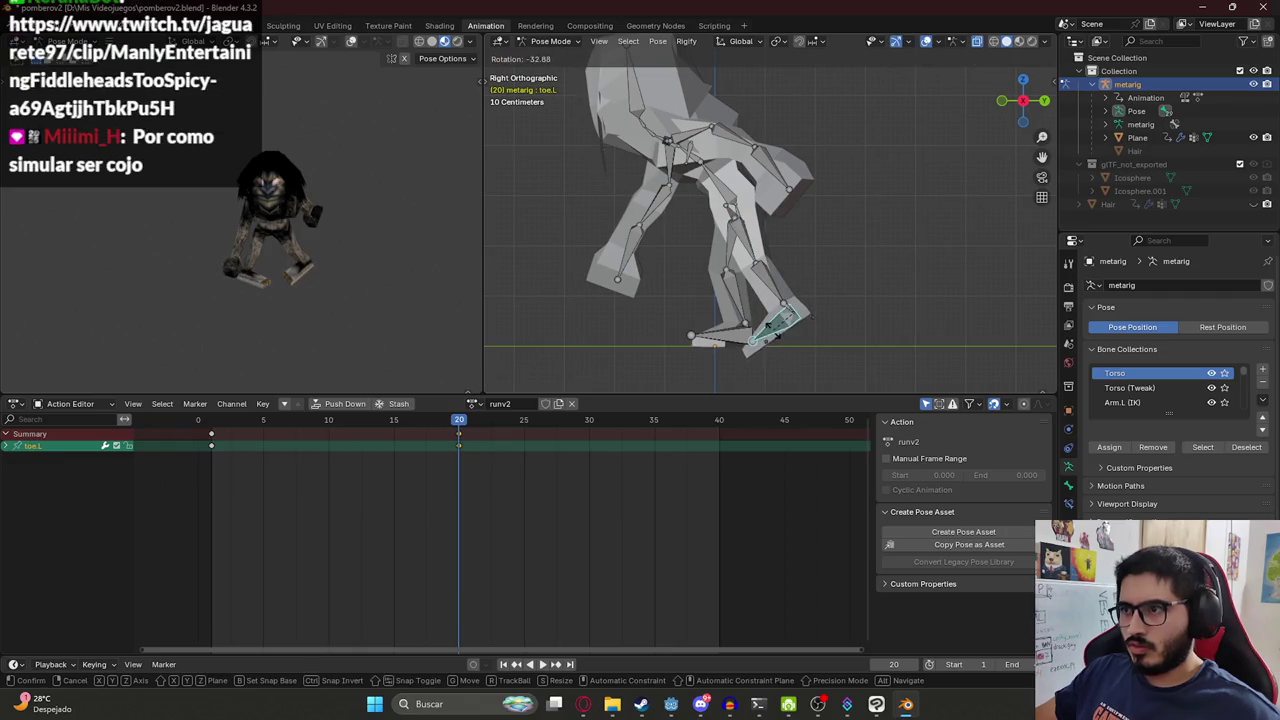
# Select all bones and play and scrub the animation to check the stride.
pyautogui.press('a')
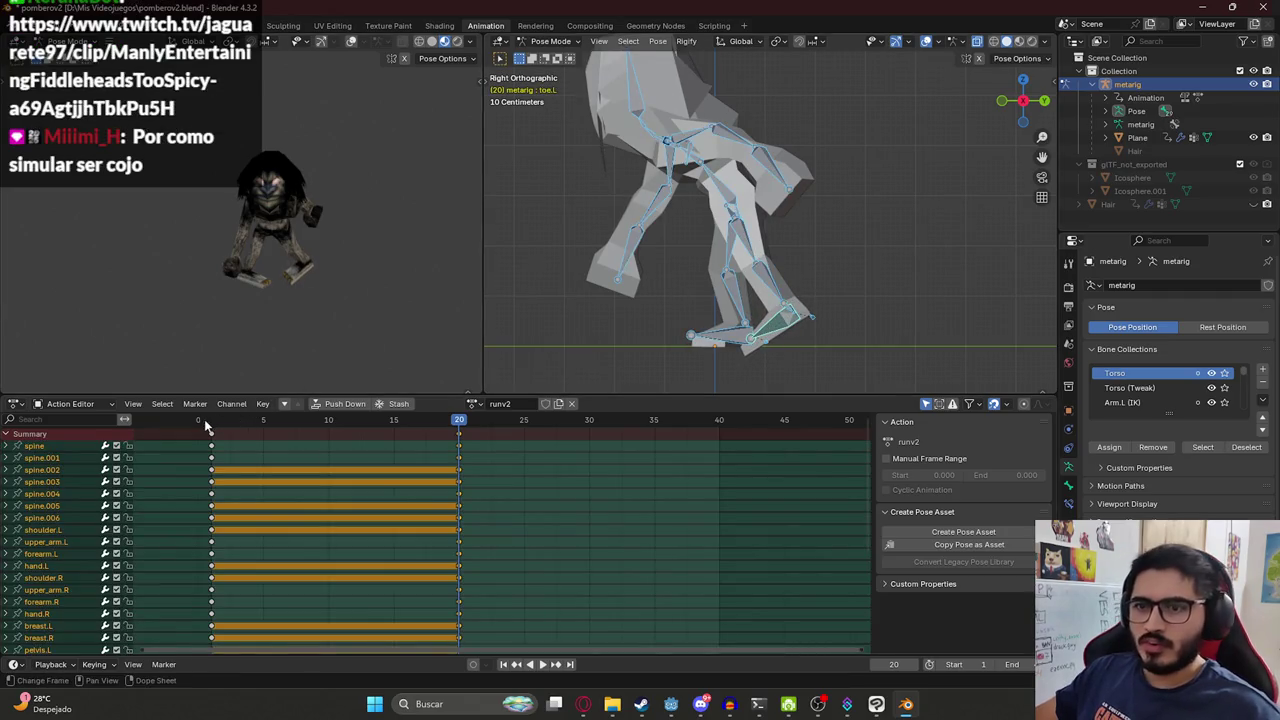
pyautogui.press('space')
pyautogui.moveTo(307, 427); pyautogui.dragTo(457, 447)
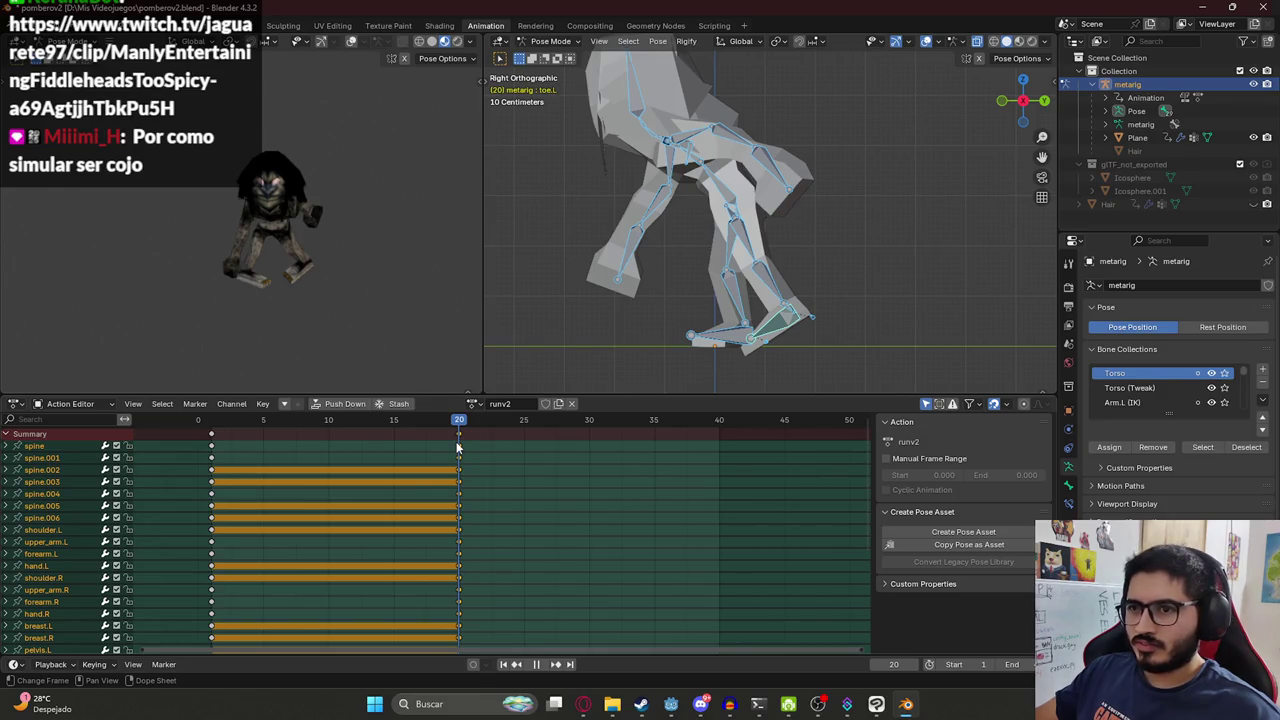
pyautogui.moveTo(457, 447); pyautogui.dragTo(234, 438)
# Copy the whole pose and paste it at a later frame near 40.
pyautogui.hotkey('ctrl', 'c')
pyautogui.moveTo(476, 433); pyautogui.dragTo(719, 421)
pyautogui.hotkey('ctrl', 'shift', 'v')
# Key all bones at frame 40, review the result, then delete those frame-40 keys.
pyautogui.press('i')
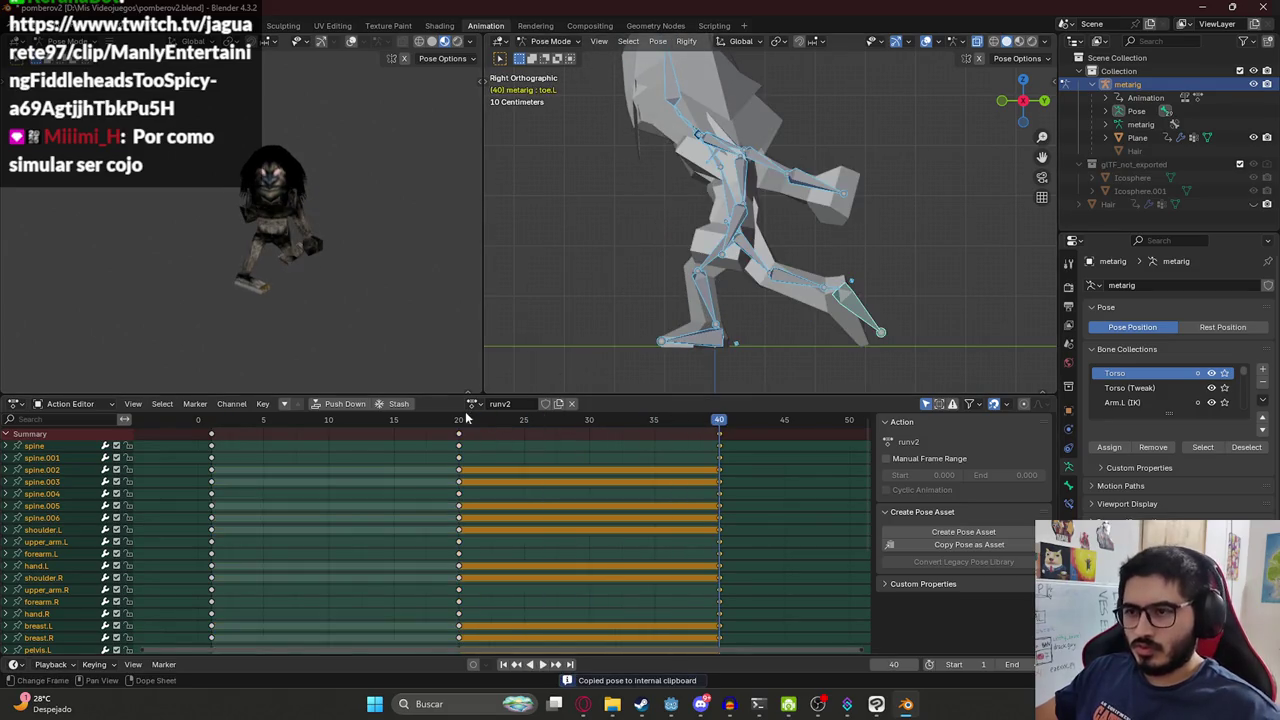
pyautogui.moveTo(458, 430)
pyautogui.mouseDown()
pyautogui.moveTo(714, 430)
pyautogui.moveTo(471, 433)
pyautogui.moveTo(590, 439)
pyautogui.mouseUp()
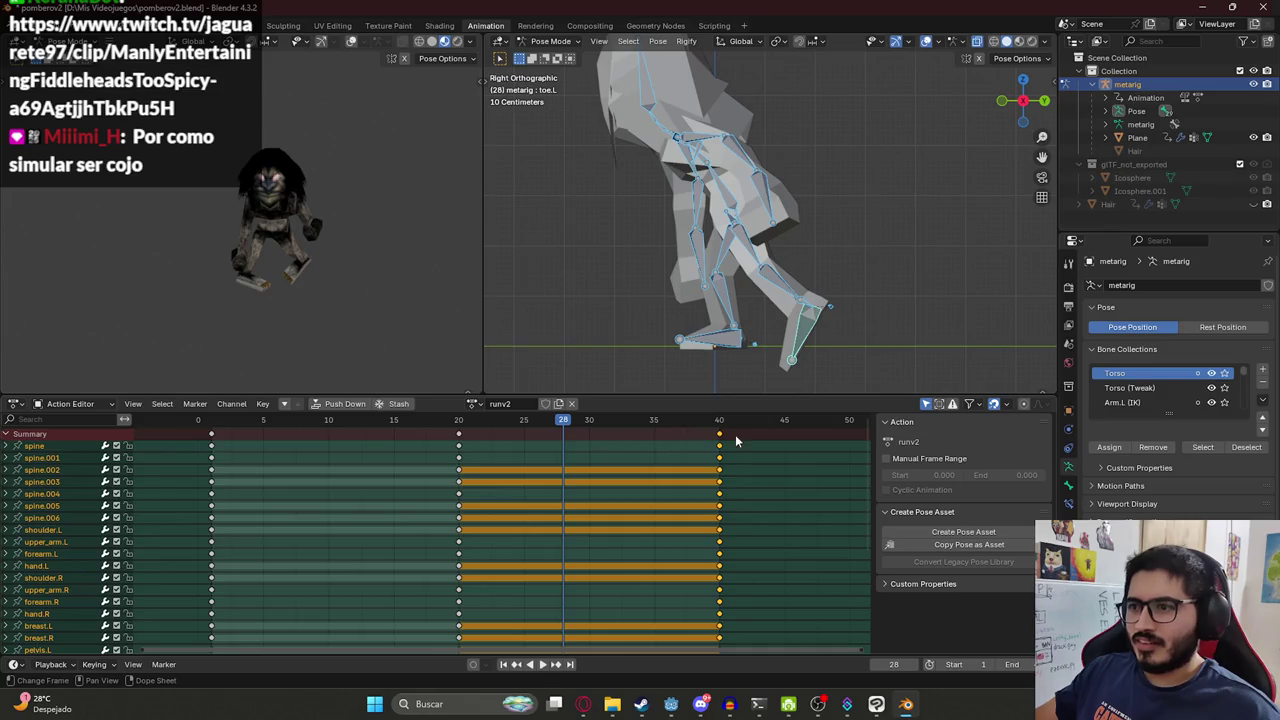
pyautogui.press('Delete')
pyautogui.press('space')
pyautogui.moveTo(628, 428); pyautogui.dragTo(591, 427)
pyautogui.press('space')
# At frame 20, rotate the left thigh and the left toe bones.
pyautogui.click(453, 424)
pyautogui.click(769, 336)
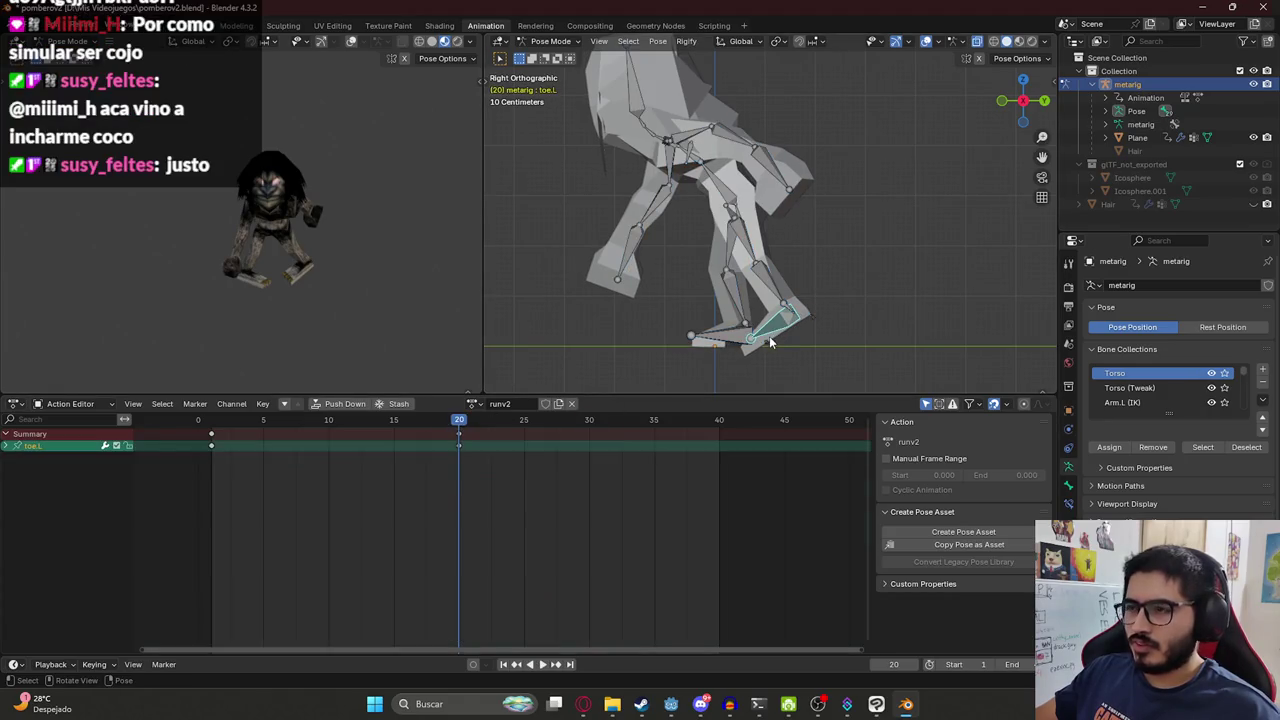
pyautogui.click(730, 240)
pyautogui.press('r')
pyautogui.click(750, 285)
pyautogui.click(759, 311)
pyautogui.click(757, 332)
pyautogui.press('r')
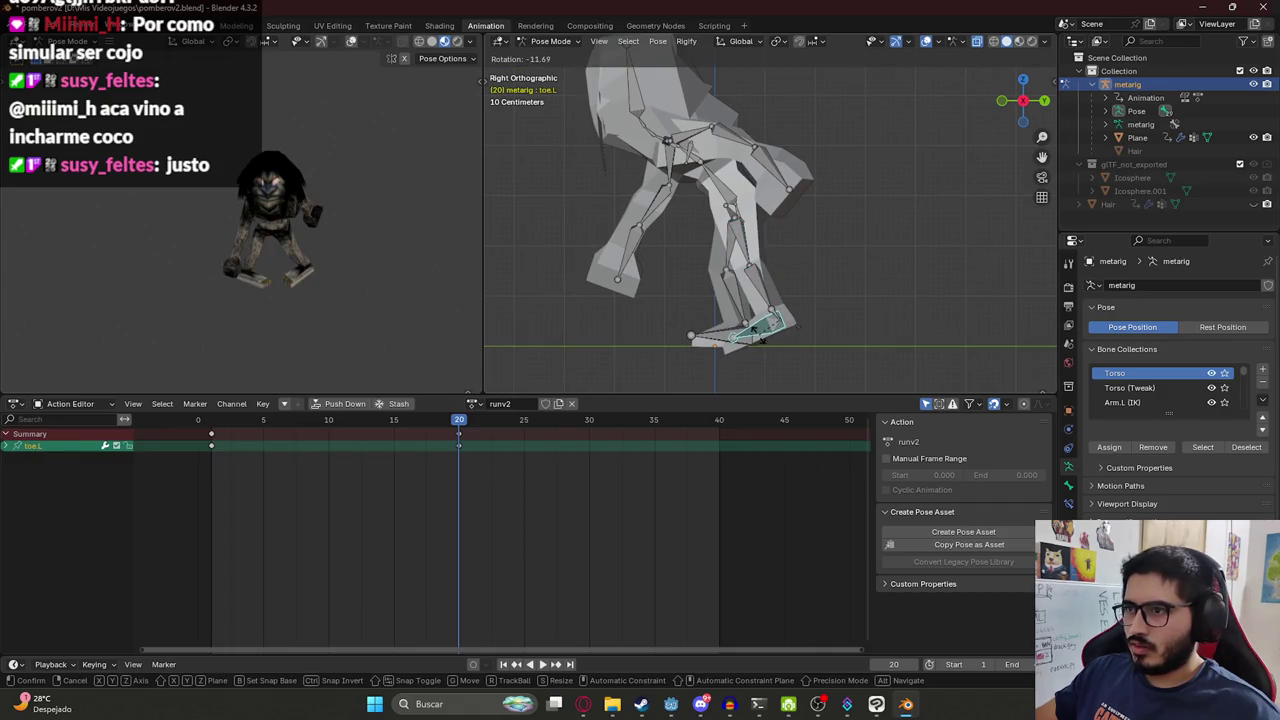
pyautogui.click(762, 342)
# Keyframe every bone at frame 20 and play the run animation.
pyautogui.press('a')
pyautogui.press('i')
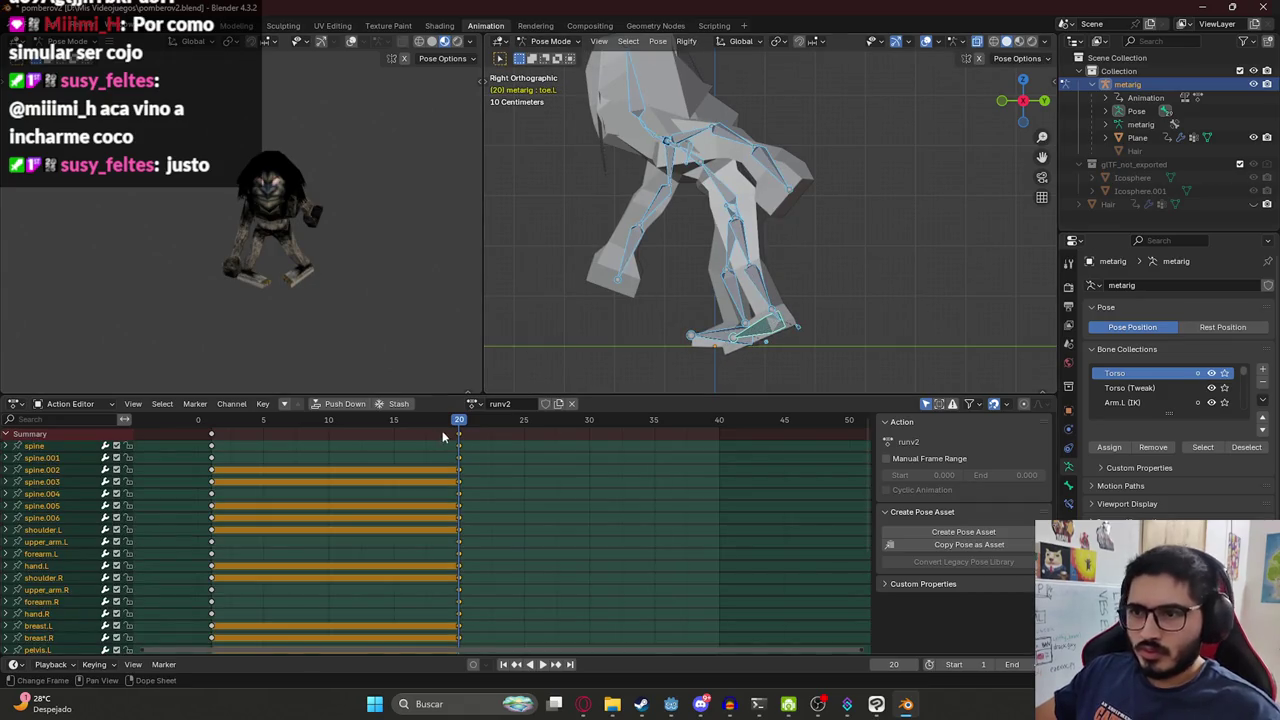
pyautogui.moveTo(476, 425); pyautogui.dragTo(589, 425)
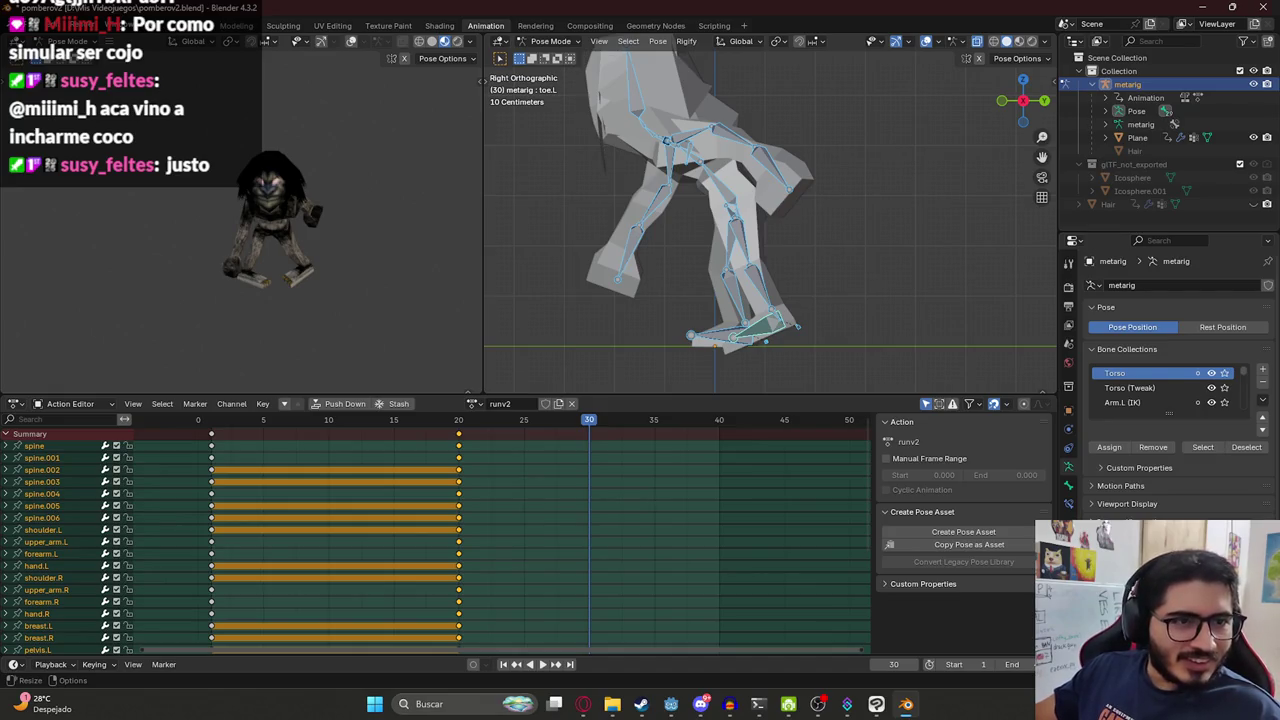
pyautogui.press('space')
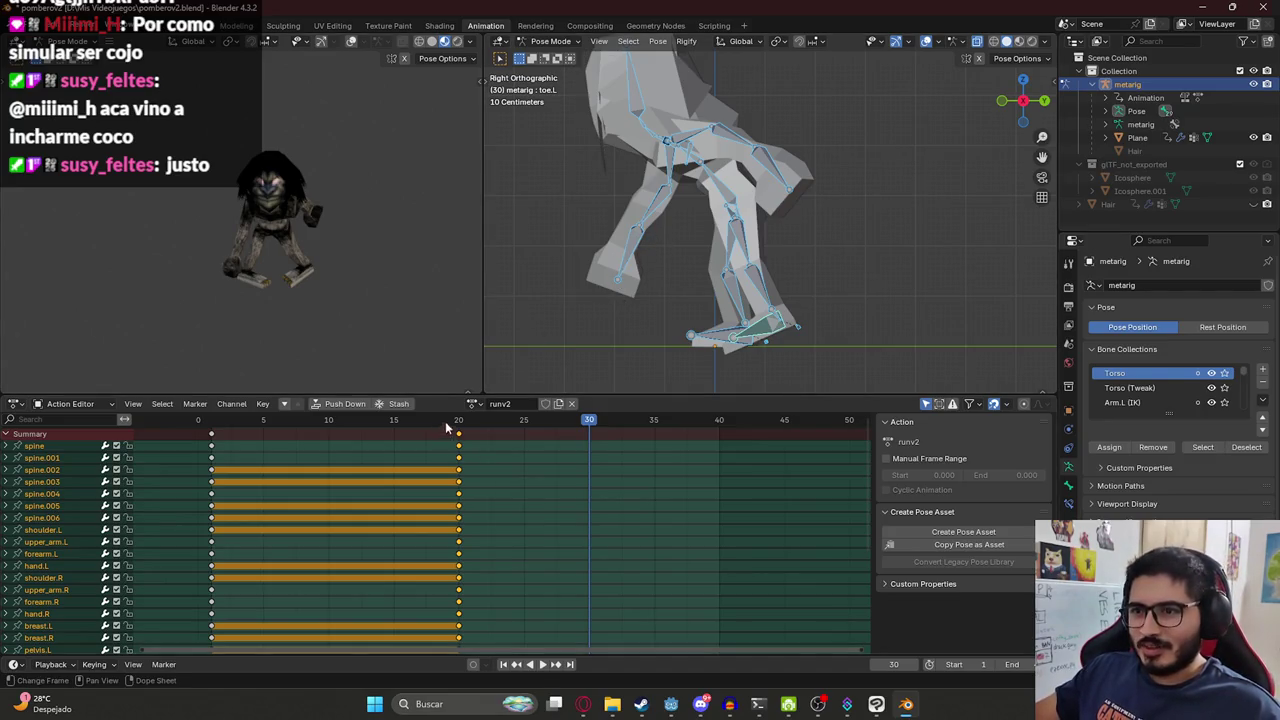
# At frame 30, rotate the right thigh bone twice into a new stride.
pyautogui.moveTo(288, 437)
pyautogui.mouseDown()
pyautogui.moveTo(461, 427)
pyautogui.moveTo(343, 432)
pyautogui.moveTo(459, 443)
pyautogui.mouseUp()
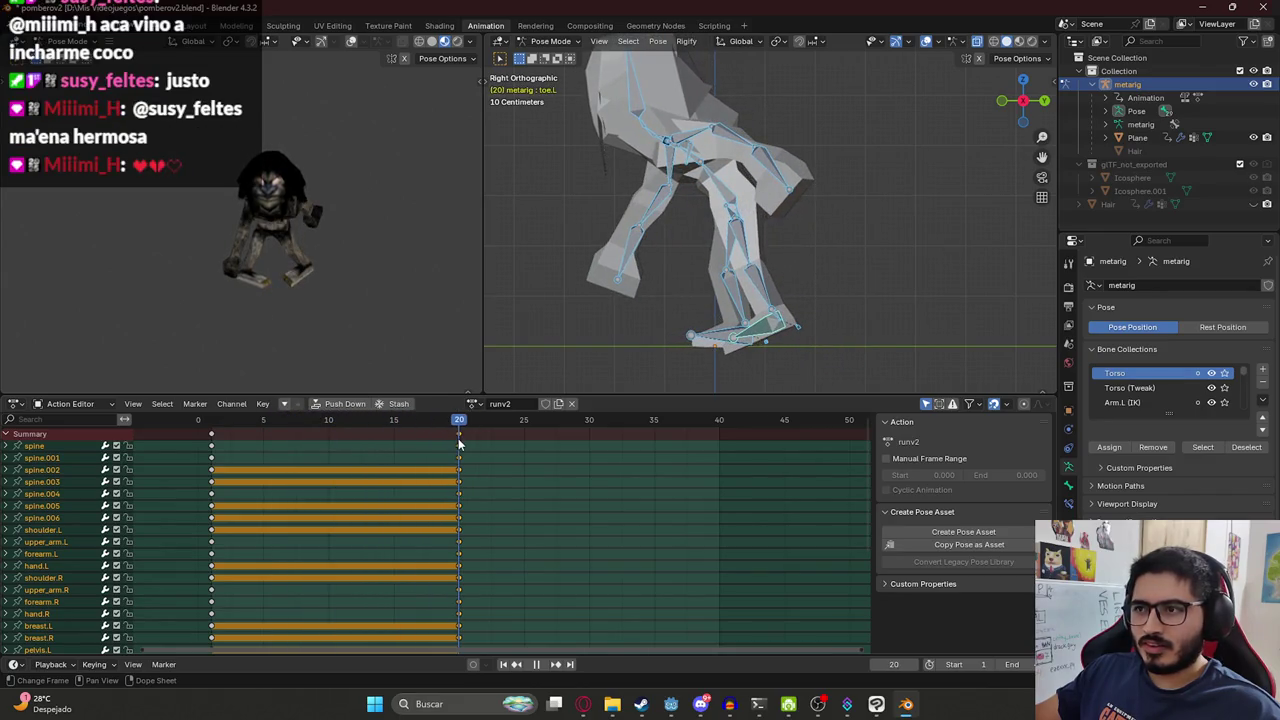
pyautogui.moveTo(578, 445); pyautogui.dragTo(588, 439)
pyautogui.click(733, 255)
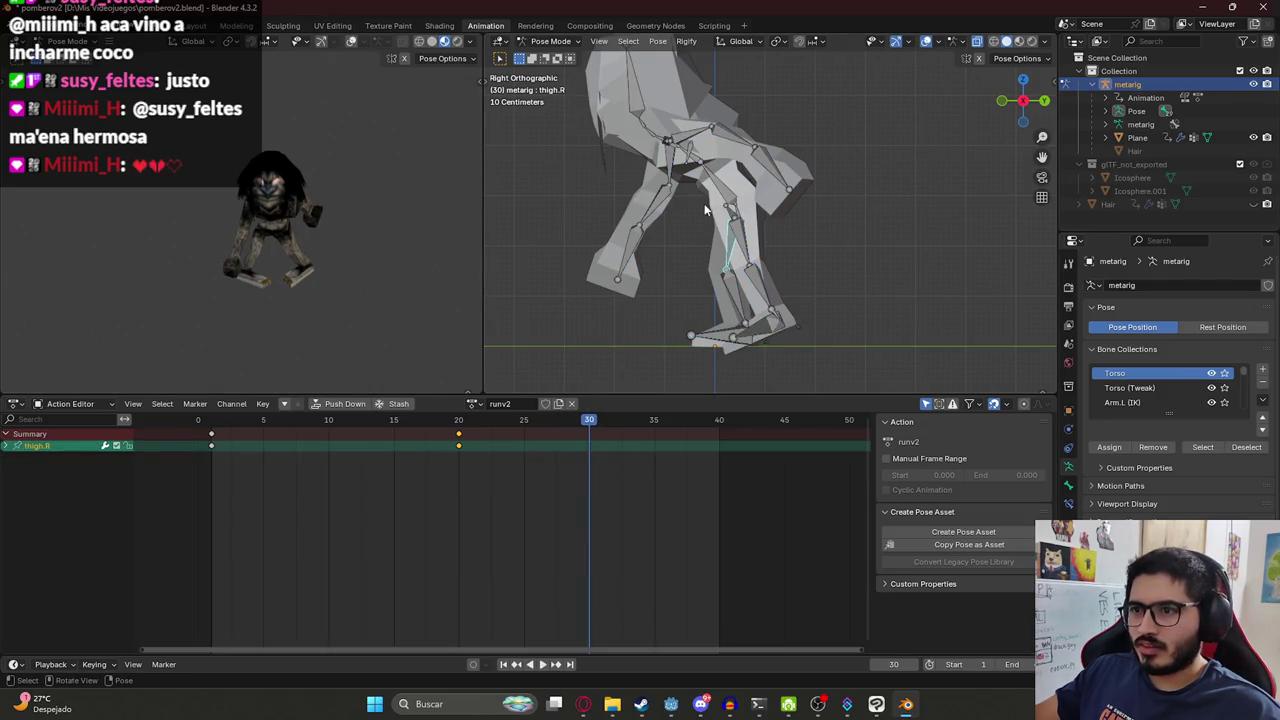
pyautogui.press('r')
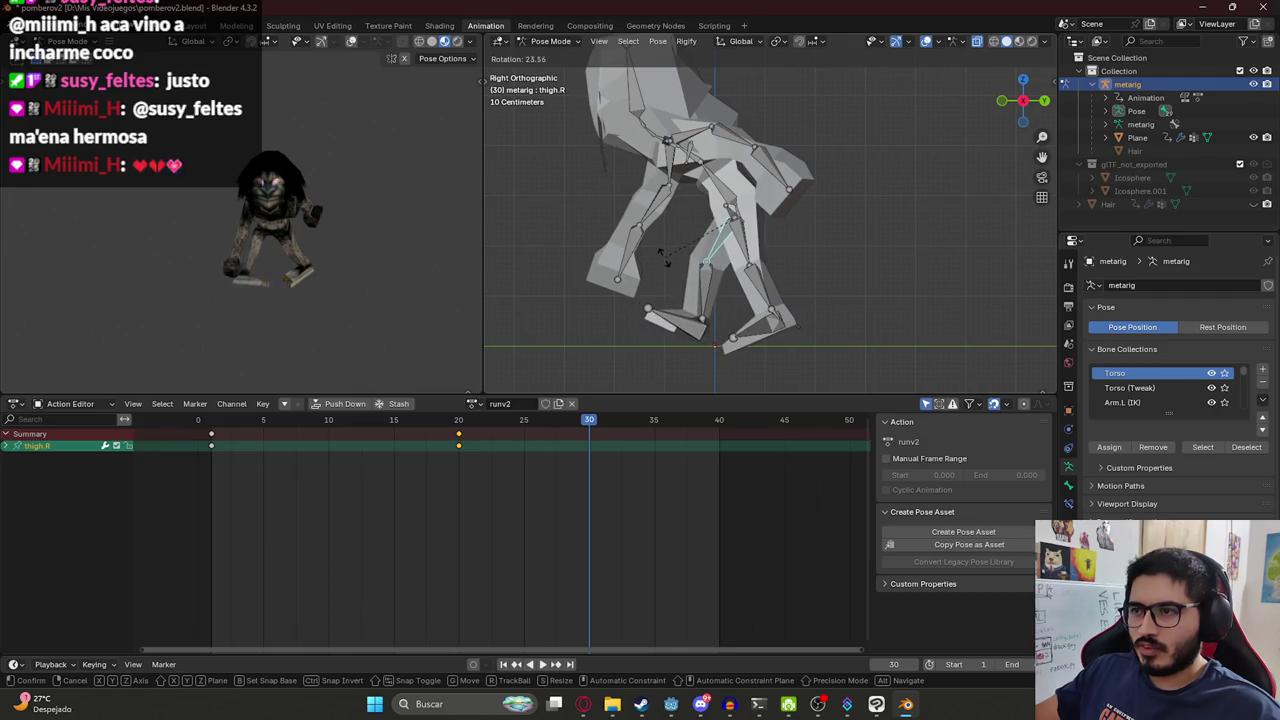
pyautogui.click(661, 256)
pyautogui.press('r')
pyautogui.click(690, 300)
# Rotate the right toe, then keyframe the right toe, shin and thigh at frame 30.
pyautogui.click(679, 333)
pyautogui.press('r')
pyautogui.click(709, 300)
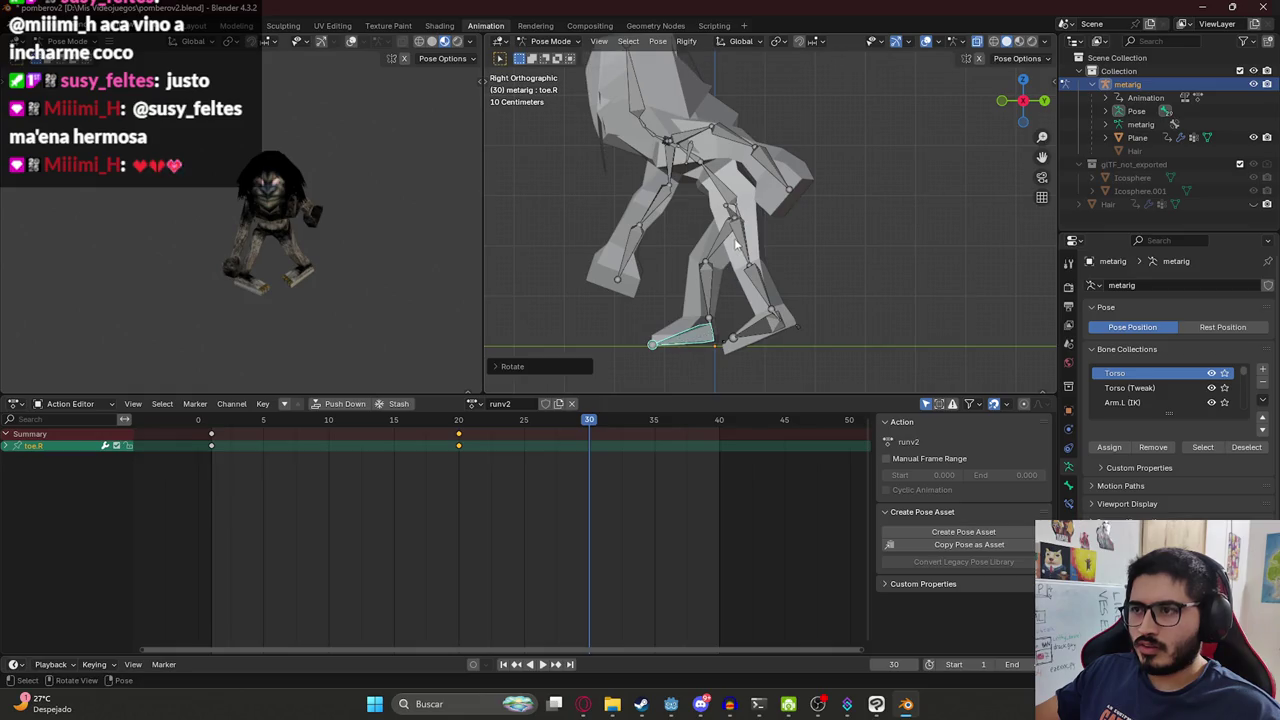
pyautogui.keyDown('shift'); pyautogui.click(722, 250); pyautogui.keyUp('shift')
pyautogui.keyDown('shift'); pyautogui.click(709, 297); pyautogui.keyUp('shift')
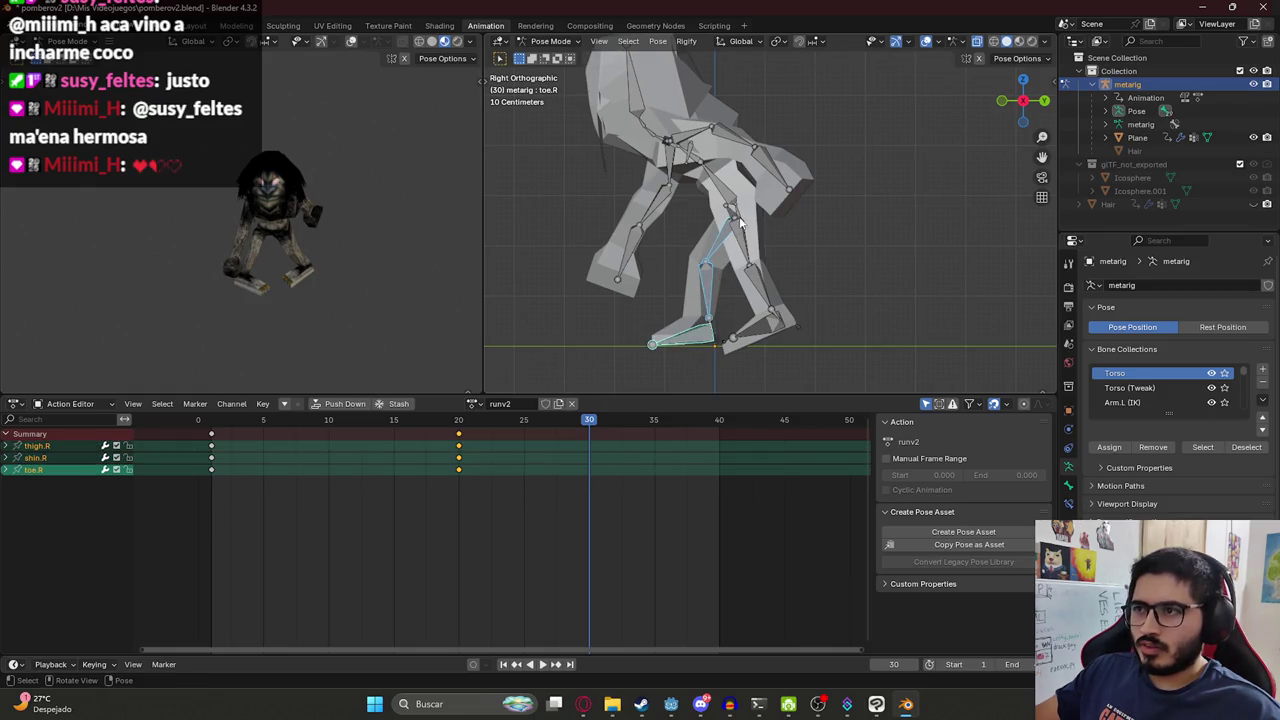
pyautogui.press('i')
pyautogui.moveTo(459, 420)
pyautogui.mouseDown()
pyautogui.moveTo(532, 425)
pyautogui.moveTo(477, 446)
pyautogui.moveTo(587, 469)
pyautogui.mouseUp()
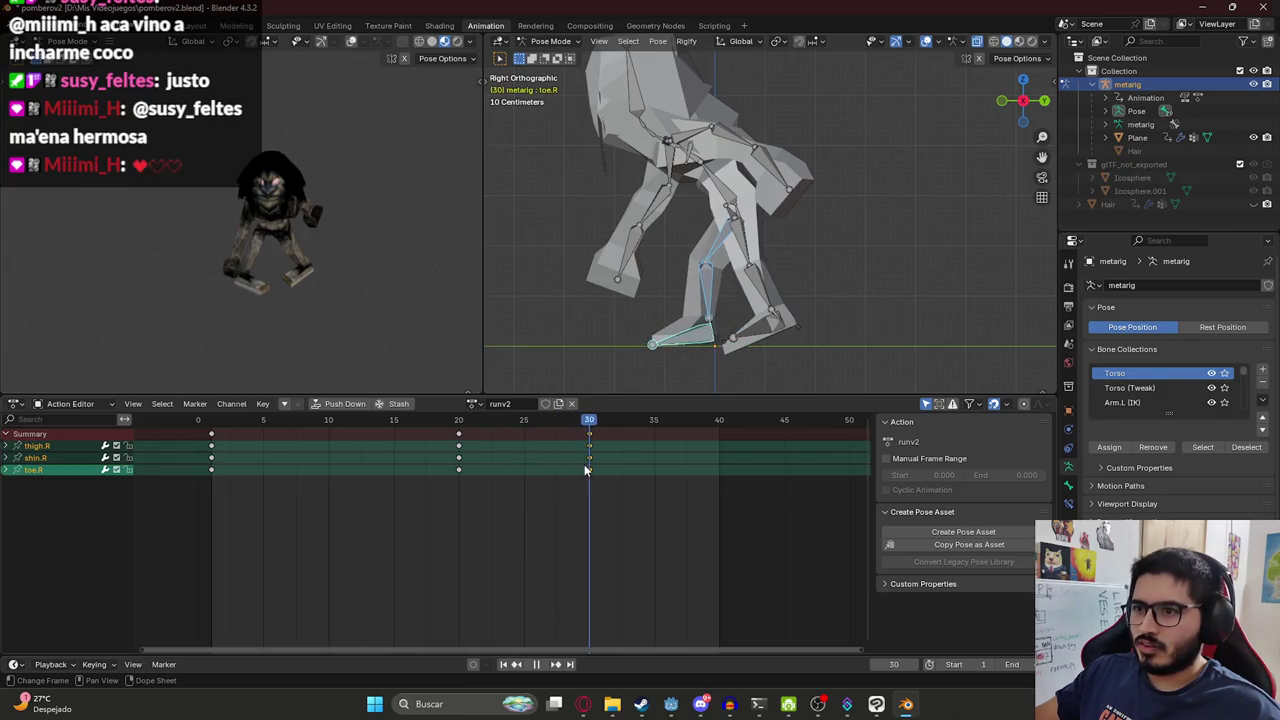
# Move all bones along the Y axis and key them at frame 30.
pyautogui.press('a')
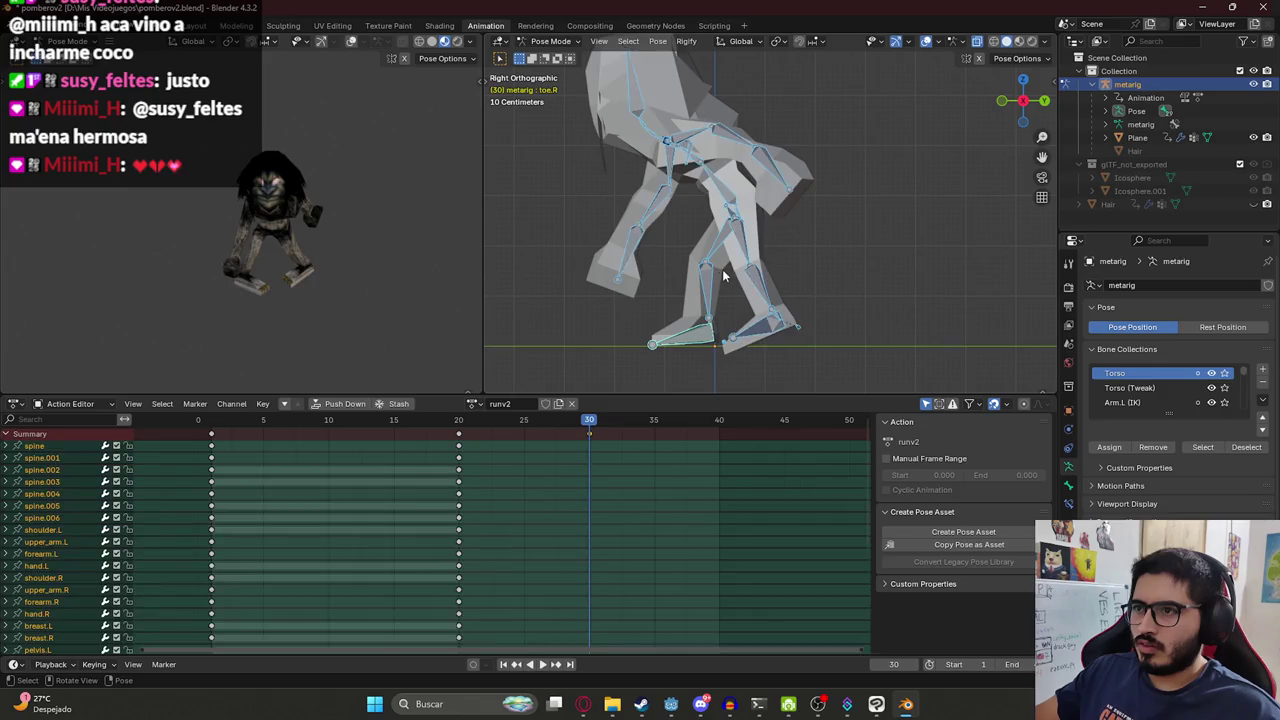
pyautogui.press('g')
pyautogui.press('x')
pyautogui.press('y')
pyautogui.click(738, 278)
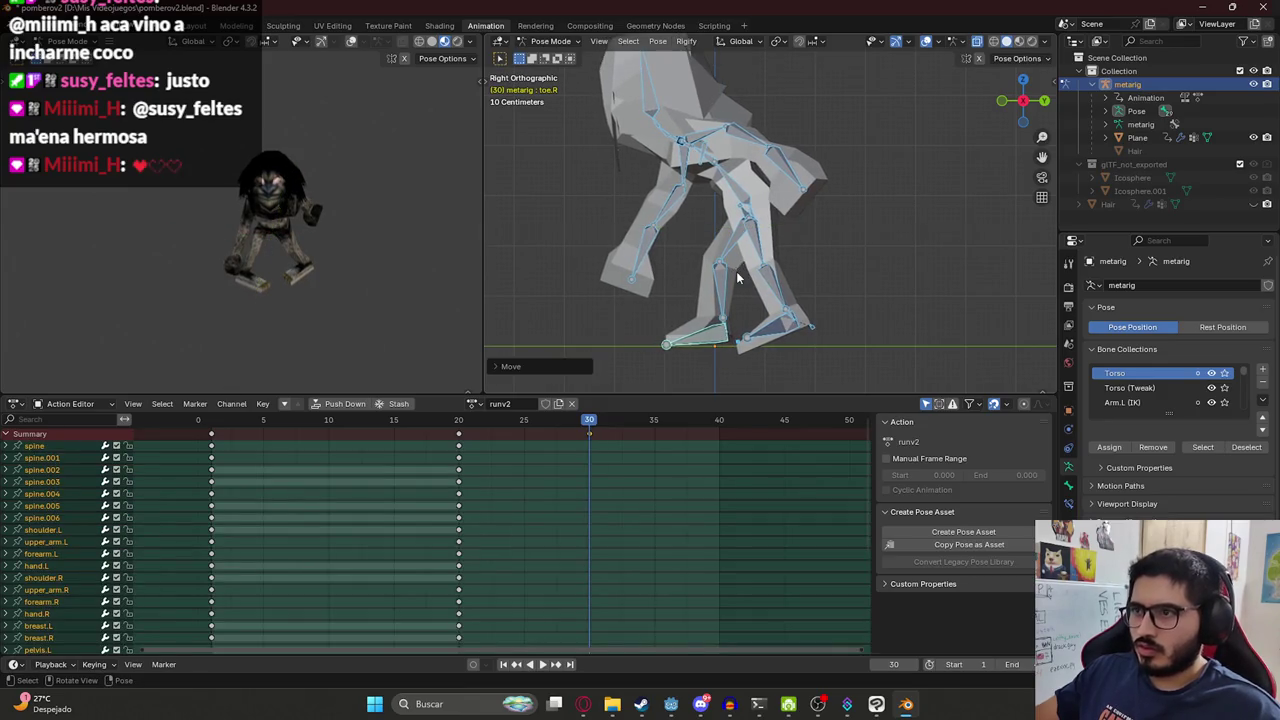
pyautogui.press('i')
pyautogui.moveTo(448, 425); pyautogui.dragTo(538, 428)
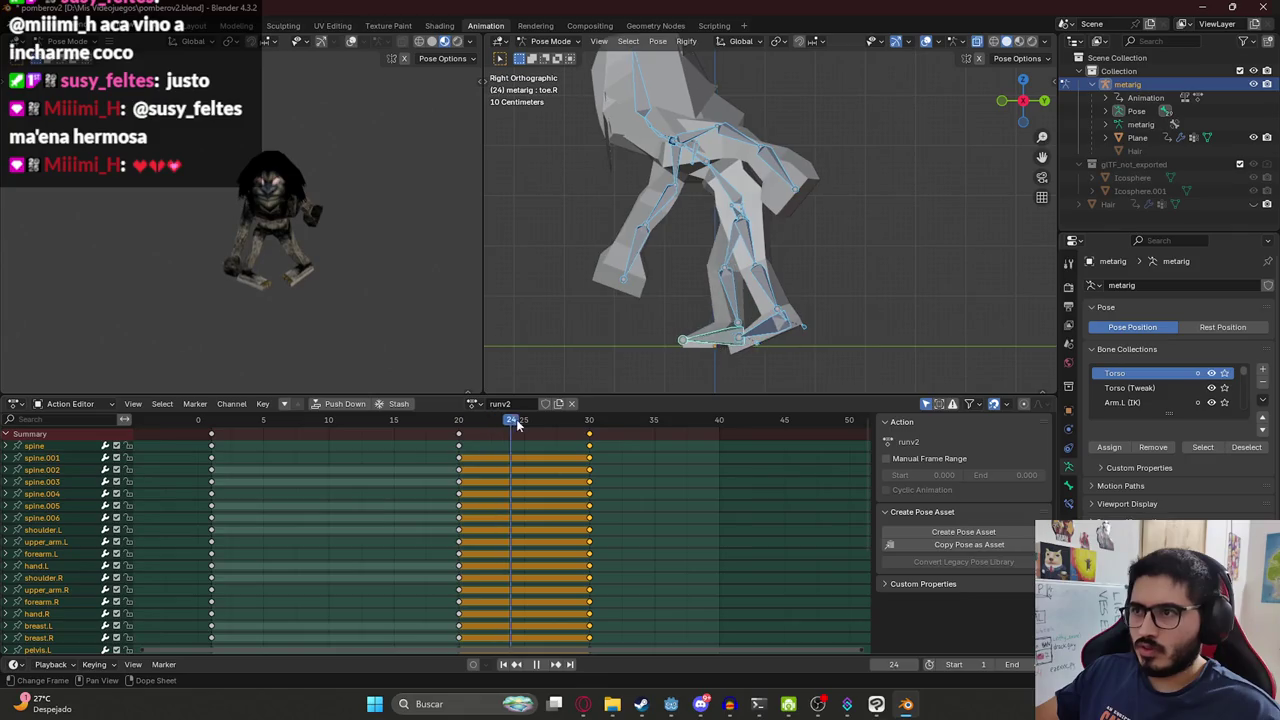
# Undo the frame-30 keys, then move thigh.R along Y and re-key frame 30.
pyautogui.moveTo(538, 428); pyautogui.dragTo(586, 431)
pyautogui.hotkey('ctrl', 'z')
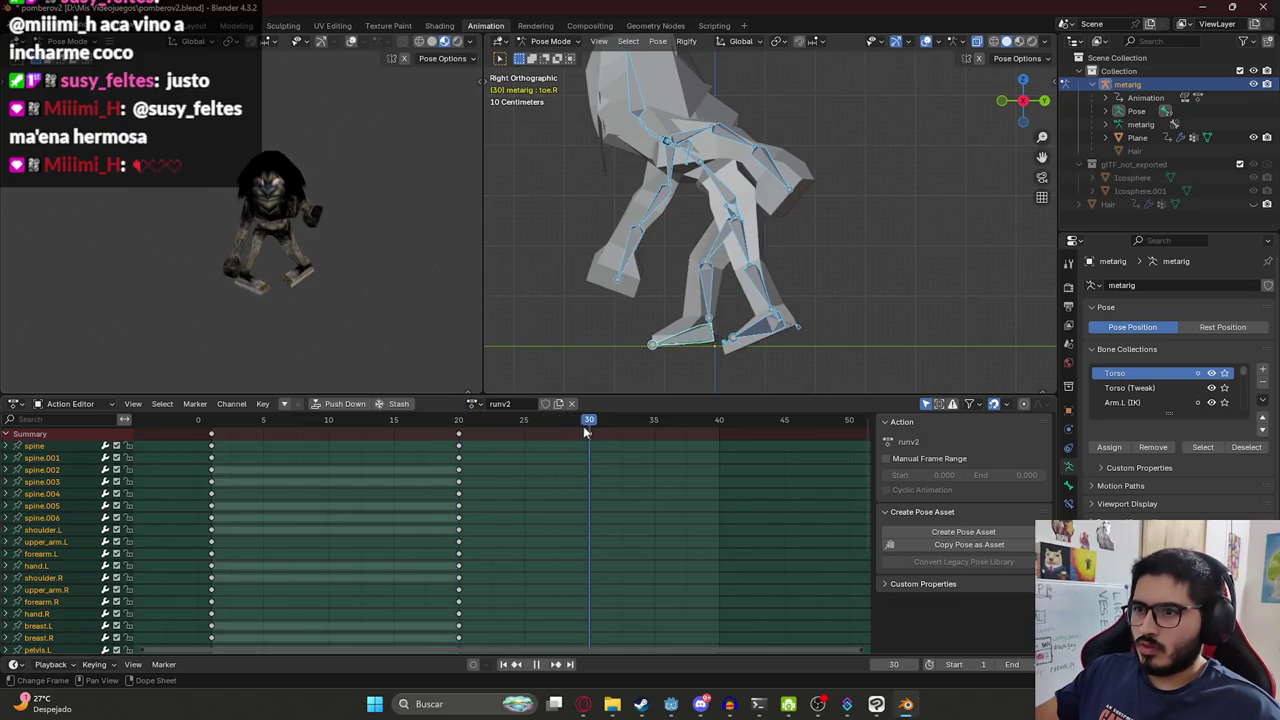
pyautogui.click(718, 250)
pyautogui.press('a')
pyautogui.press('g')
pyautogui.press('y')
pyautogui.click(720, 255)
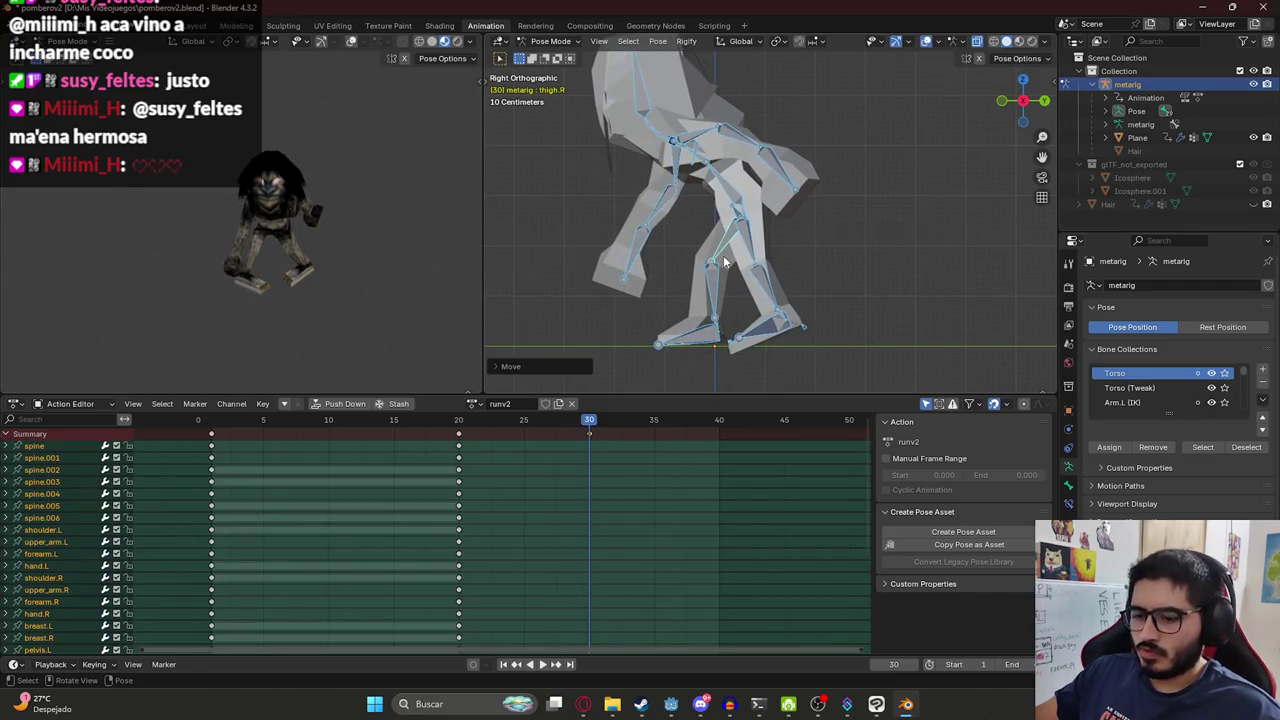
pyautogui.press('i')
pyautogui.moveTo(458, 432); pyautogui.dragTo(614, 425)
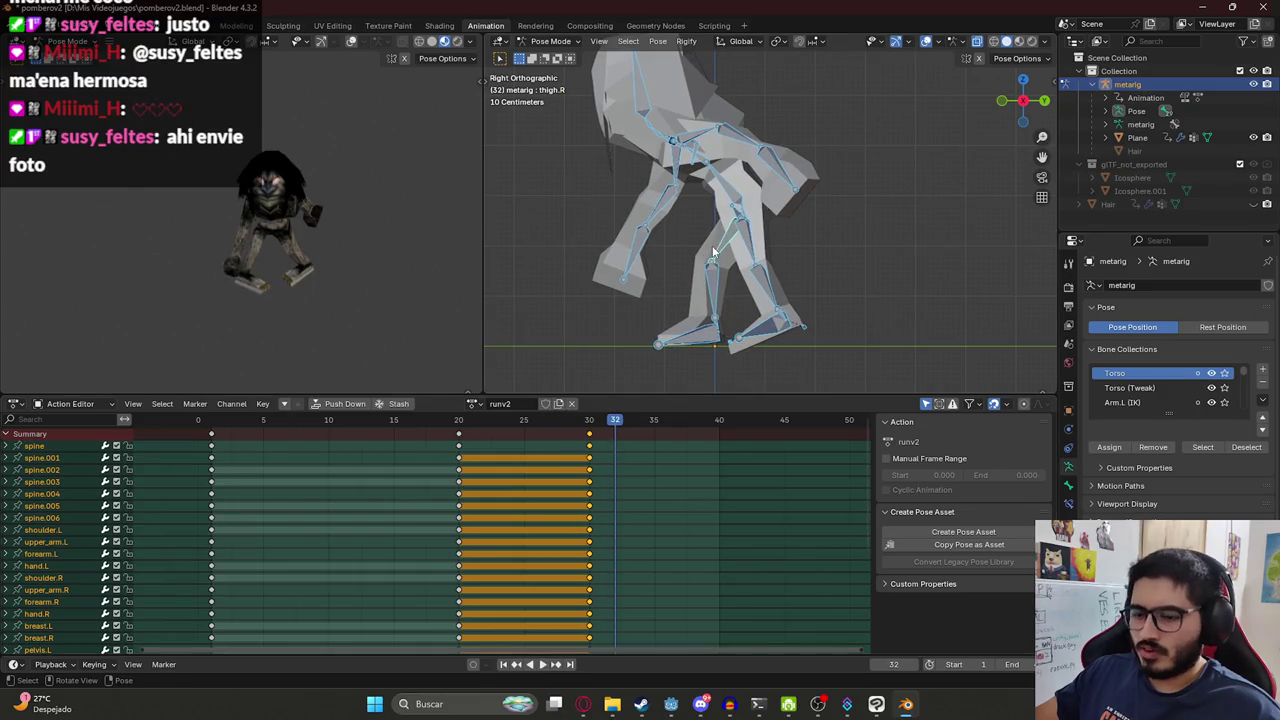
# Shift the rig back at frame 30, clear those keys with Alt+I, and play the loop.
pyautogui.click(590, 421)
pyautogui.press('g')
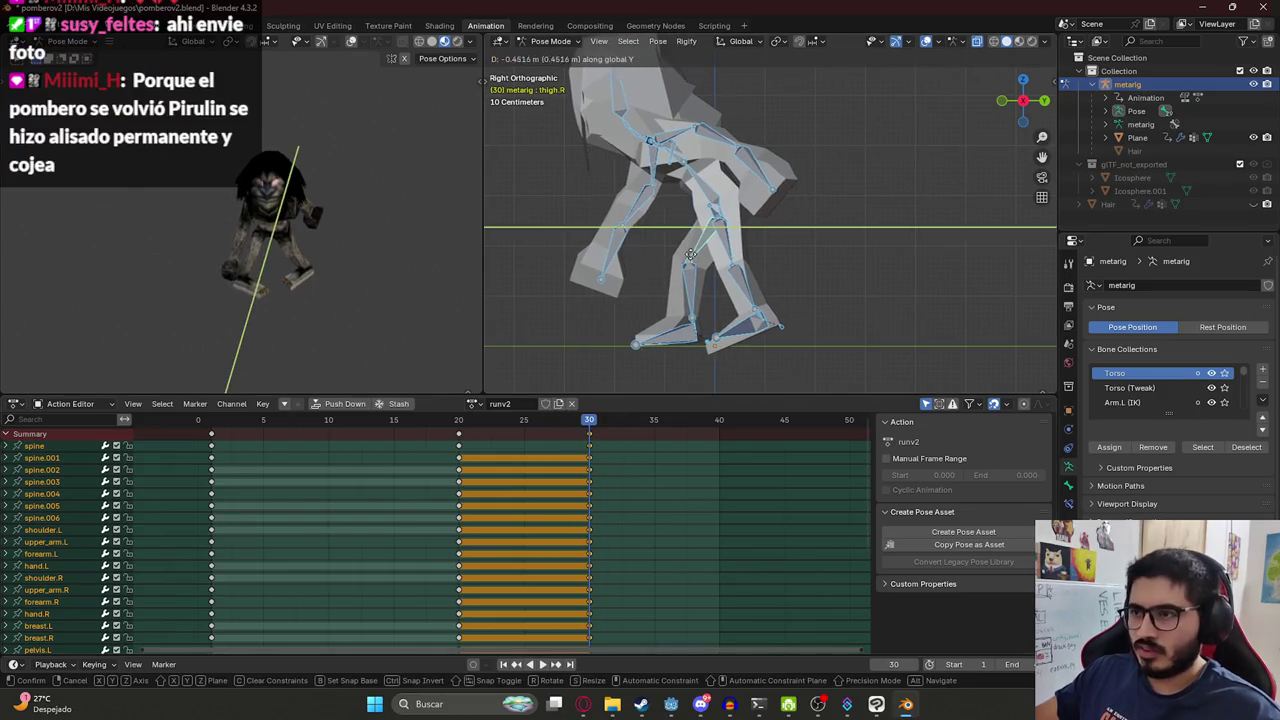
pyautogui.click(688, 265)
pyautogui.moveTo(486, 425); pyautogui.dragTo(589, 427)
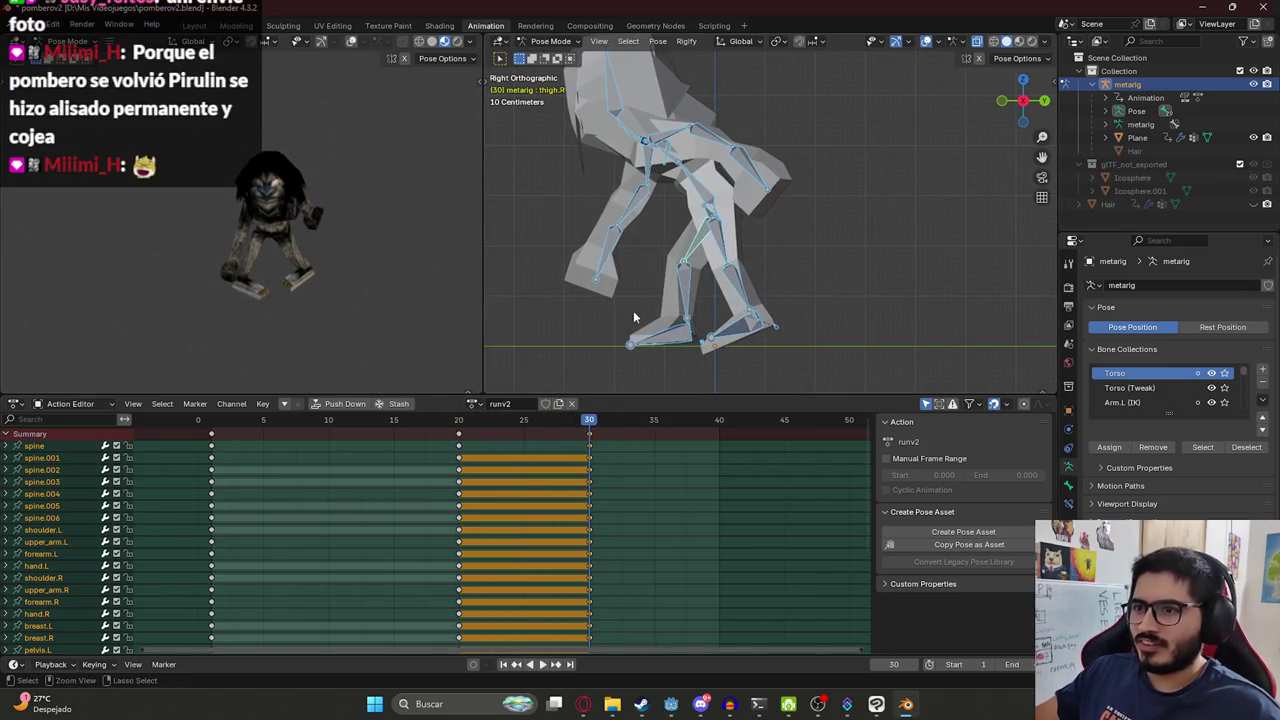
pyautogui.hotkey('alt', 'i')
pyautogui.press('space')
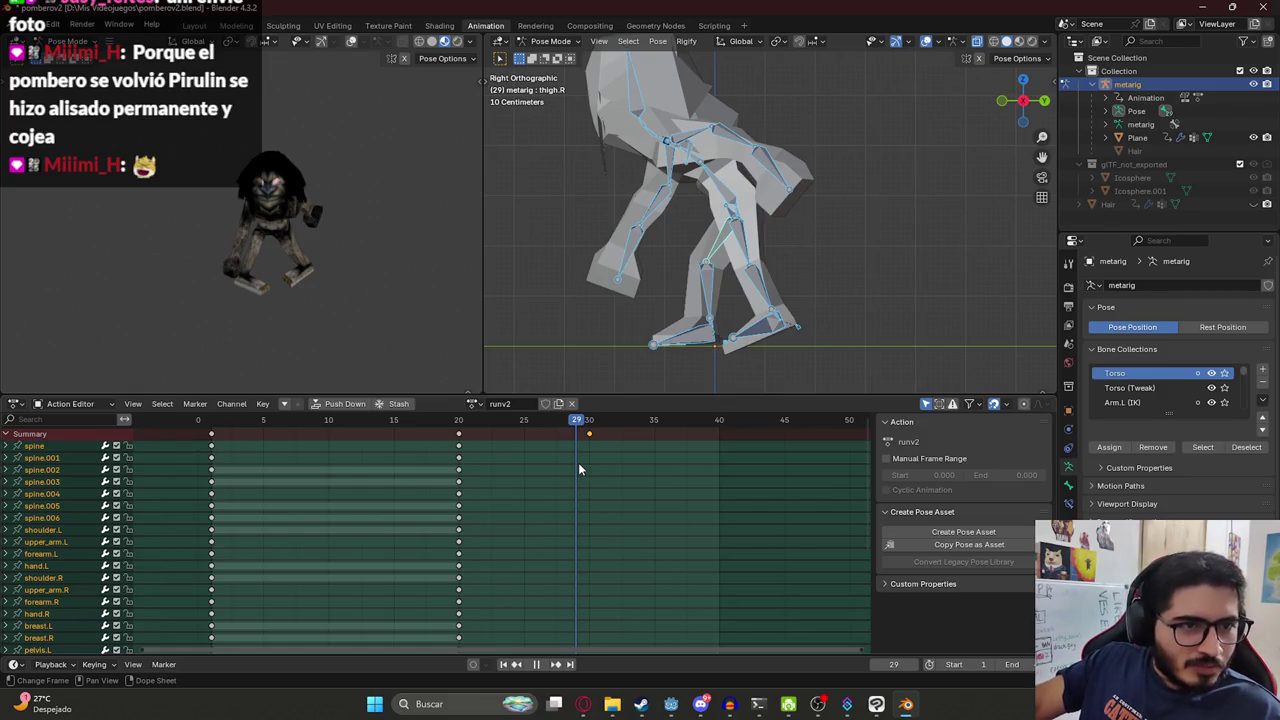
pyautogui.press('space')
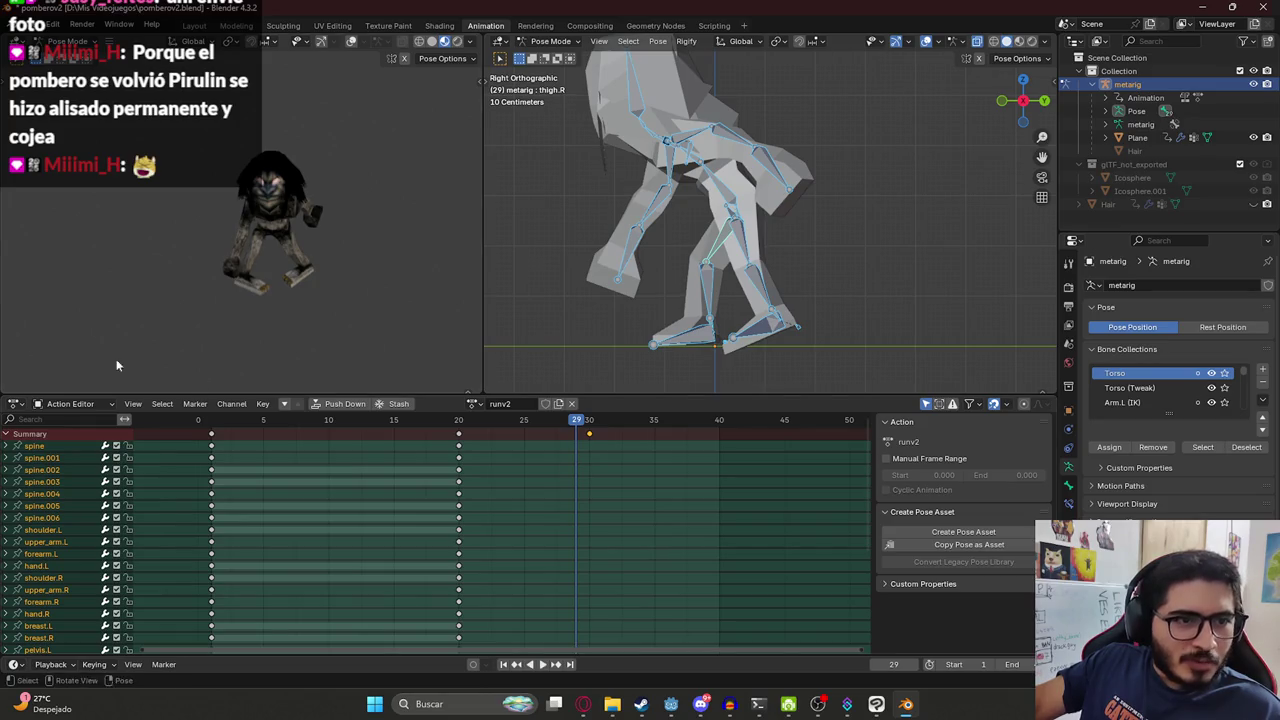
# Delete the frame-20 and frame-30 keyframes in the Action Editor.
pyautogui.scroll(1, 200, 200)
pyautogui.scroll(3, 286, 158)
pyautogui.scroll(2, 286, 158)
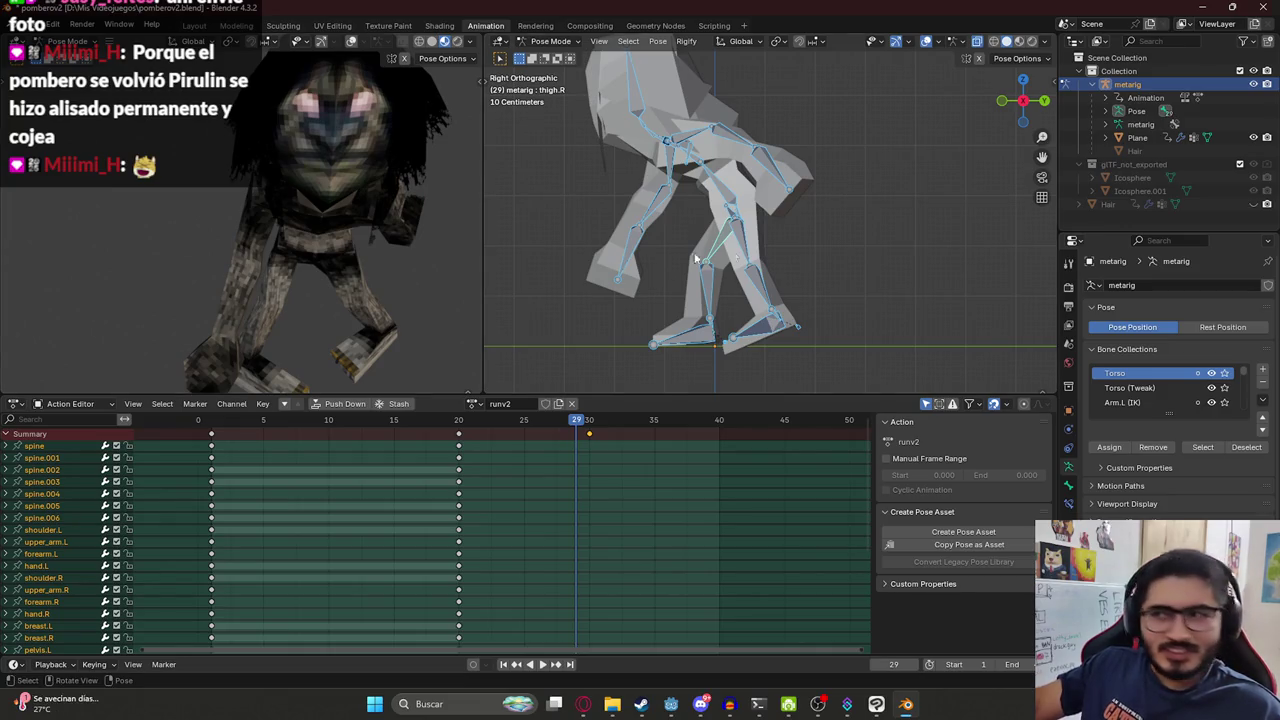
pyautogui.click(475, 438)
pyautogui.press('Delete')
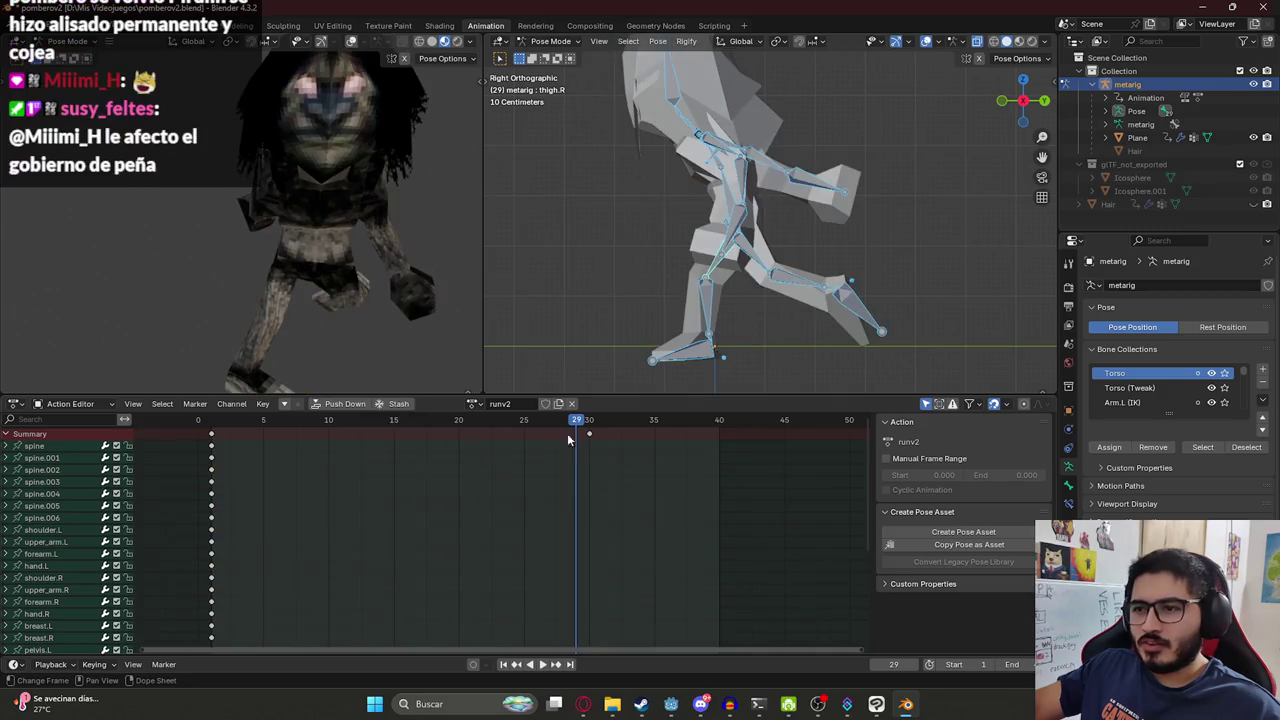
pyautogui.click(589, 434)
pyautogui.press('Delete')
# Paste the frame-1 pose onto frame 20, key every bone, and play the cycle.
pyautogui.click(213, 420)
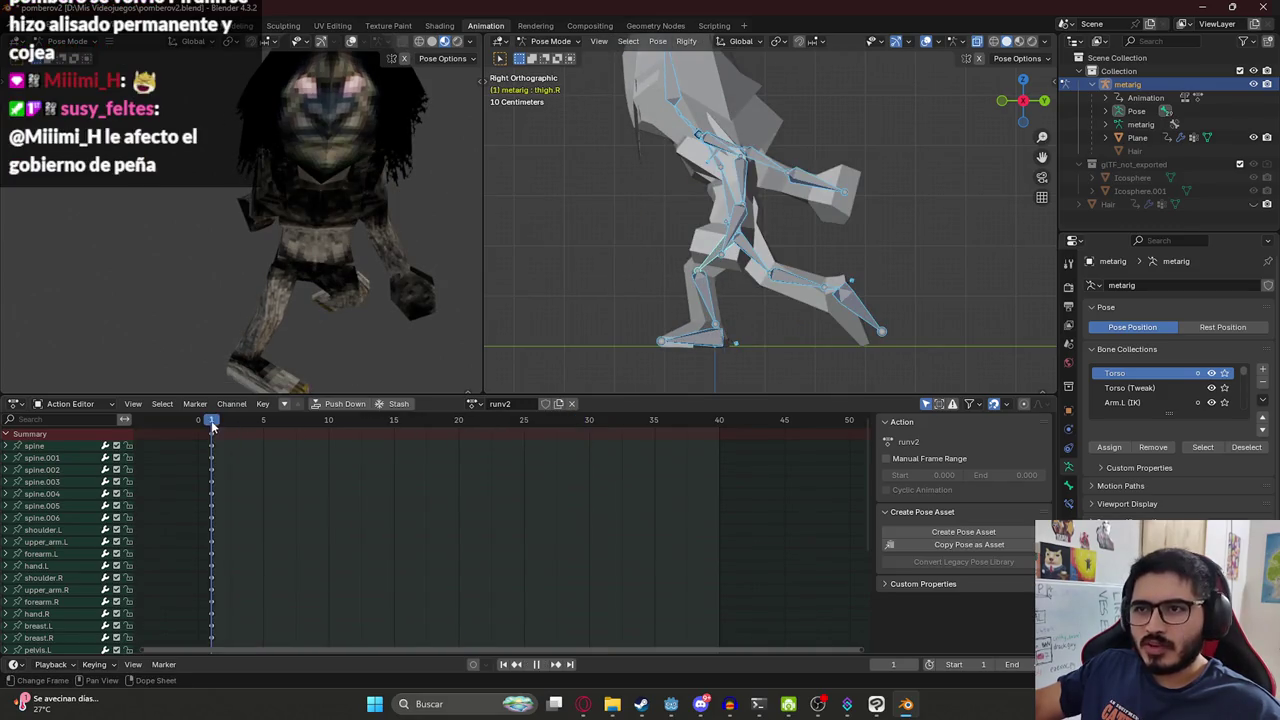
pyautogui.scroll(-2, 812, 227)
pyautogui.press('a')
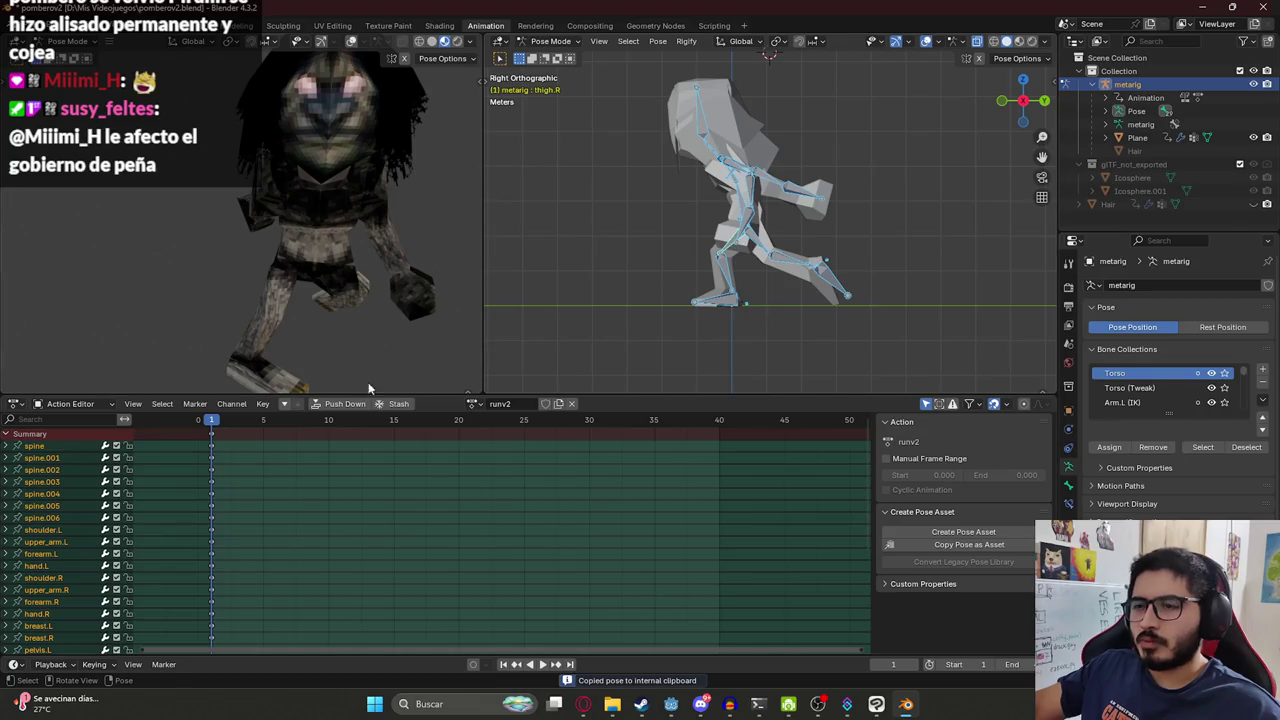
pyautogui.moveTo(256, 425); pyautogui.dragTo(492, 438)
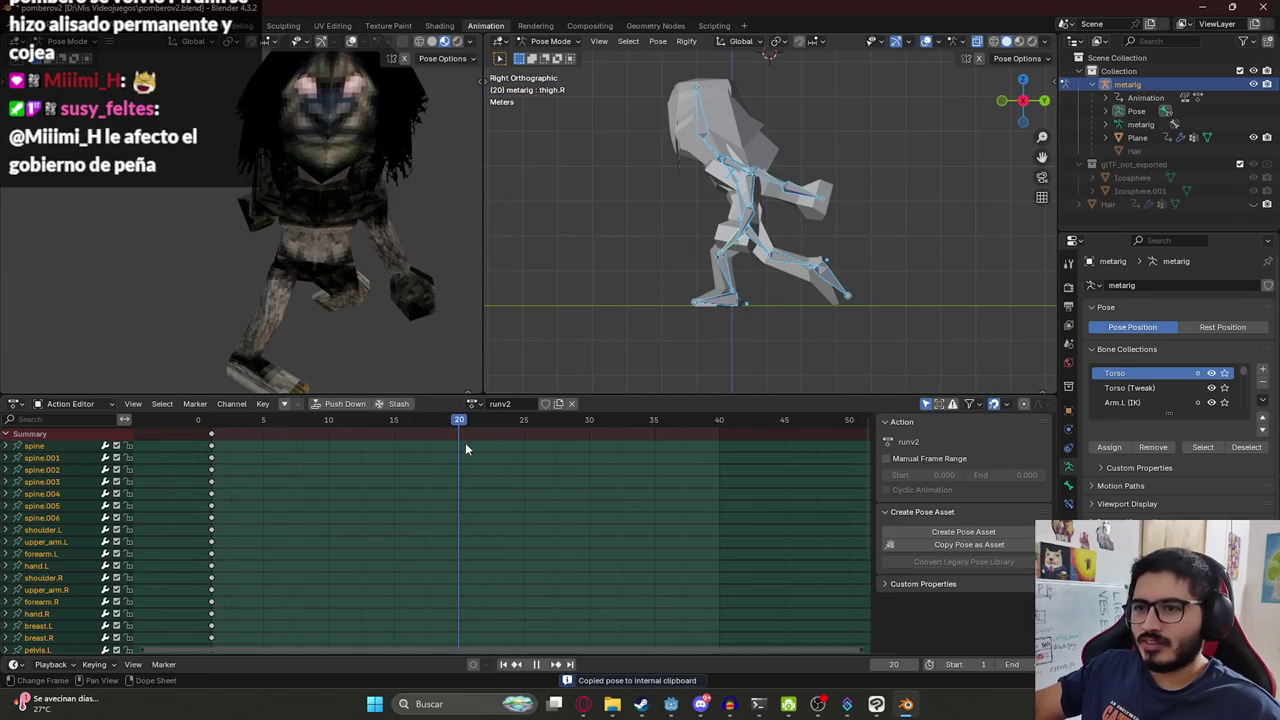
pyautogui.press('space')
pyautogui.hotkey('ctrl', 'v')
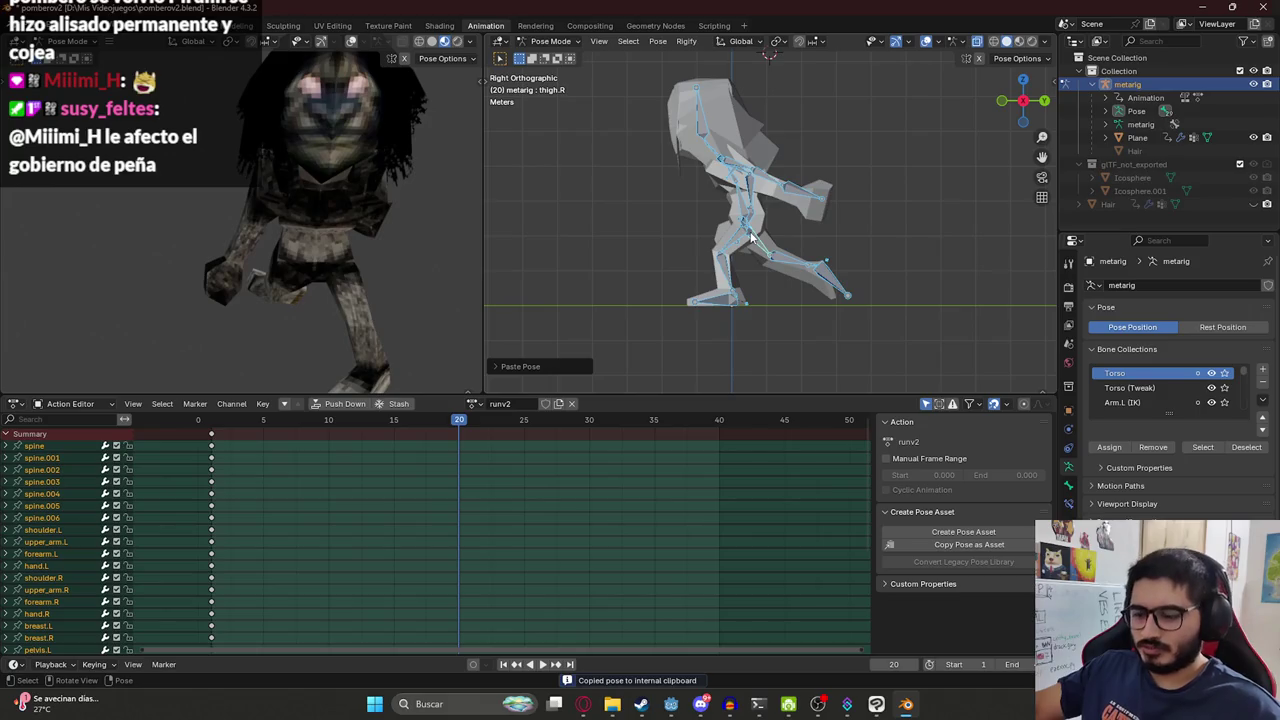
pyautogui.press('i')
pyautogui.press('space')
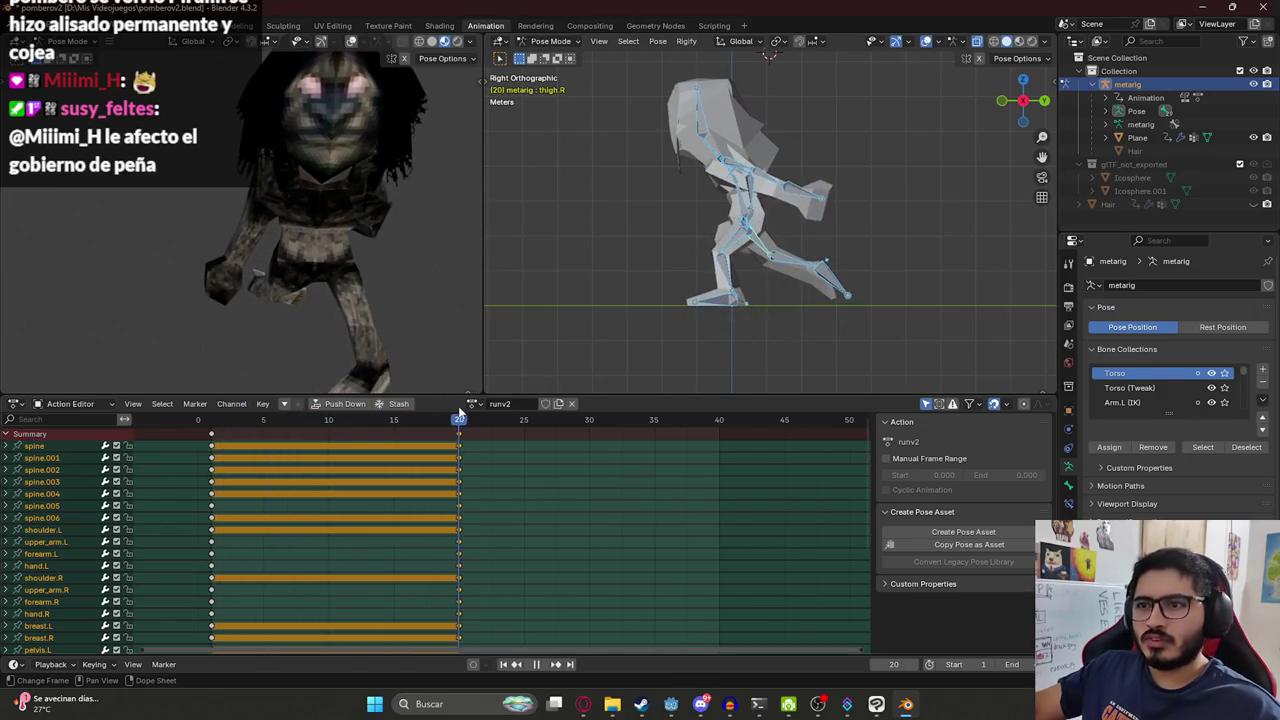
pyautogui.press('space')
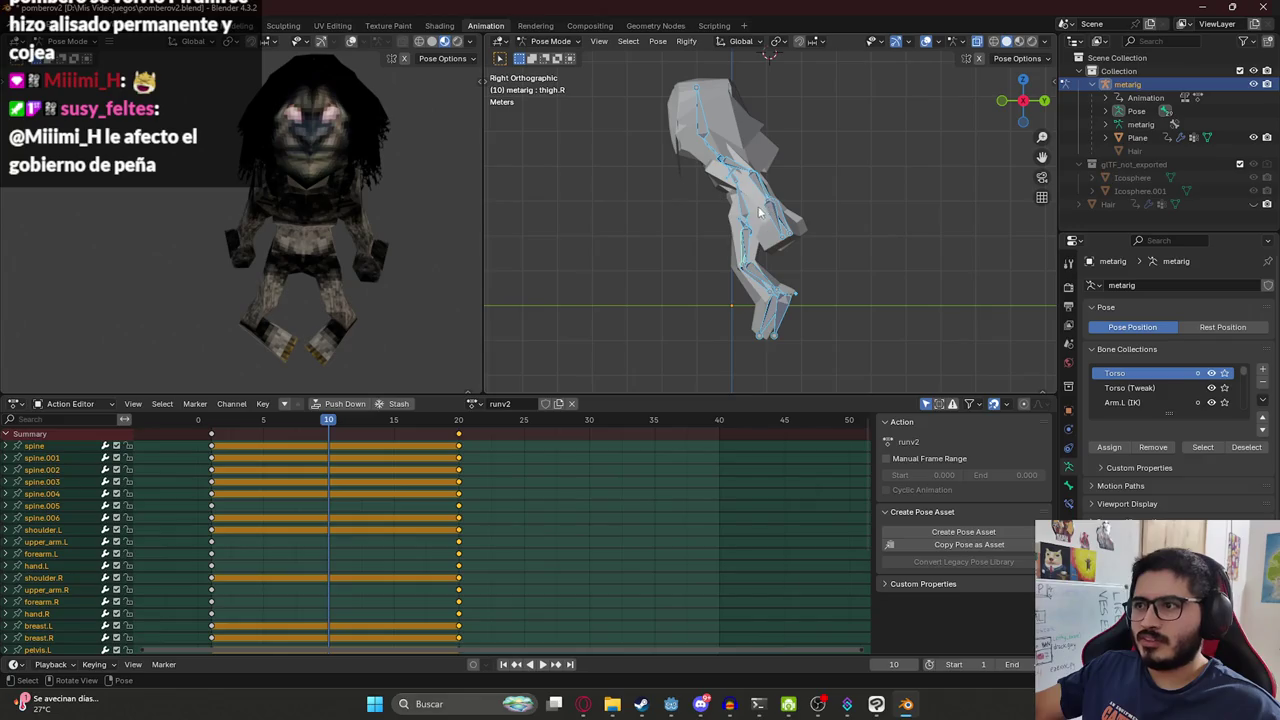
# At frame 5, slightly rotate the left thigh bone thigh.L.
pyautogui.scroll(2, 748, 233)
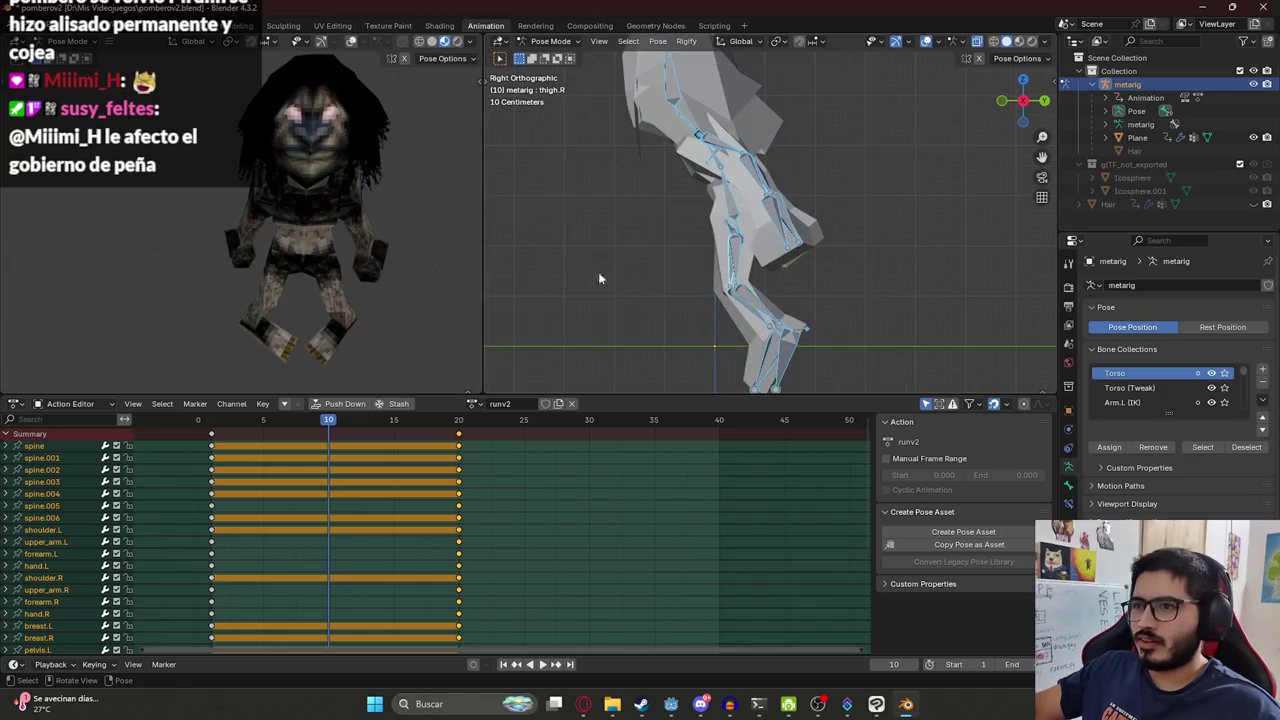
pyautogui.click(264, 420)
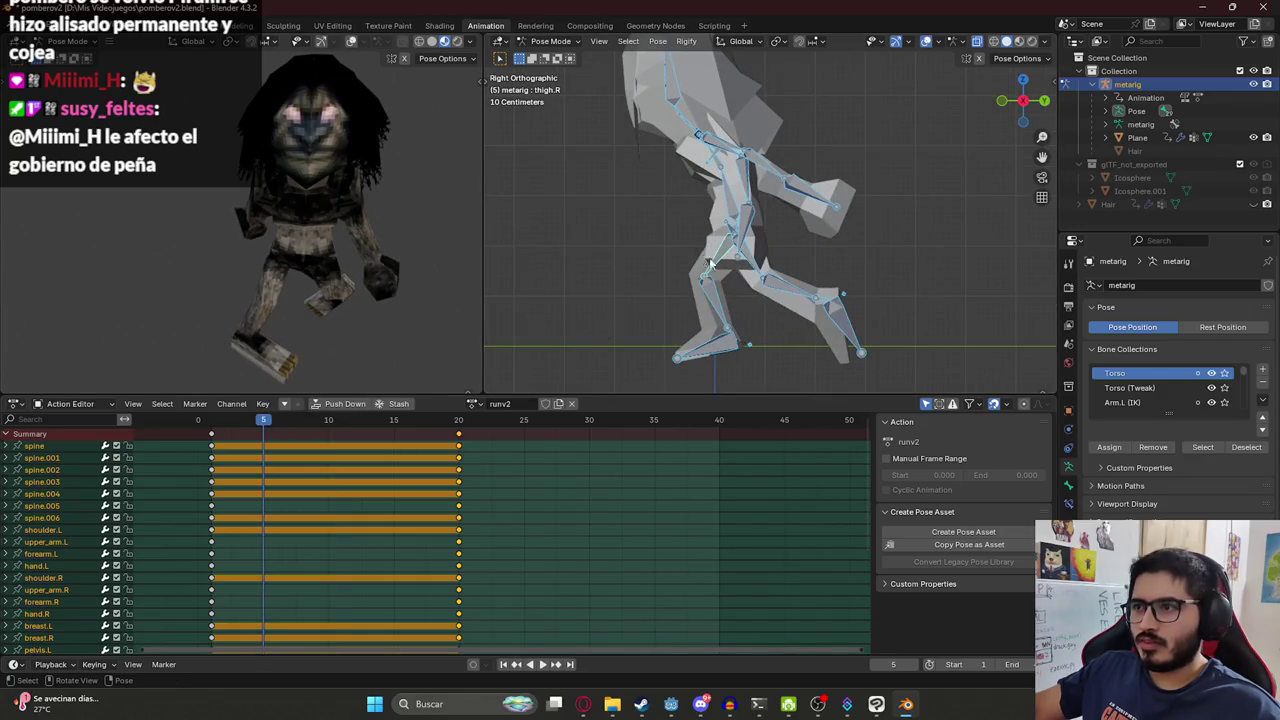
pyautogui.click(748, 268)
pyautogui.press('r')
pyautogui.click(695, 283)
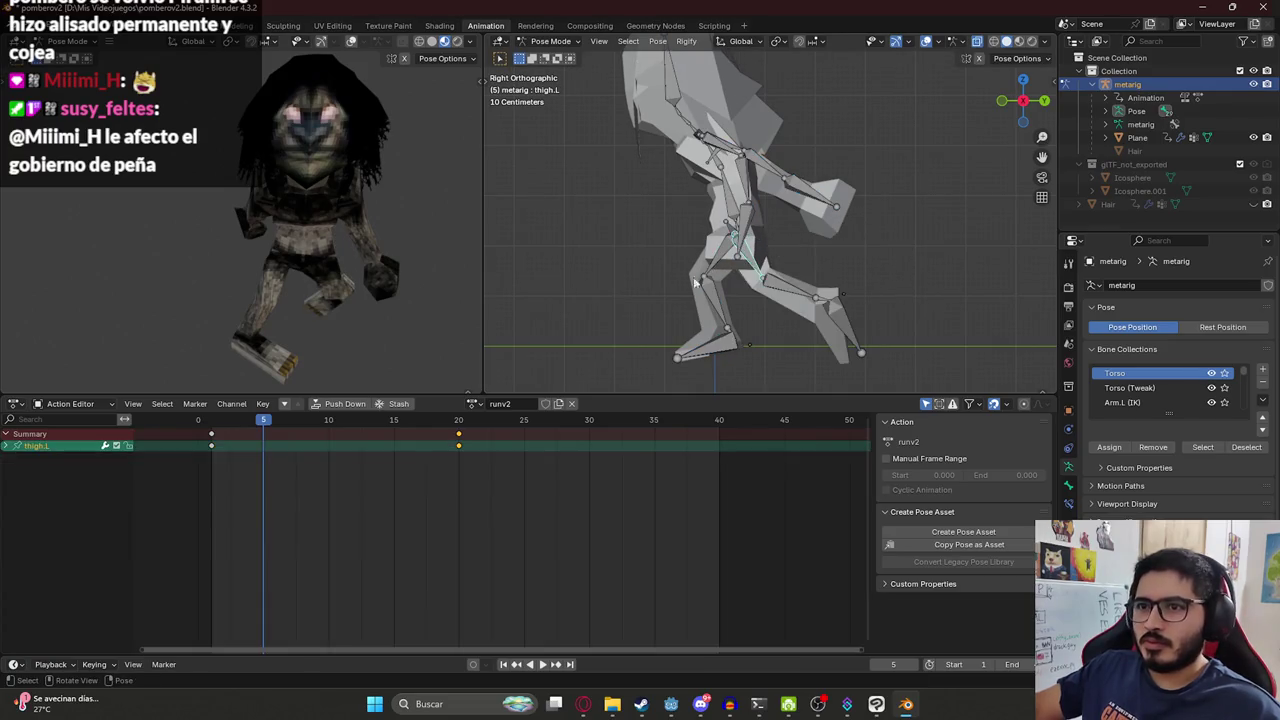
# At frame 10, rotate the left leg bones and toe.L into a stride.
pyautogui.click(328, 418)
pyautogui.press('a')
pyautogui.press('g')
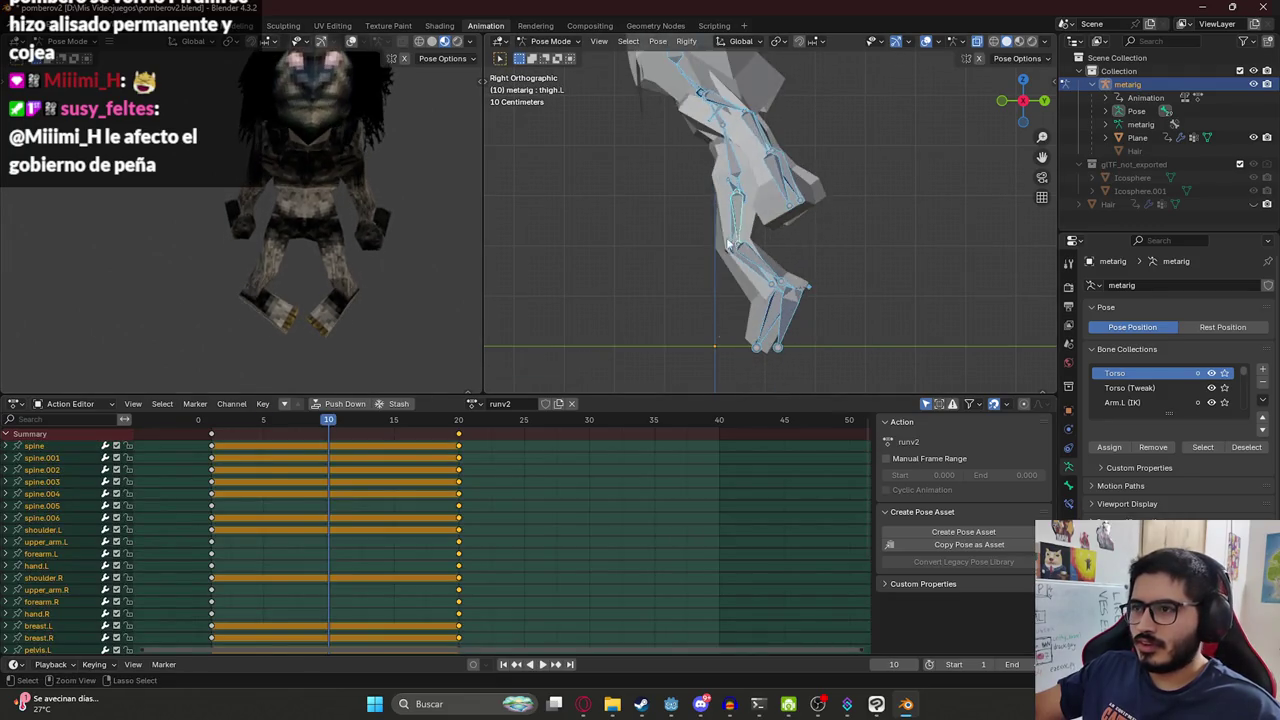
pyautogui.rightClick(740, 232)
pyautogui.click(741, 230)
pyautogui.press('r')
pyautogui.click(728, 235)
pyautogui.click(733, 269)
pyautogui.press('r')
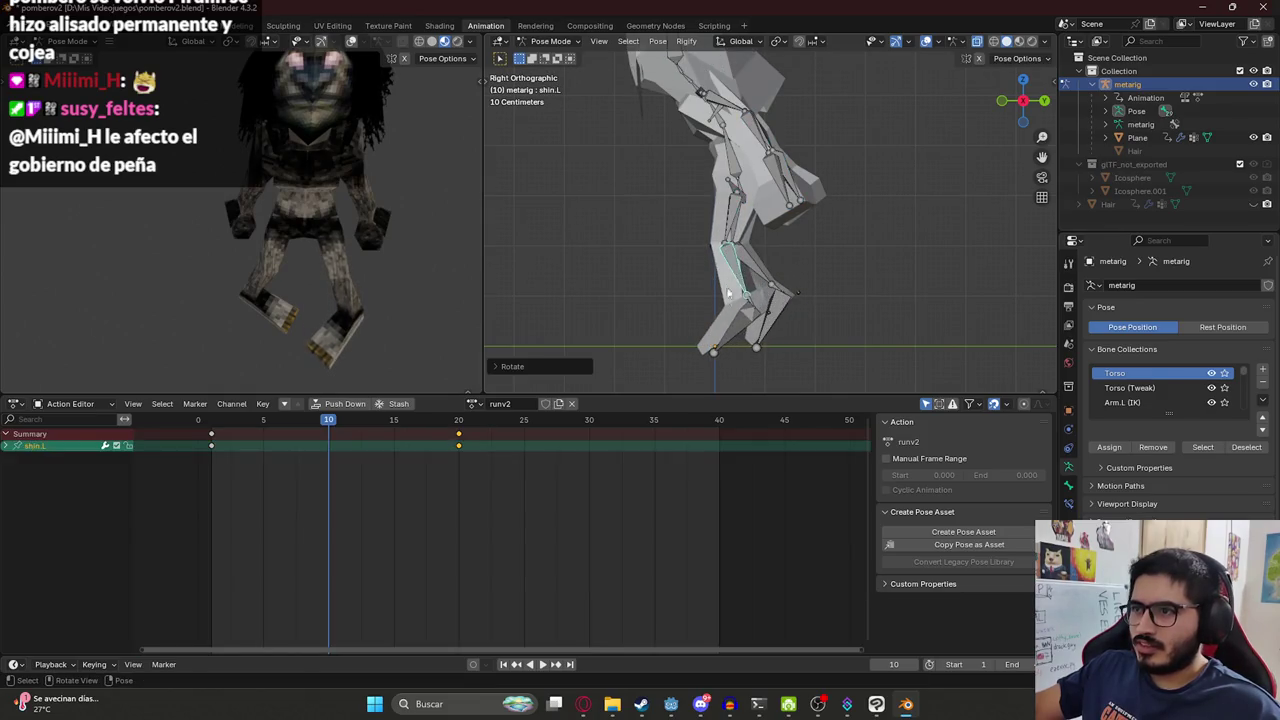
pyautogui.click(728, 333)
pyautogui.press('r')
pyautogui.click(715, 308)
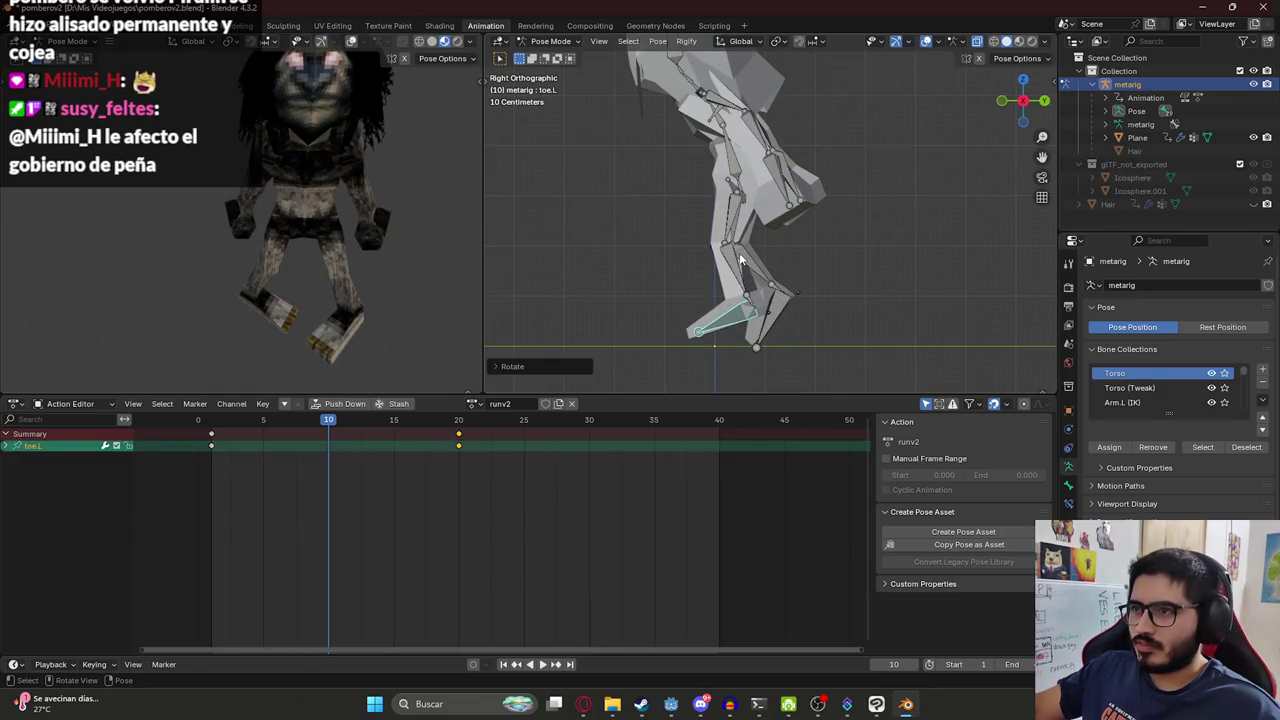
# Rotate shin.R toward horizontal and reposition the right foot.
pyautogui.click(752, 262)
pyautogui.press('r')
pyautogui.click(763, 238)
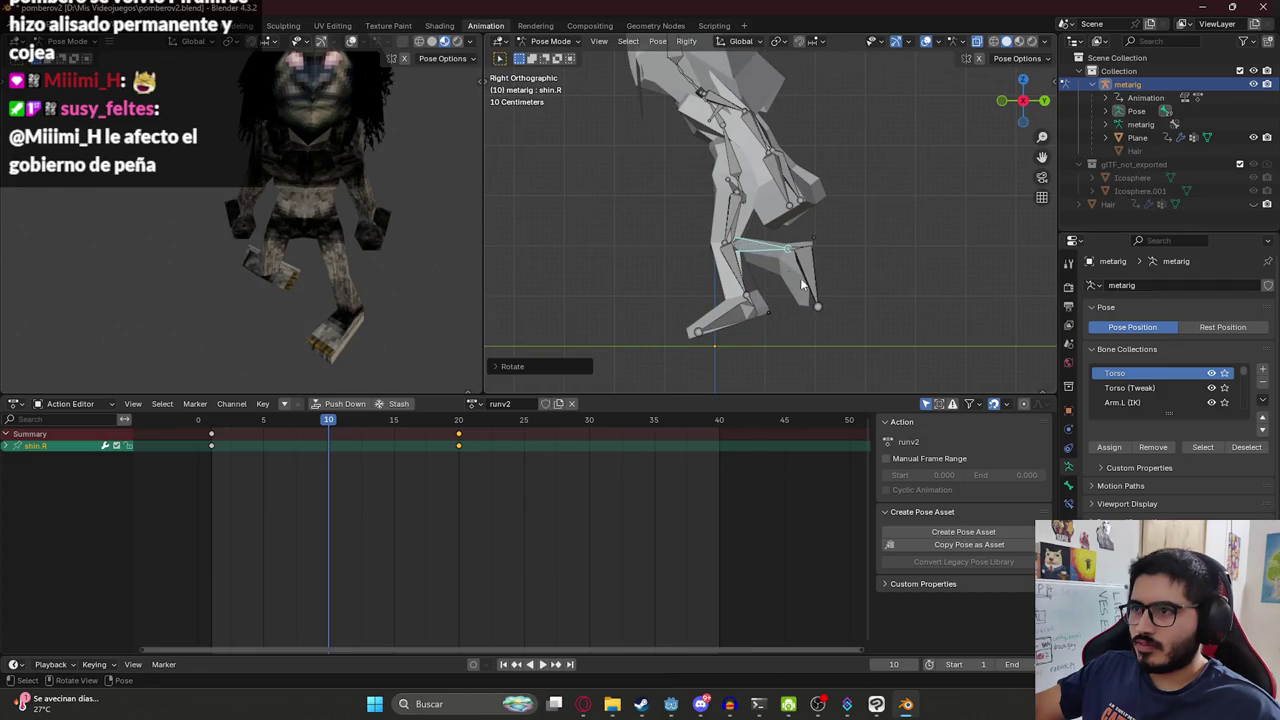
pyautogui.click(810, 280)
pyautogui.press('a')
pyautogui.press('g')
pyautogui.click(772, 233)
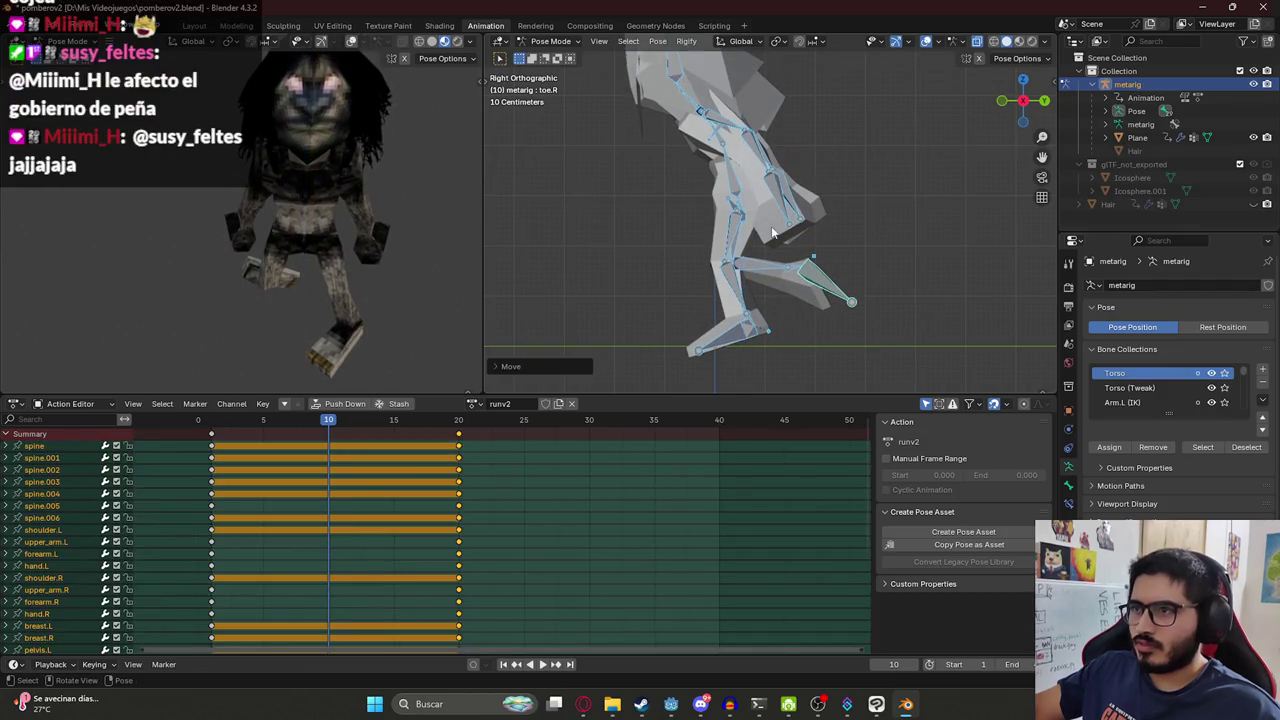
# Reposition the left foot, key the mid-stride pose at frame 10, and scrub to review.
pyautogui.click(715, 337)
pyautogui.press('a')
pyautogui.press('g')
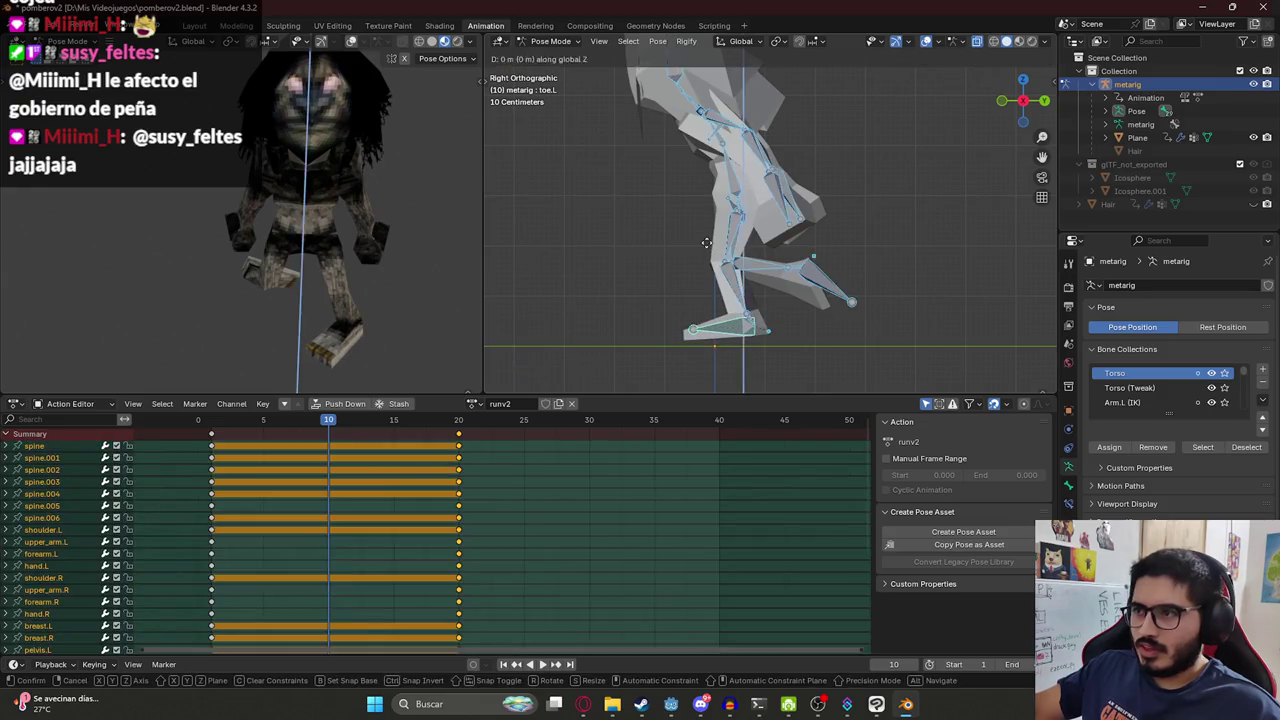
pyautogui.click(708, 258)
pyautogui.press('i')
pyautogui.press('space')
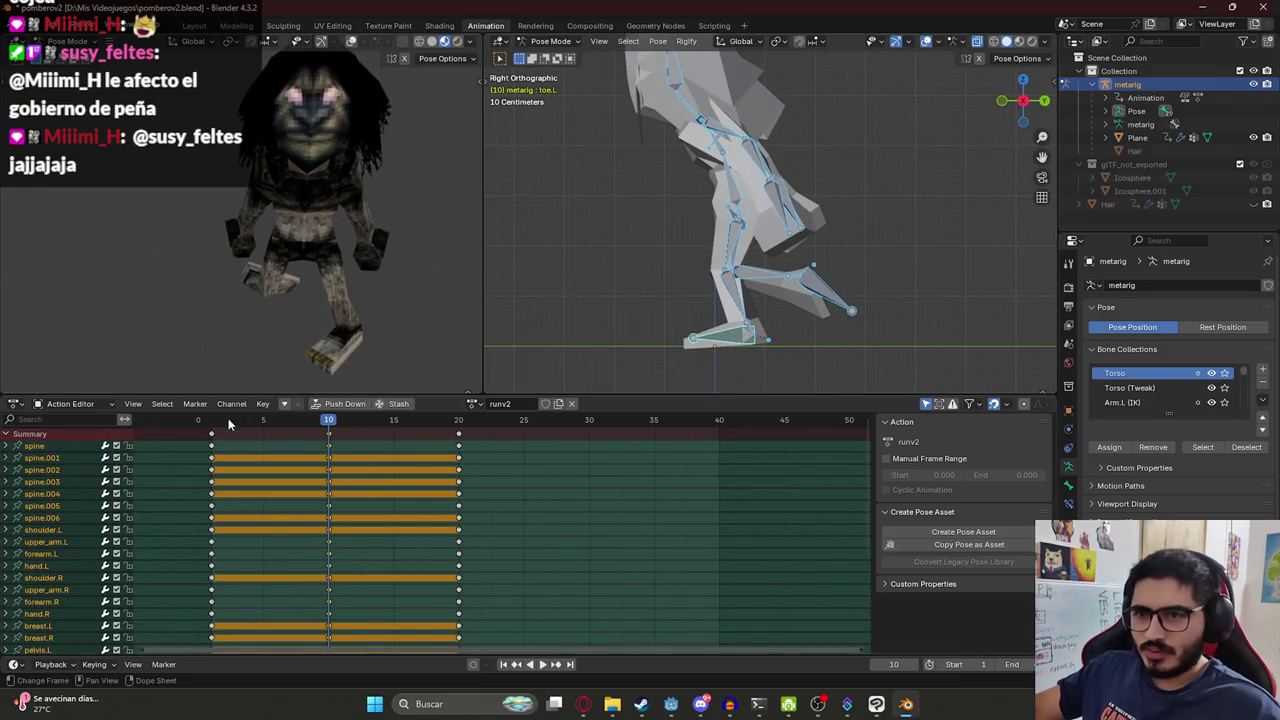
pyautogui.moveTo(285, 430)
pyautogui.mouseDown()
pyautogui.moveTo(322, 448)
pyautogui.moveTo(453, 455)
pyautogui.moveTo(193, 458)
pyautogui.mouseUp()
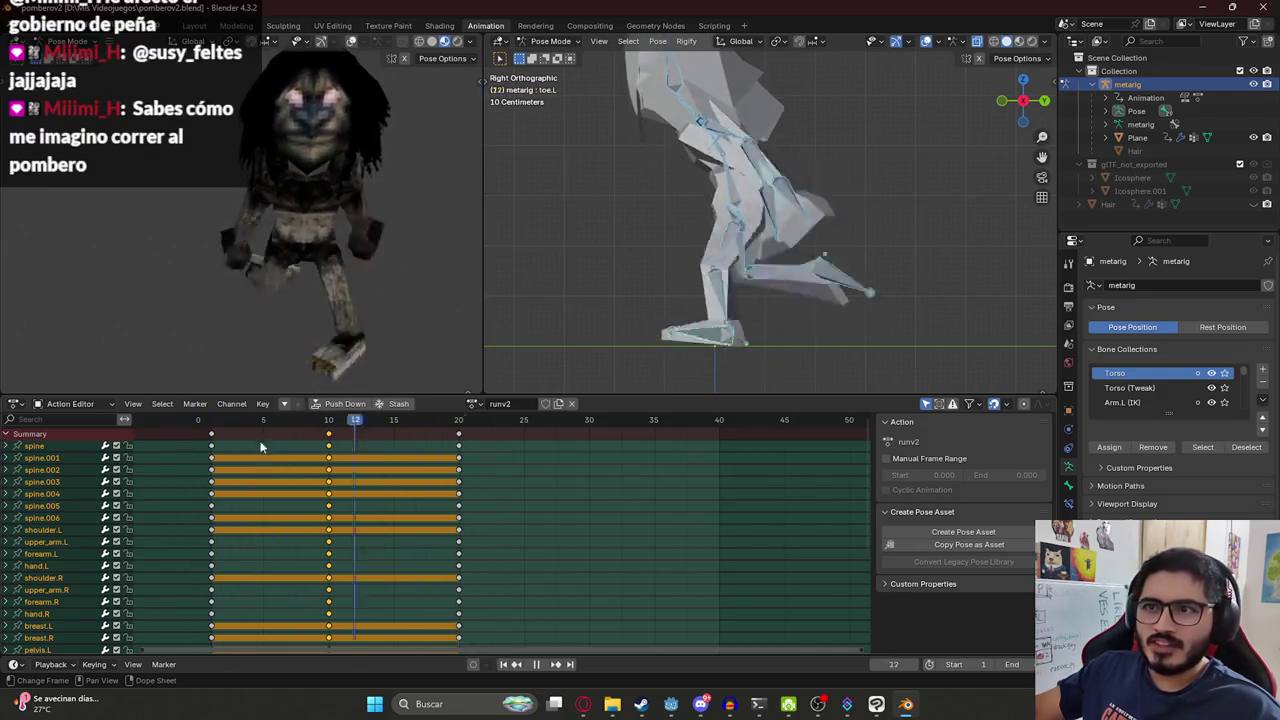
# Play the run cycle, save the blend file, and replay it from frame 1.
pyautogui.press('space')
pyautogui.hotkey('ctrl', 's')
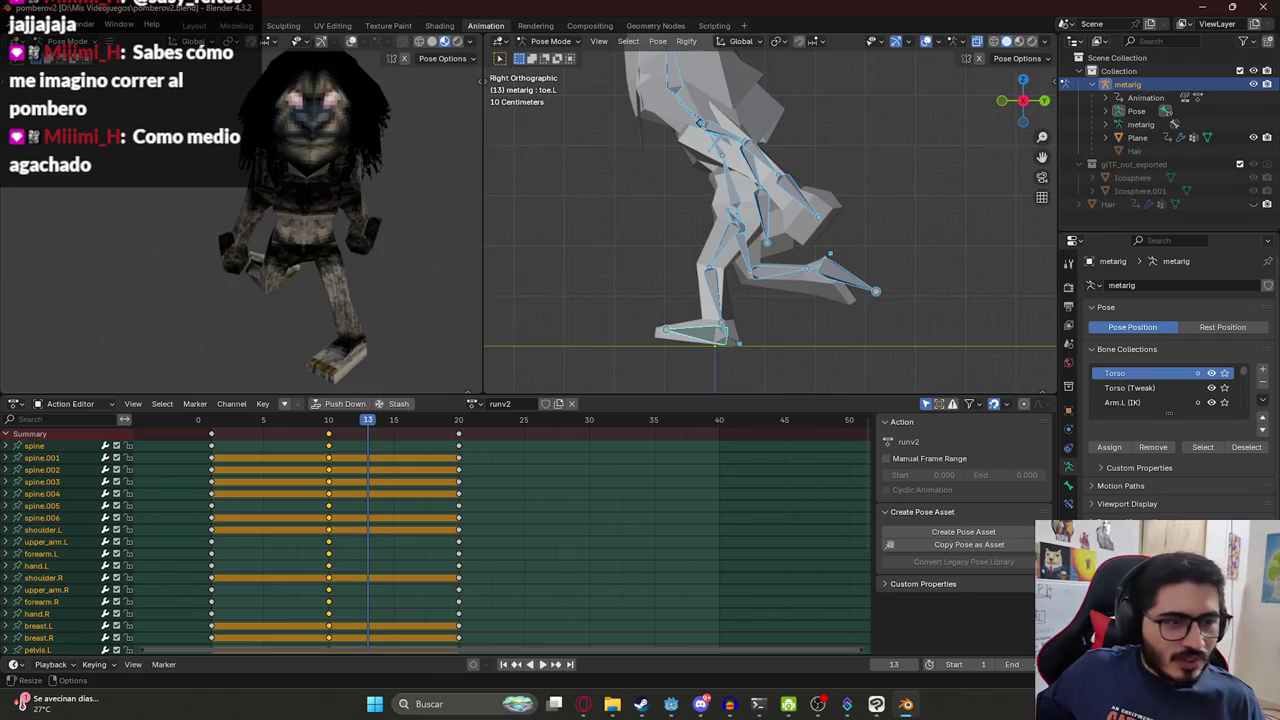
pyautogui.click(212, 428)
pyautogui.press('space')
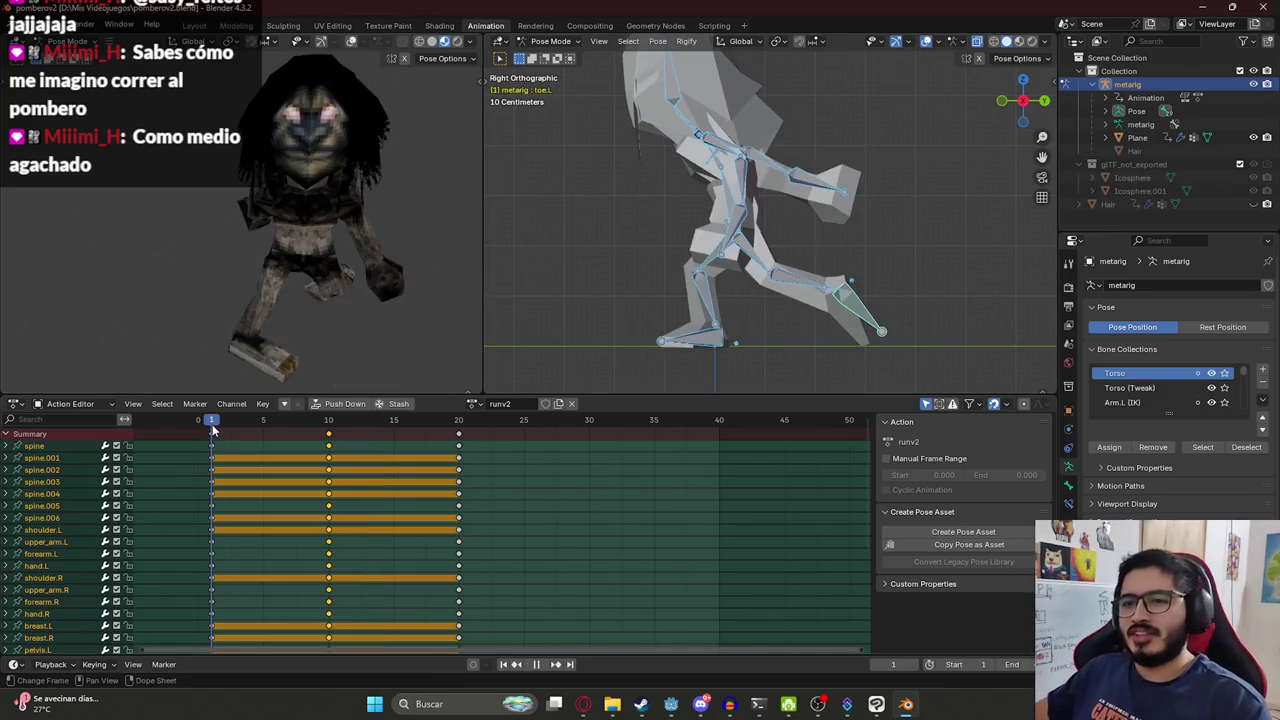
# Stop playback and delete the runv2 keys at frames 10 and 20.
pyautogui.press('Escape')
pyautogui.click(424, 430)
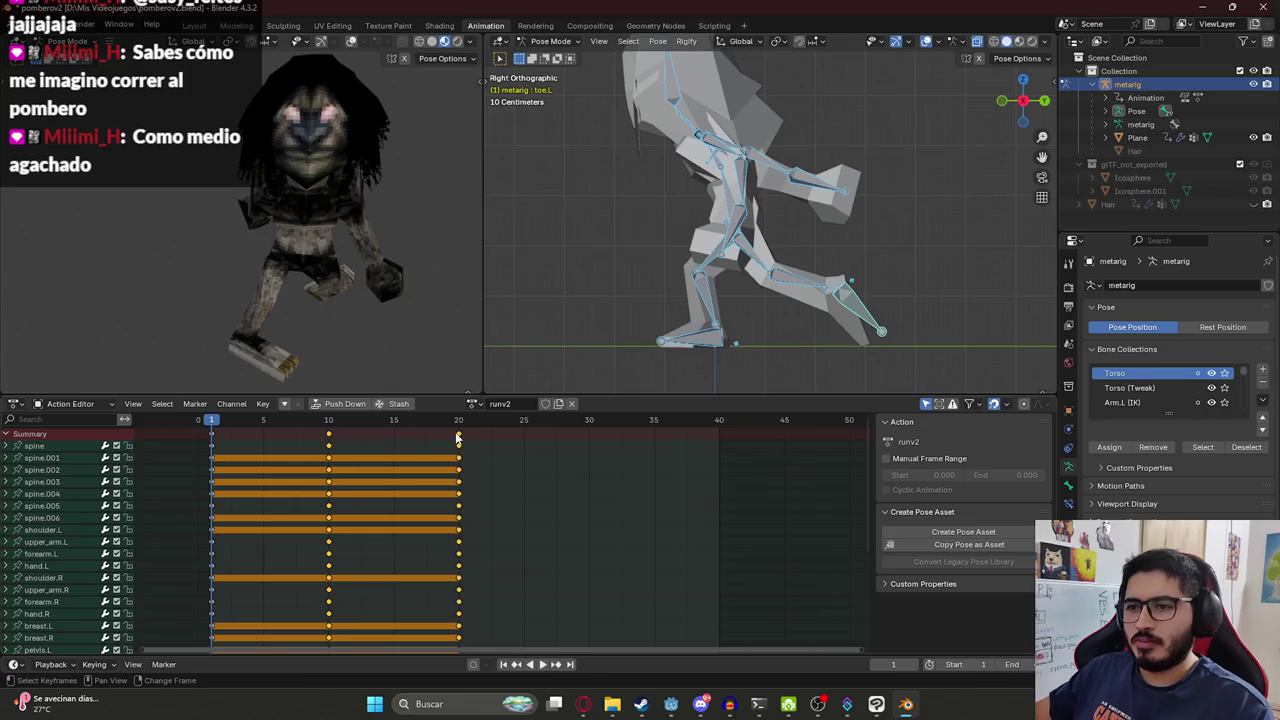
pyautogui.click(457, 438)
pyautogui.press('x')
pyautogui.click(332, 436)
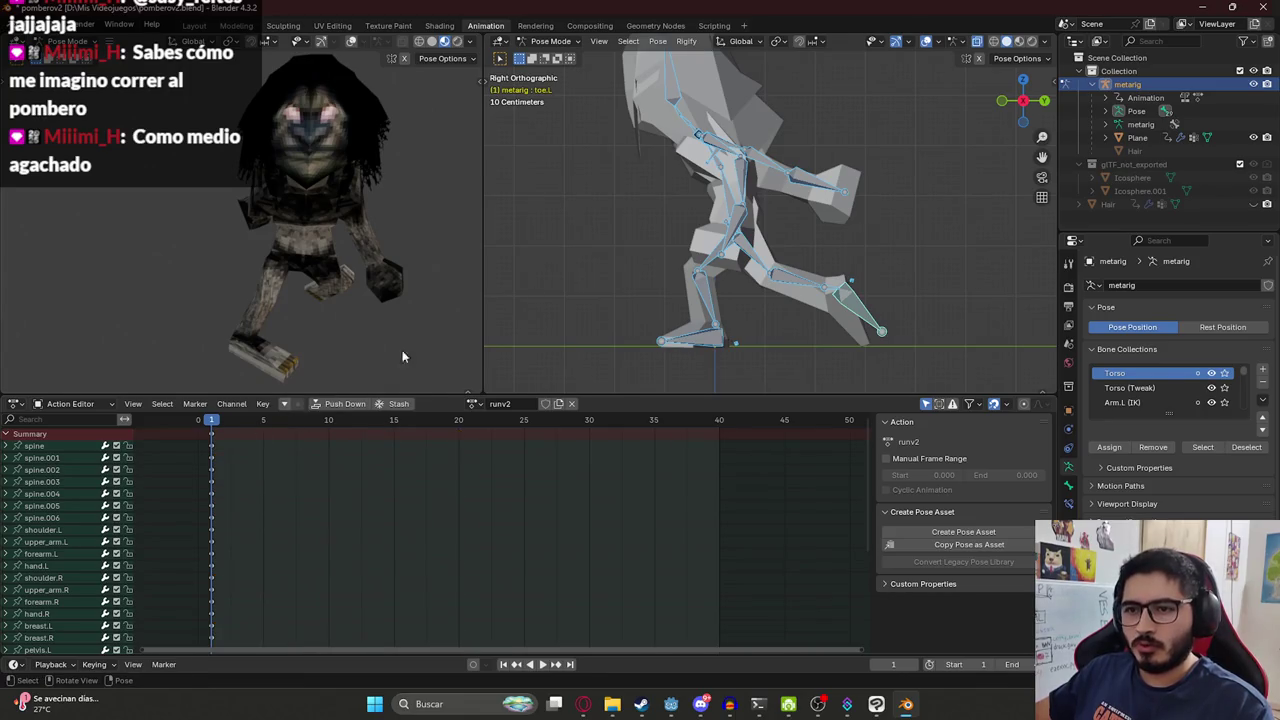
# At frame 1, bend the forearms inward and rotate the right hand upward.
pyautogui.press('a')
pyautogui.click(767, 162)
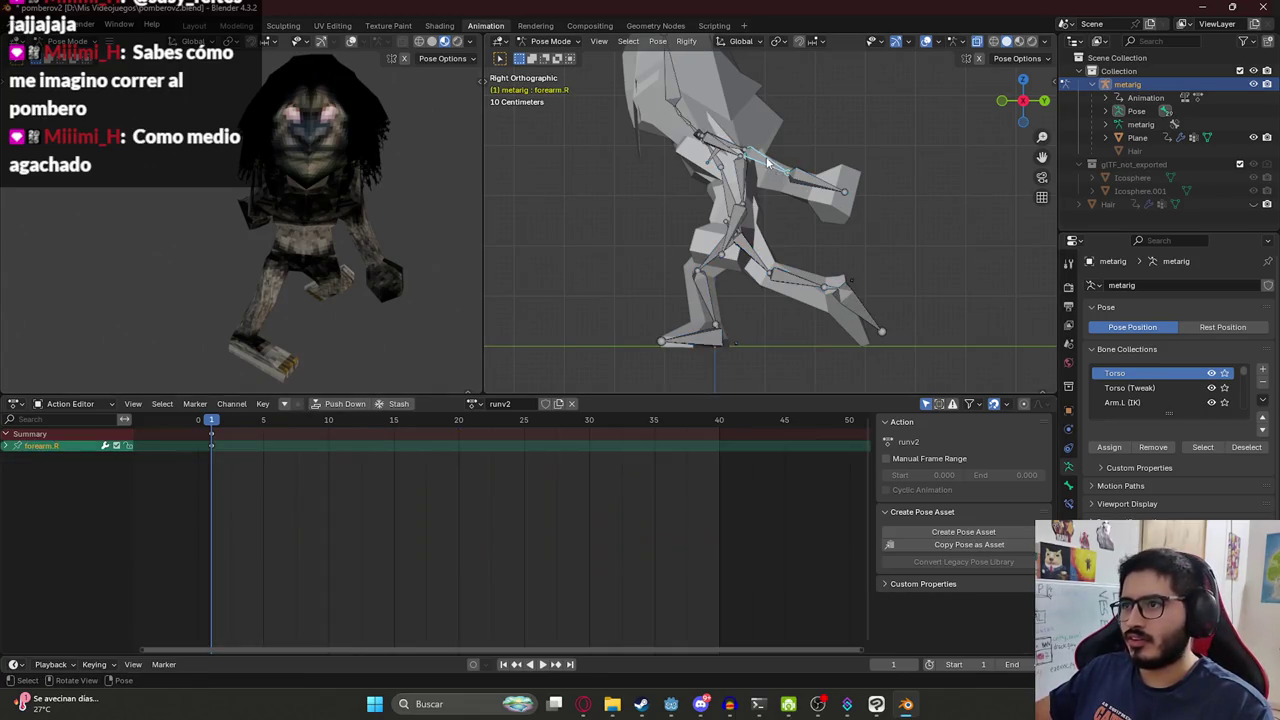
pyautogui.click(733, 148)
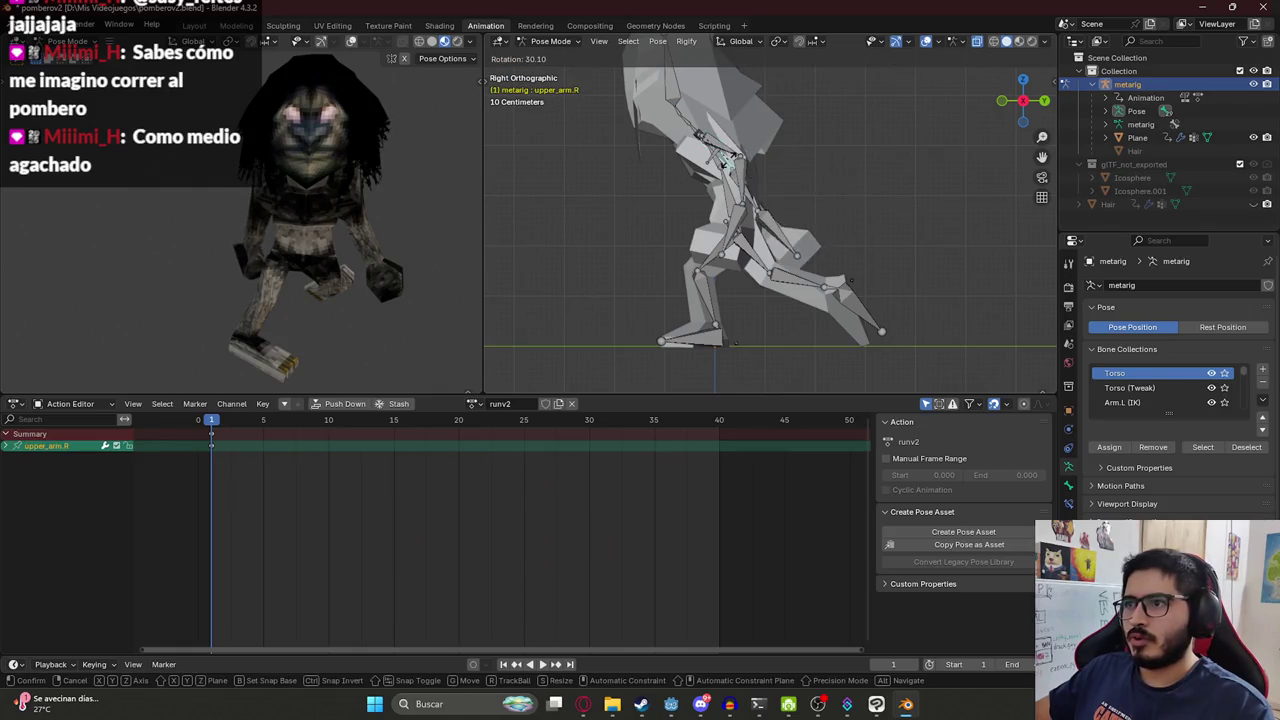
pyautogui.click(741, 188)
pyautogui.click(733, 184)
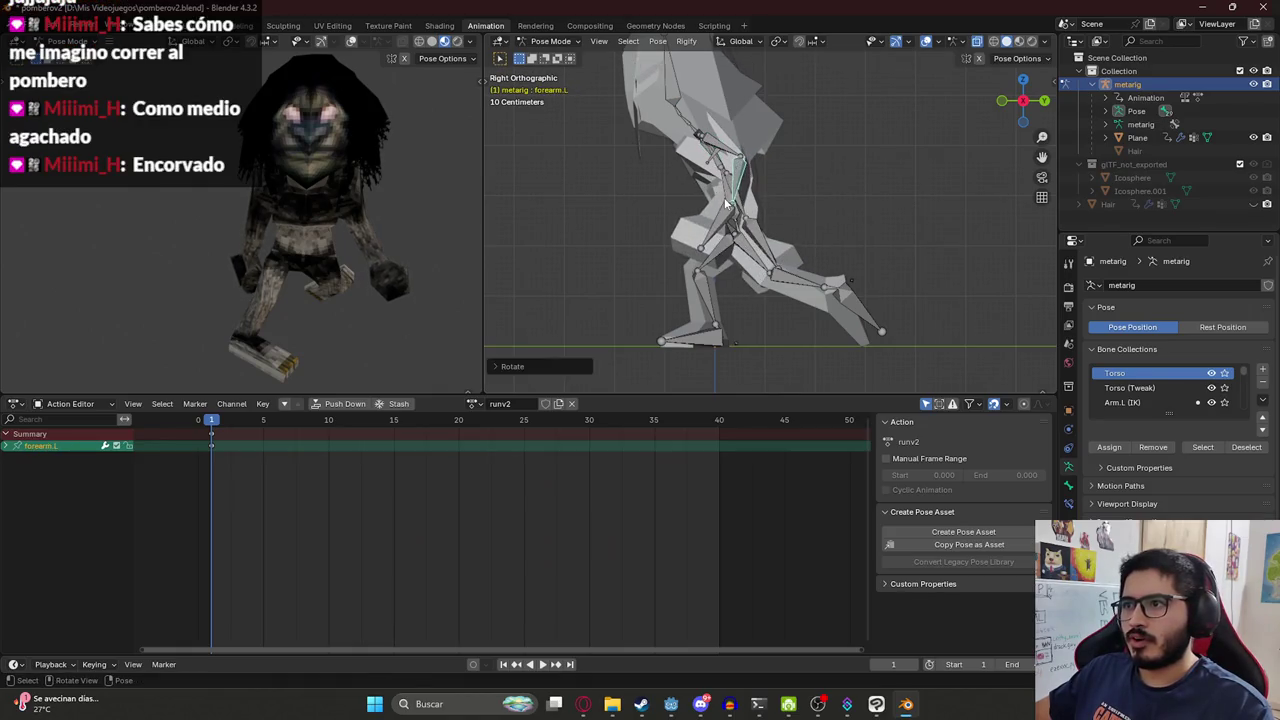
pyautogui.press('r')
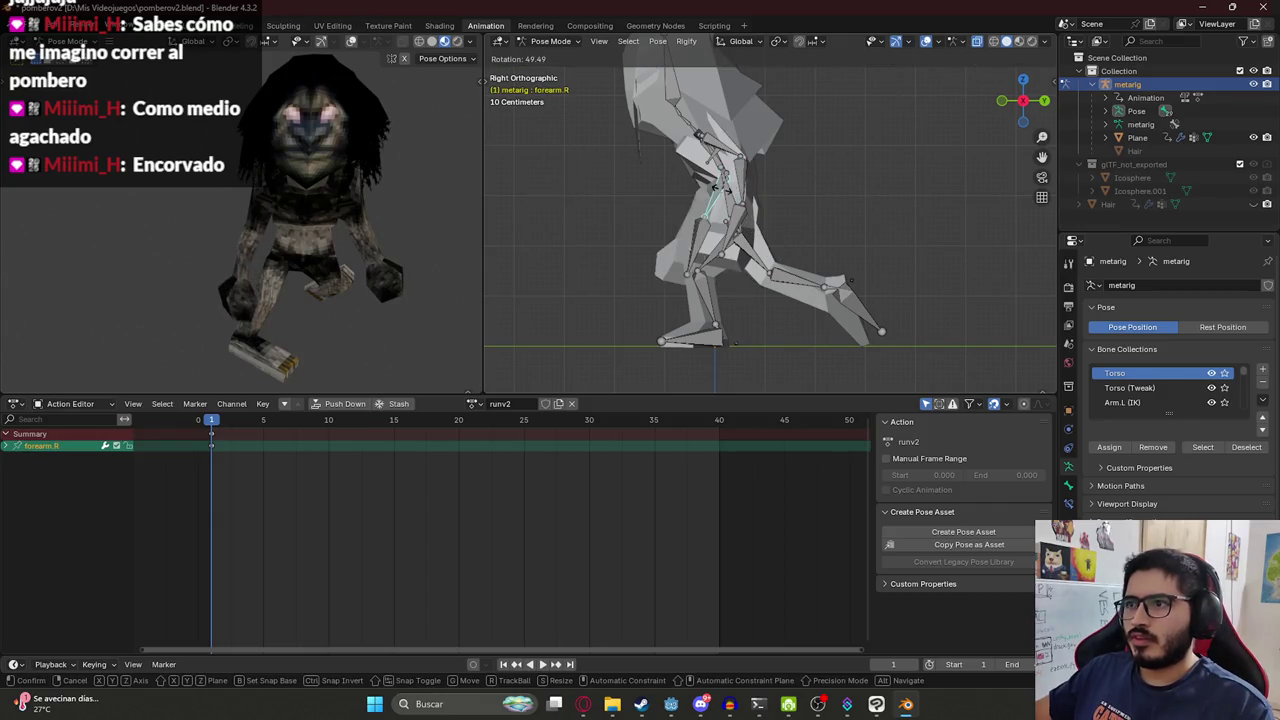
pyautogui.click(725, 192)
pyautogui.click(706, 234)
pyautogui.press('r')
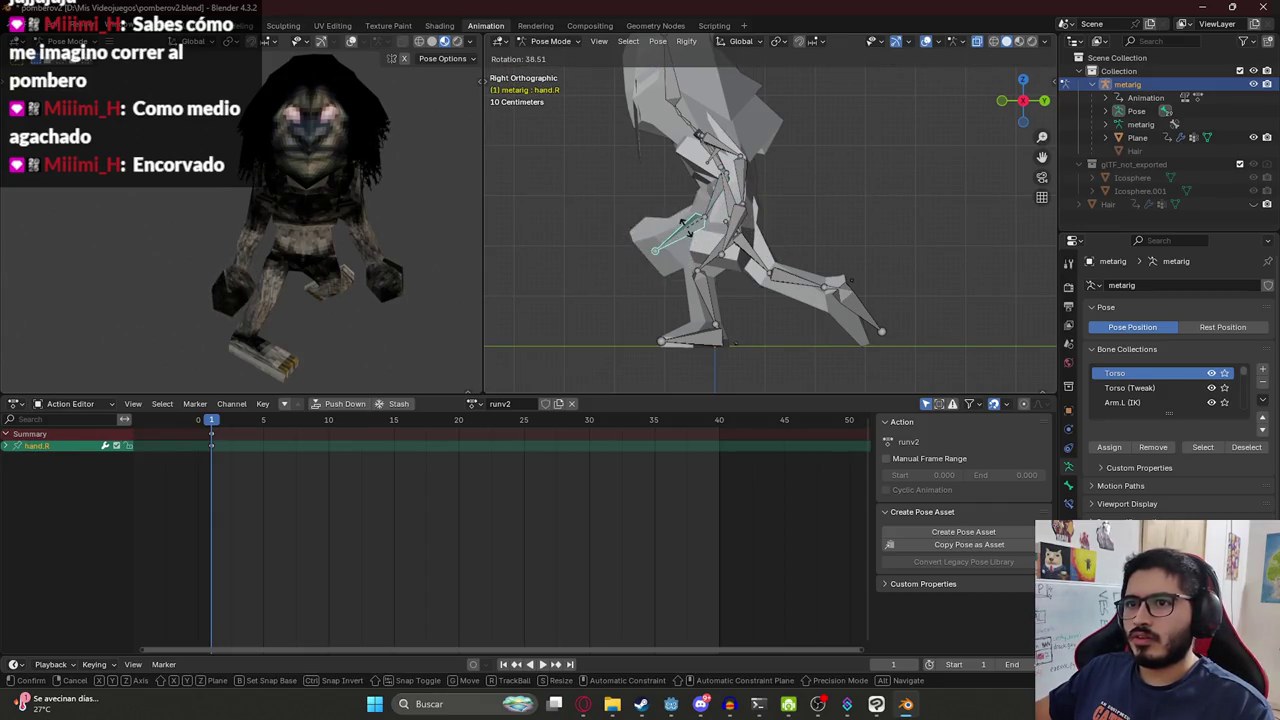
pyautogui.click(689, 234)
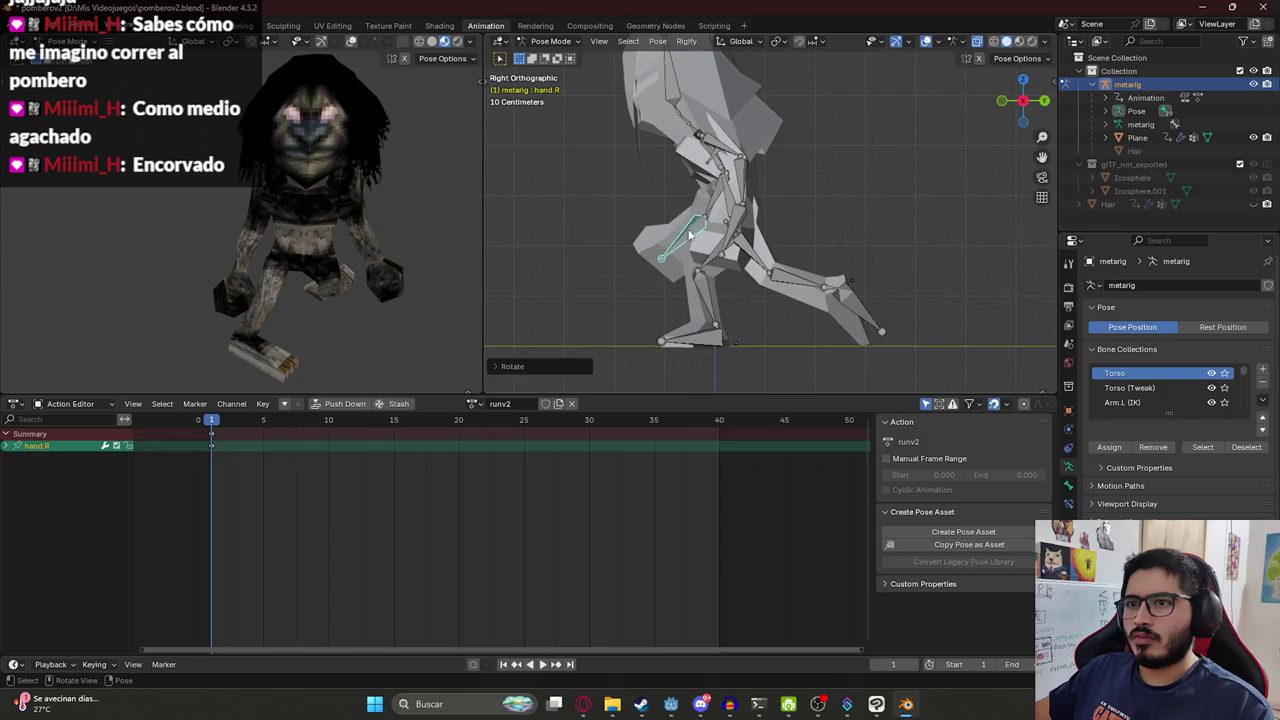
pyautogui.click(701, 143)
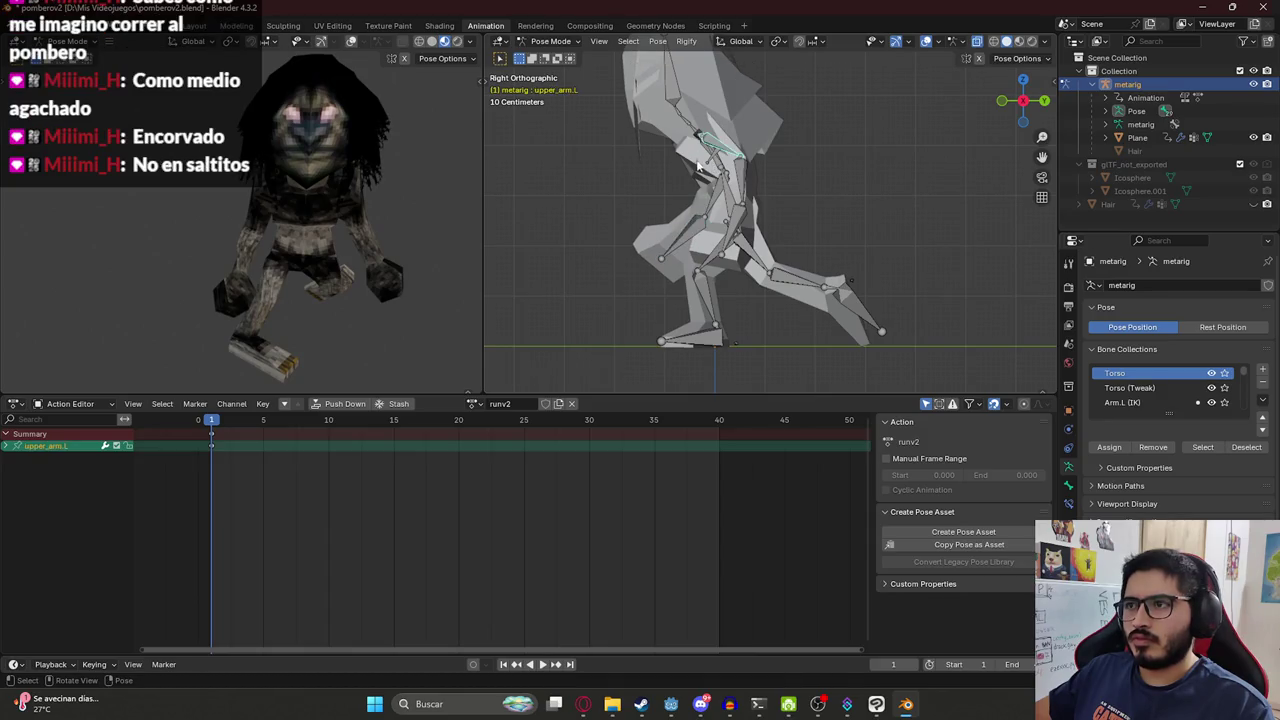
# Rotate the lower and upper spine bones forward into a hunch.
pyautogui.click(728, 192)
pyautogui.press('r')
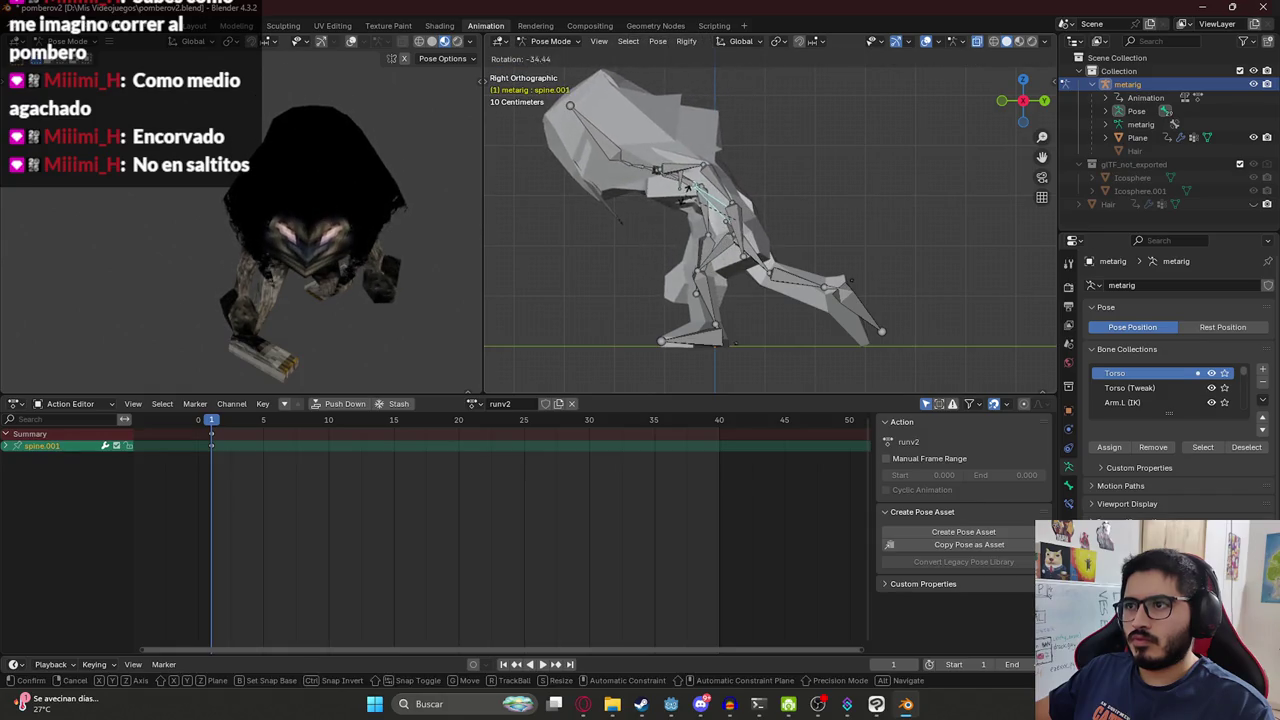
pyautogui.click(686, 190)
pyautogui.click(645, 176)
pyautogui.press('r')
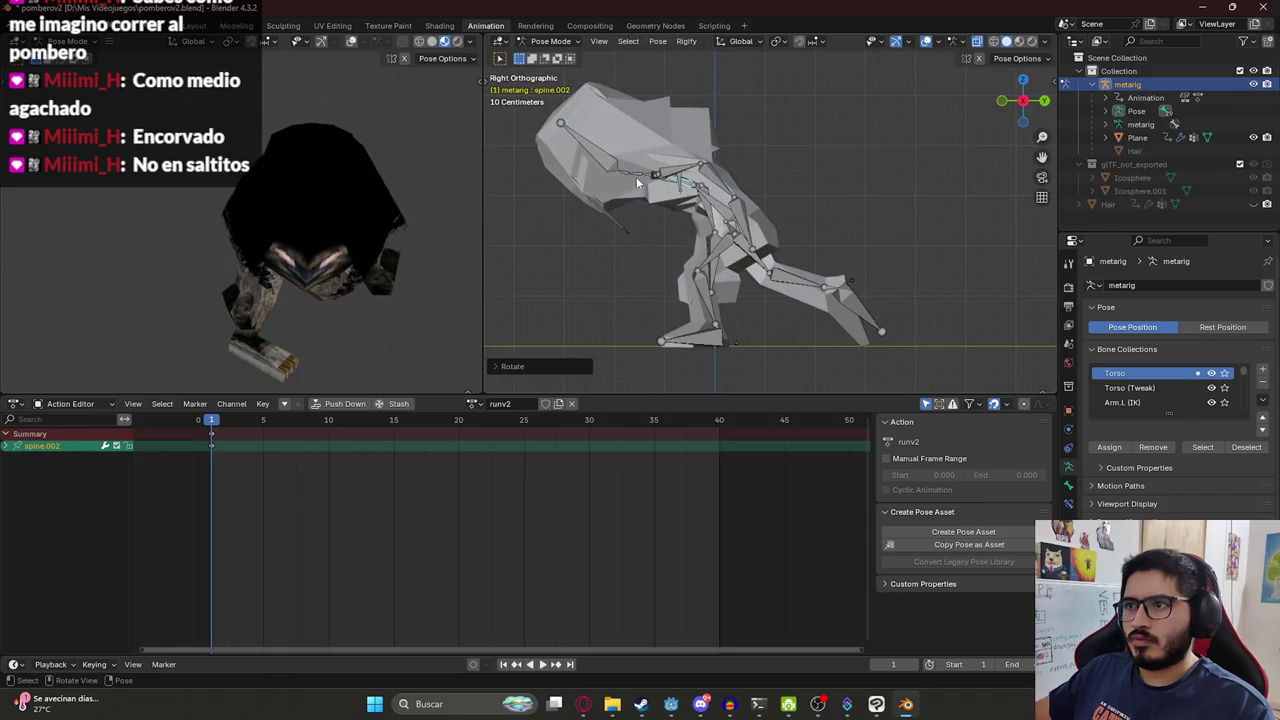
pyautogui.click(585, 170)
pyautogui.moveTo(320, 196)
pyautogui.mouseDown(button='middle')
pyautogui.moveTo(240, 196)
pyautogui.moveTo(322, 191)
pyautogui.mouseUp(button='middle')
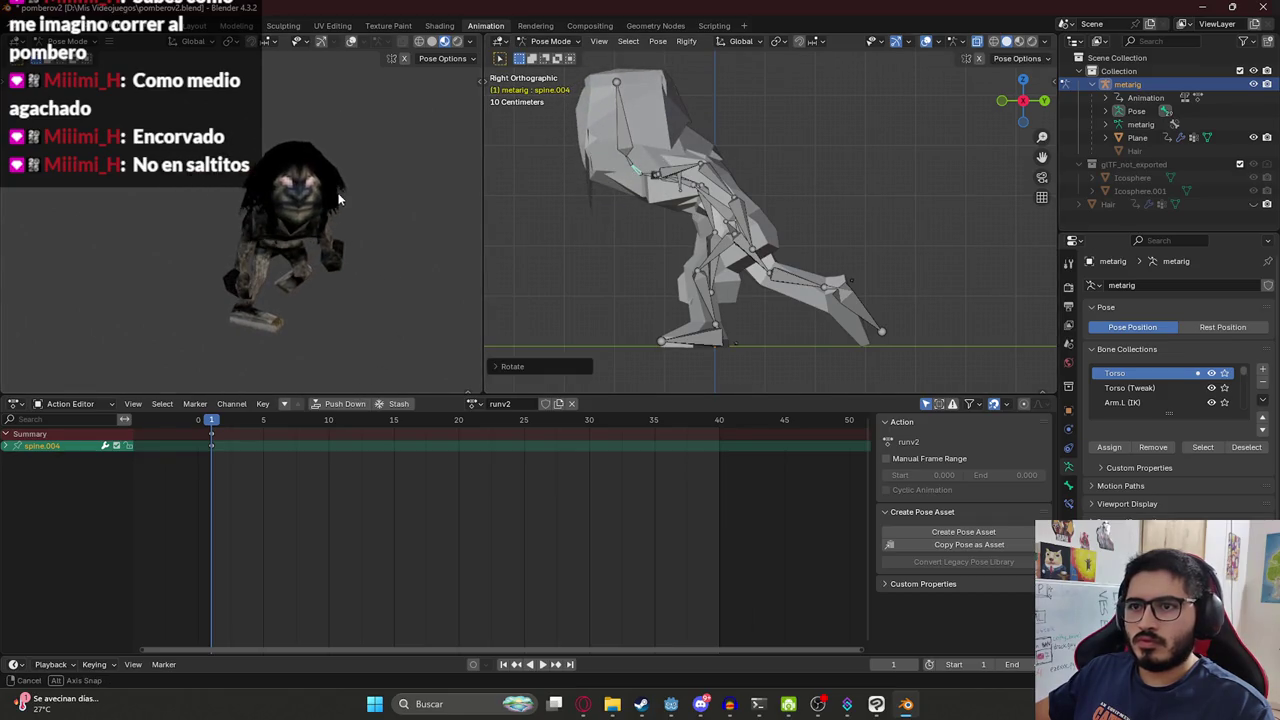
# In front view, rotate the left forearm outward.
pyautogui.press('KP_1')
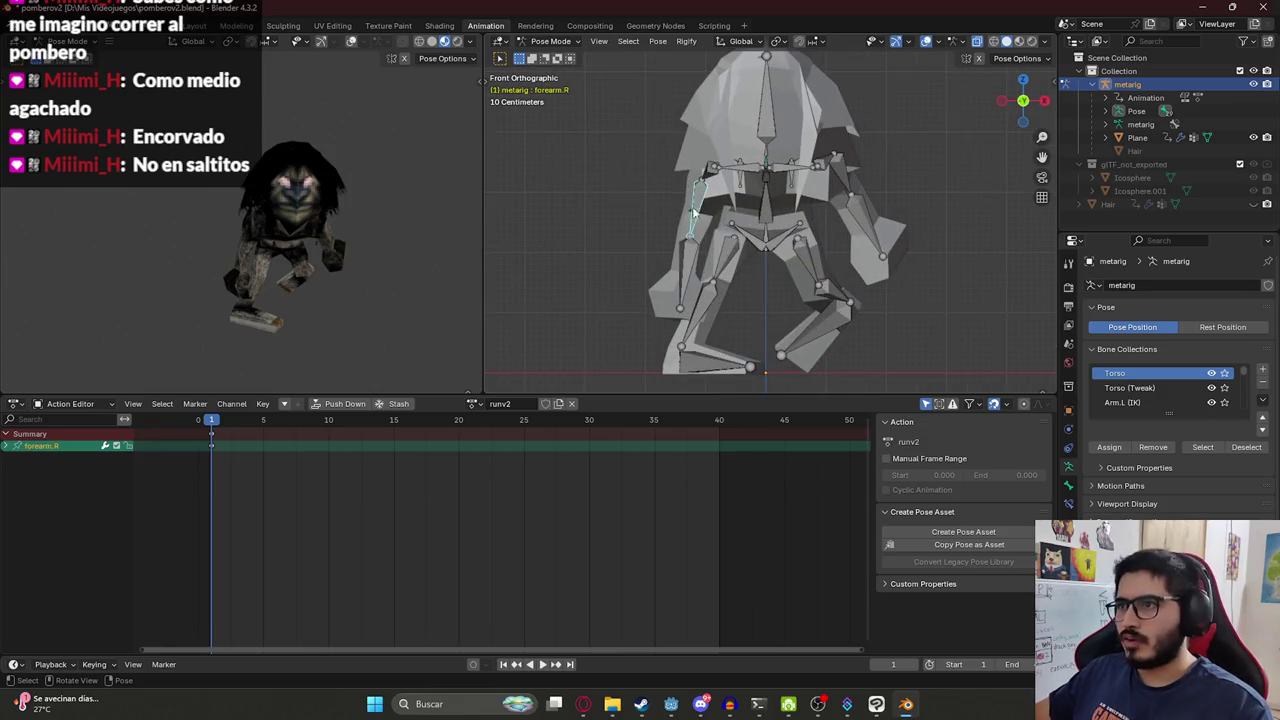
pyautogui.click(692, 200)
pyautogui.click(840, 178)
pyautogui.press('r')
pyautogui.click(853, 188)
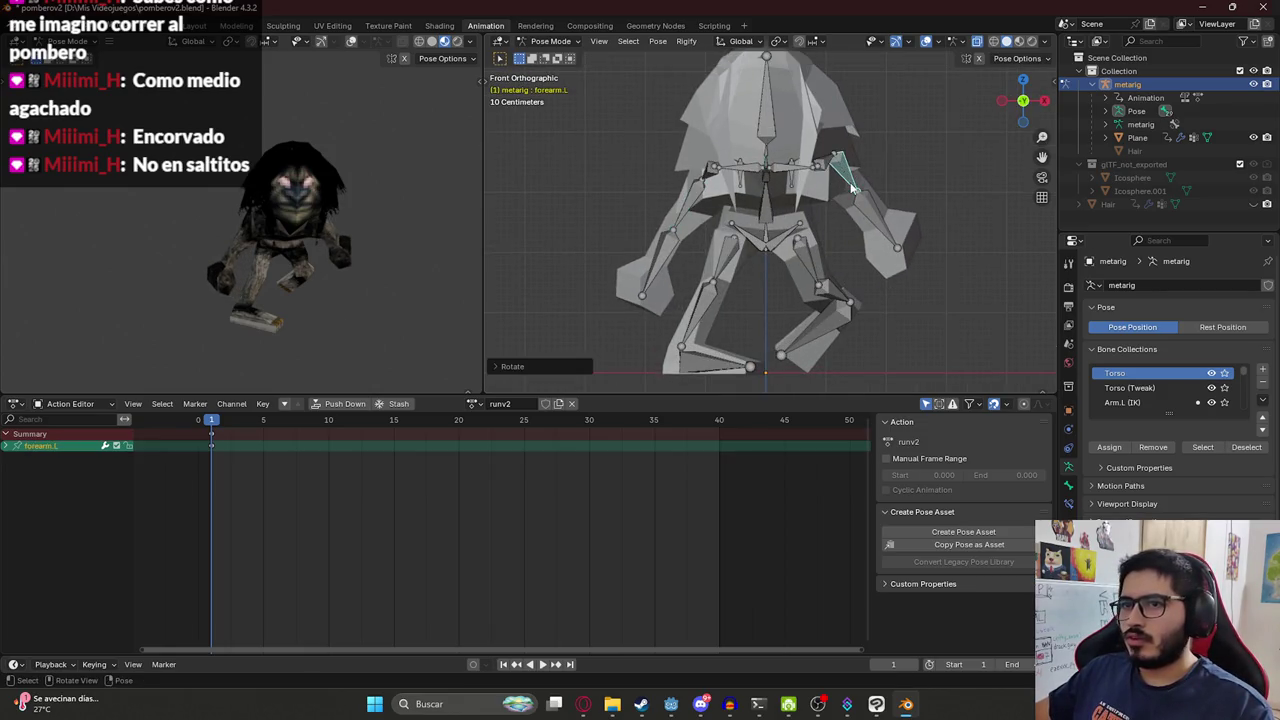
# Copy the frame-1 pose of all bones, paste it at frame 20, and key it.
pyautogui.press('a')
pyautogui.hotkey('ctrl', 'c')
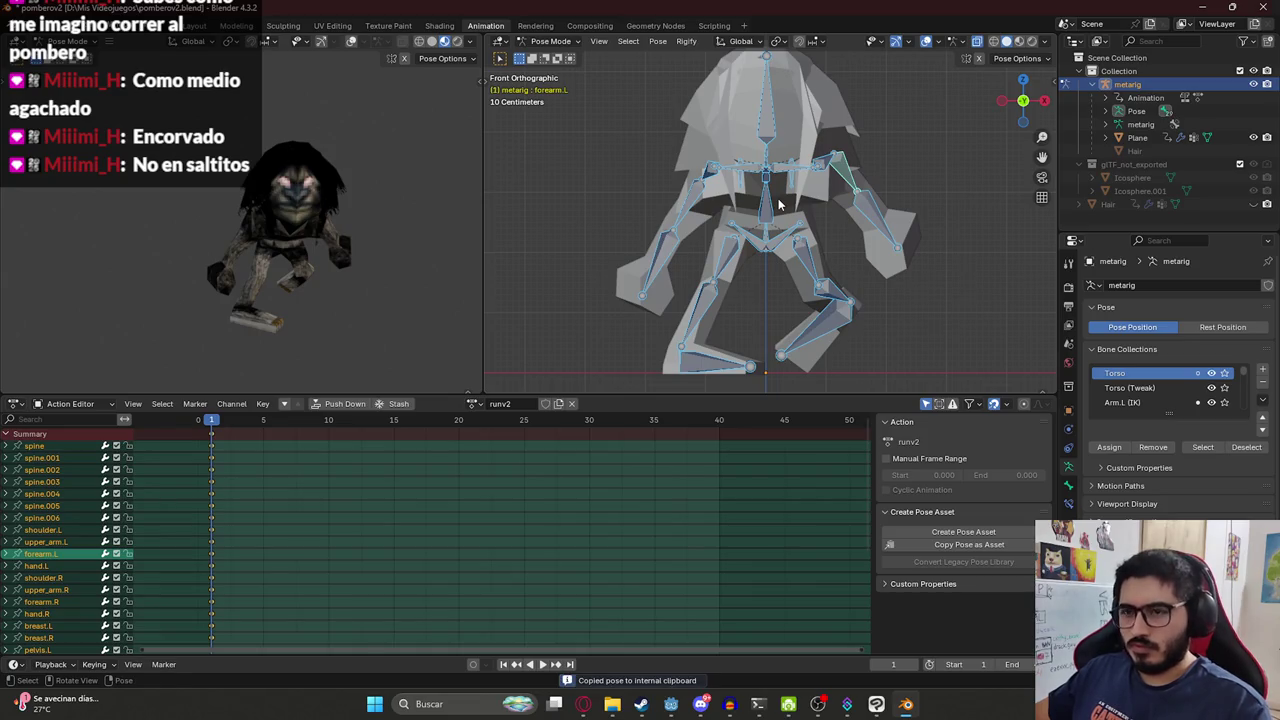
pyautogui.moveTo(419, 419); pyautogui.dragTo(458, 419)
pyautogui.hotkey('ctrl', 'shift', 'v')
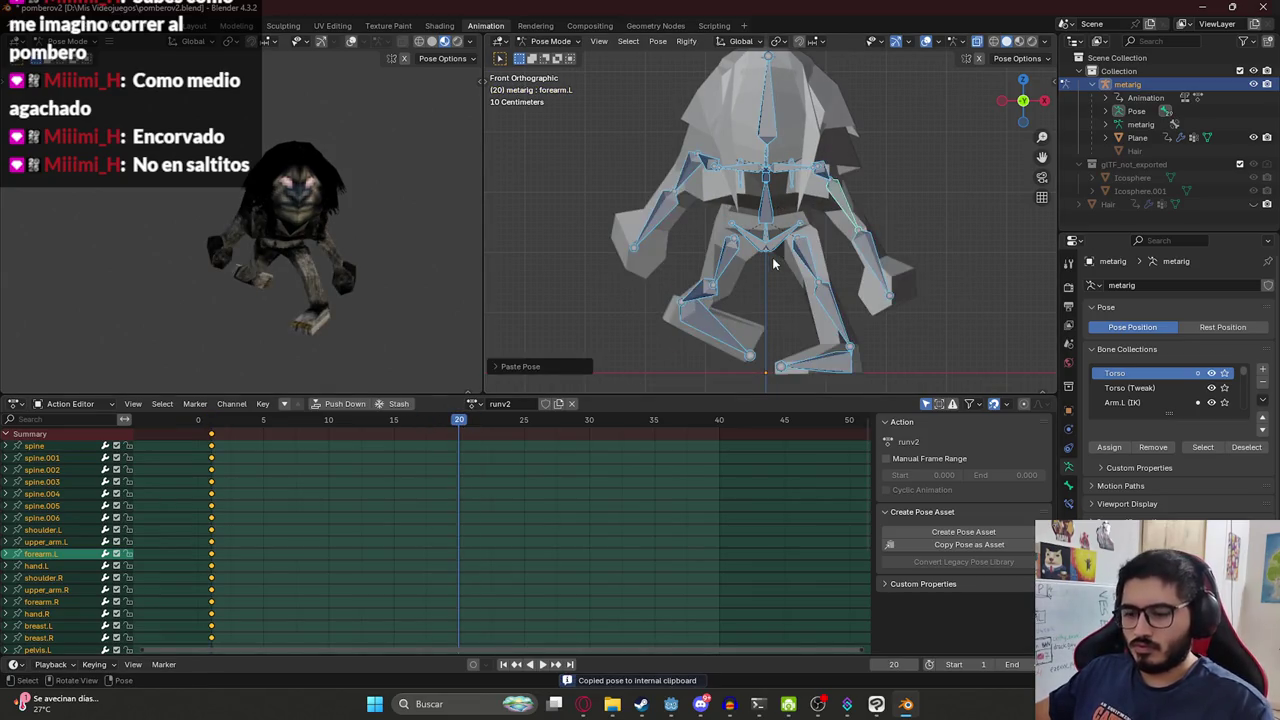
pyautogui.press('i')
# Play the loop, return to the start, and view the rig from the right side.
pyautogui.press('space')
pyautogui.moveTo(452, 421)
pyautogui.mouseDown()
pyautogui.moveTo(208, 428)
pyautogui.moveTo(326, 425)
pyautogui.mouseUp()
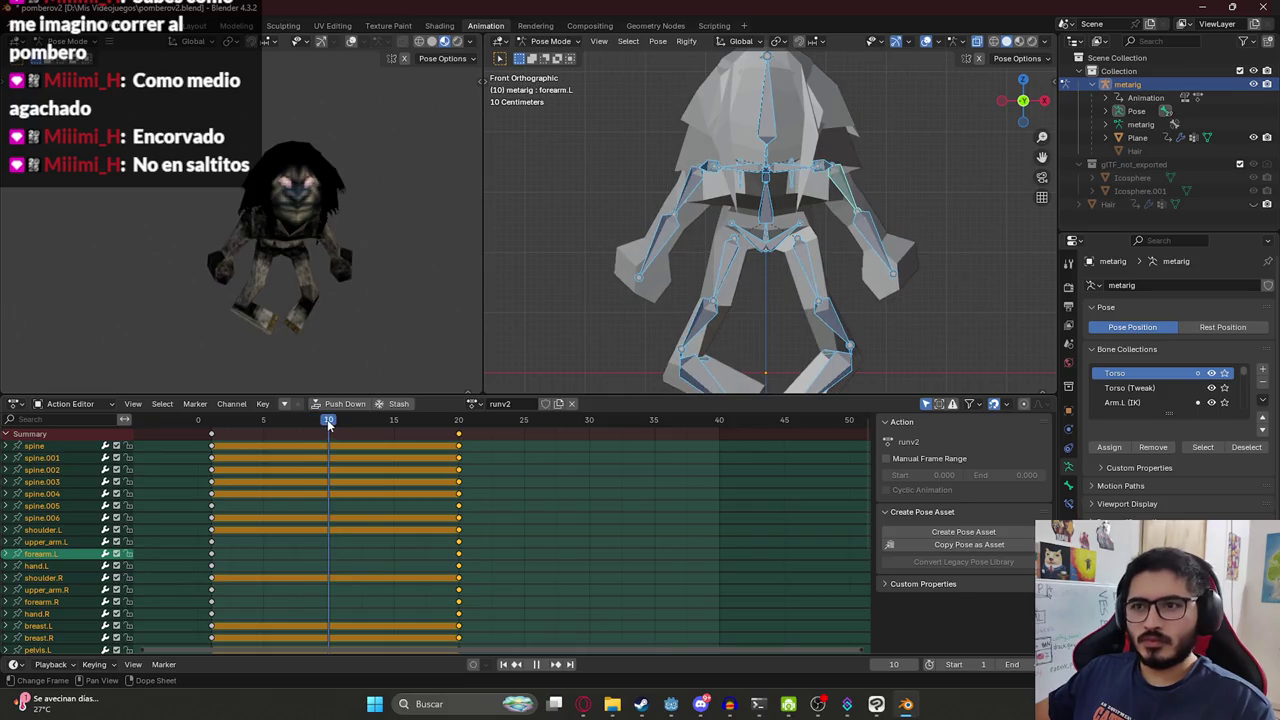
pyautogui.moveTo(866, 162); pyautogui.dragTo(820, 170, button='middle')
pyautogui.press('KP_3')
pyautogui.click(383, 315)
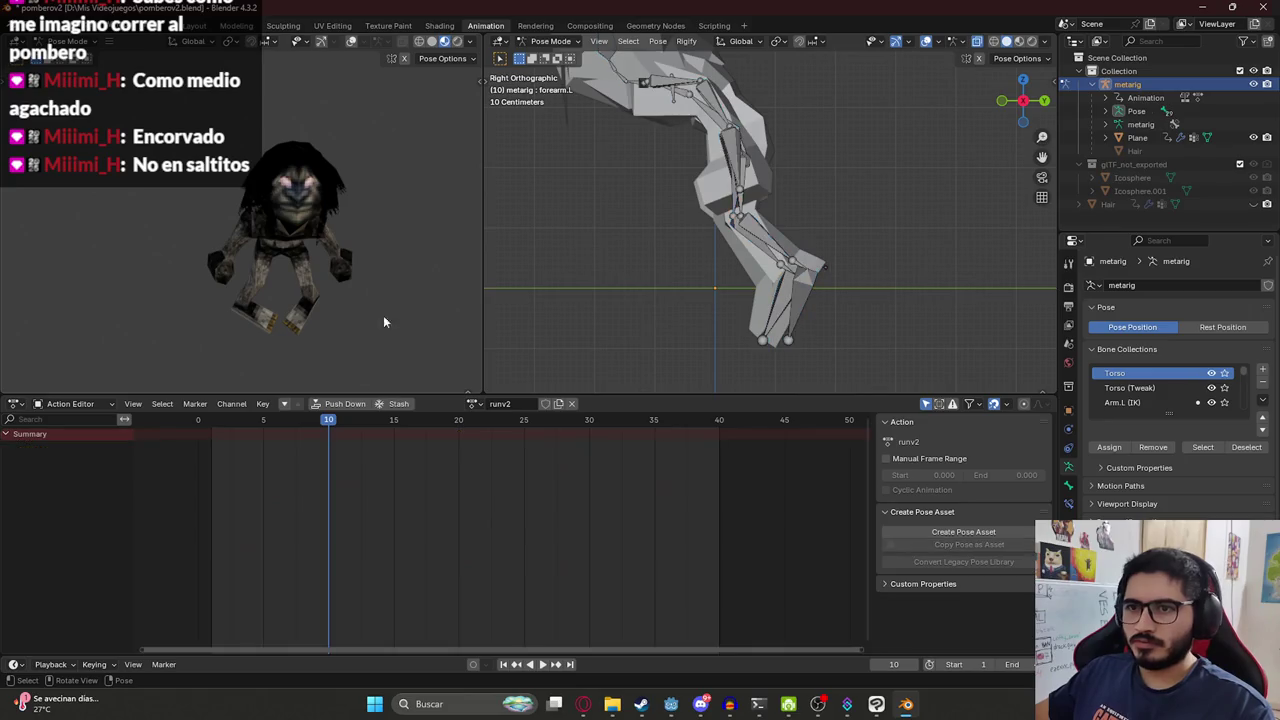
# Select the thigh bones in side view and go to frame 10.
pyautogui.moveTo(258, 424); pyautogui.dragTo(211, 424)
pyautogui.press('a')
pyautogui.click(674, 177)
pyautogui.moveTo(674, 177); pyautogui.dragTo(792, 175, button='middle')
pyautogui.click(795, 178)
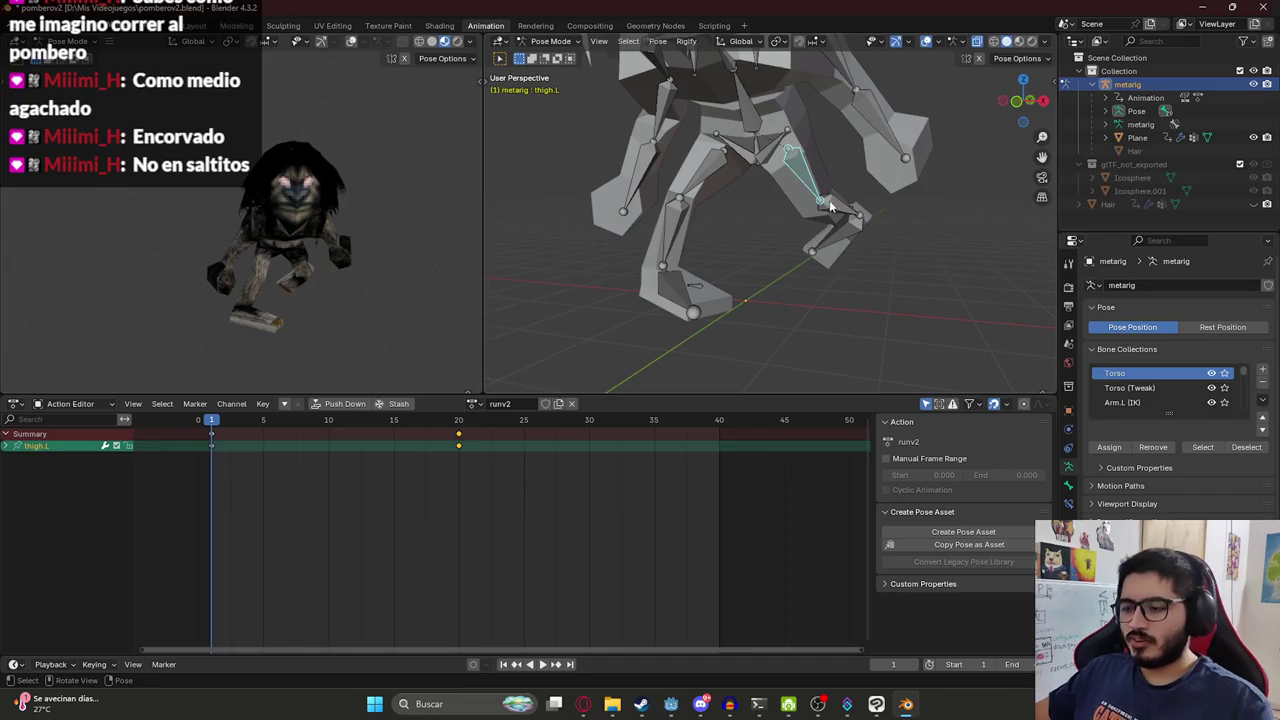
pyautogui.press('KP_3')
pyautogui.click(328, 419)
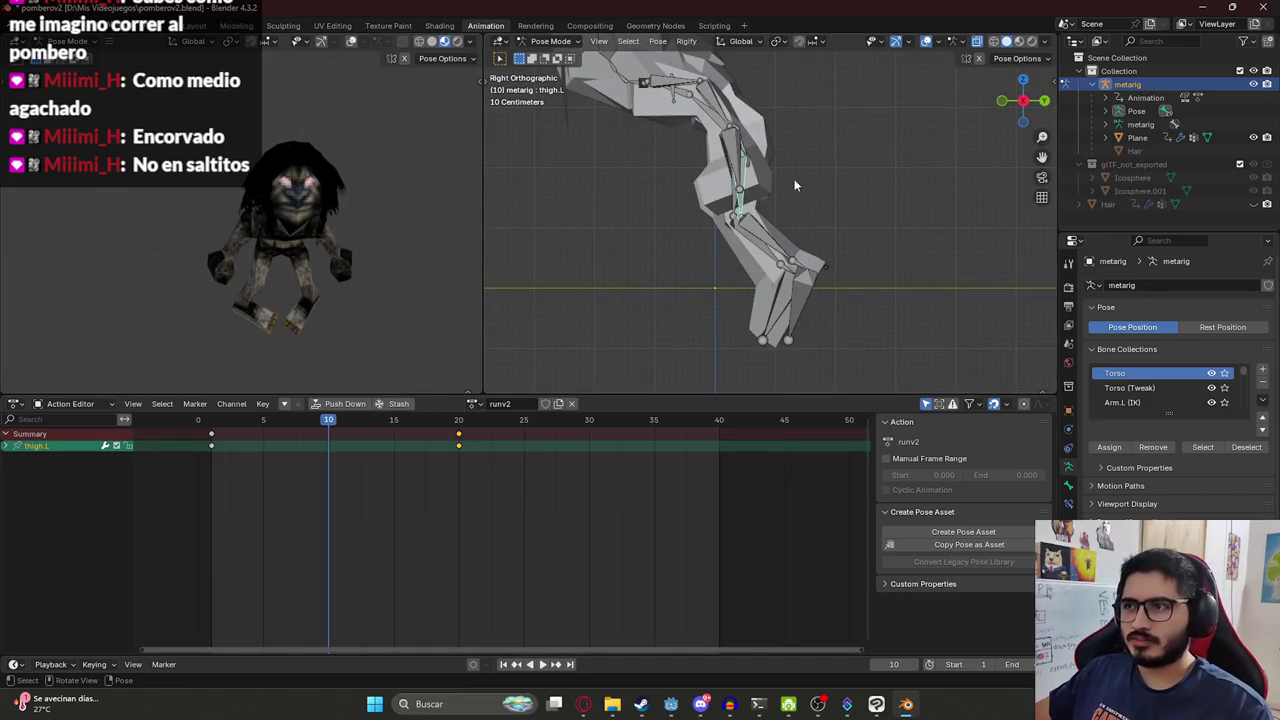
# Play the animation from frames 2 and 1 to review the stride.
pyautogui.click(221, 424)
pyautogui.press('space')
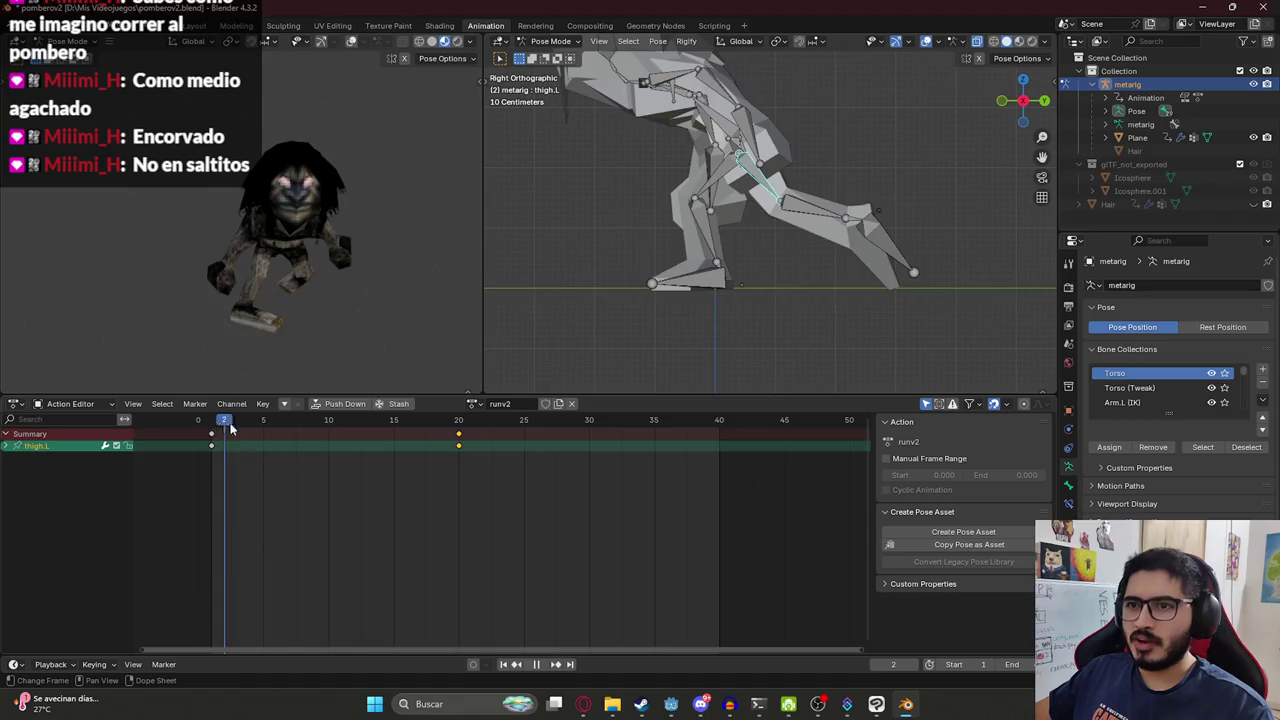
pyautogui.press('space')
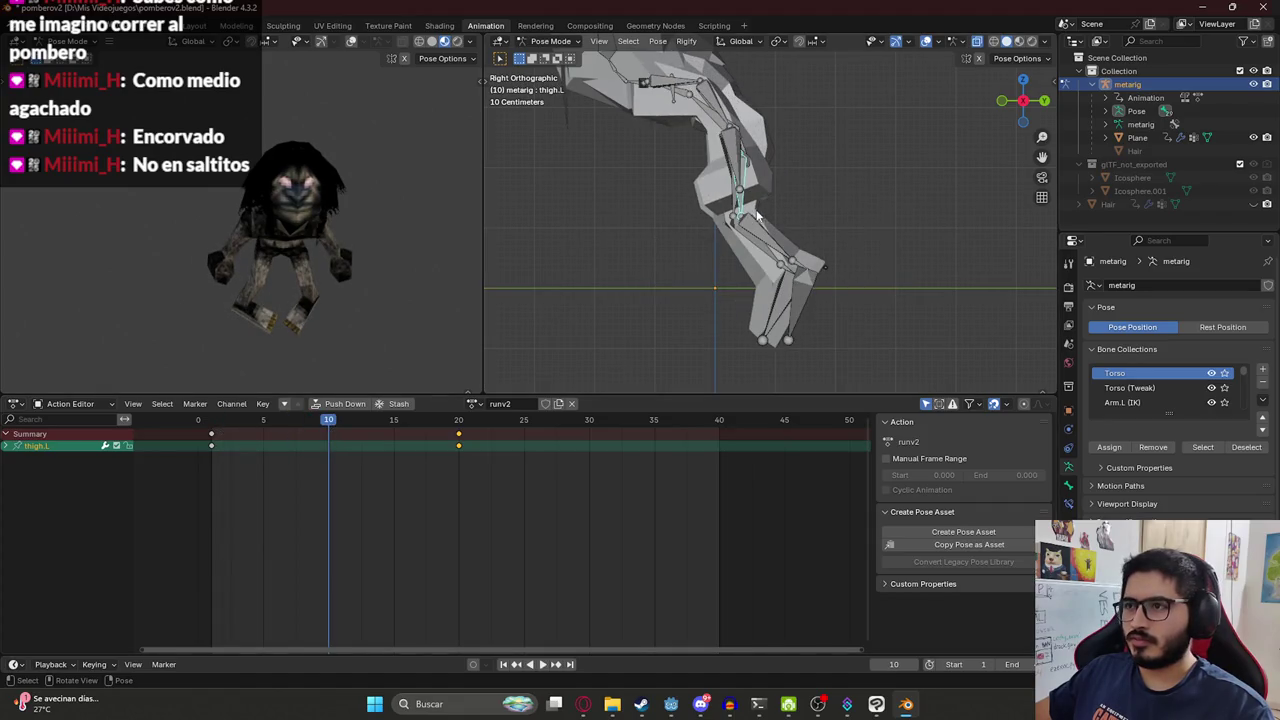
pyautogui.click(217, 424)
pyautogui.press('space')
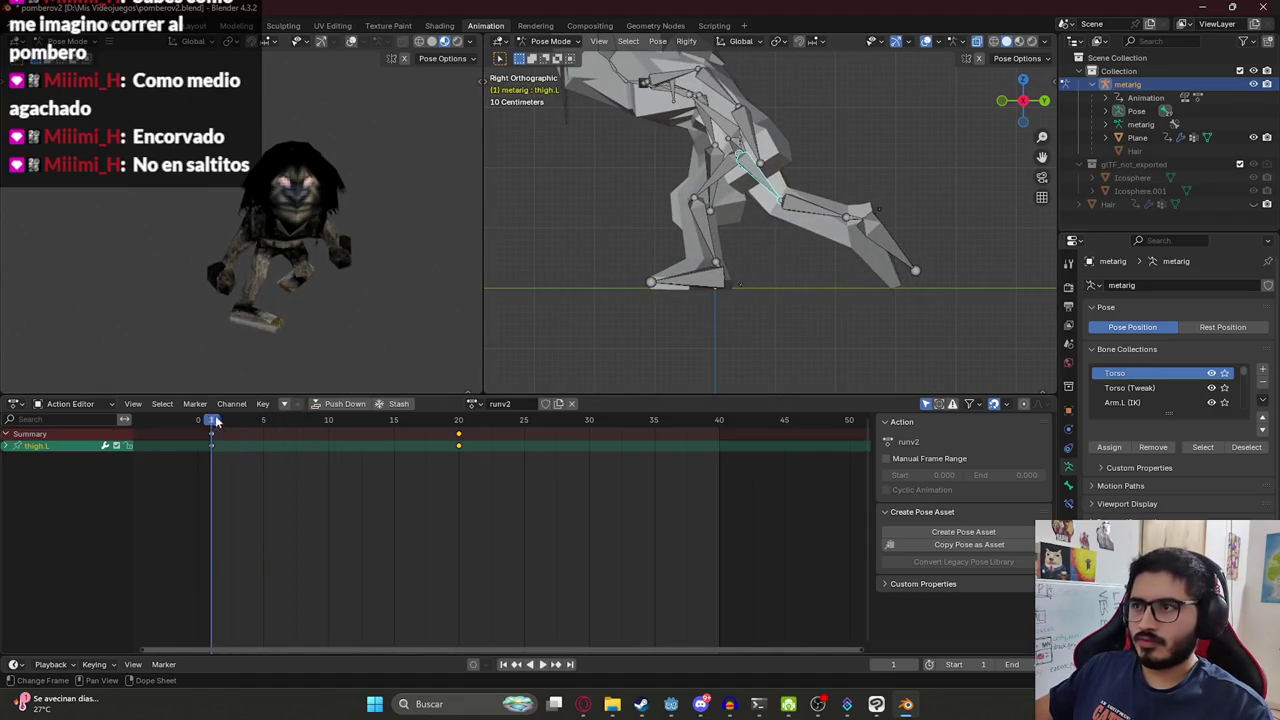
pyautogui.click(745, 172)
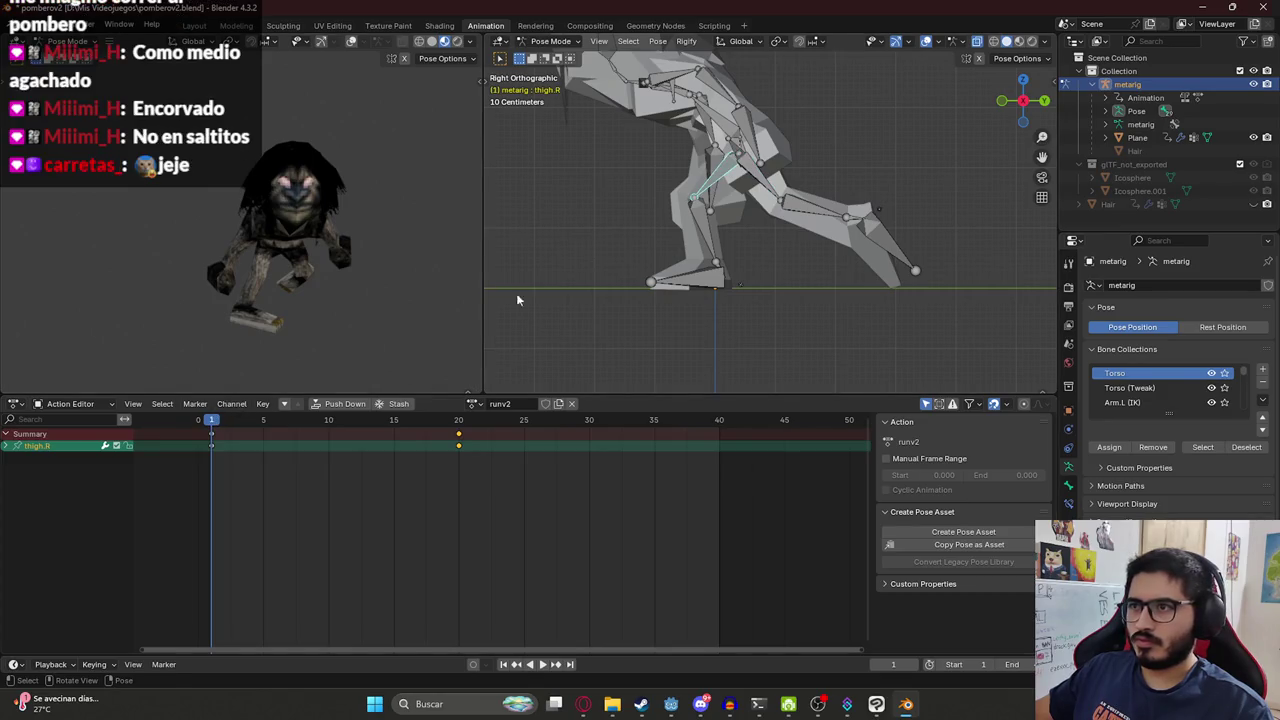
pyautogui.press('space')
pyautogui.press('space')
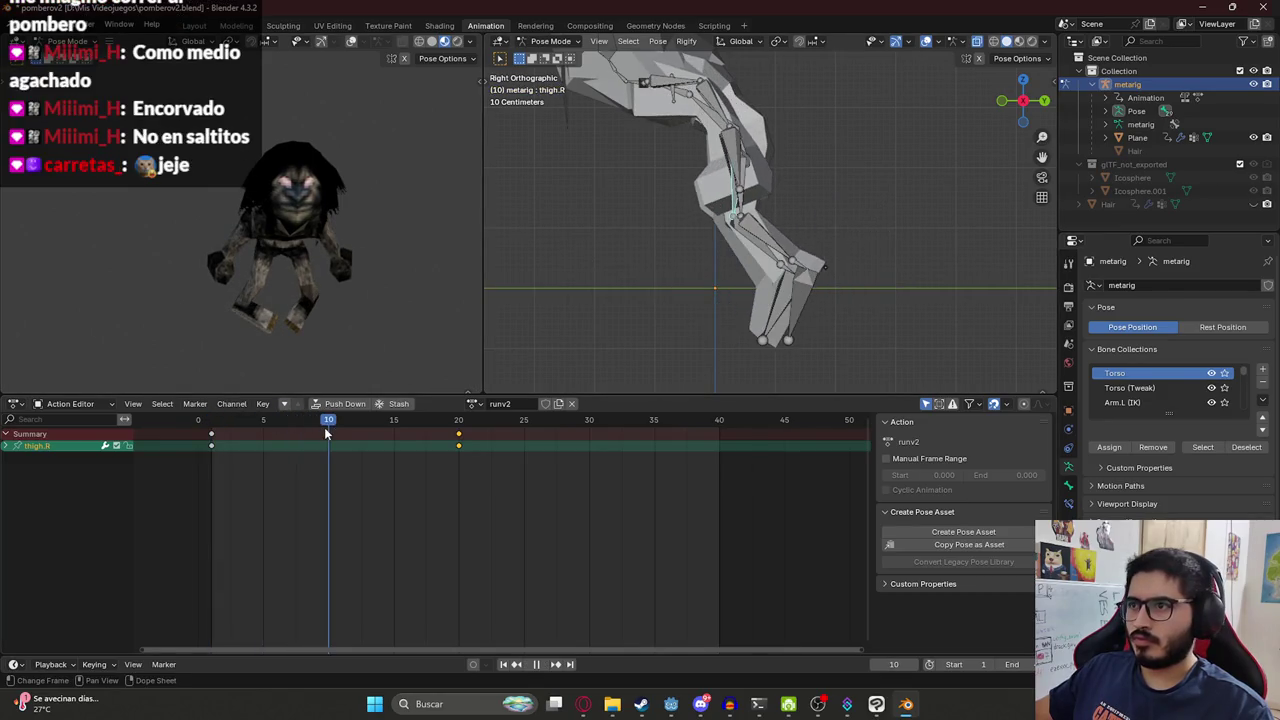
# Bend the shin, lower the rig along Z, and rotate toe.R flat.
pyautogui.click(745, 240)
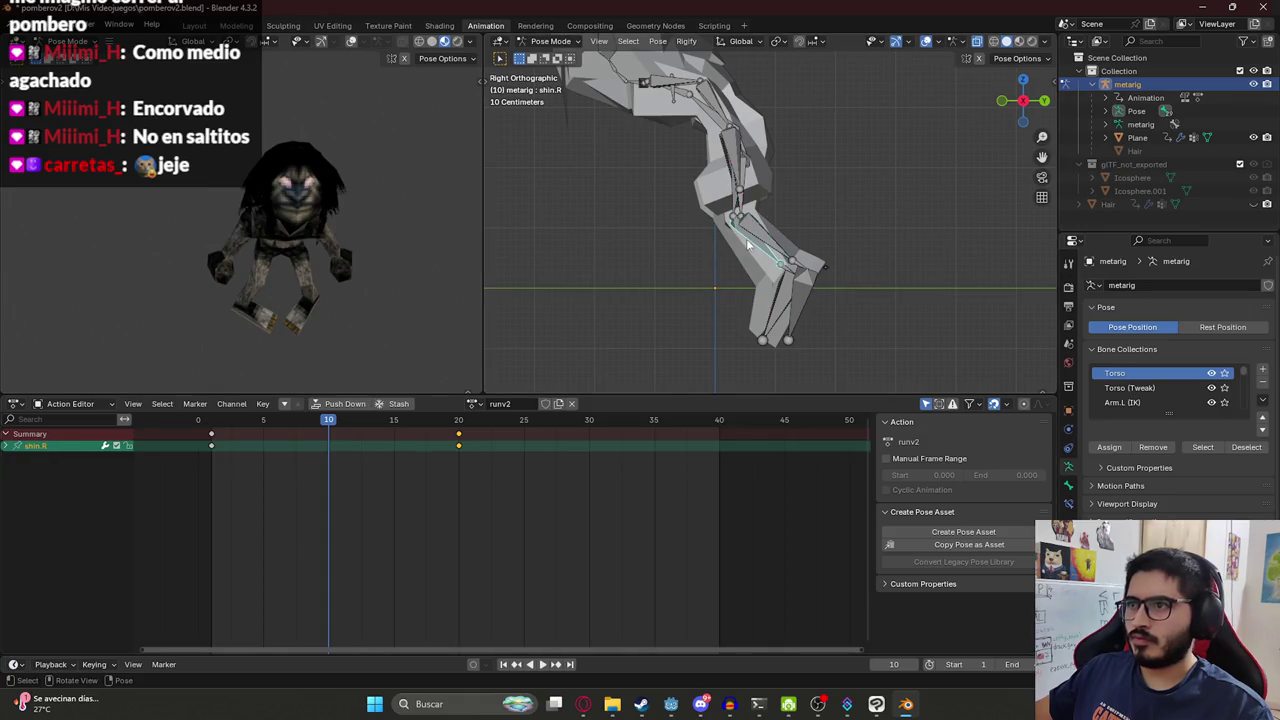
pyautogui.press('r')
pyautogui.click(738, 252)
pyautogui.press('a')
pyautogui.press('g')
pyautogui.press('z')
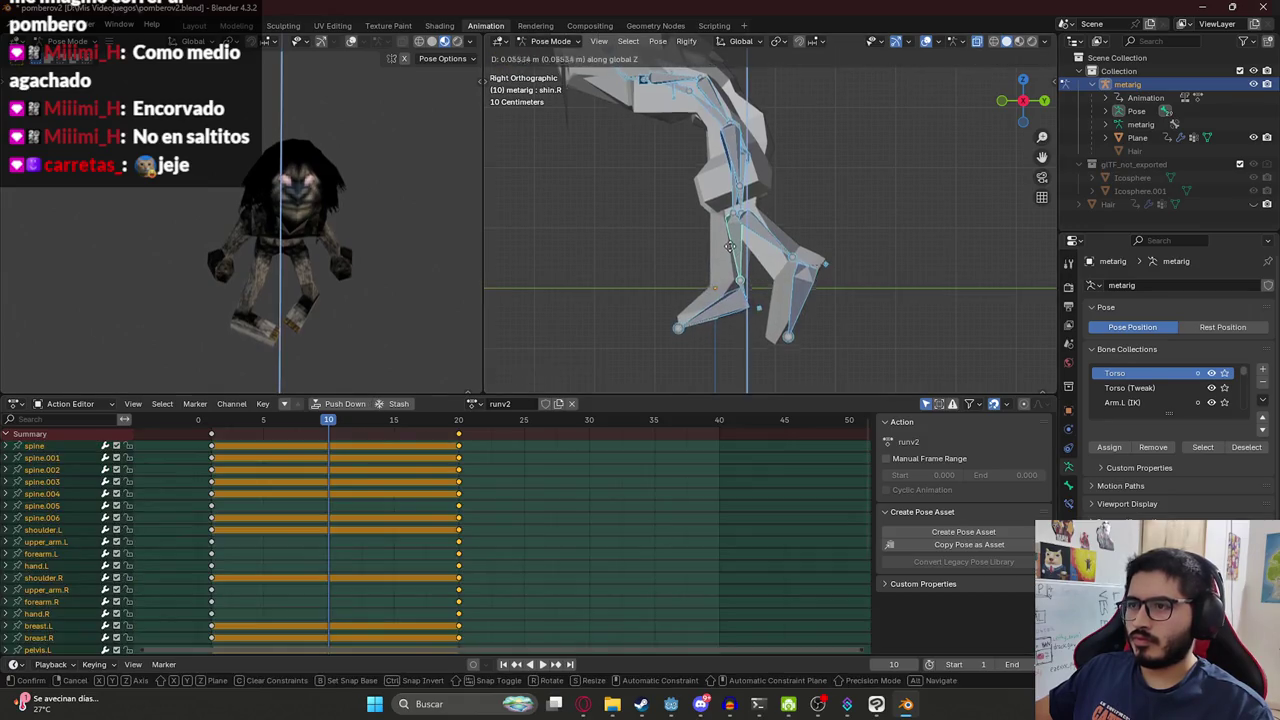
pyautogui.click(730, 245)
pyautogui.click(735, 280)
pyautogui.press('r')
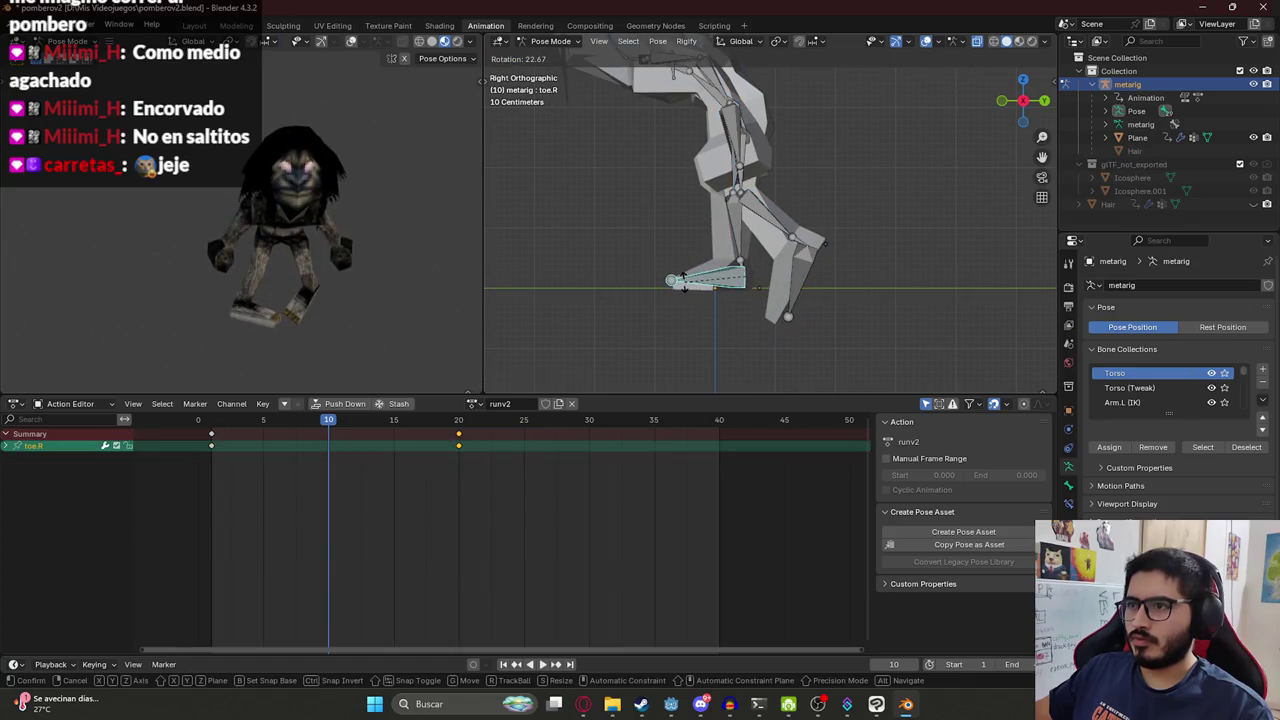
pyautogui.click(757, 288)
# Rotate the left leg forward and bend toe.L, then key all bones at frame 10.
pyautogui.press('a')
pyautogui.click(741, 163)
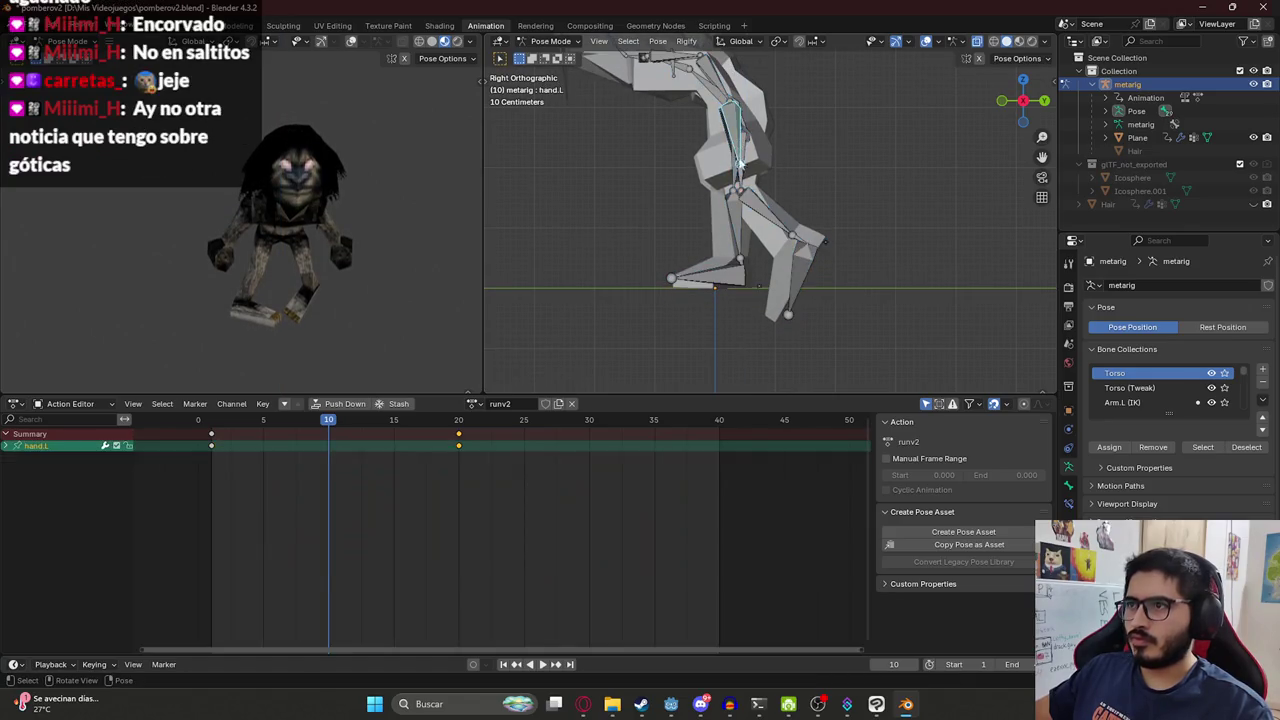
pyautogui.click(748, 188)
pyautogui.press('r')
pyautogui.click(805, 201)
pyautogui.click(831, 241)
pyautogui.press('r')
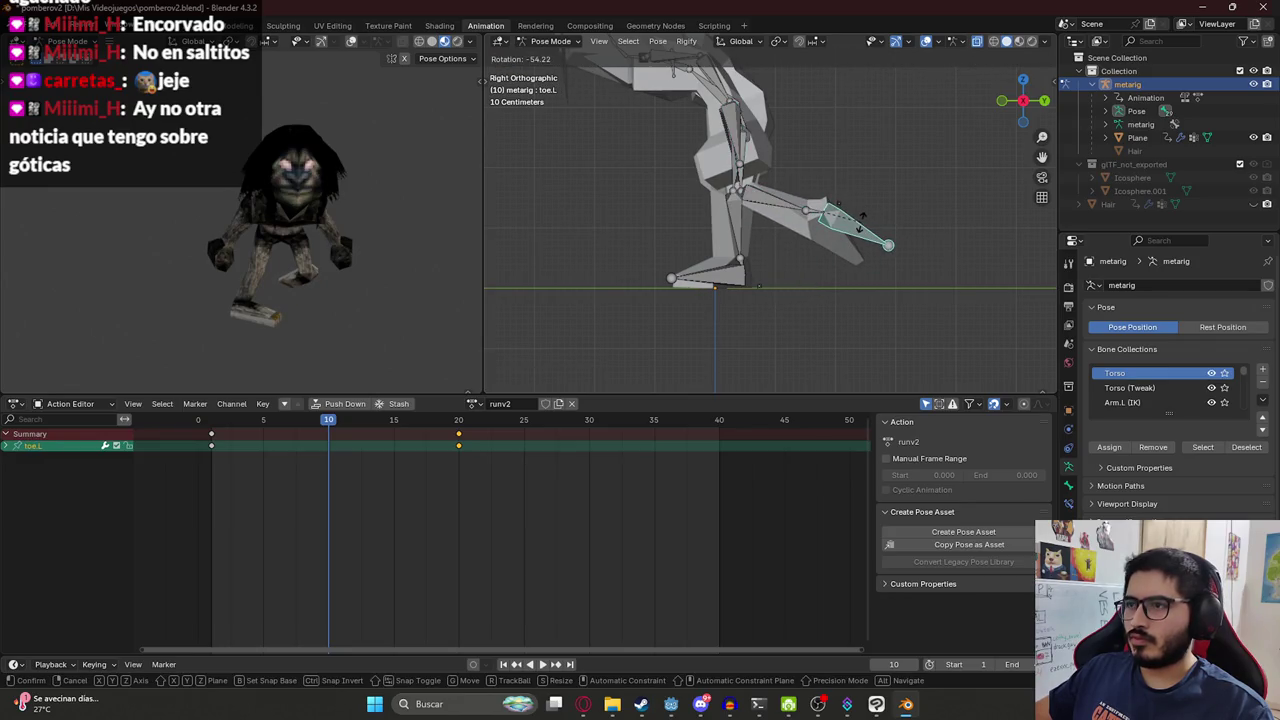
pyautogui.click(860, 224)
pyautogui.press('a')
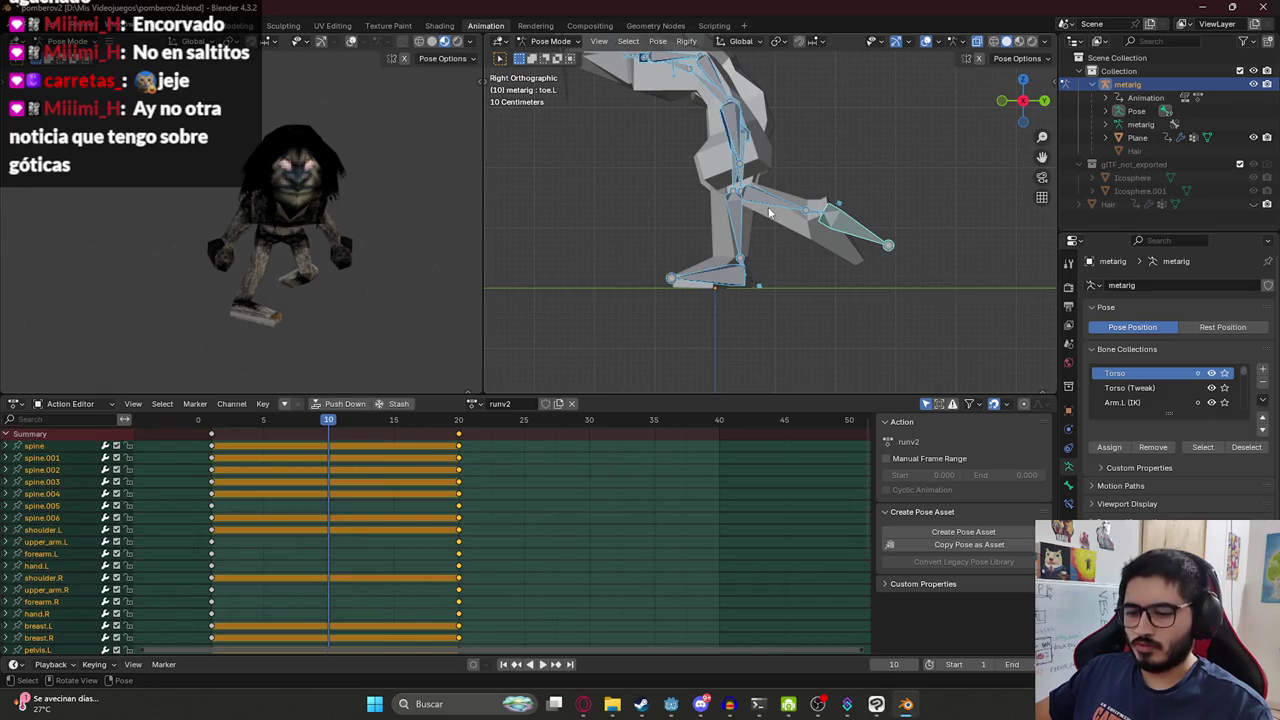
pyautogui.press('i')
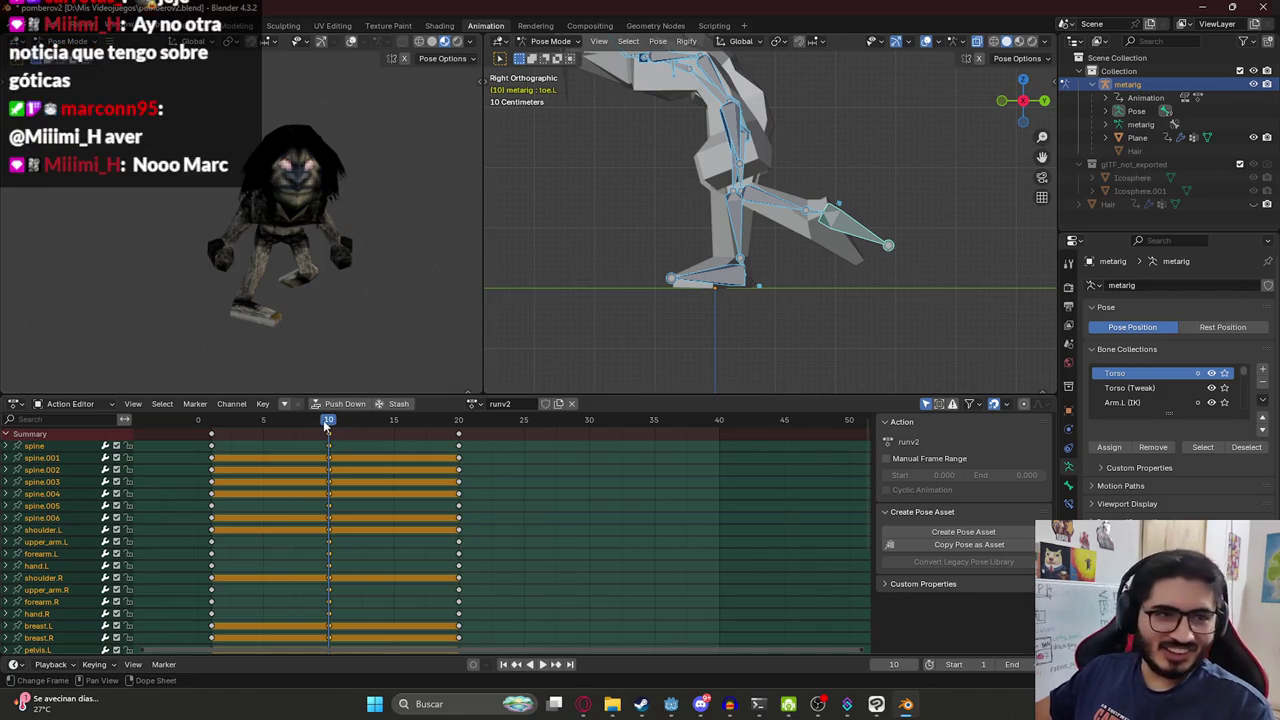
# Play and scrub the cycle from frame 0 to 12, then copy the pose in front view.
pyautogui.click(275, 421)
pyautogui.press('space')
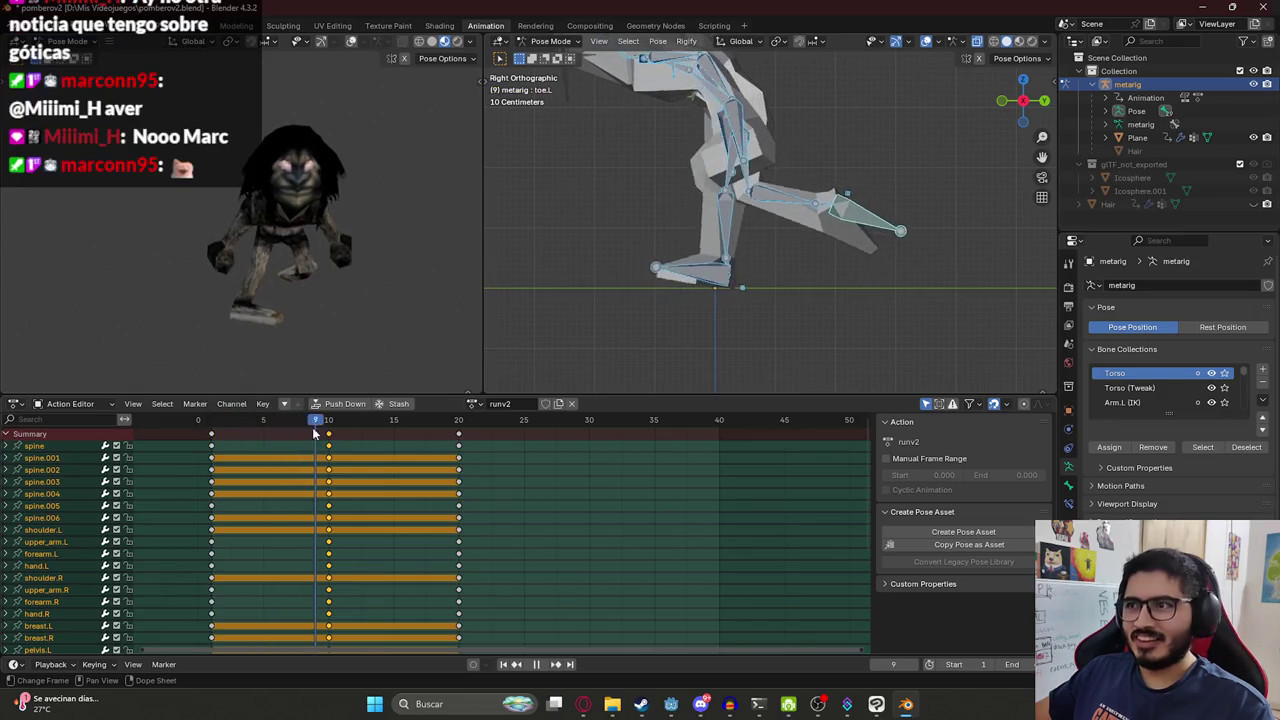
pyautogui.moveTo(385, 436)
pyautogui.mouseDown()
pyautogui.moveTo(314, 440)
pyautogui.moveTo(457, 440)
pyautogui.moveTo(205, 437)
pyautogui.moveTo(339, 440)
pyautogui.mouseUp()
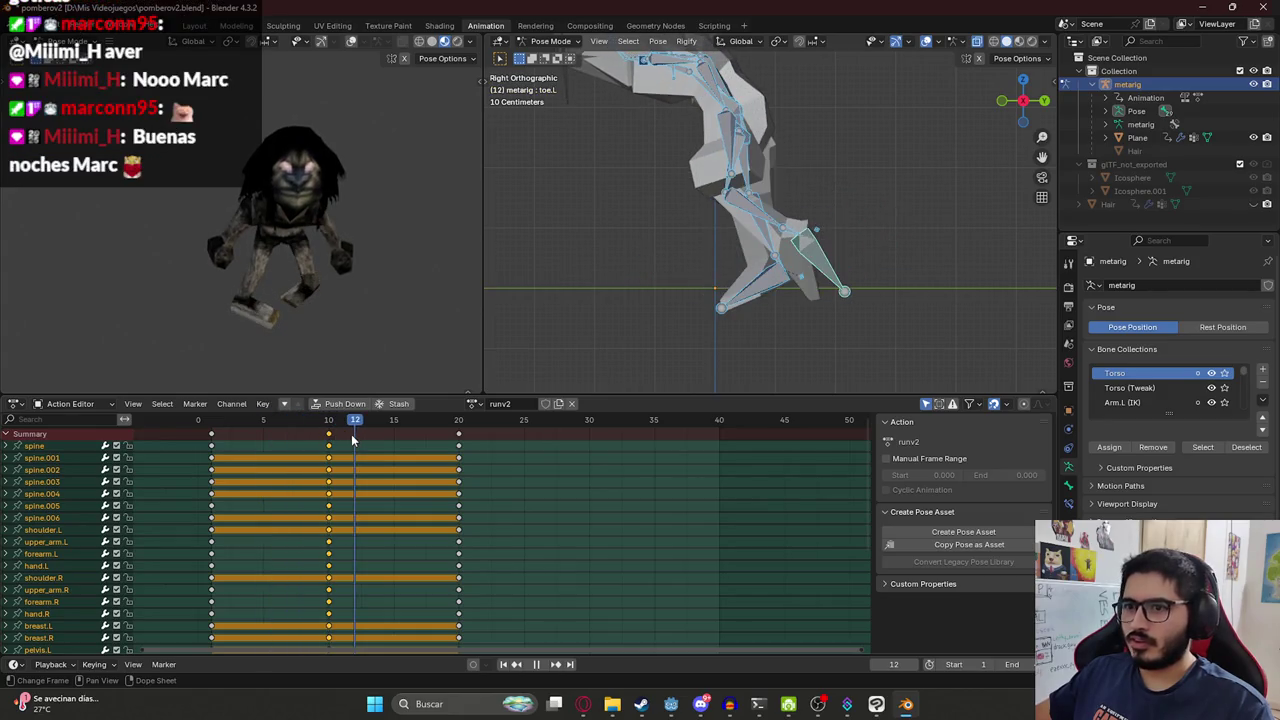
pyautogui.click(207, 443)
pyautogui.moveTo(207, 443)
pyautogui.mouseDown()
pyautogui.moveTo(353, 457)
pyautogui.moveTo(231, 450)
pyautogui.moveTo(331, 457)
pyautogui.moveTo(235, 425)
pyautogui.moveTo(328, 423)
pyautogui.mouseUp()
pyautogui.press('KP_1')
pyautogui.hotkey('ctrl', 'c')
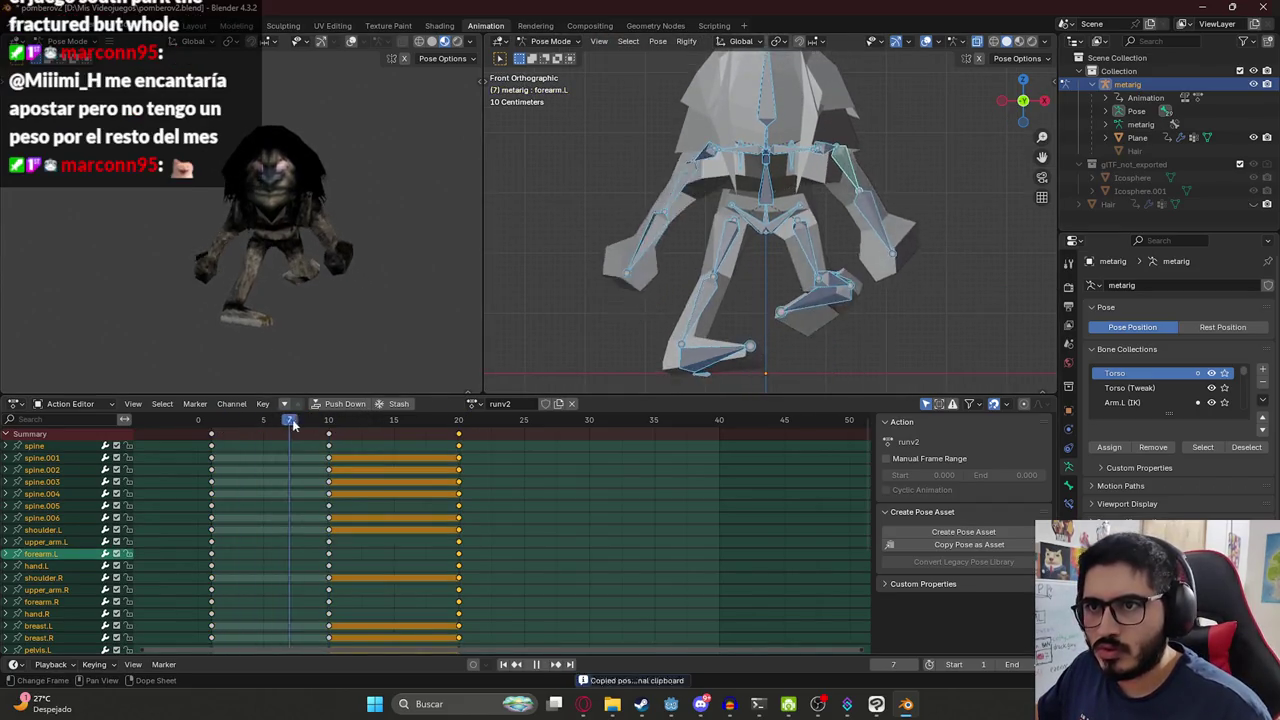
# Select the spine plus both thigh, shin and toe bones and copy their pose.
pyautogui.click(853, 160)
pyautogui.moveTo(551, 307)
pyautogui.mouseDown(button='middle')
pyautogui.moveTo(803, 255)
pyautogui.moveTo(760, 218)
pyautogui.moveTo(727, 232)
pyautogui.mouseUp(button='middle')
pyautogui.click(806, 246)
pyautogui.click(760, 216)
pyautogui.keyDown('shift'); pyautogui.click(730, 235); pyautogui.keyUp('shift')
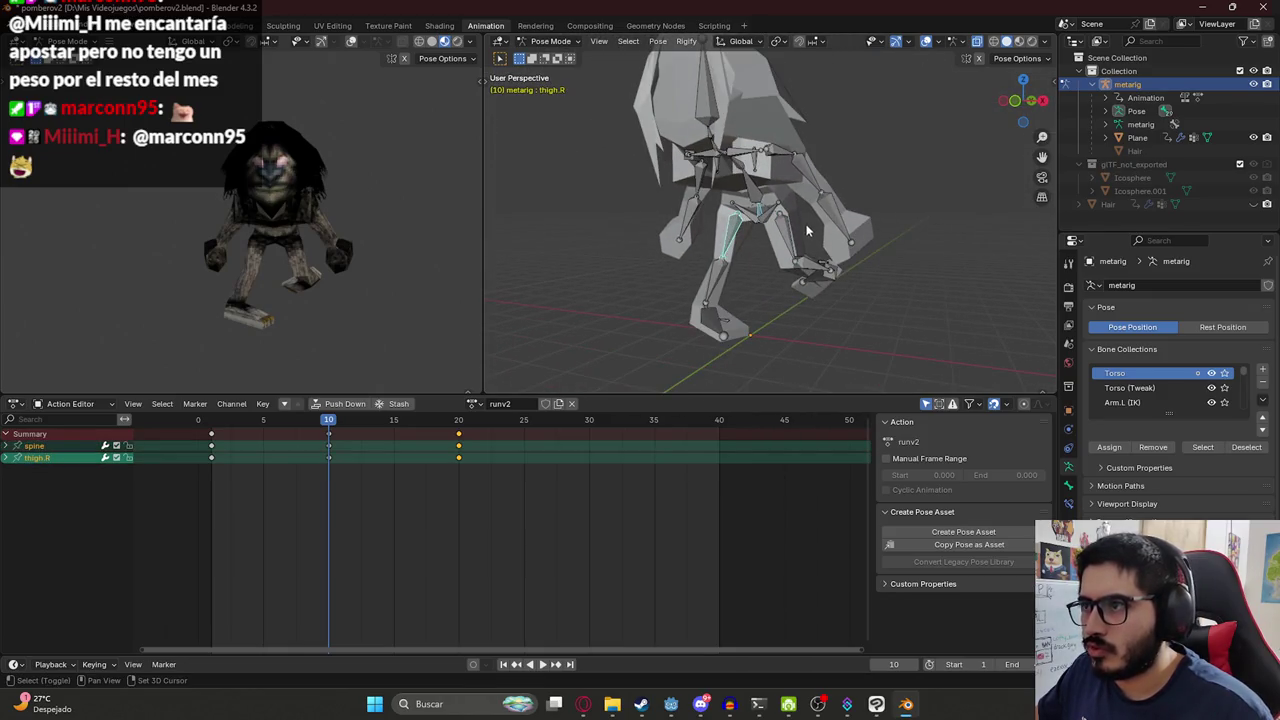
pyautogui.keyDown('shift'); pyautogui.click(793, 248); pyautogui.keyUp('shift')
pyautogui.keyDown('shift'); pyautogui.click(807, 274); pyautogui.keyUp('shift')
pyautogui.keyDown('shift'); pyautogui.click(716, 290); pyautogui.keyUp('shift')
pyautogui.keyDown('shift'); pyautogui.click(822, 282); pyautogui.keyUp('shift')
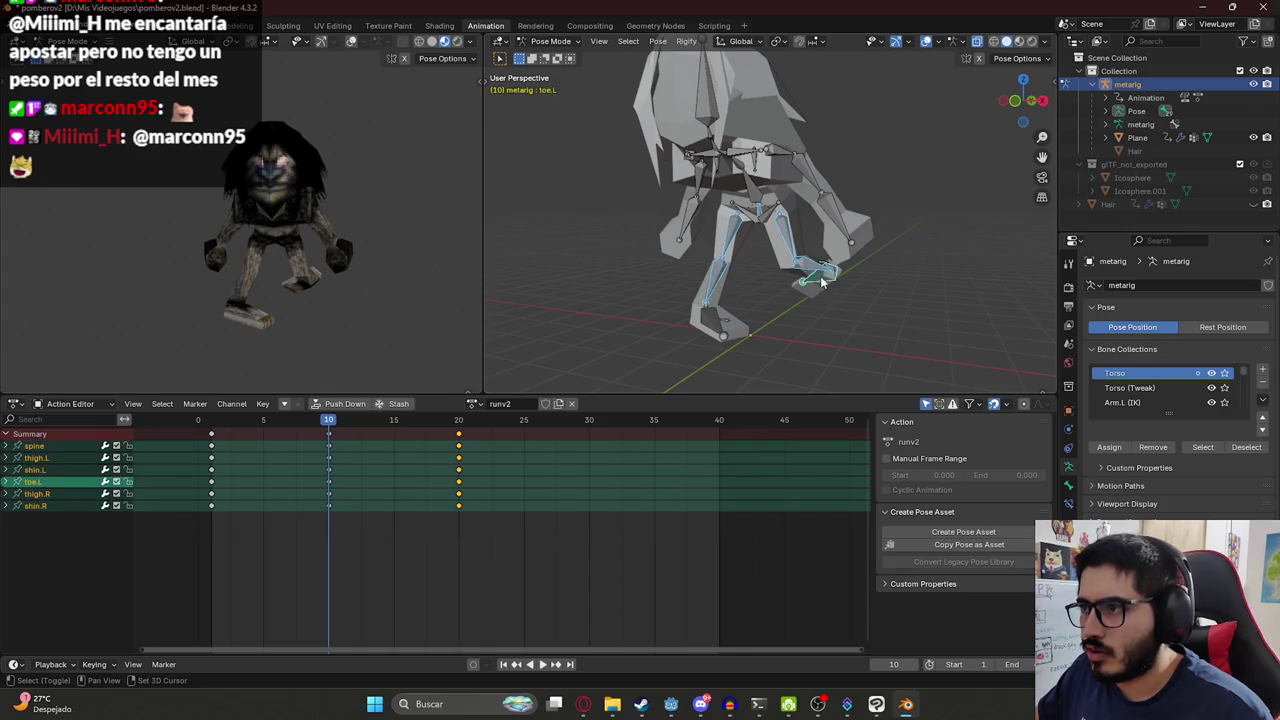
pyautogui.keyDown('shift'); pyautogui.click(710, 325); pyautogui.keyUp('shift')
pyautogui.hotkey('ctrl', 'c')
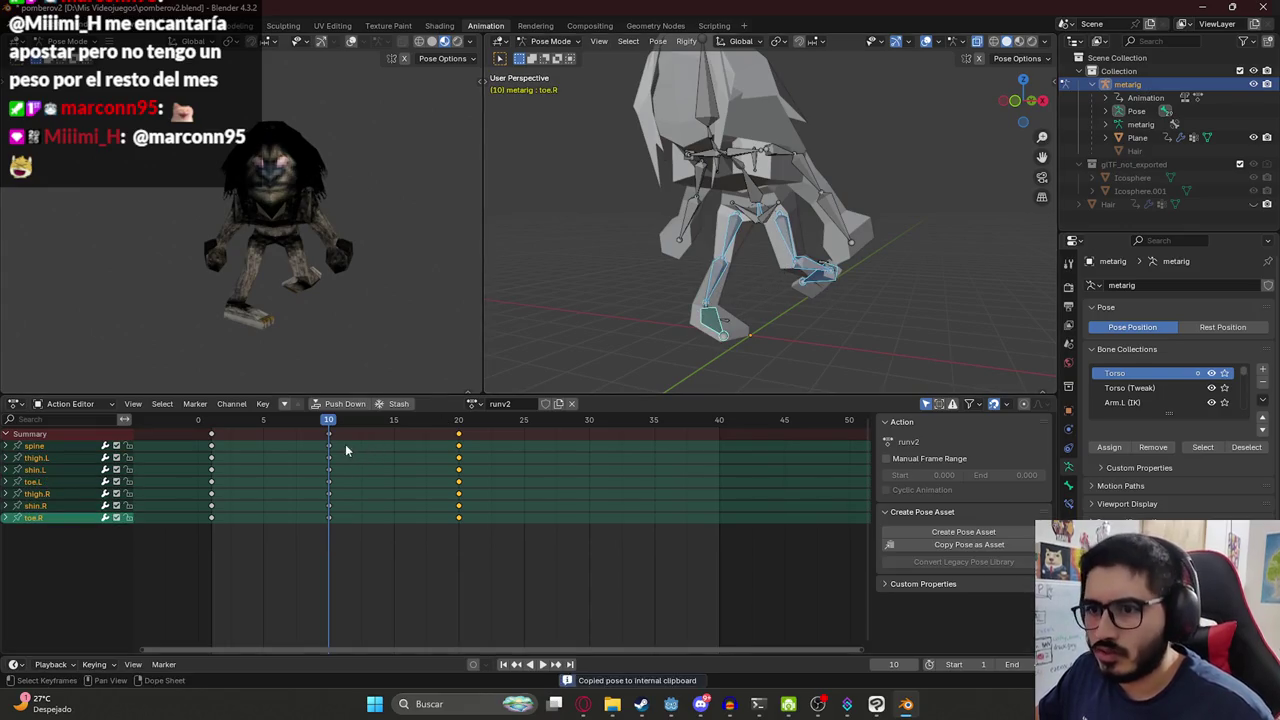
# Delete the frame-10 keyframes, then paste the copied pose mirrored and key it.
pyautogui.click(333, 438)
pyautogui.press('a')
pyautogui.keyDown('alt'); pyautogui.click(328, 433); pyautogui.keyUp('alt')
pyautogui.press('x')
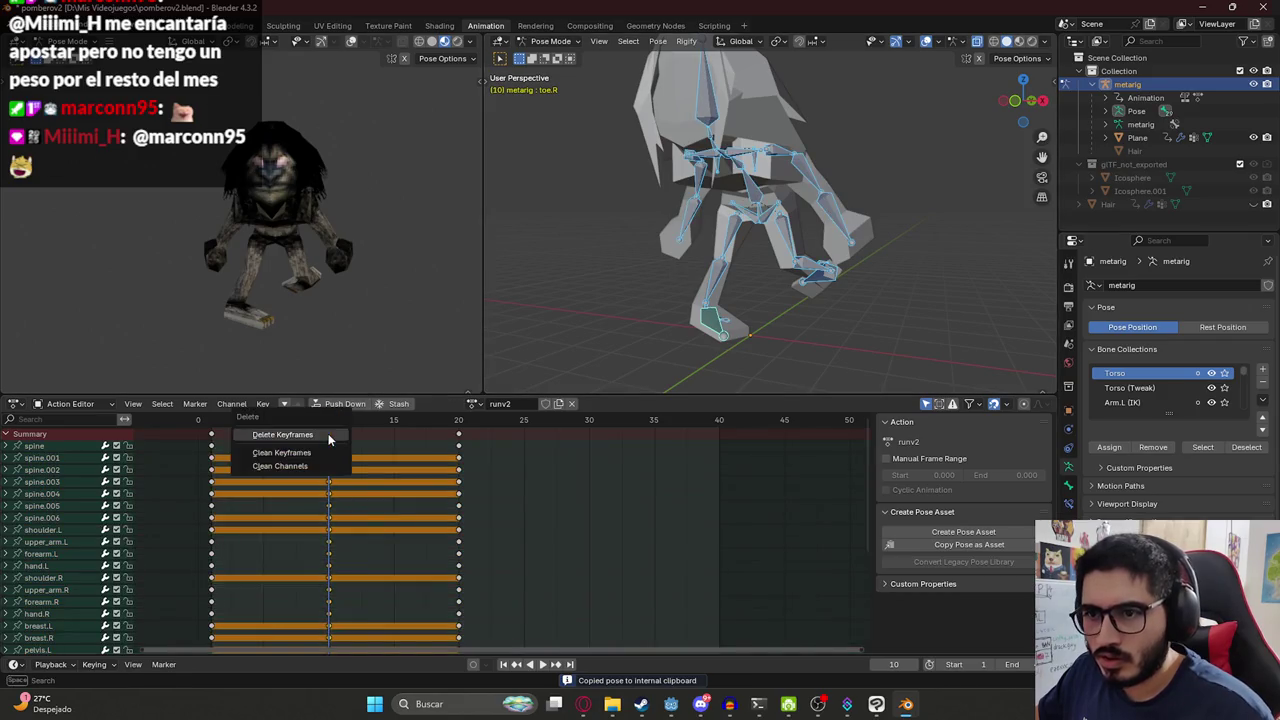
pyautogui.click(328, 440)
pyautogui.hotkey('ctrl', 'shift', 'v')
pyautogui.press('i')
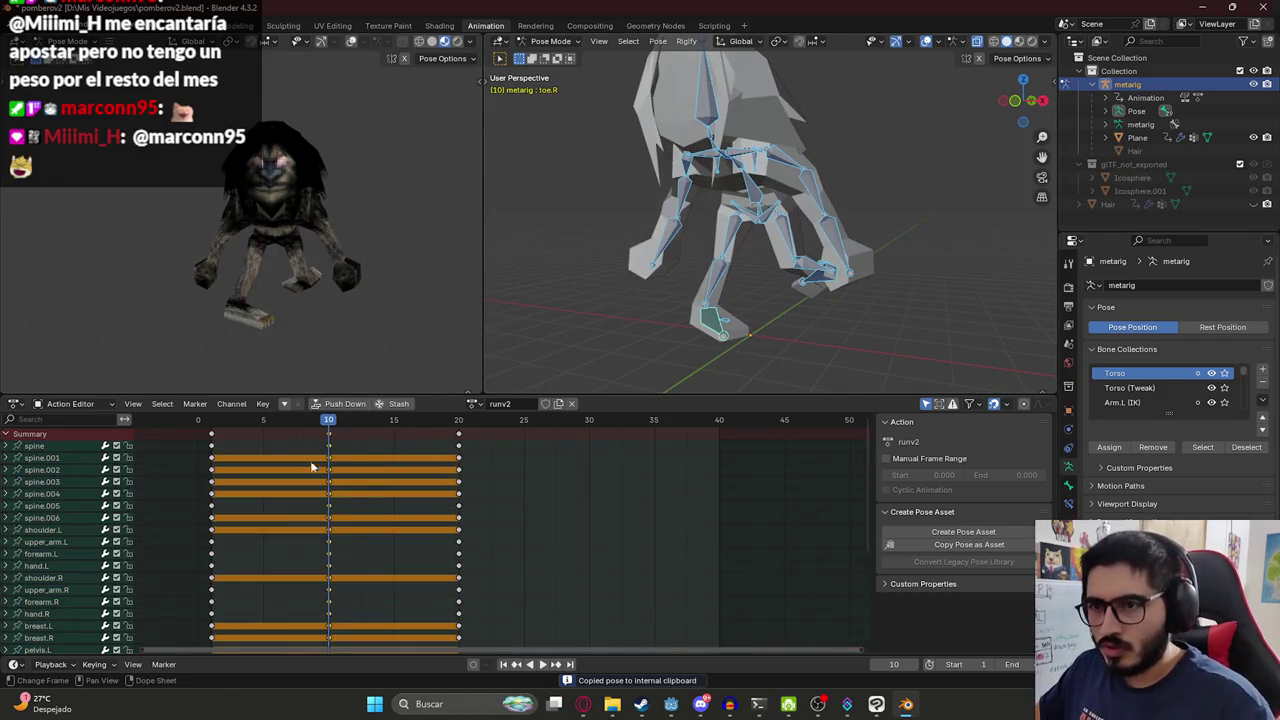
pyautogui.click(750, 261)
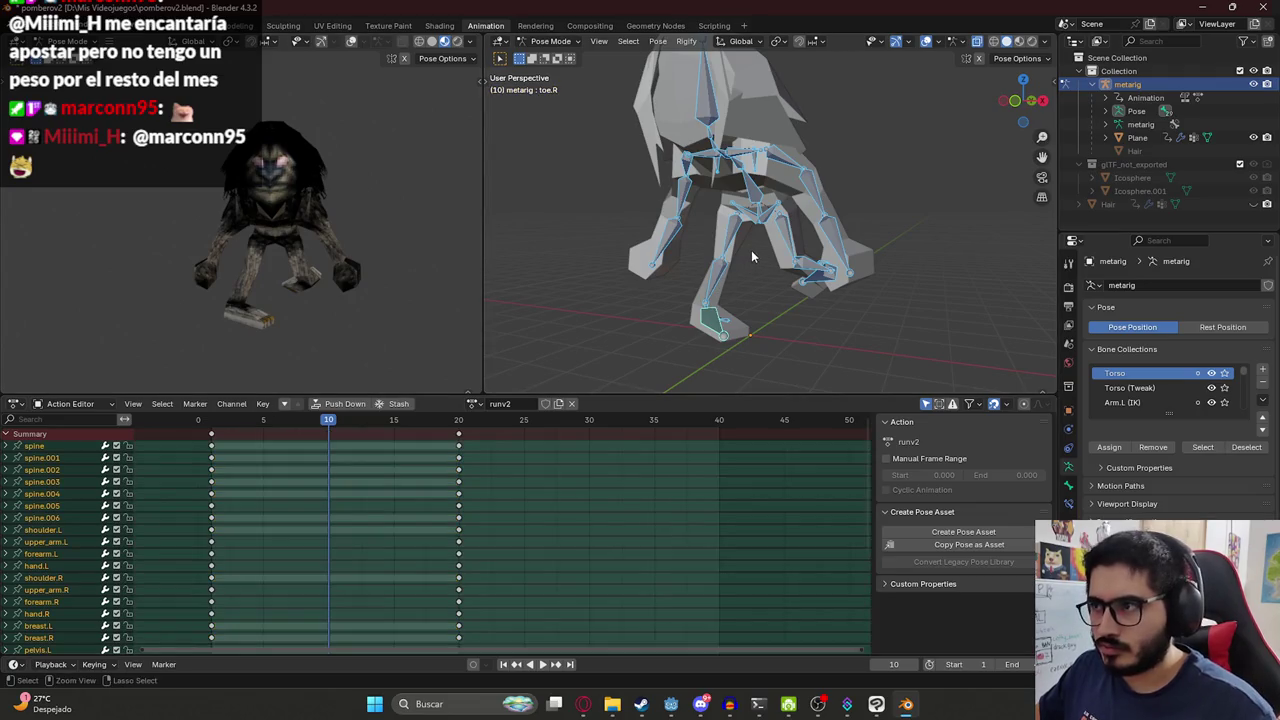
pyautogui.hotkey('ctrl', 'shift', 'v')
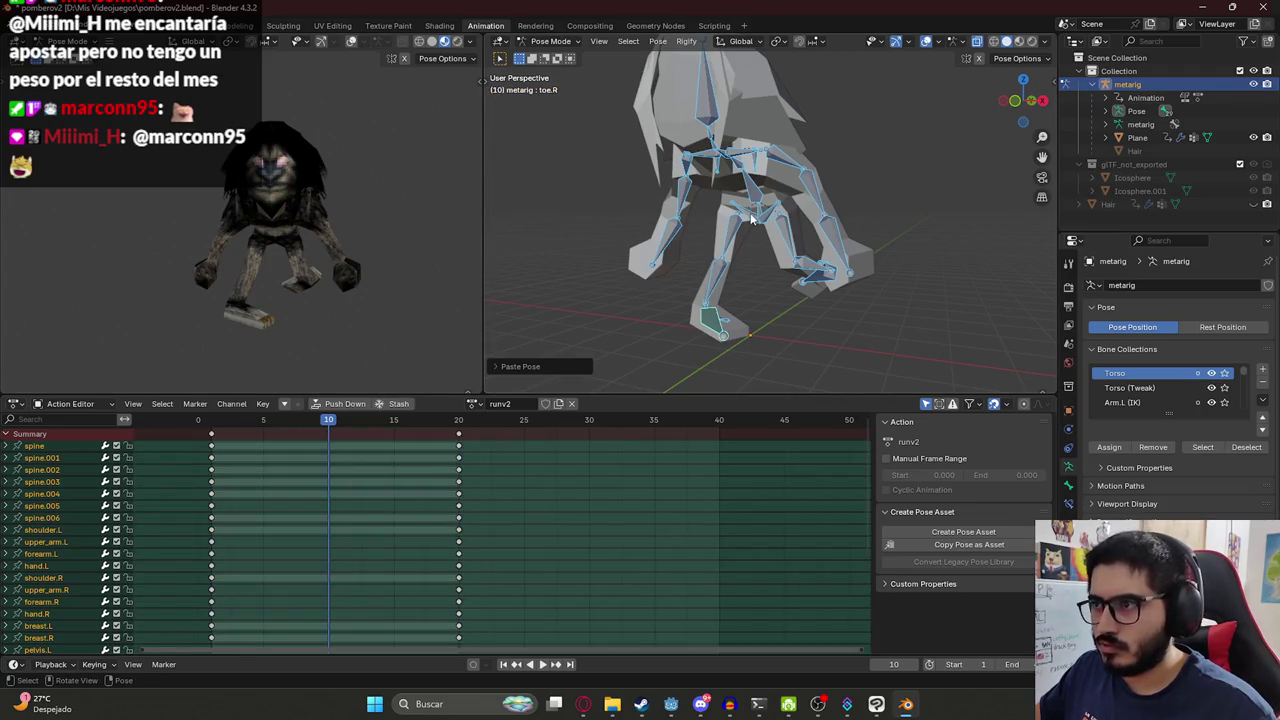
# Paste the flipped pose onto both pelvis, thigh, shin and toe bones and key them at frame 10.
pyautogui.click(747, 255)
pyautogui.click(738, 243)
pyautogui.keyDown('shift'); pyautogui.click(750, 240); pyautogui.keyUp('shift')
pyautogui.keyDown('shift'); pyautogui.click(772, 222); pyautogui.keyUp('shift')
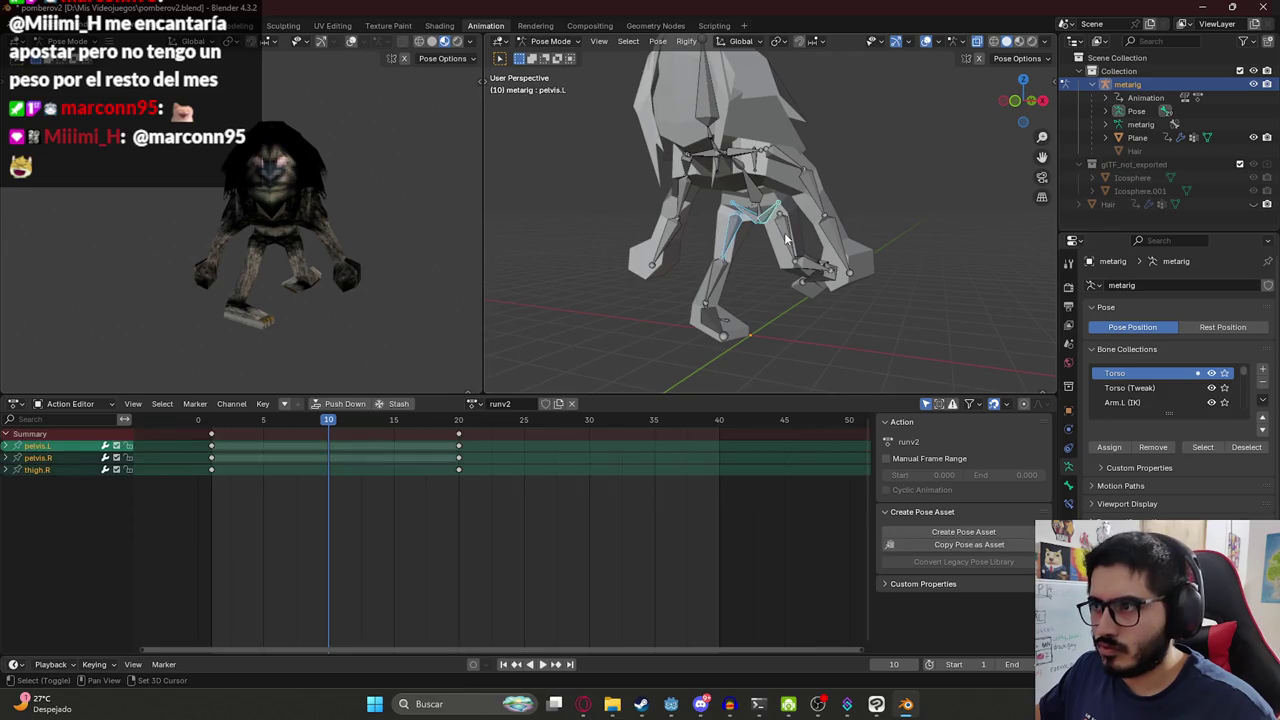
pyautogui.keyDown('shift'); pyautogui.click(787, 245); pyautogui.keyUp('shift')
pyautogui.keyDown('shift'); pyautogui.click(795, 270); pyautogui.keyUp('shift')
pyautogui.keyDown('shift'); pyautogui.click(713, 287); pyautogui.keyUp('shift')
pyautogui.keyDown('shift'); pyautogui.click(722, 322); pyautogui.keyUp('shift')
pyautogui.moveTo(722, 322); pyautogui.dragTo(800, 290, button='middle')
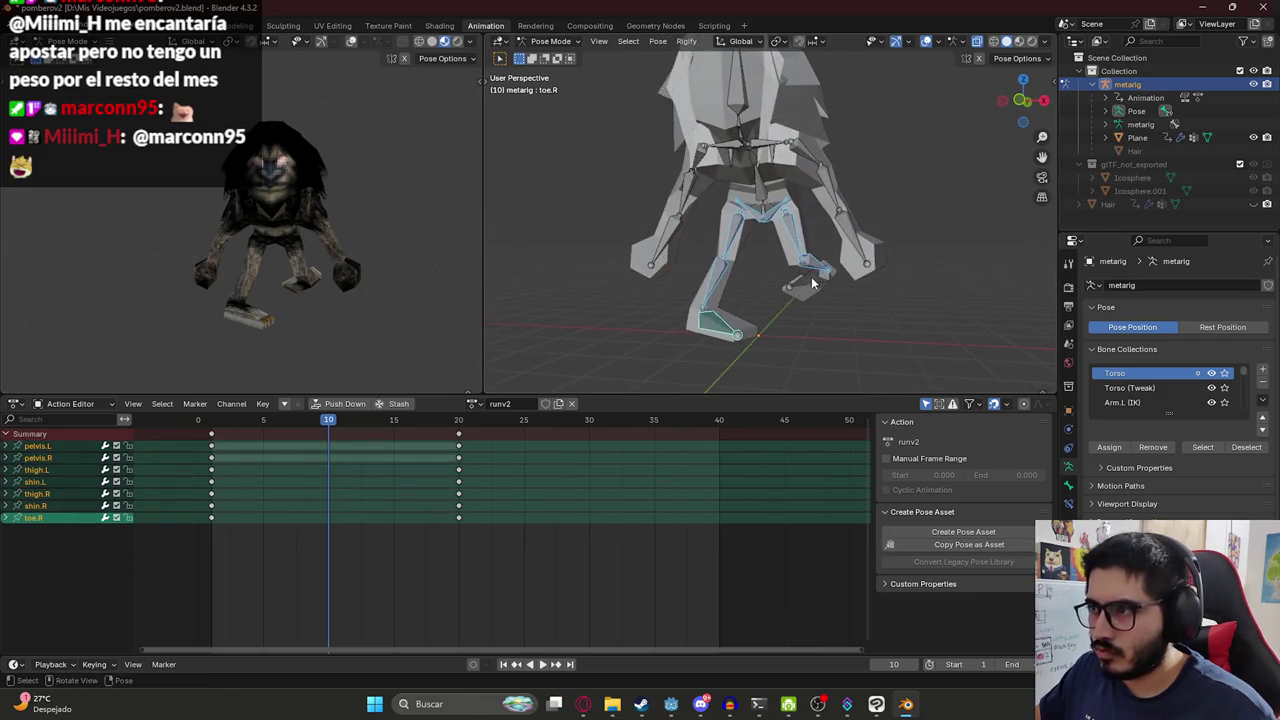
pyautogui.keyDown('shift'); pyautogui.click(812, 281); pyautogui.keyUp('shift')
pyautogui.hotkey('ctrl', 'shift', 'v')
pyautogui.press('i')
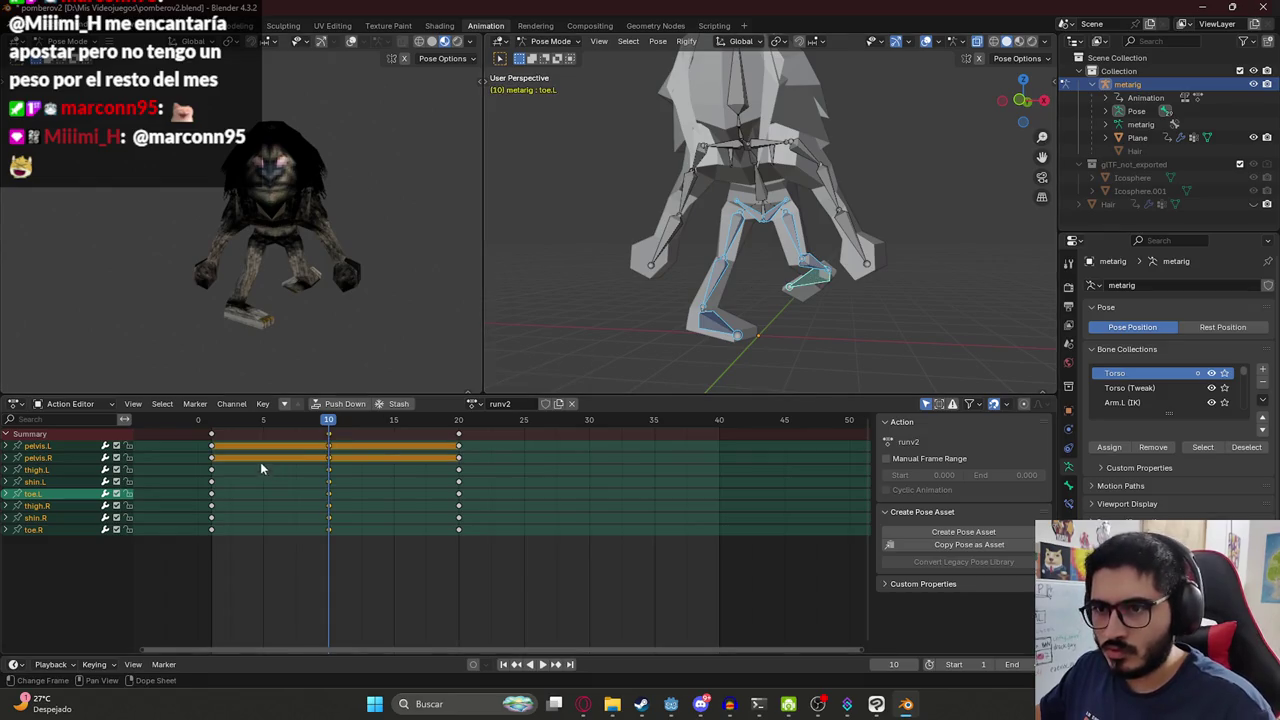
pyautogui.press('space')
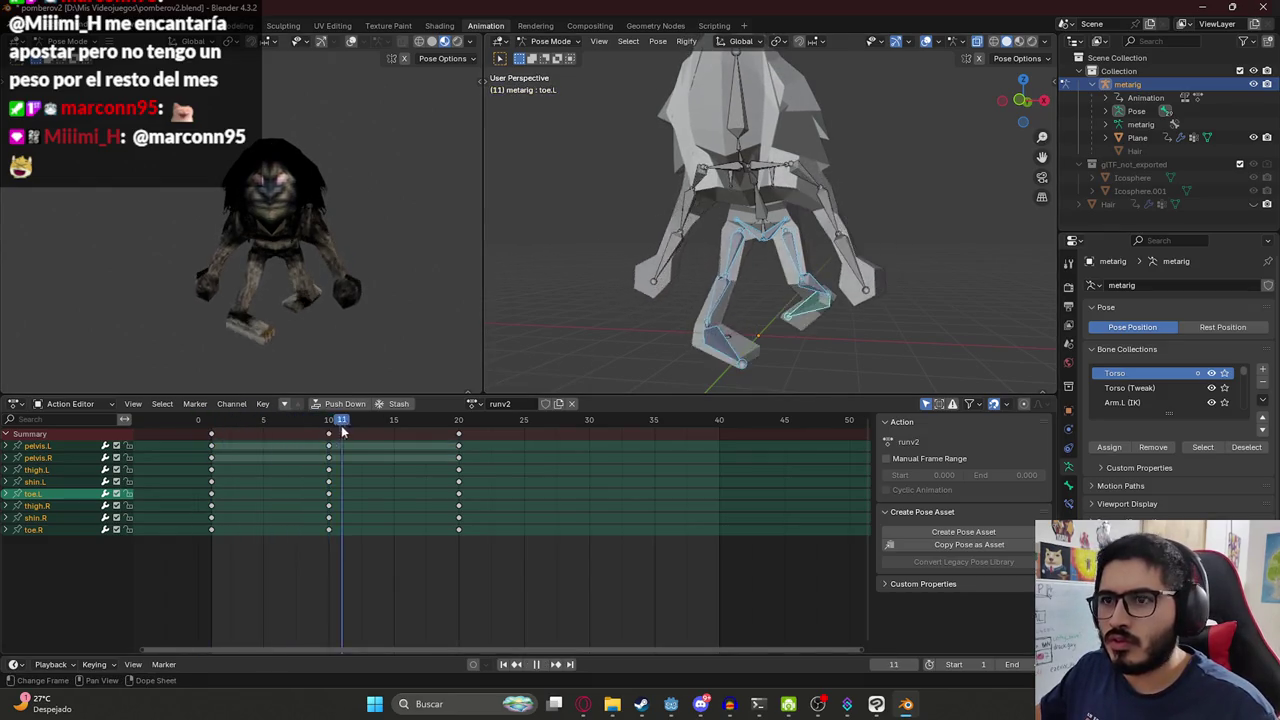
pyautogui.moveTo(200, 433); pyautogui.dragTo(211, 433)
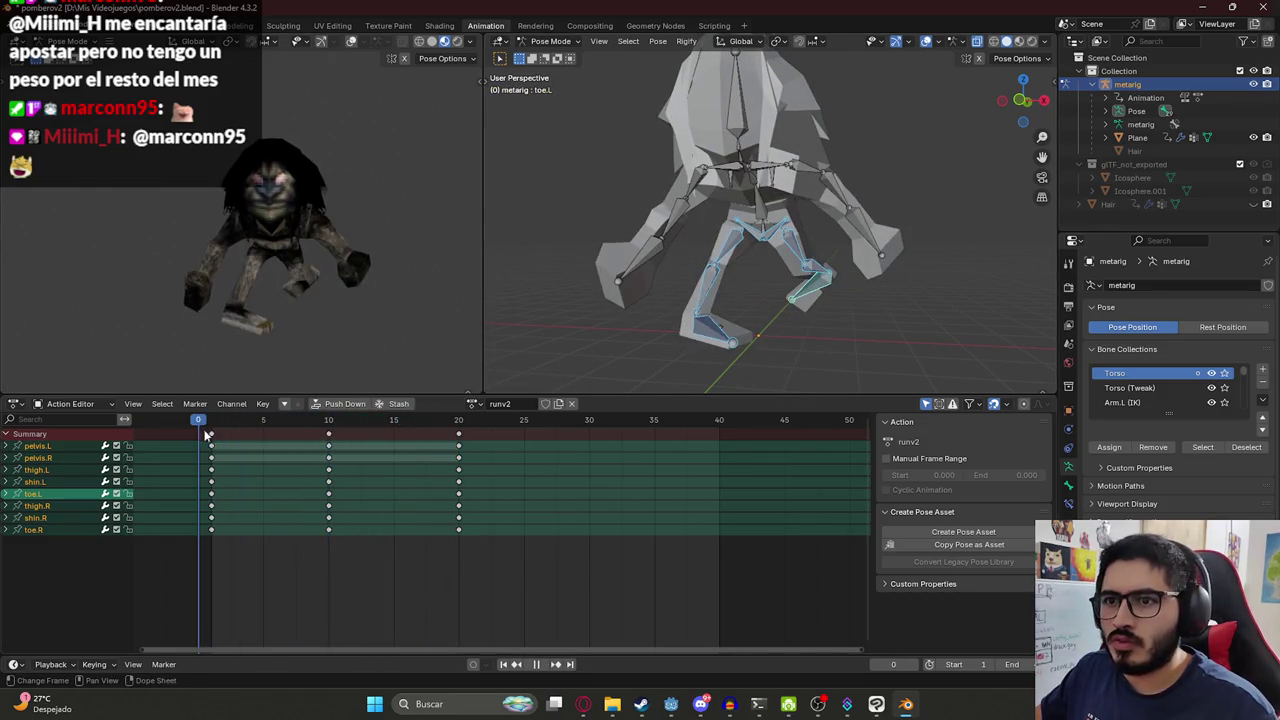
# Paste a more upright pose onto the spine bone and key it at frame 10.
pyautogui.press('space')
pyautogui.click(765, 231)
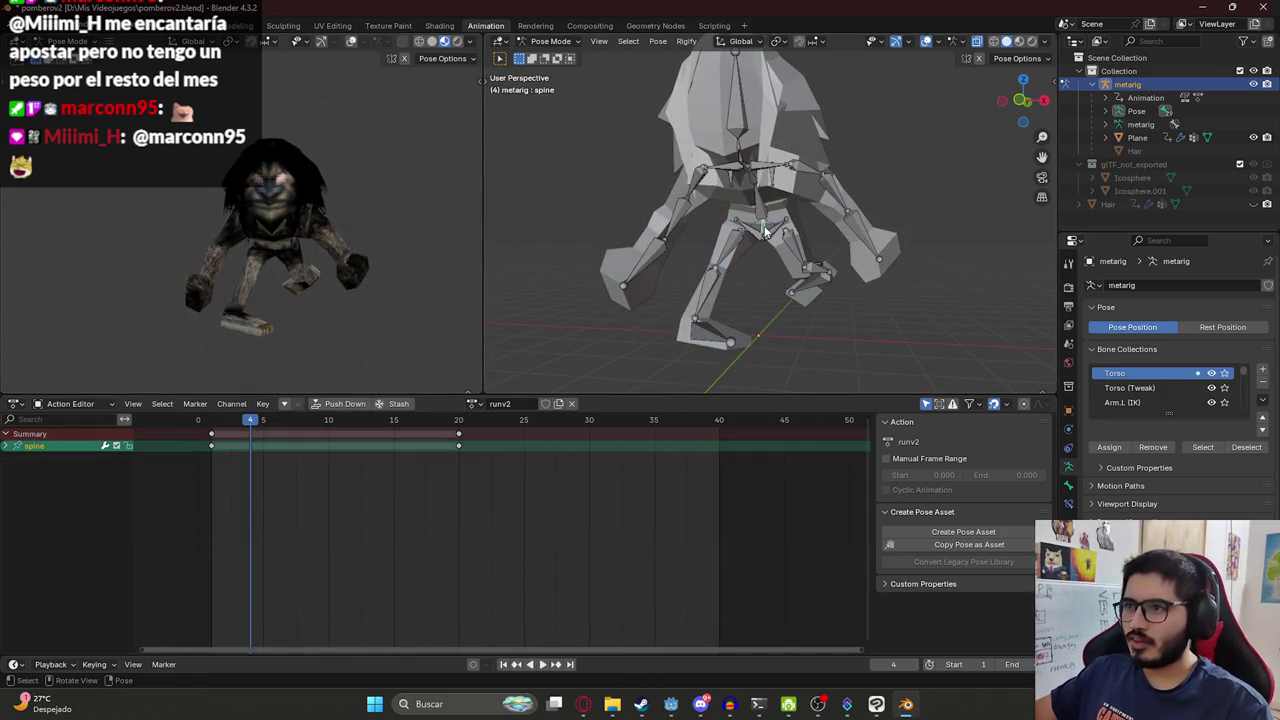
pyautogui.hotkey('alt', 'r')
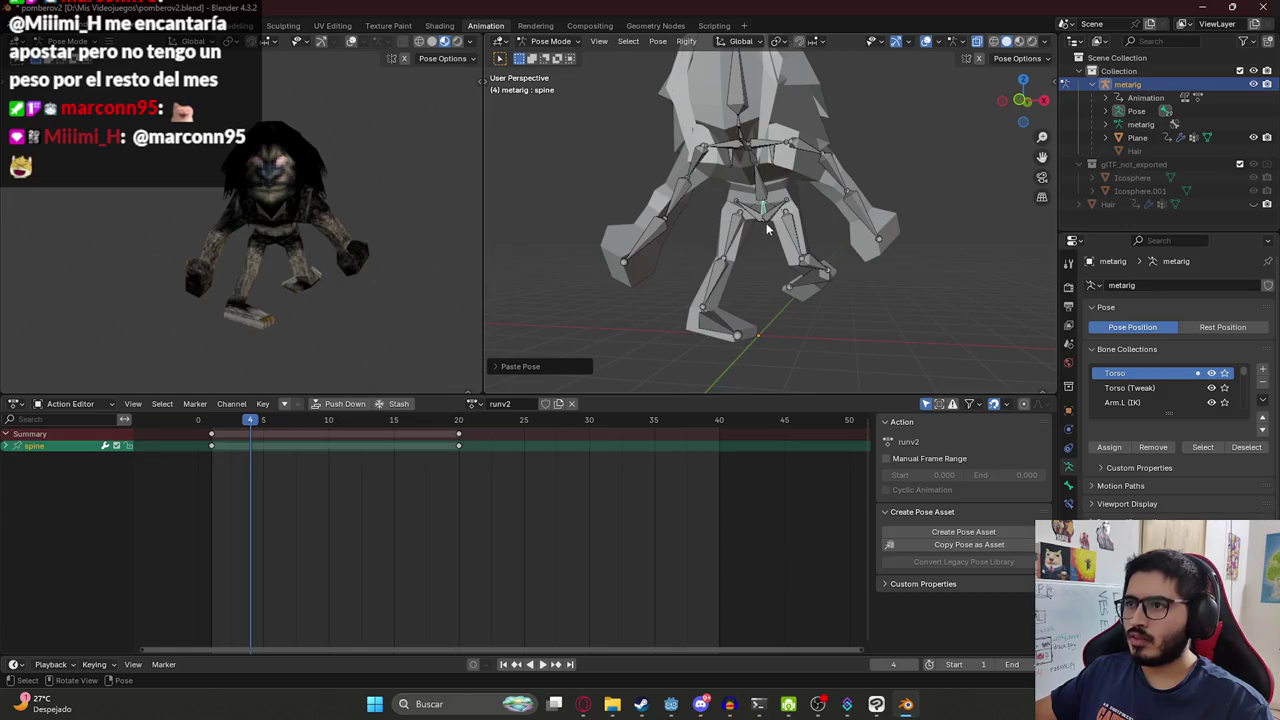
pyautogui.press('i')
pyautogui.click(328, 420)
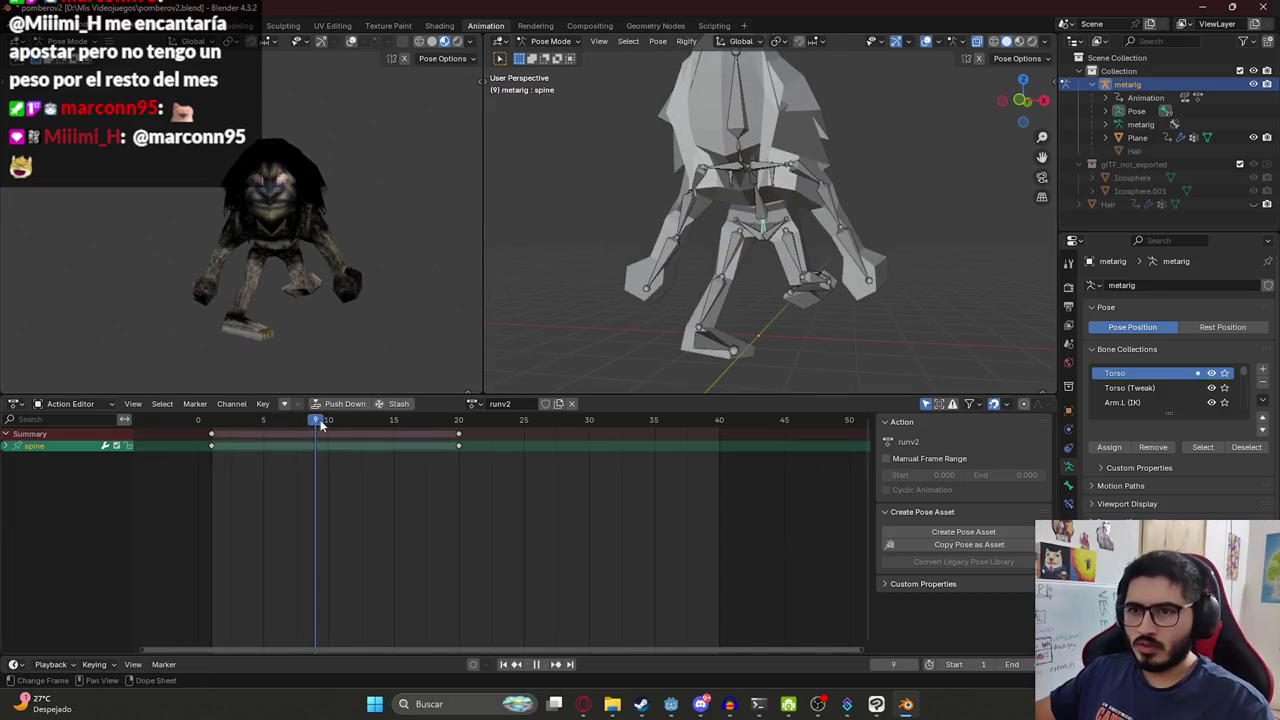
pyautogui.hotkey('ctrl', 'v')
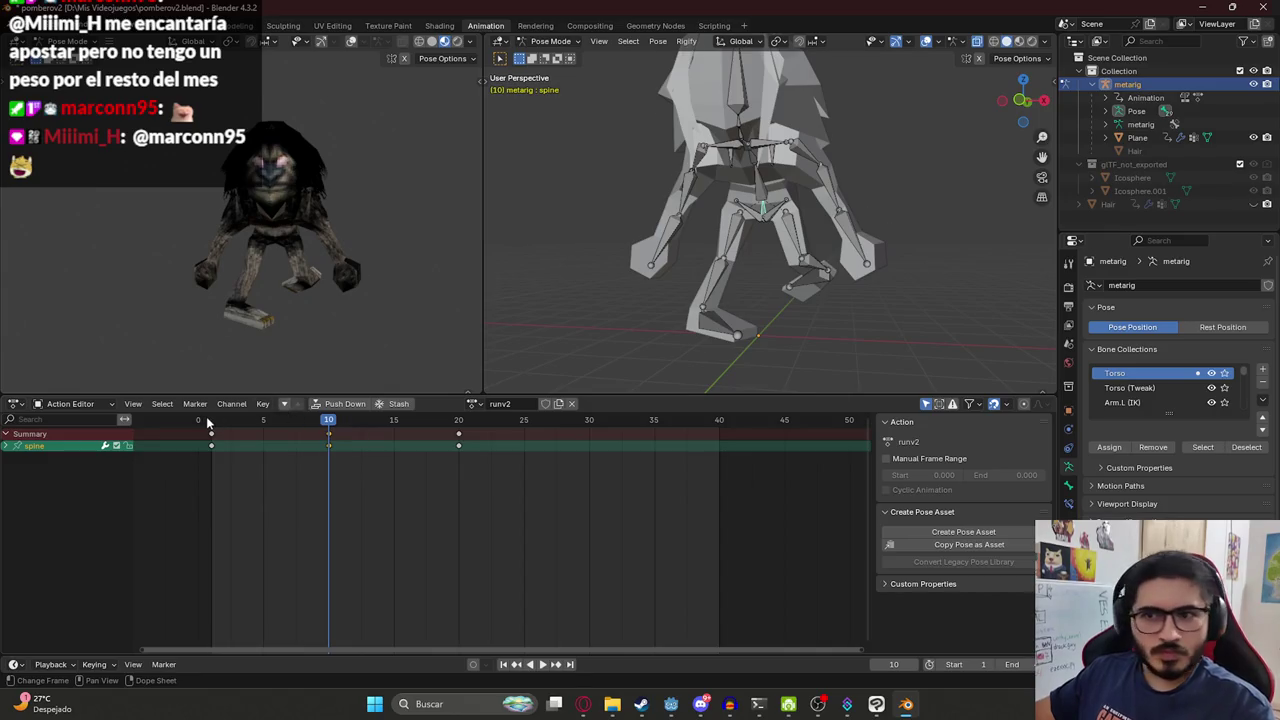
# Return to frame 1, select all bones, and save pomberov2.blend.
pyautogui.click(208, 423)
pyautogui.press('a')
pyautogui.hotkey('ctrl', 's')
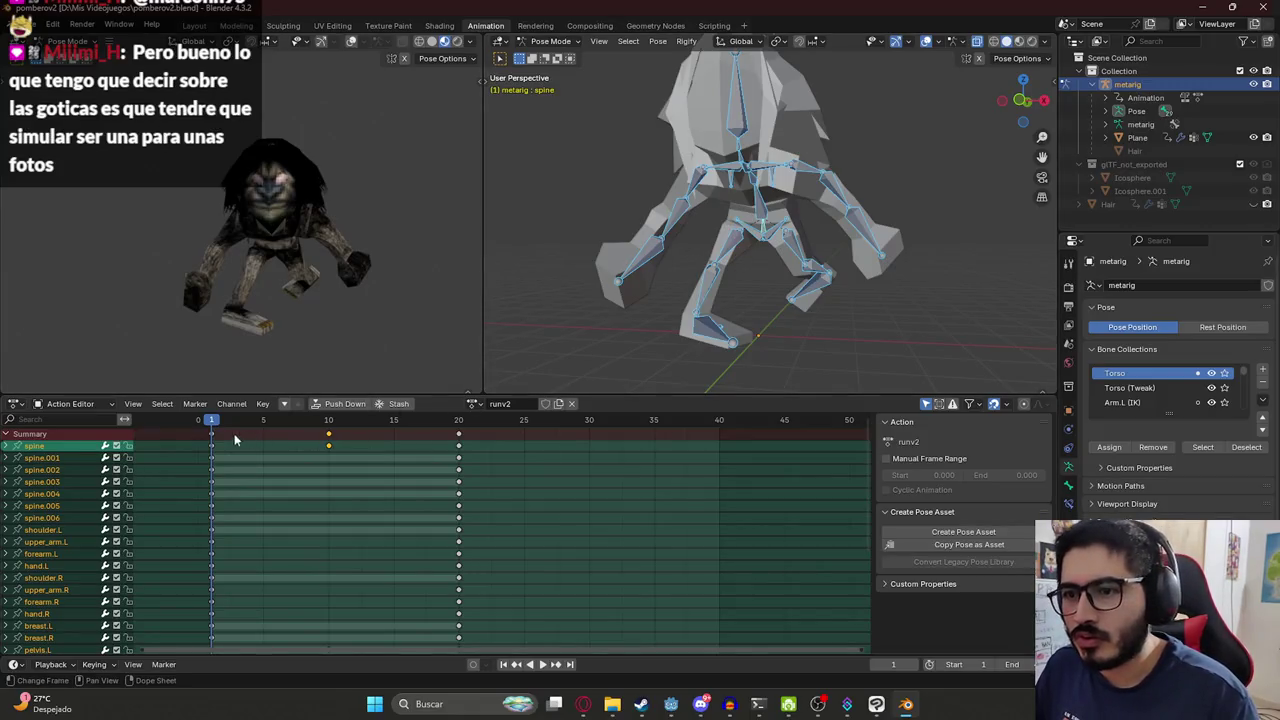
pyautogui.moveTo(212, 423)
pyautogui.mouseDown()
pyautogui.moveTo(410, 423)
pyautogui.moveTo(211, 445)
pyautogui.mouseUp()
pyautogui.hotkey('ctrl', 's')
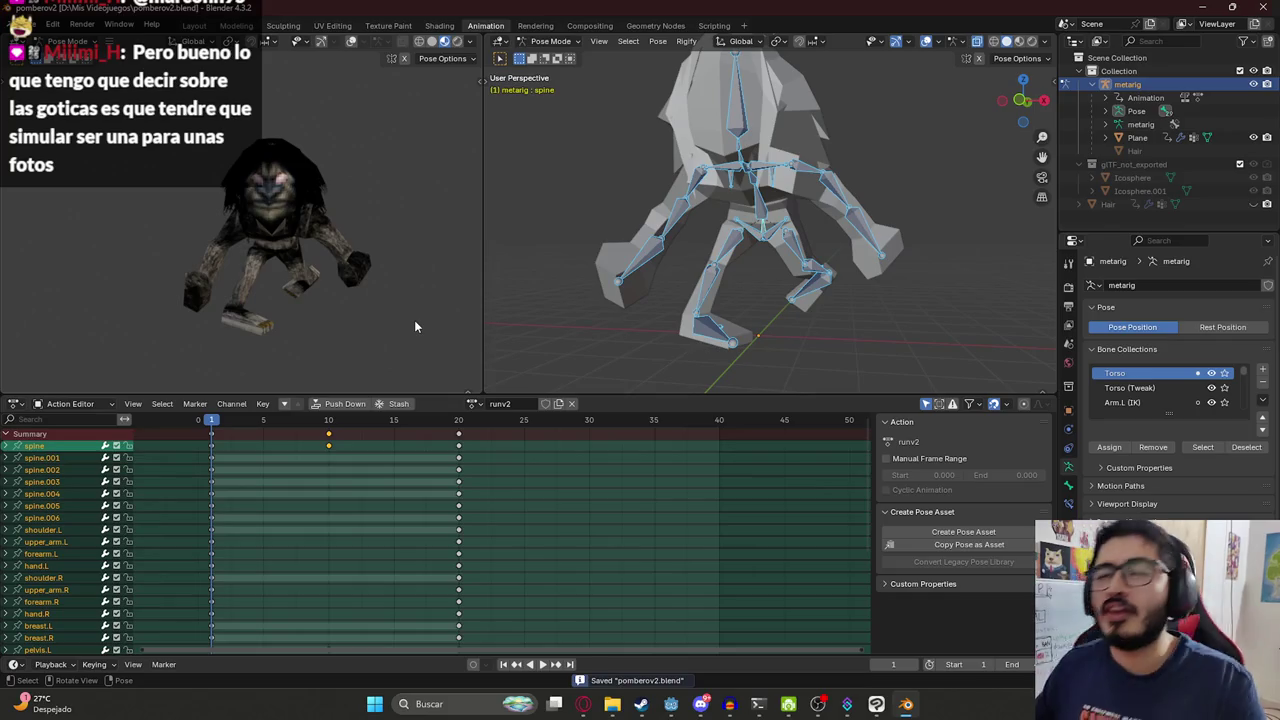
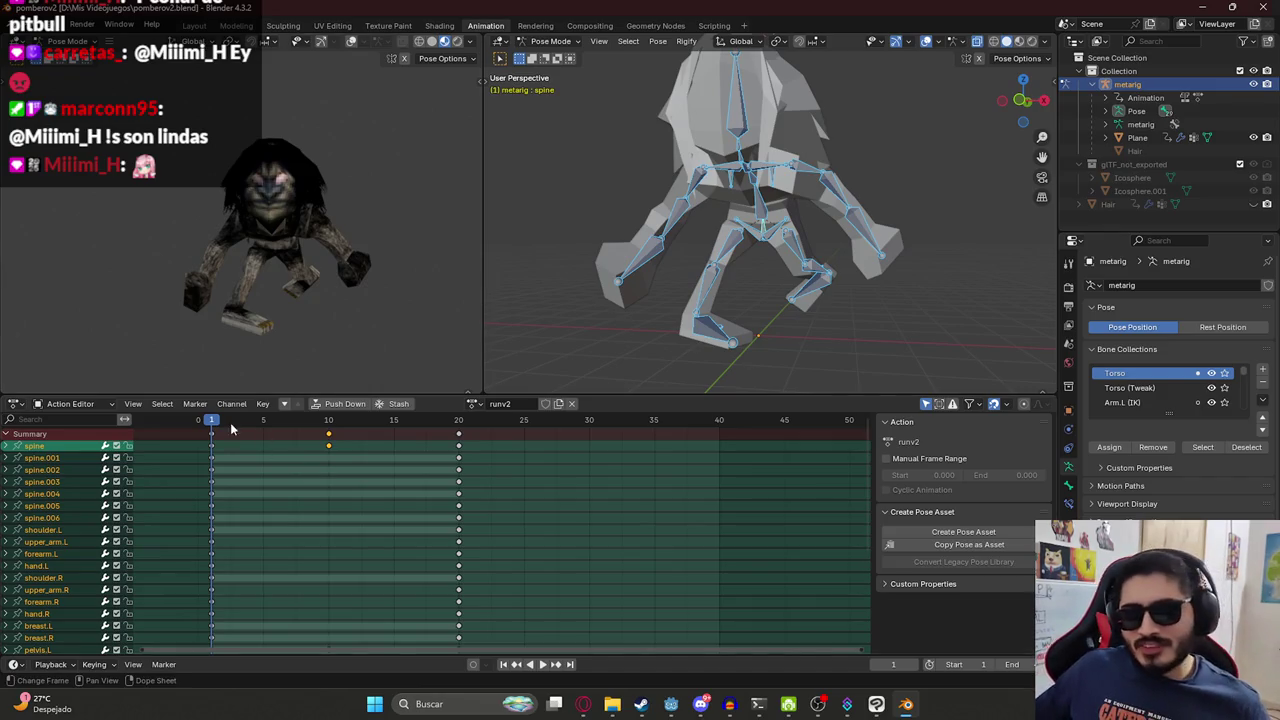
# Play and scrub through the run cycle to review its poses, saving the blend file.
pyautogui.press('space')
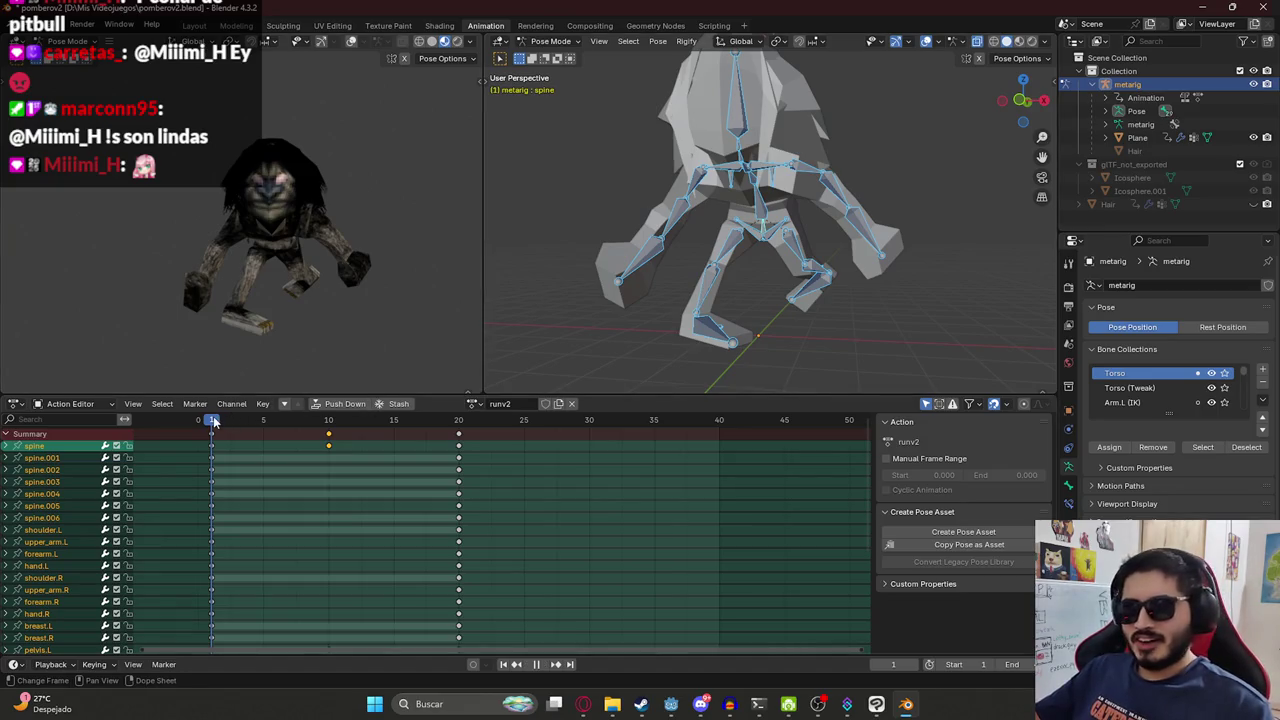
pyautogui.moveTo(338, 420)
pyautogui.mouseDown()
pyautogui.moveTo(226, 440)
pyautogui.moveTo(379, 425)
pyautogui.mouseUp()
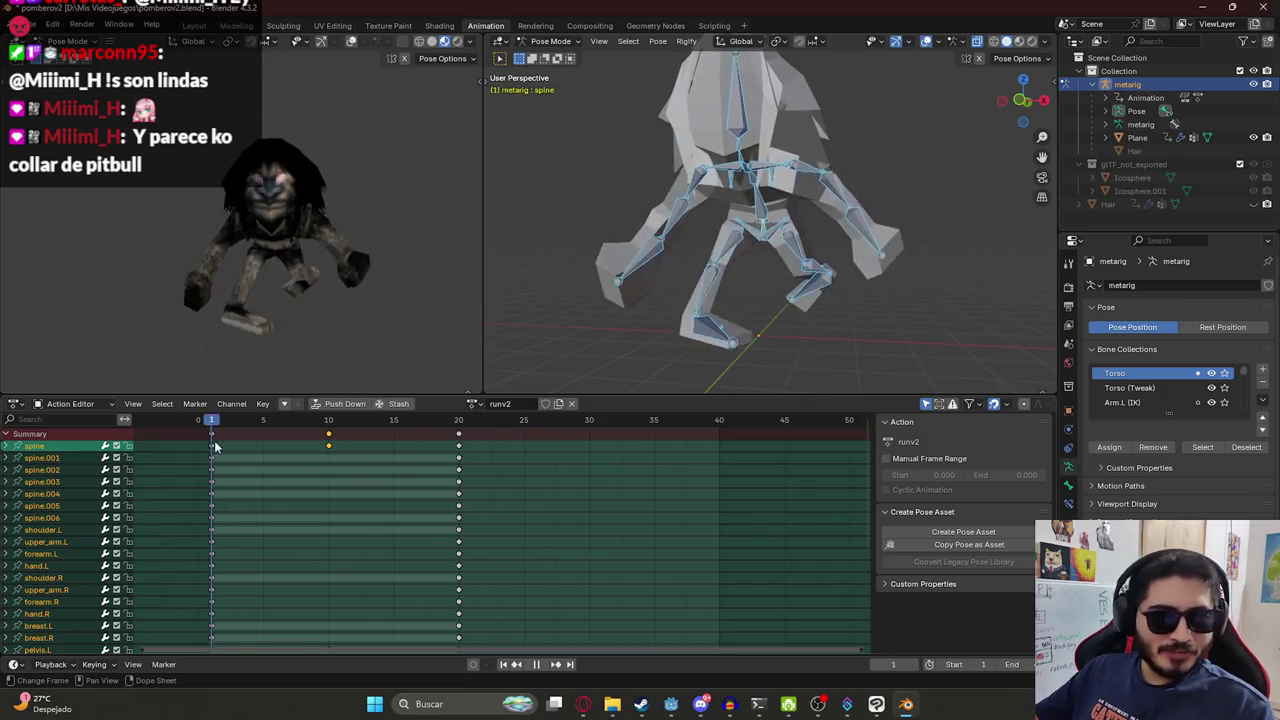
pyautogui.hotkey('ctrl', 's')
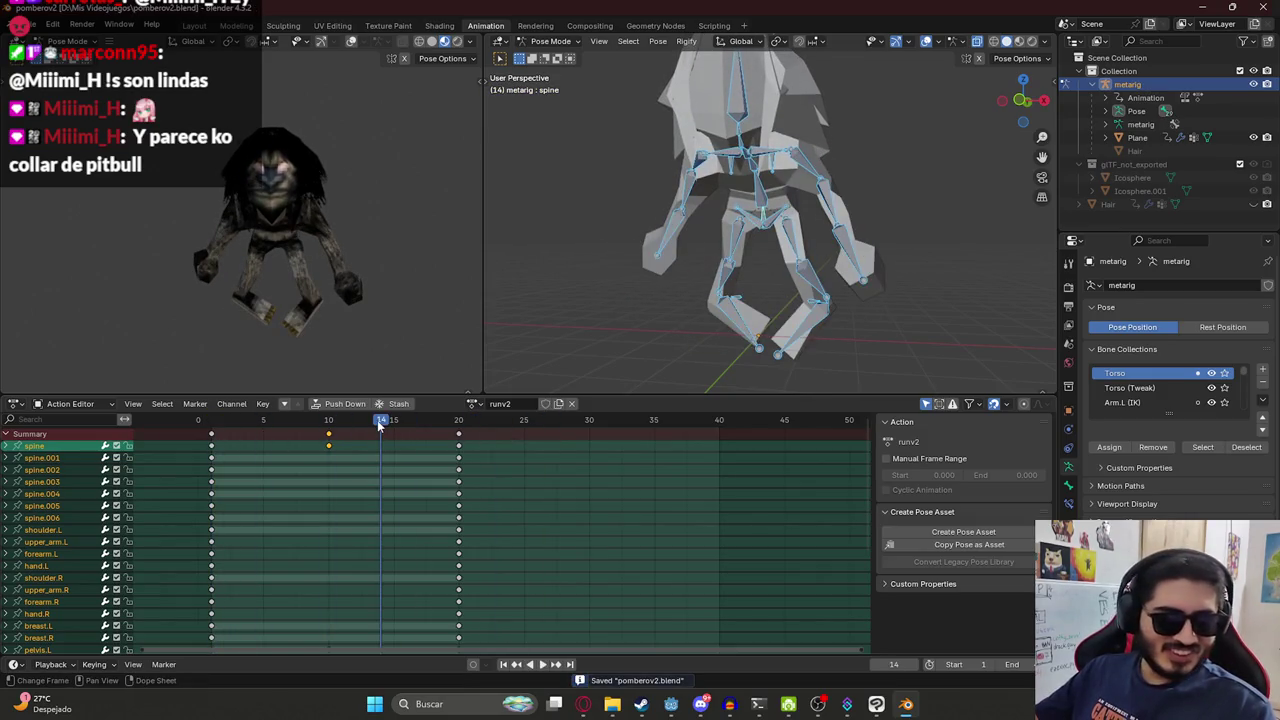
pyautogui.moveTo(372, 425); pyautogui.dragTo(213, 415)
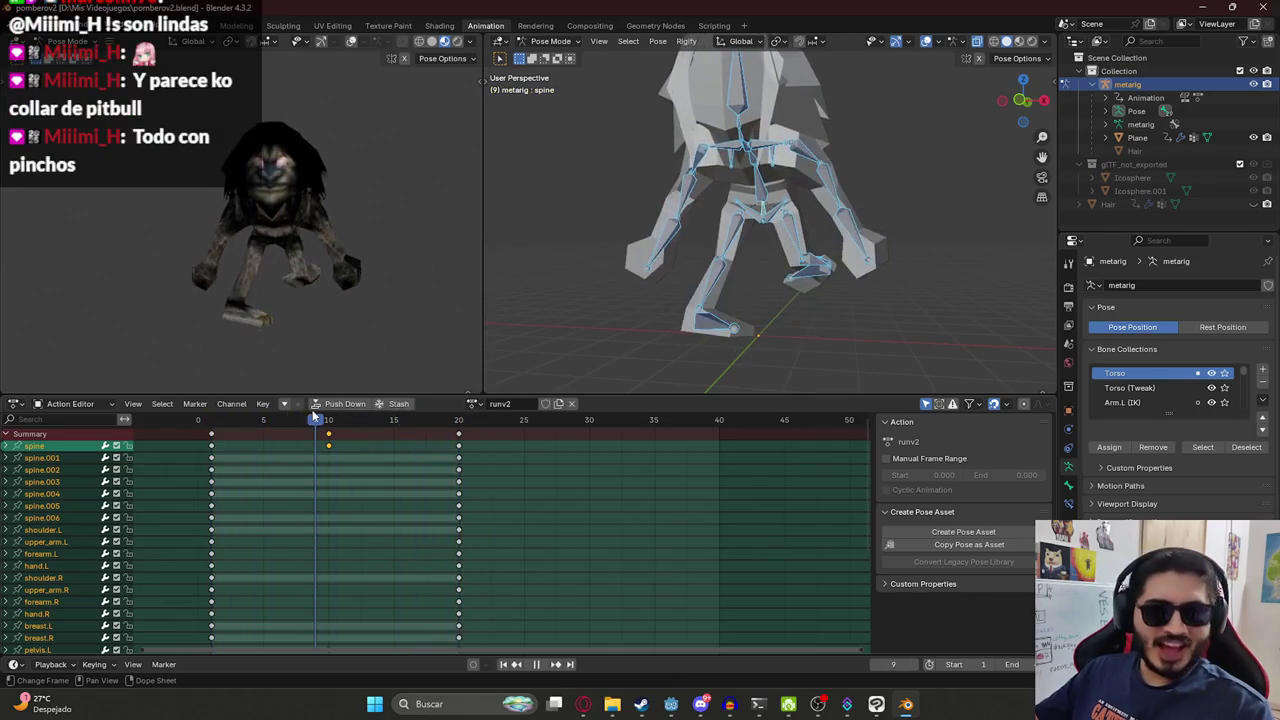
pyautogui.moveTo(313, 416); pyautogui.dragTo(309, 430)
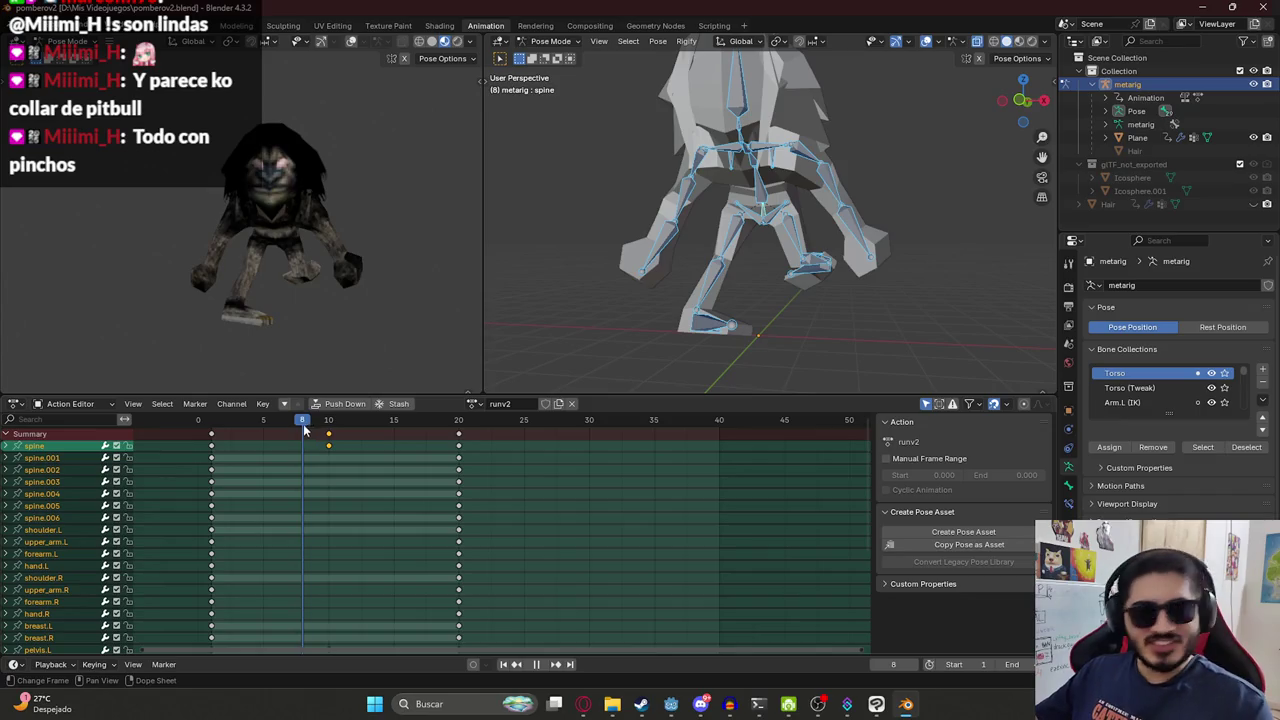
pyautogui.click(211, 430)
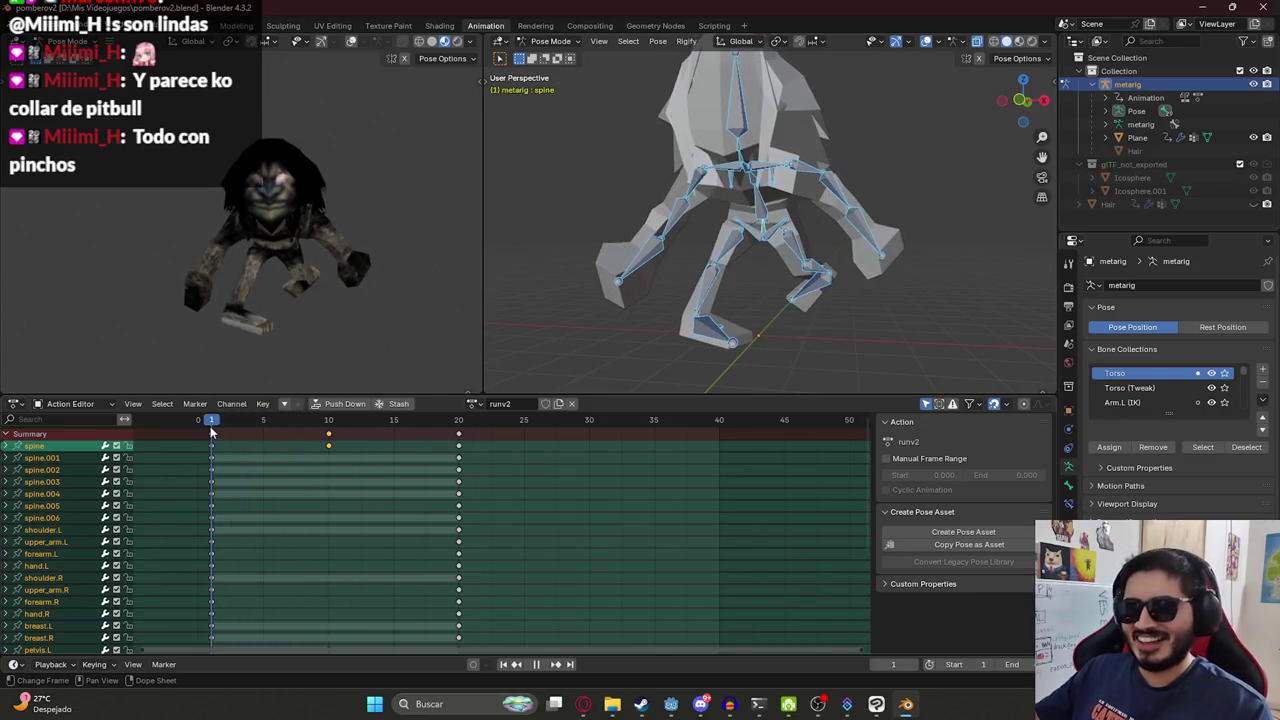
pyautogui.click(483, 421)
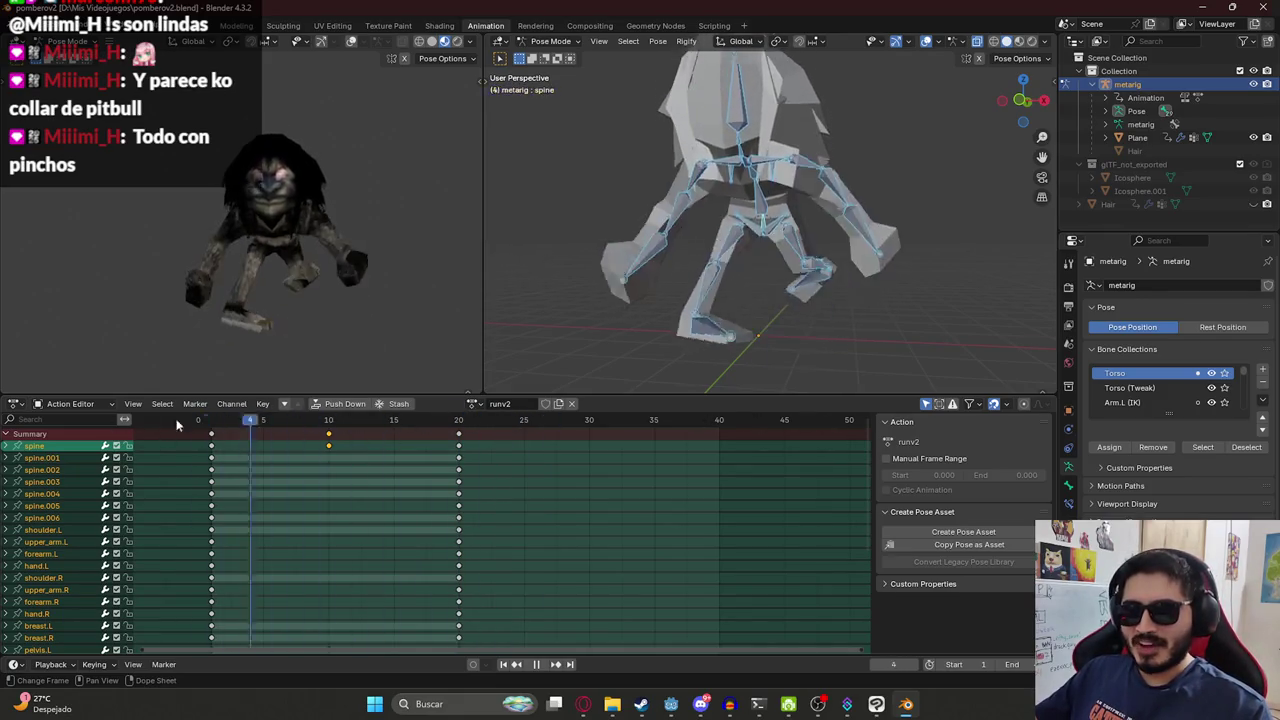
pyautogui.moveTo(458, 421); pyautogui.dragTo(243, 433)
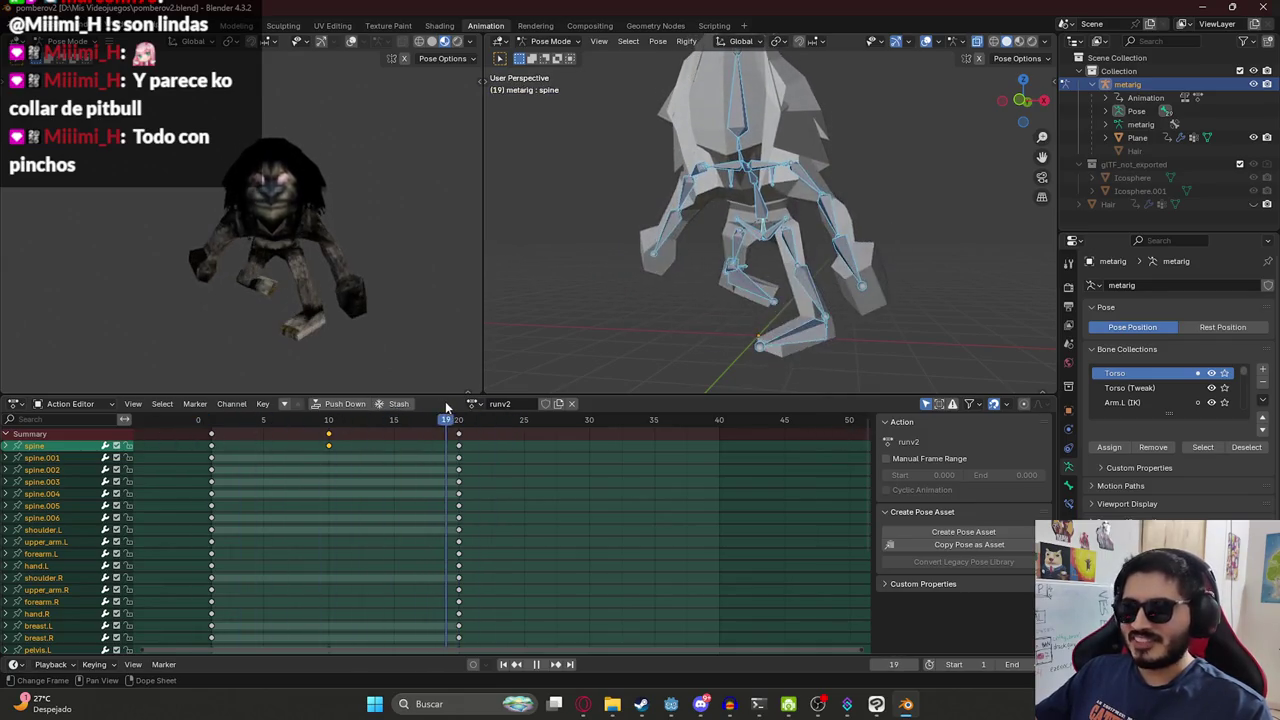
pyautogui.click(211, 422)
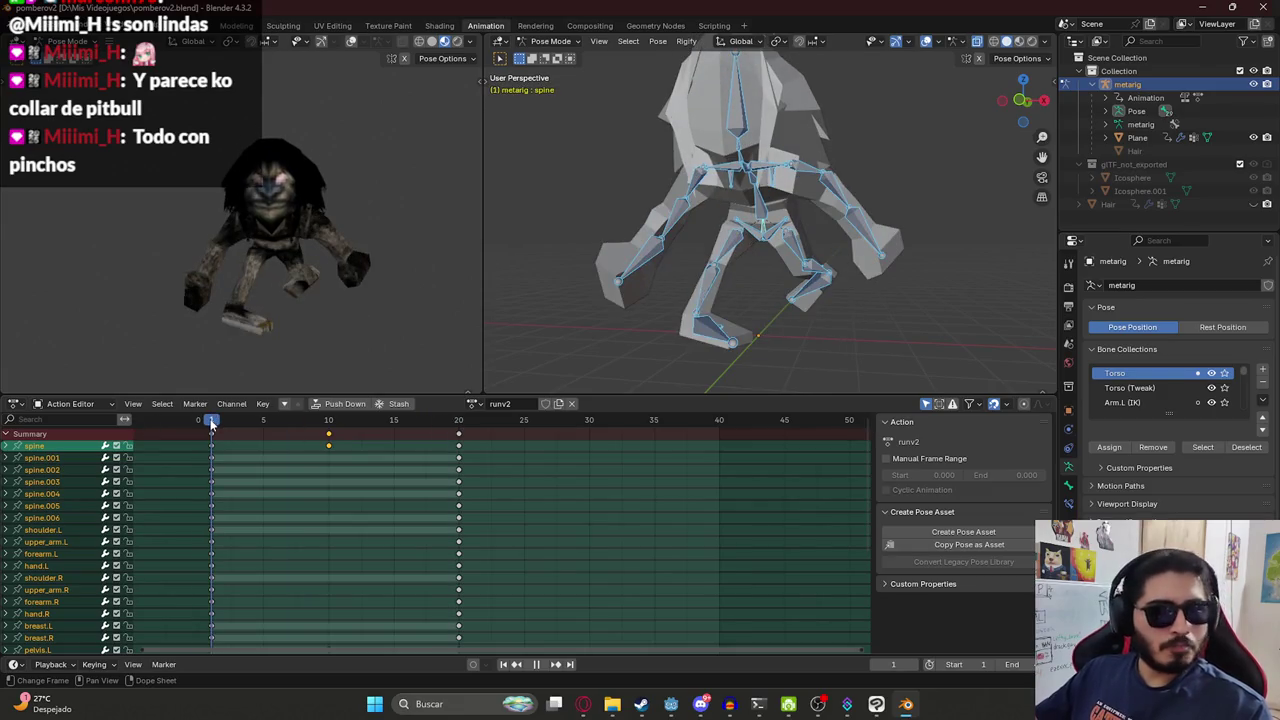
pyautogui.moveTo(217, 421)
pyautogui.mouseDown()
pyautogui.moveTo(455, 433)
pyautogui.moveTo(284, 447)
pyautogui.mouseUp()
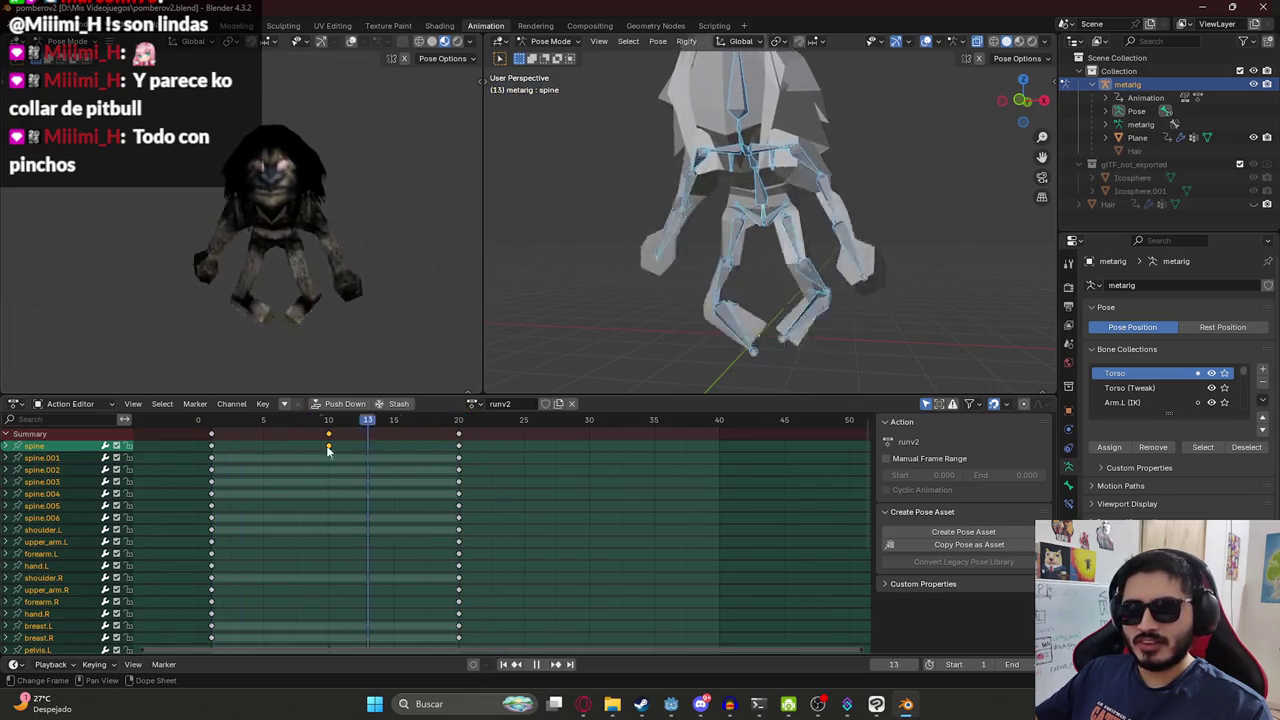
# Copy the frame 1 pose, paste it at frame 40 and keyframe all bones.
pyautogui.press('space')
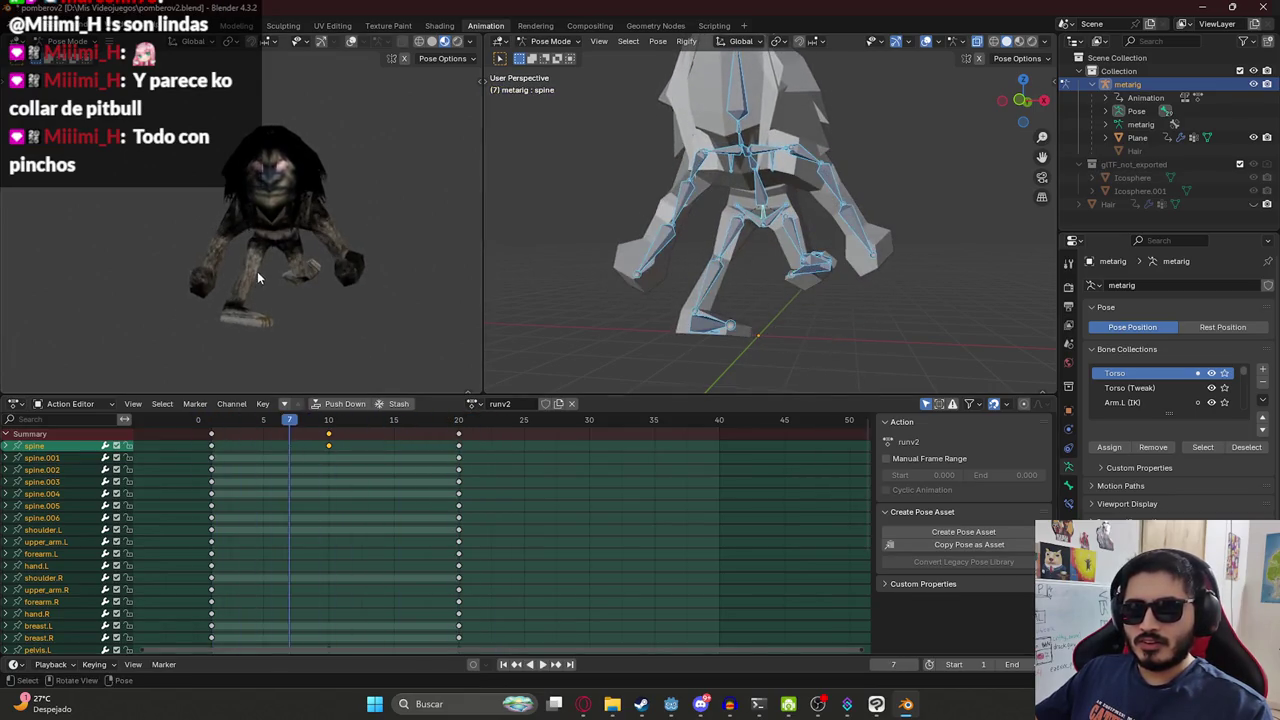
pyautogui.hotkey('shift', 'Left')
pyautogui.hotkey('ctrl', 'c')
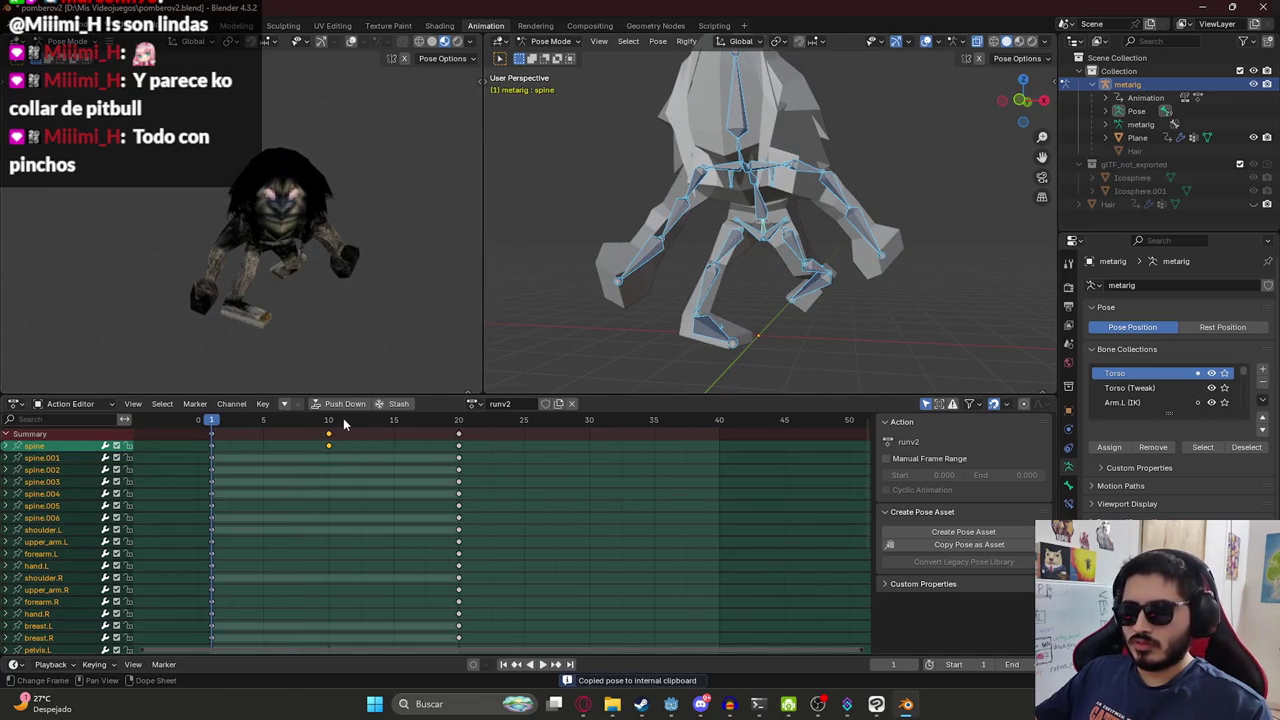
pyautogui.moveTo(343, 425); pyautogui.dragTo(719, 420)
pyautogui.hotkey('ctrl', 'v')
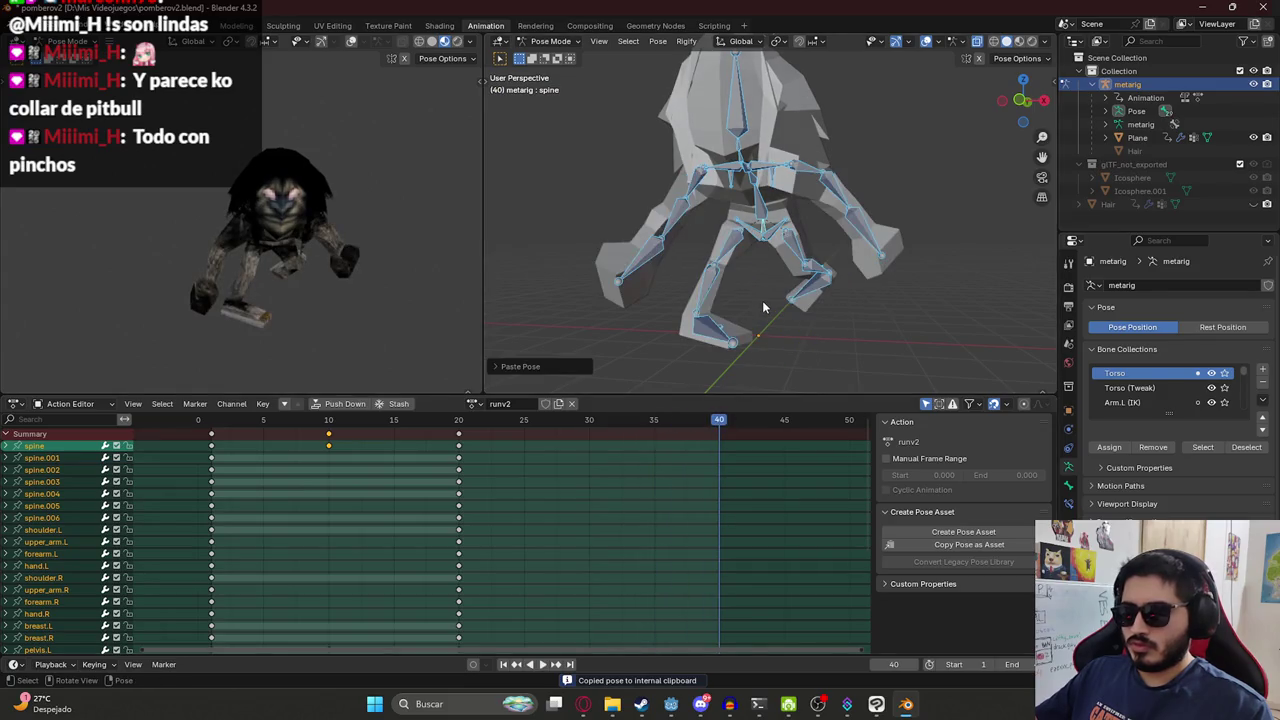
pyautogui.press('i')
# Play the extended cycle to check the loop and clear the keyframe selection.
pyautogui.click(330, 420)
pyautogui.press('space')
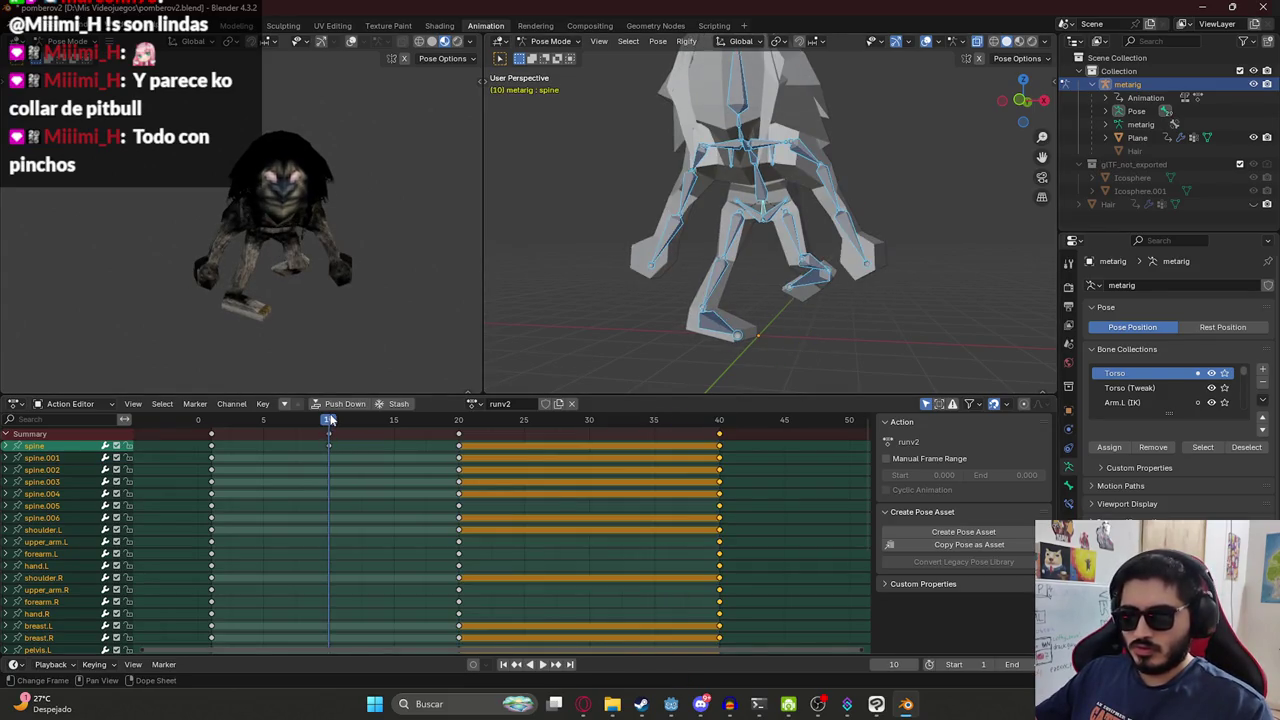
pyautogui.click(332, 460)
pyautogui.scroll(-1, 334, 466)
pyautogui.scroll(-1, 329, 515)
pyautogui.scroll(-1, 350, 540)
pyautogui.scroll(1, 367, 560)
pyautogui.moveTo(863, 523); pyautogui.dragTo(856, 614)
# Duplicate the frame 10 spine key to frame 30, replay the loop and save.
pyautogui.keyDown('shift'); pyautogui.click(385, 488); pyautogui.keyUp('shift')
pyautogui.keyDown('shift'); pyautogui.click(385, 488); pyautogui.keyUp('shift')
pyautogui.scroll(2, 359, 464)
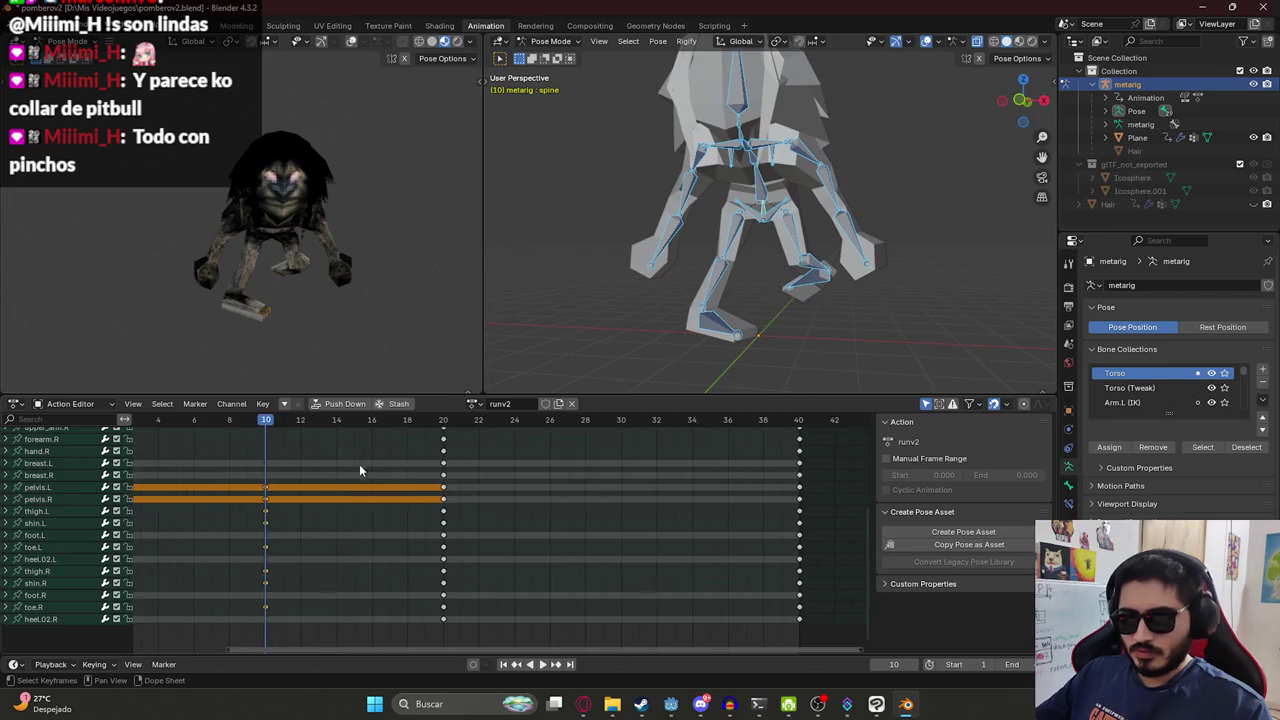
pyautogui.scroll(5, 335, 485)
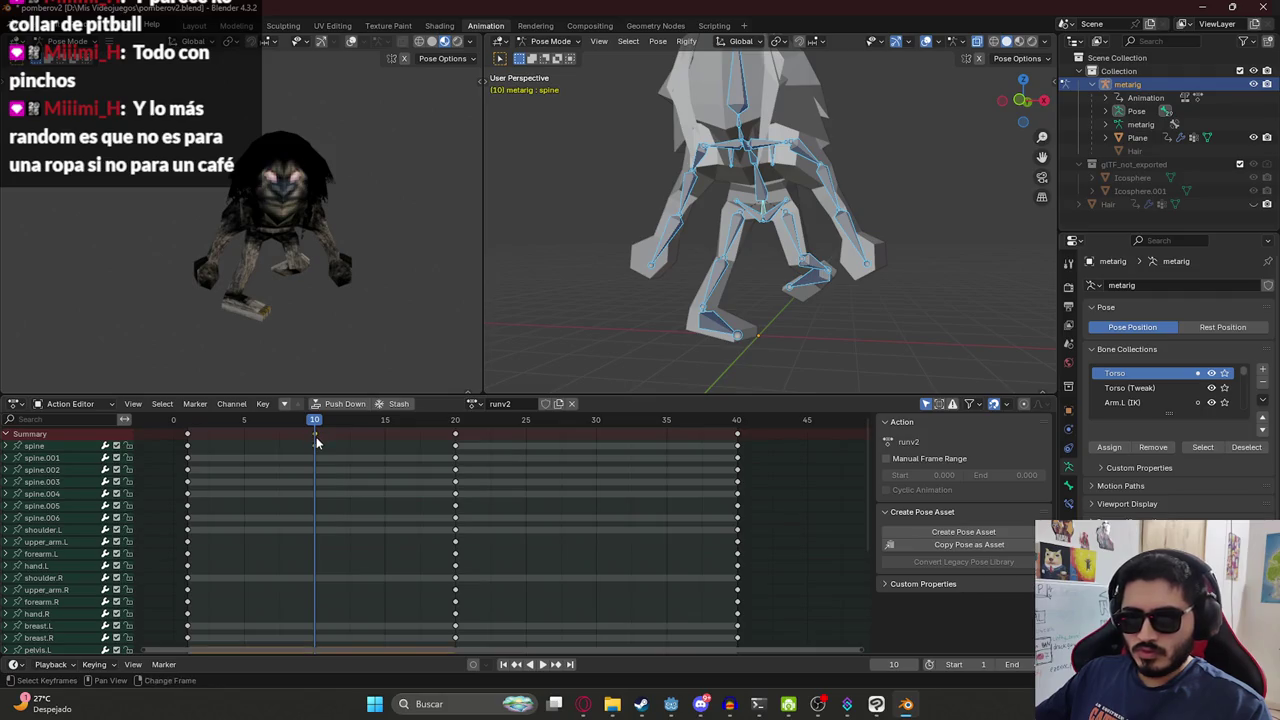
pyautogui.moveTo(316, 443); pyautogui.dragTo(568, 442)
pyautogui.click(605, 444)
pyautogui.scroll(-3, 597, 527)
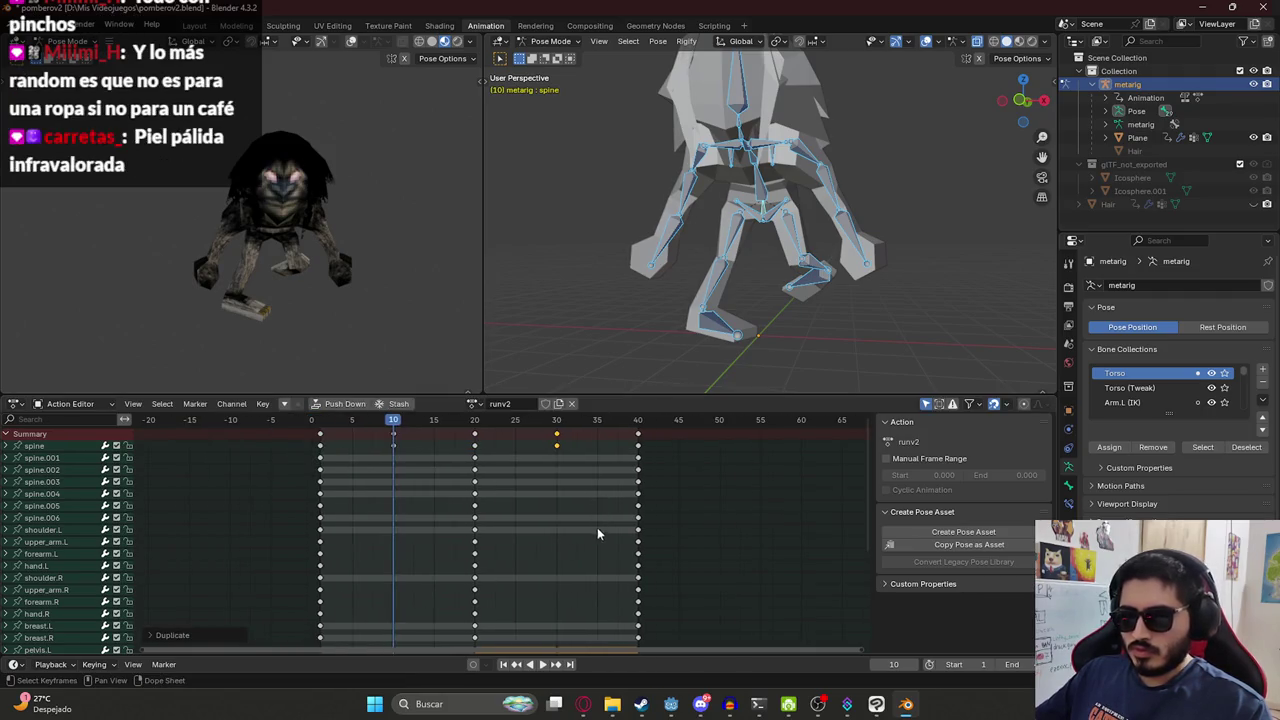
pyautogui.press('space')
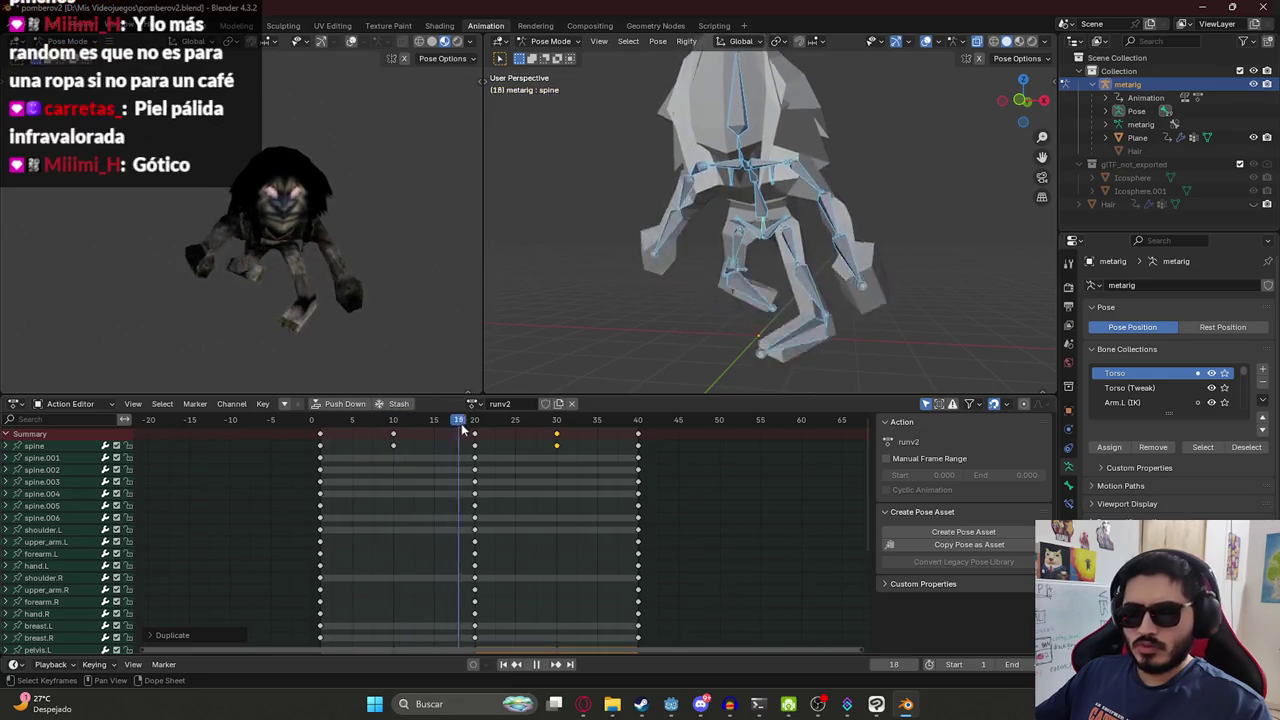
pyautogui.hotkey('ctrl', 's')
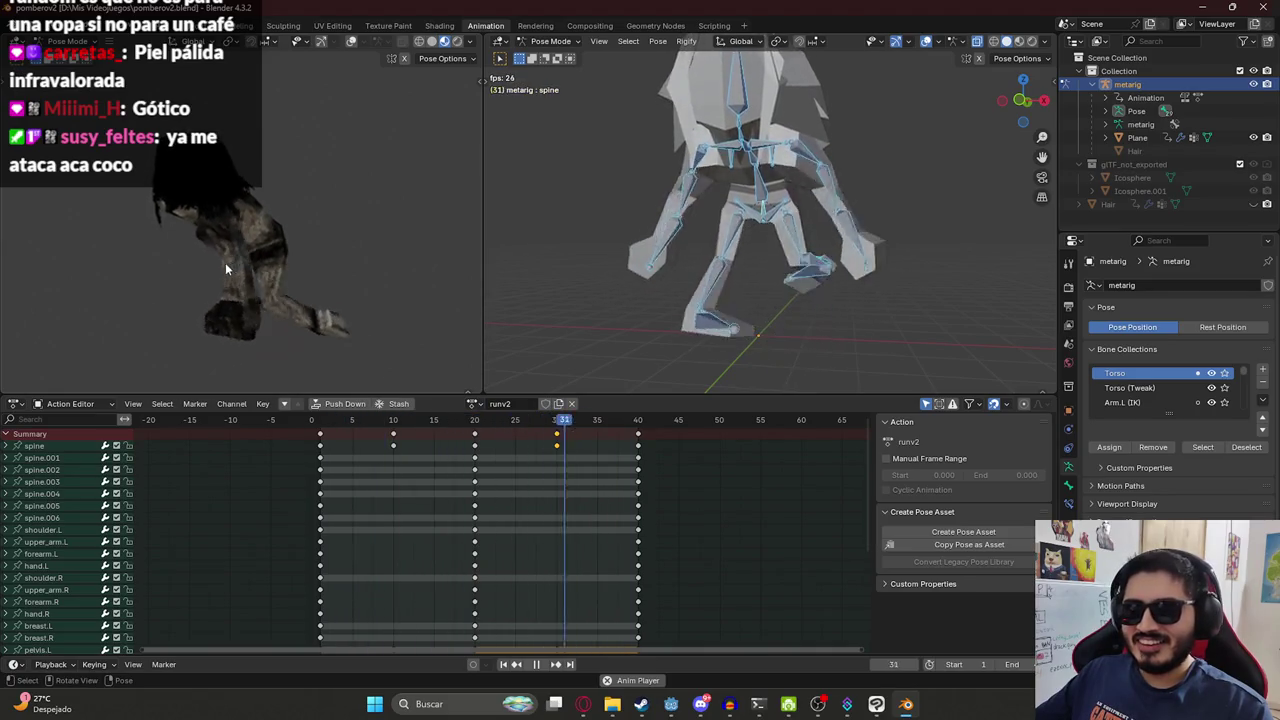
# Scale all keys toward frame 1 so the cycle ends at frame 30, with end frame 30.
pyautogui.press('Escape')
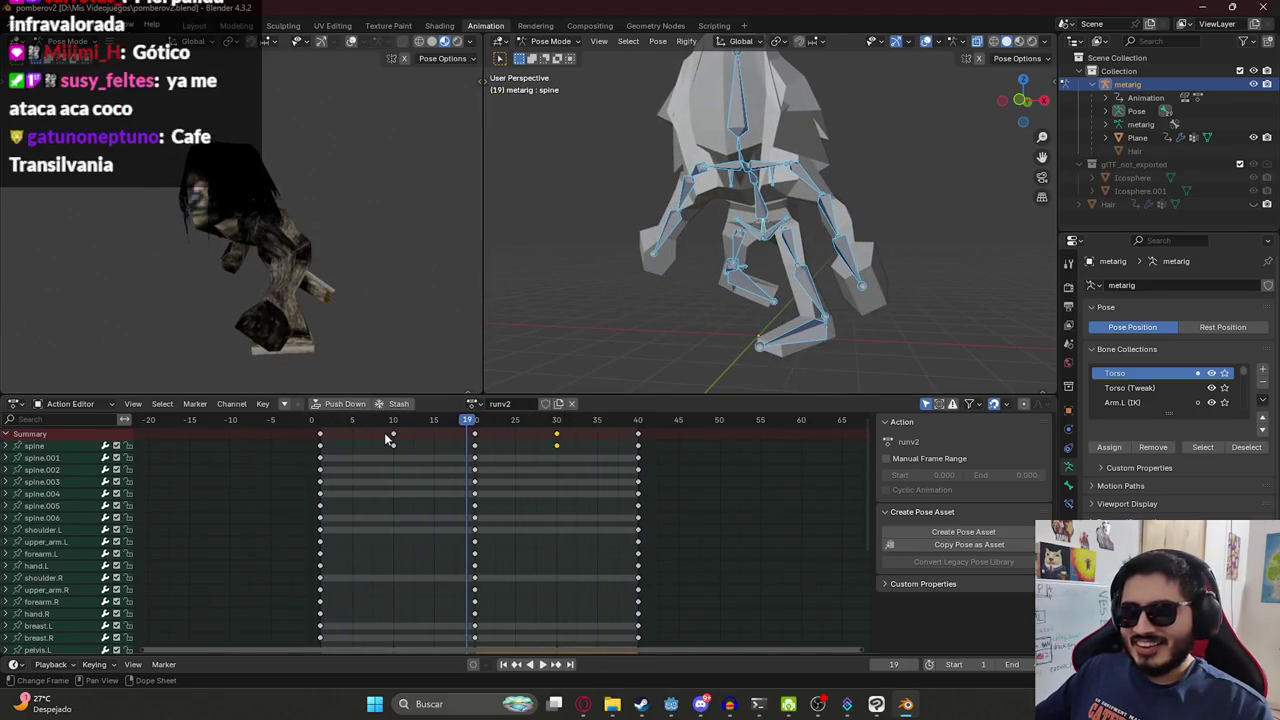
pyautogui.click(394, 434)
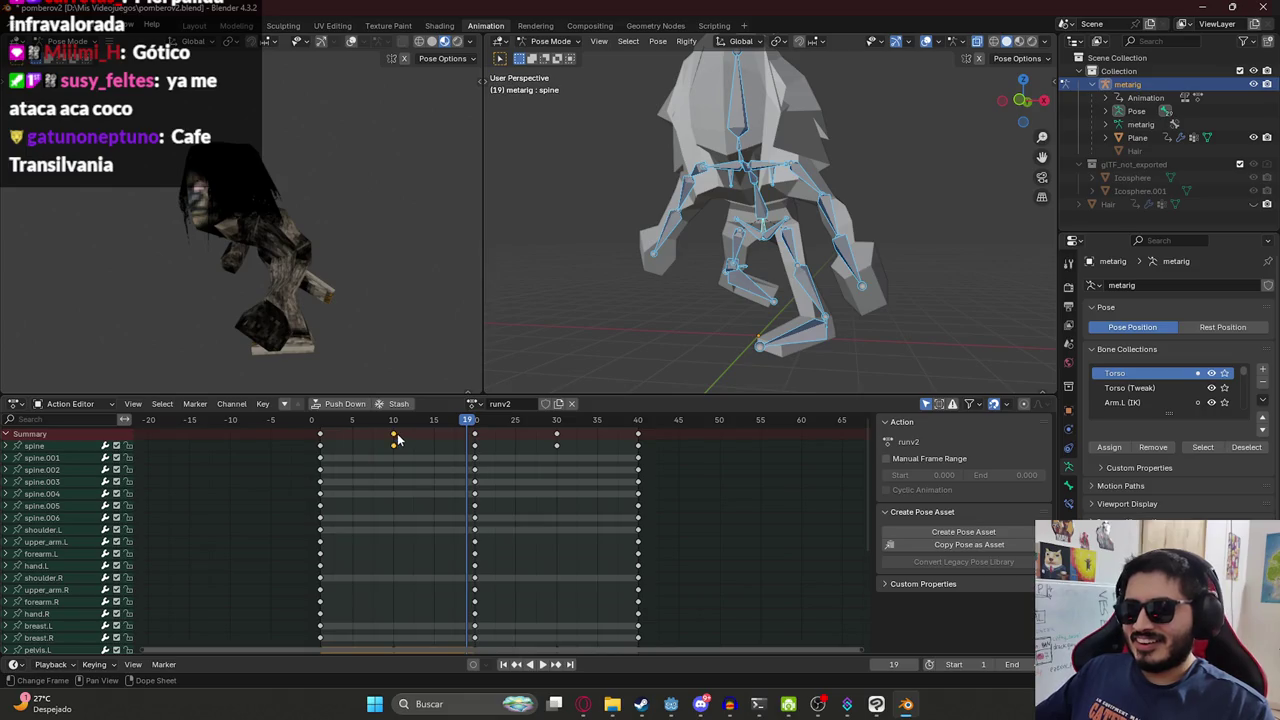
pyautogui.keyDown('shift'); pyautogui.click(474, 434); pyautogui.keyUp('shift')
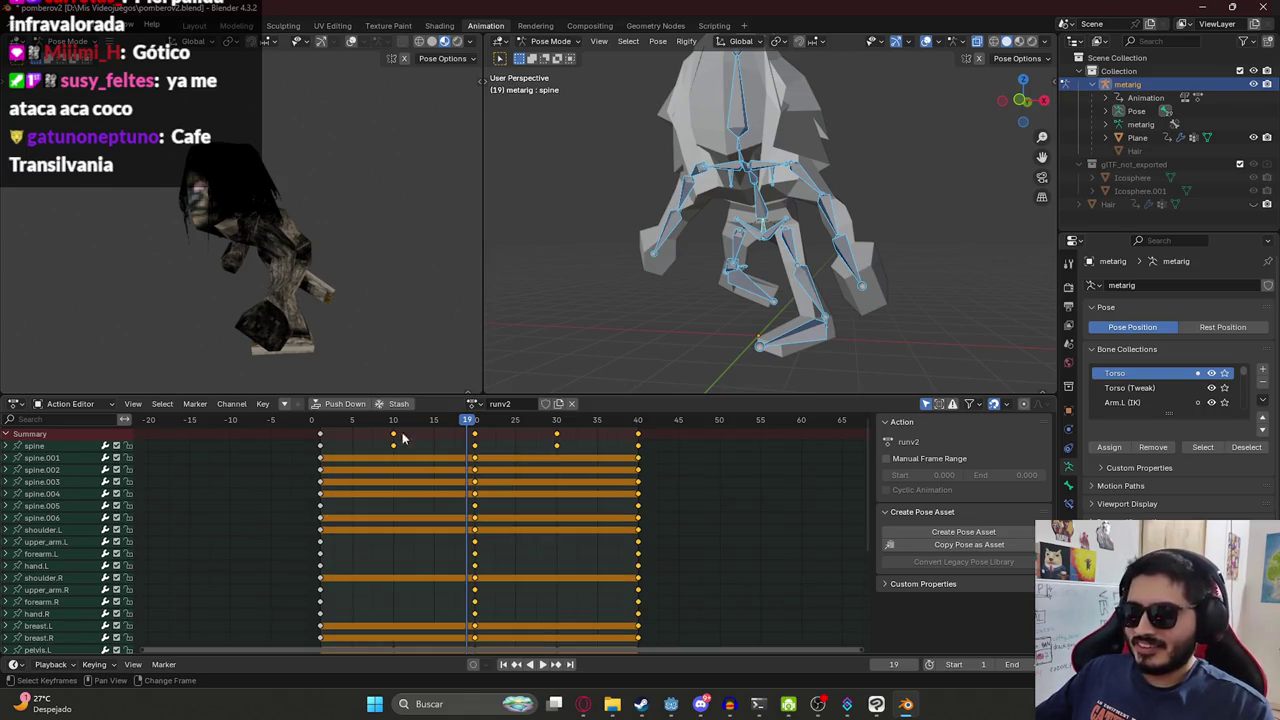
pyautogui.moveTo(394, 424); pyautogui.dragTo(326, 424)
pyautogui.press('a')
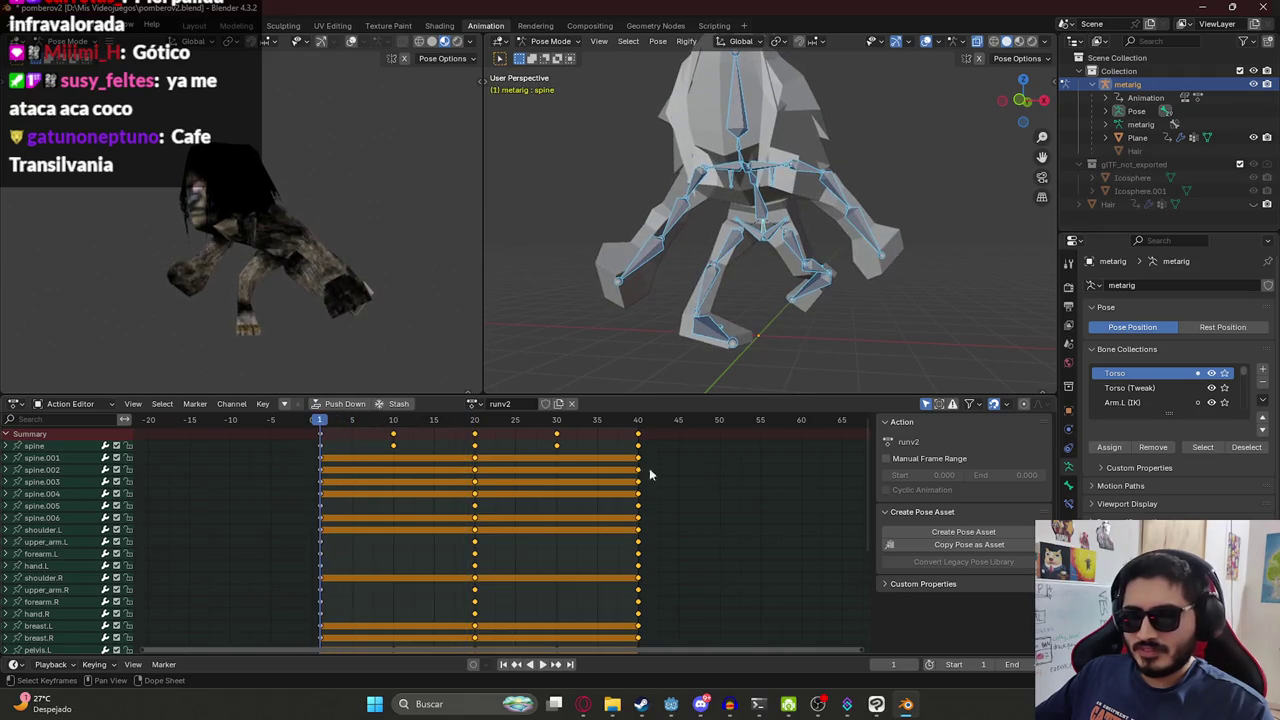
pyautogui.press('s')
pyautogui.click(540, 458)
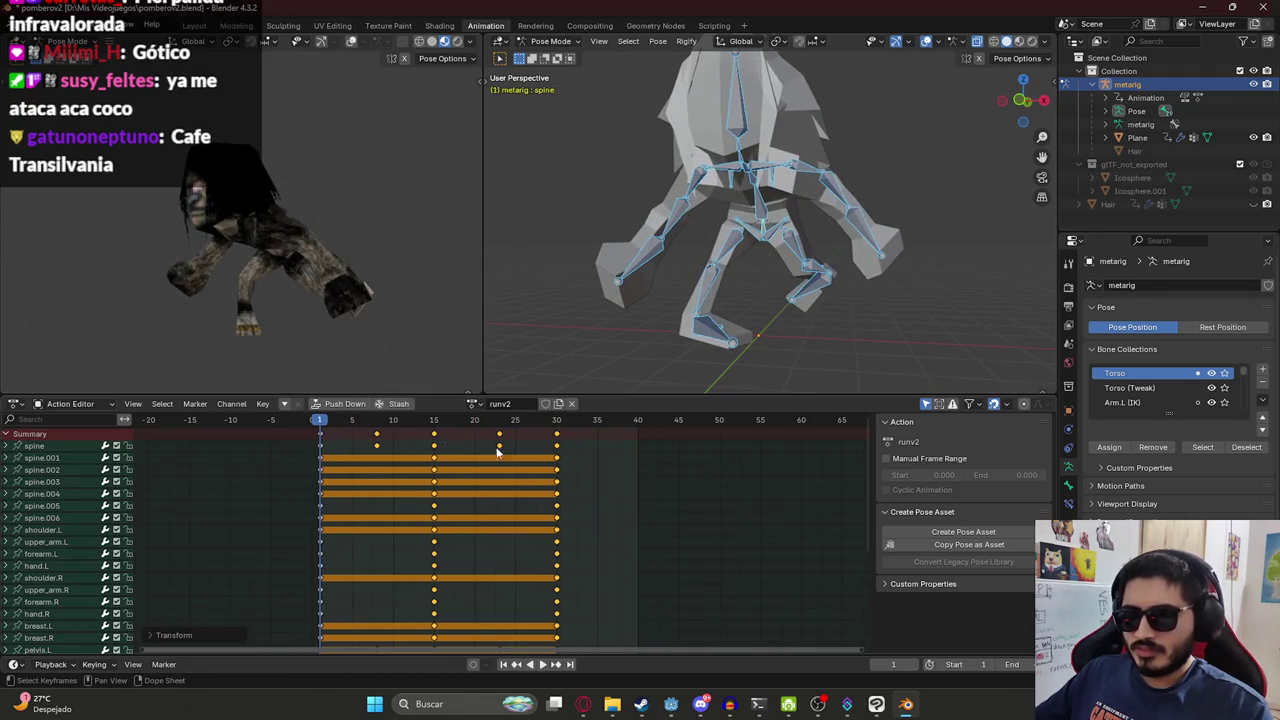
pyautogui.click(1020, 660)
pyautogui.write('30')
pyautogui.press('Return')
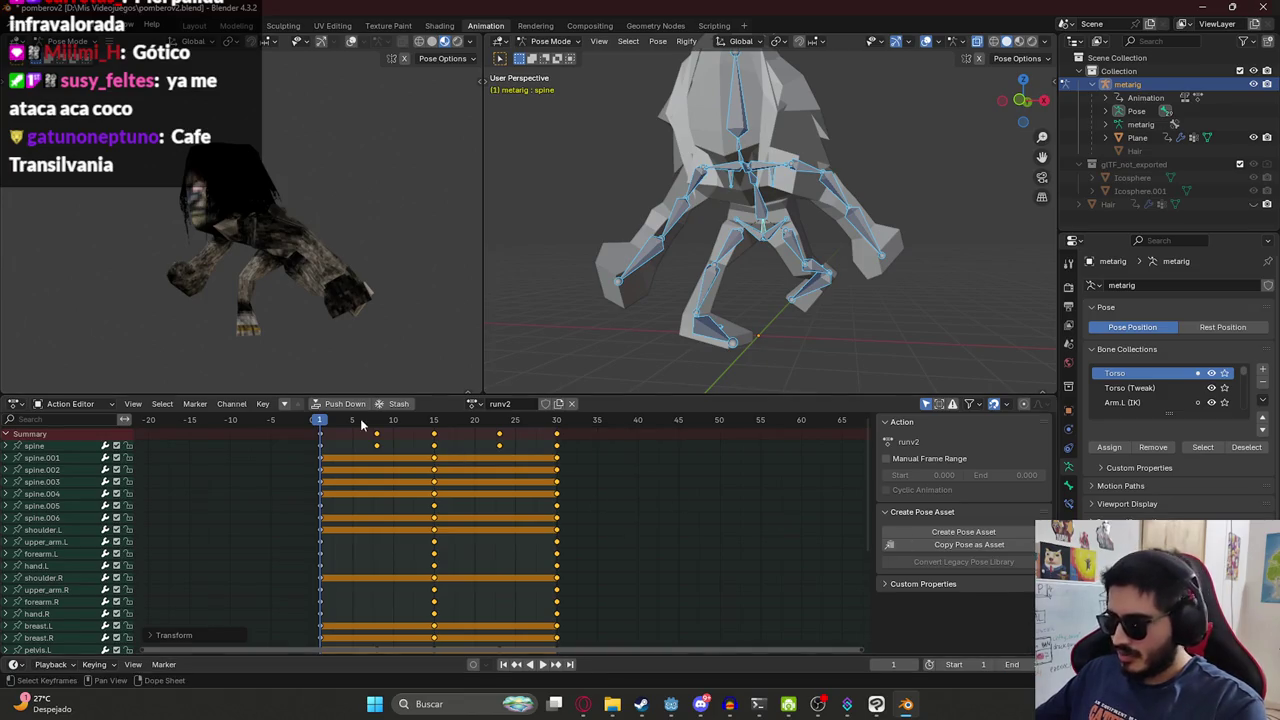
pyautogui.press('space')
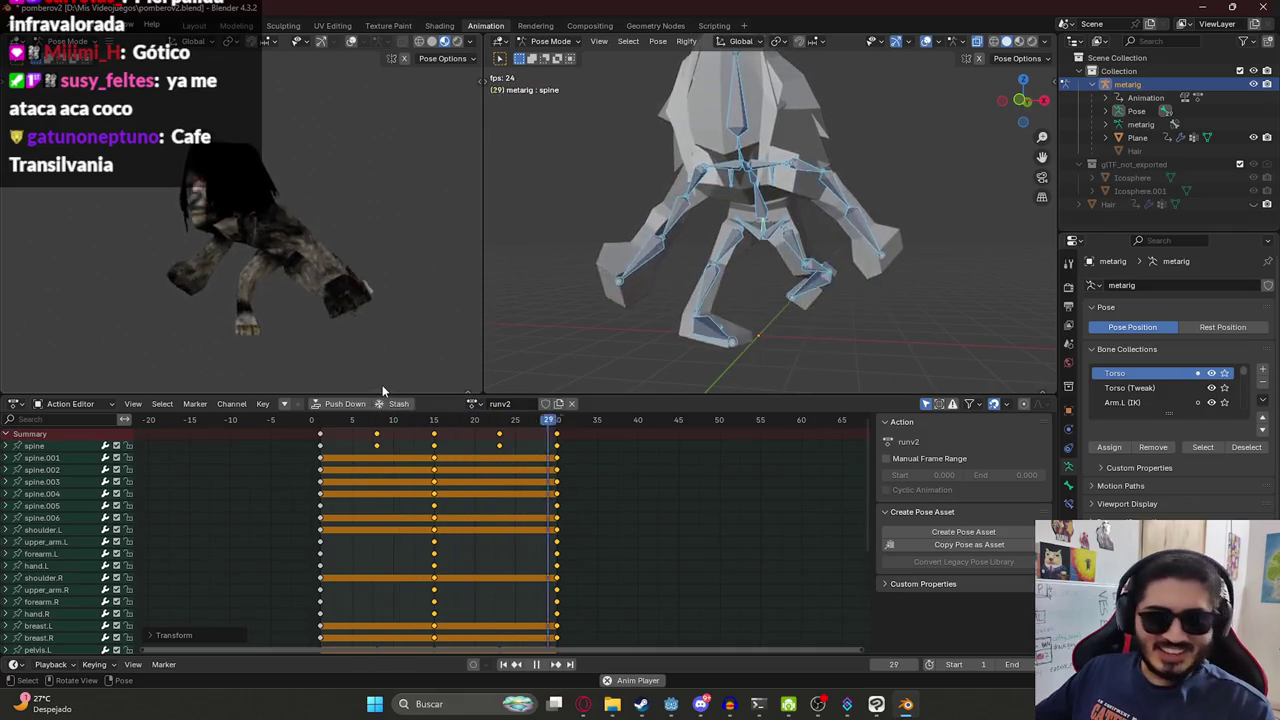
# Compress the keys further so the cycle ends at frame 20, and set end frame 20.
pyautogui.press('space')
pyautogui.moveTo(334, 422); pyautogui.dragTo(318, 422)
pyautogui.press('space')
pyautogui.press('s')
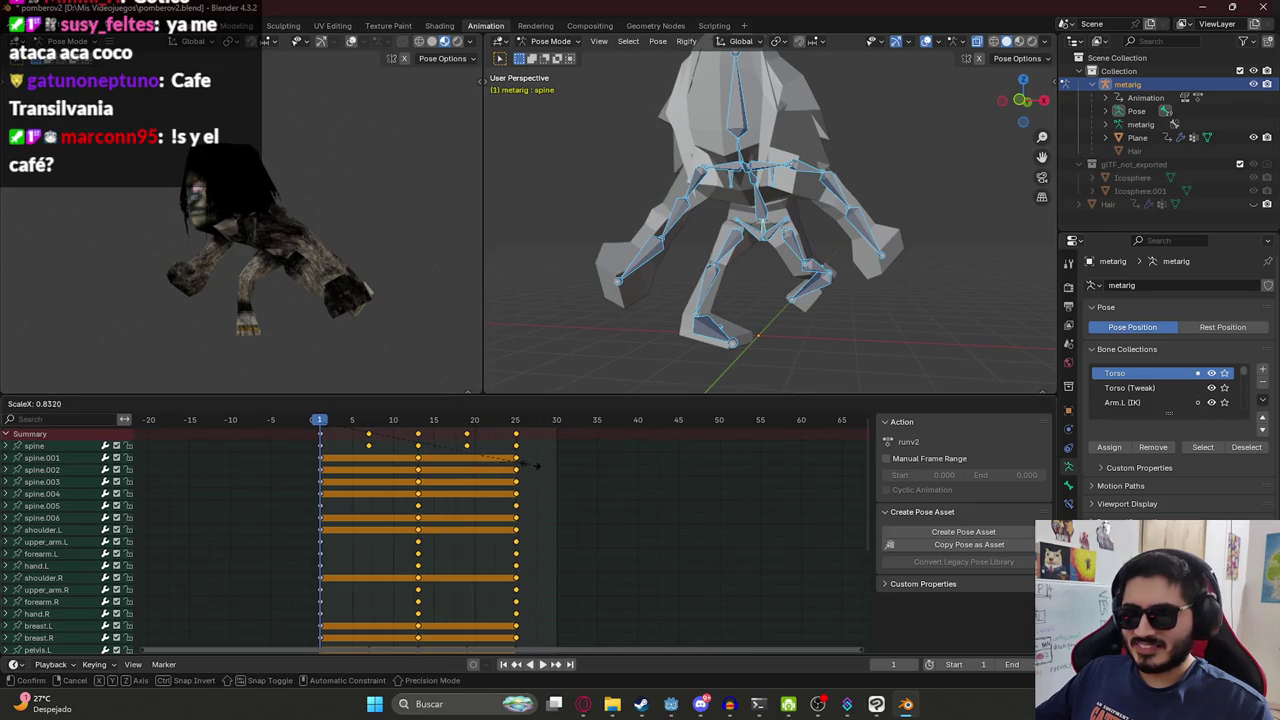
pyautogui.click(491, 466)
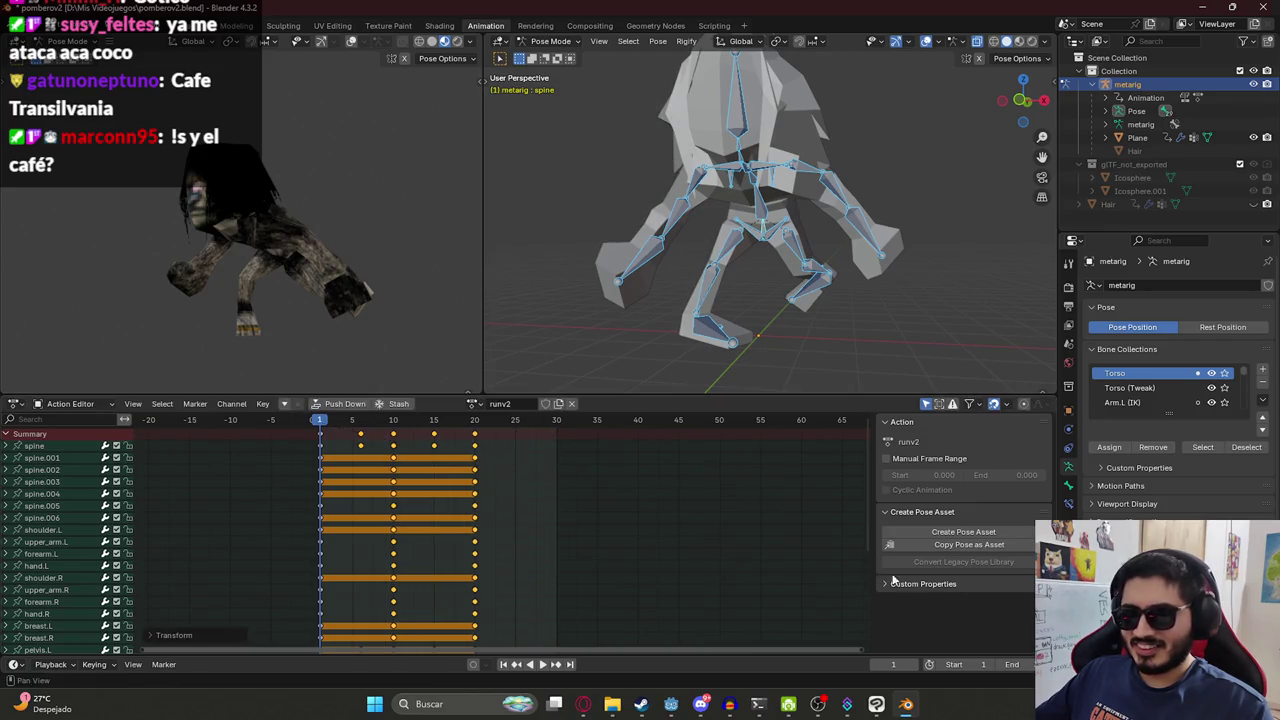
pyautogui.click(1020, 662)
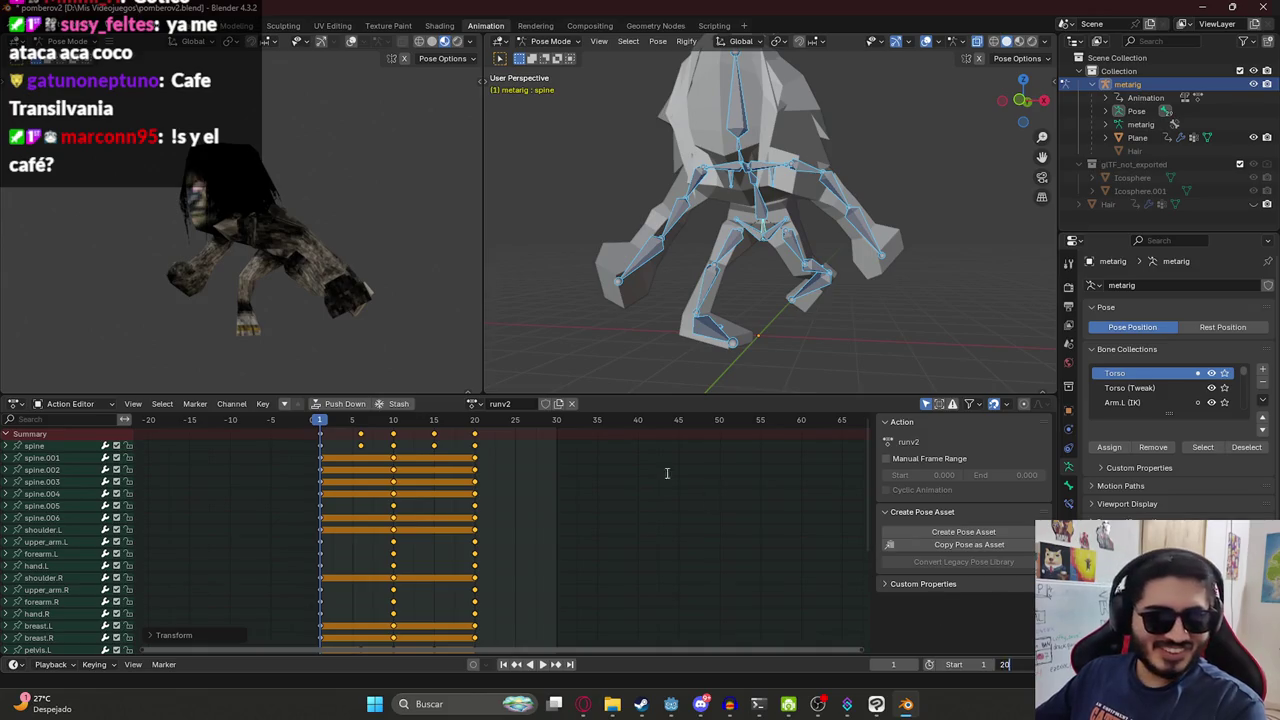
pyautogui.write('20')
pyautogui.press('Return')
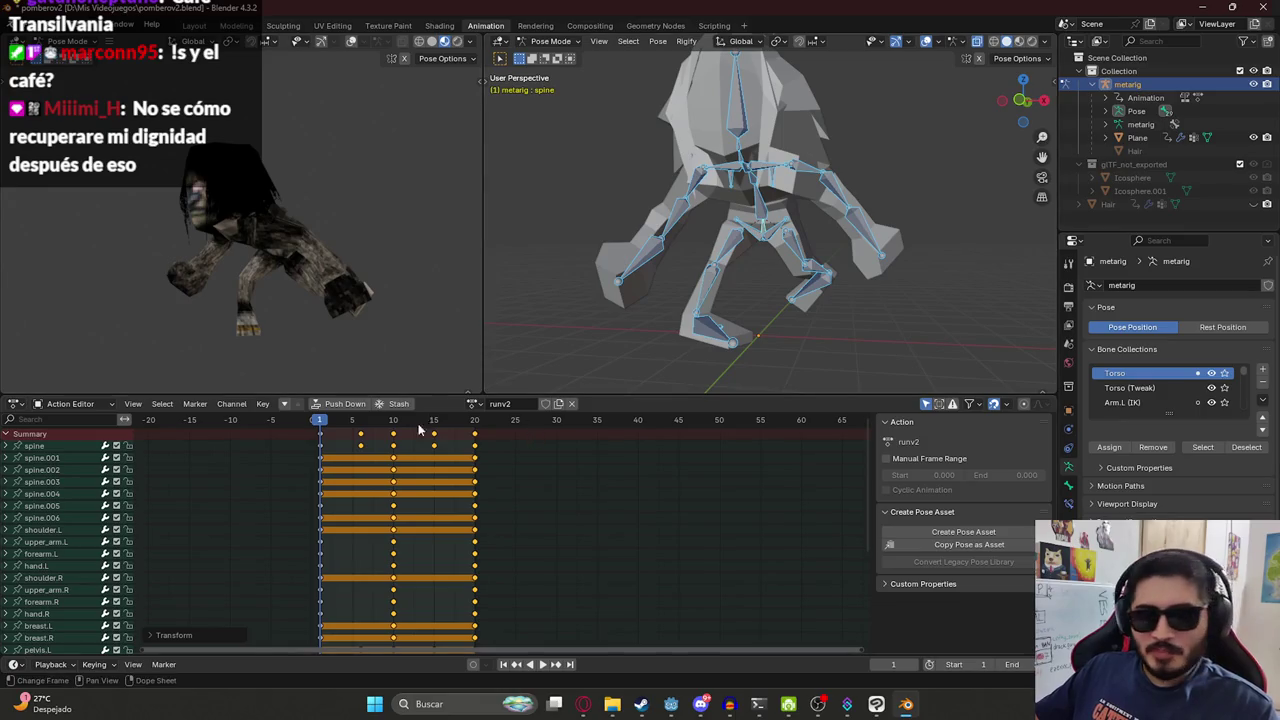
# Play the 20-frame loop, orbit the textured preview to front and side, and save pomberov2.blend.
pyautogui.press('space')
pyautogui.hotkey('ctrl', 's')
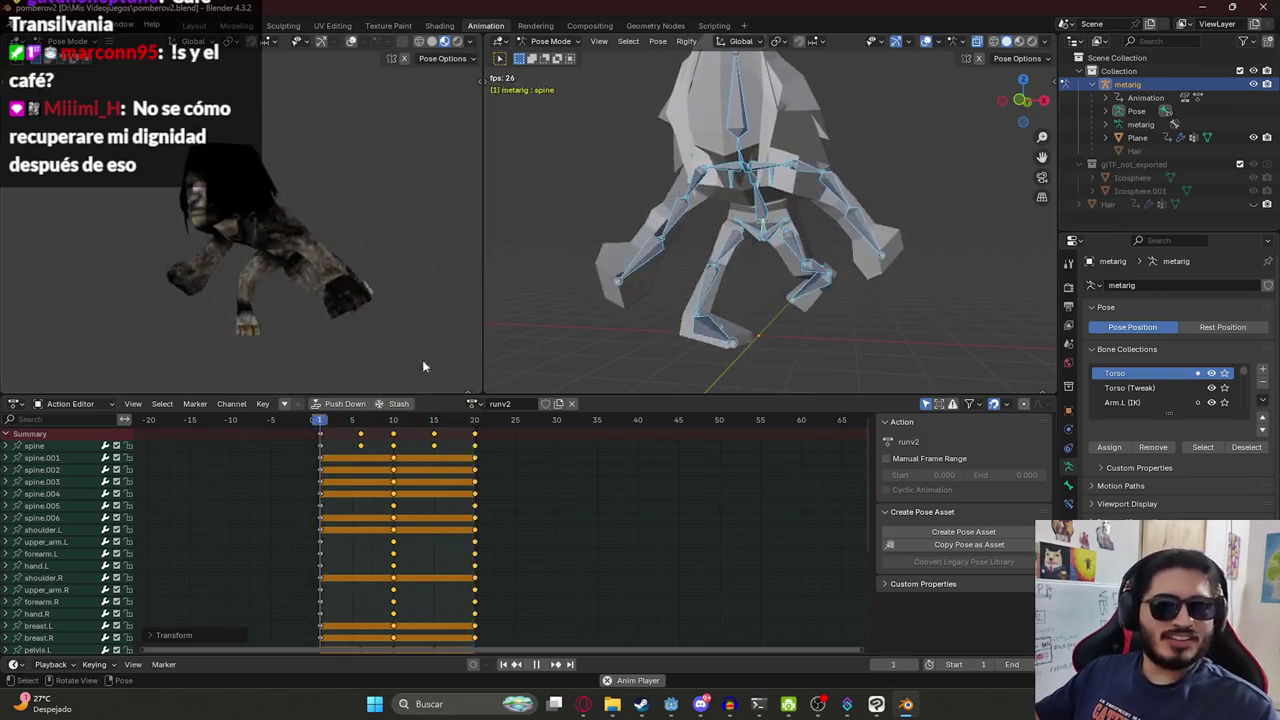
pyautogui.moveTo(441, 223); pyautogui.dragTo(280, 258, button='middle')
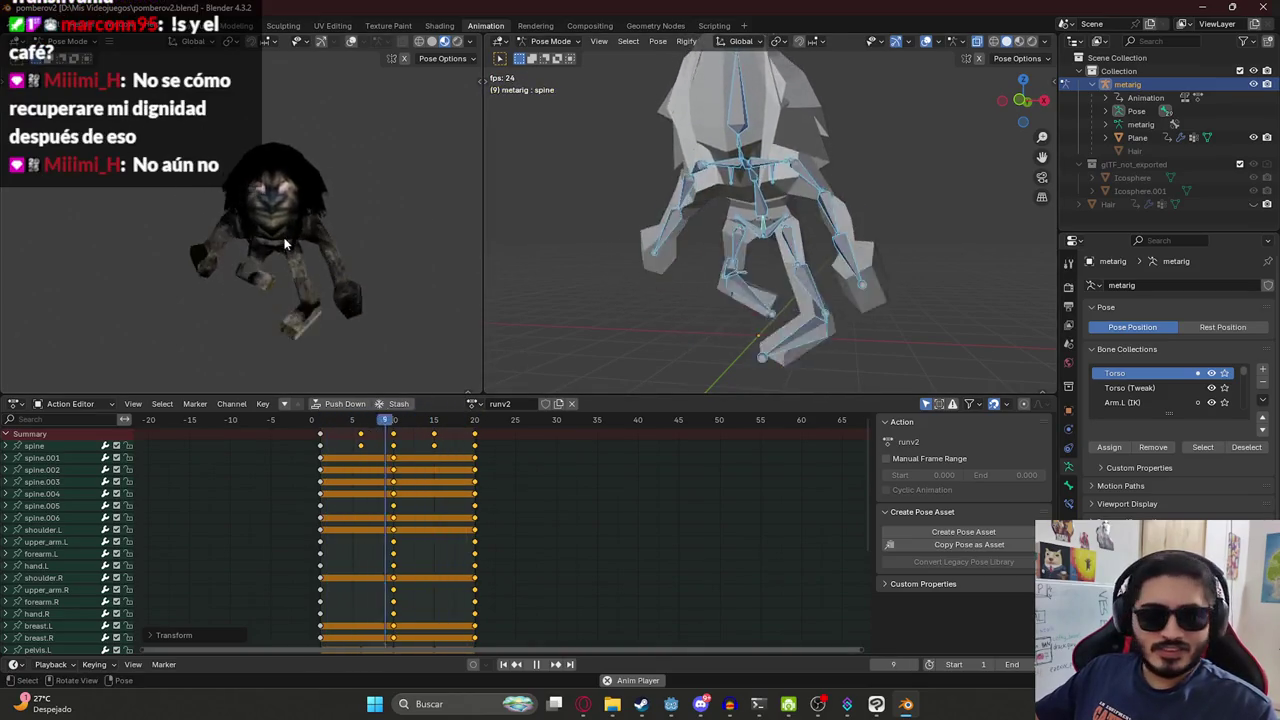
pyautogui.scroll(2, 288, 260)
pyautogui.scroll(-2, 284, 293)
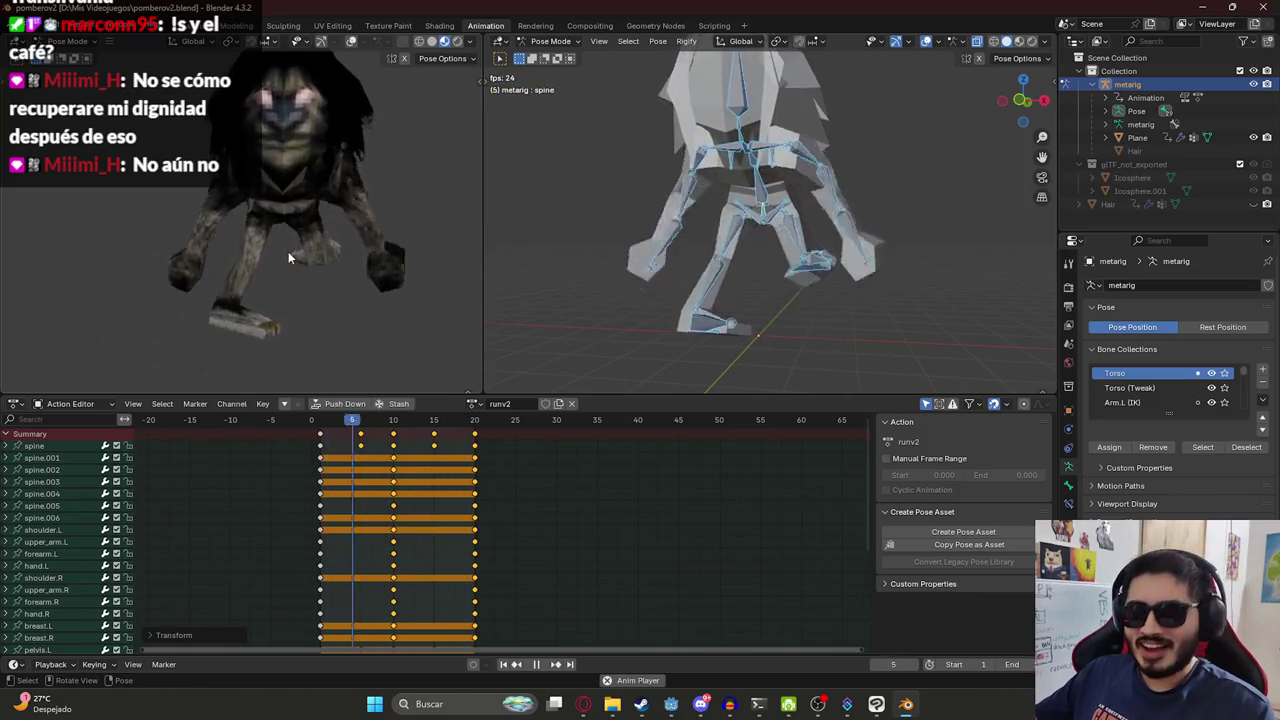
pyautogui.hotkey('ctrl', 's')
pyautogui.moveTo(338, 250)
pyautogui.mouseDown(button='middle')
pyautogui.moveTo(299, 211)
pyautogui.moveTo(295, 237)
pyautogui.mouseUp(button='middle')
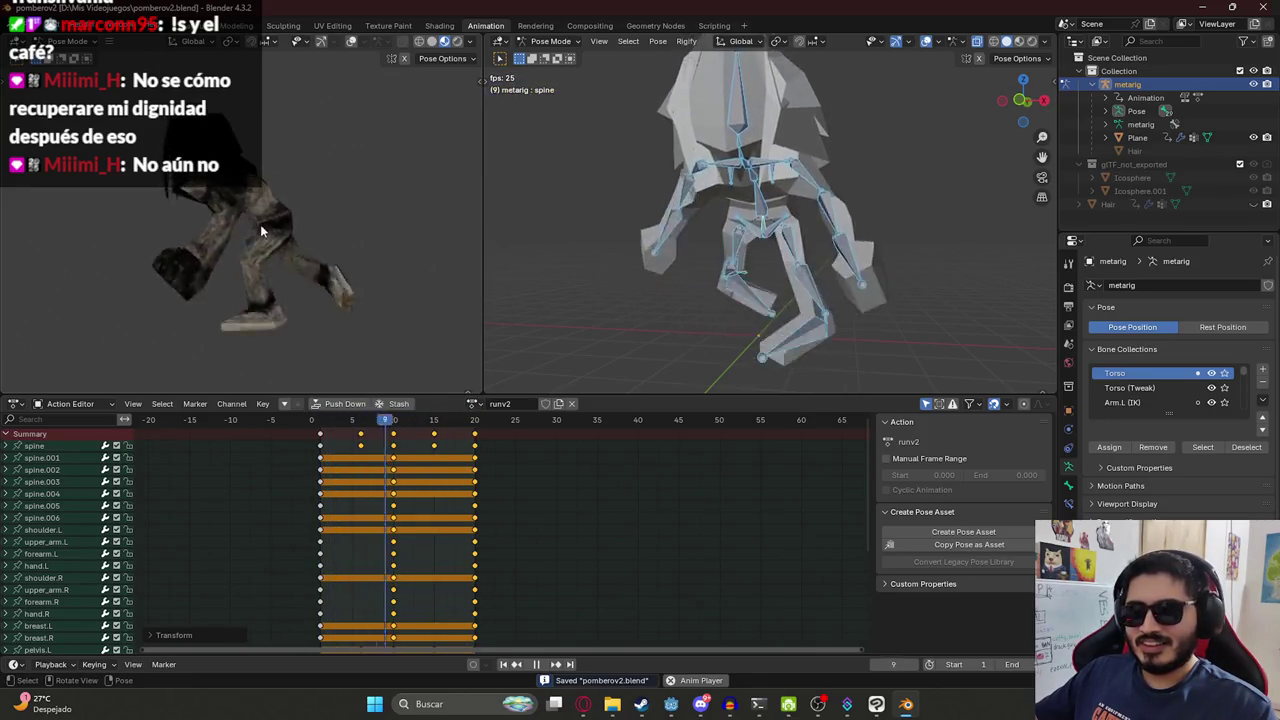
pyautogui.click(355, 425)
pyautogui.moveTo(355, 425); pyautogui.dragTo(360, 435)
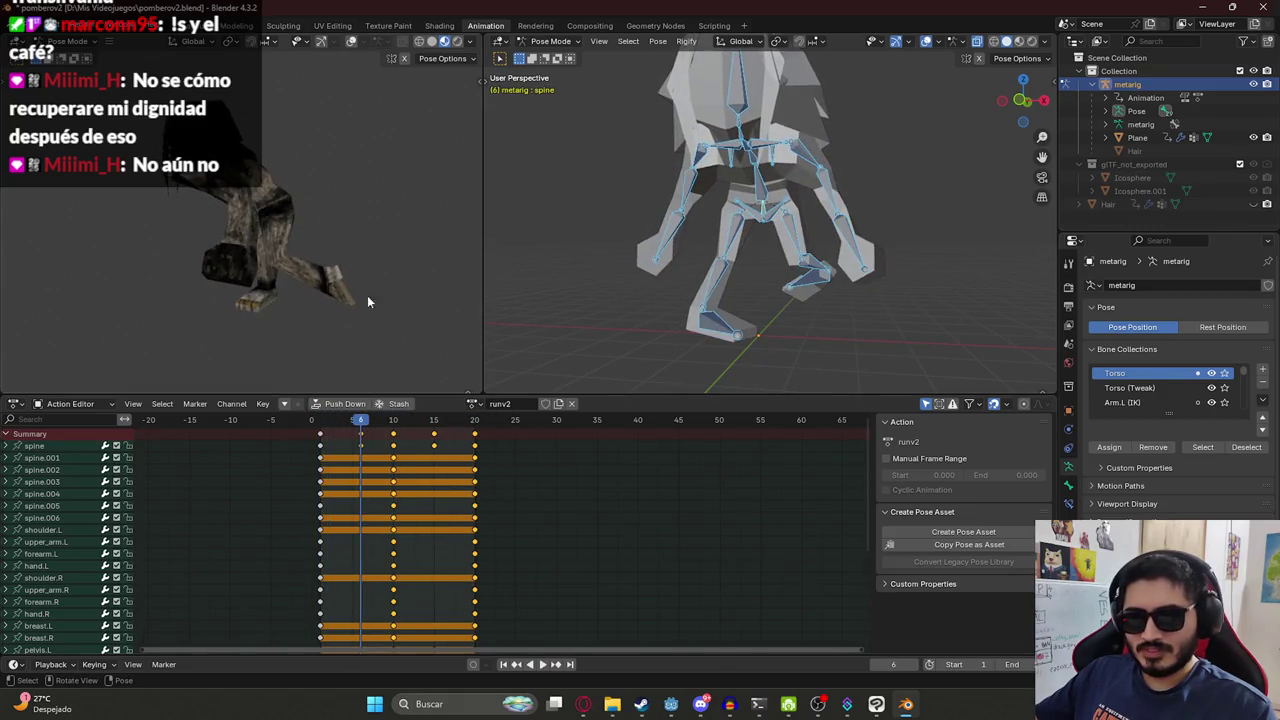
# Orbit to the rig's side, play the cycle, stop at frame 5 and save.
pyautogui.moveTo(830, 262); pyautogui.dragTo(771, 280, button='middle')
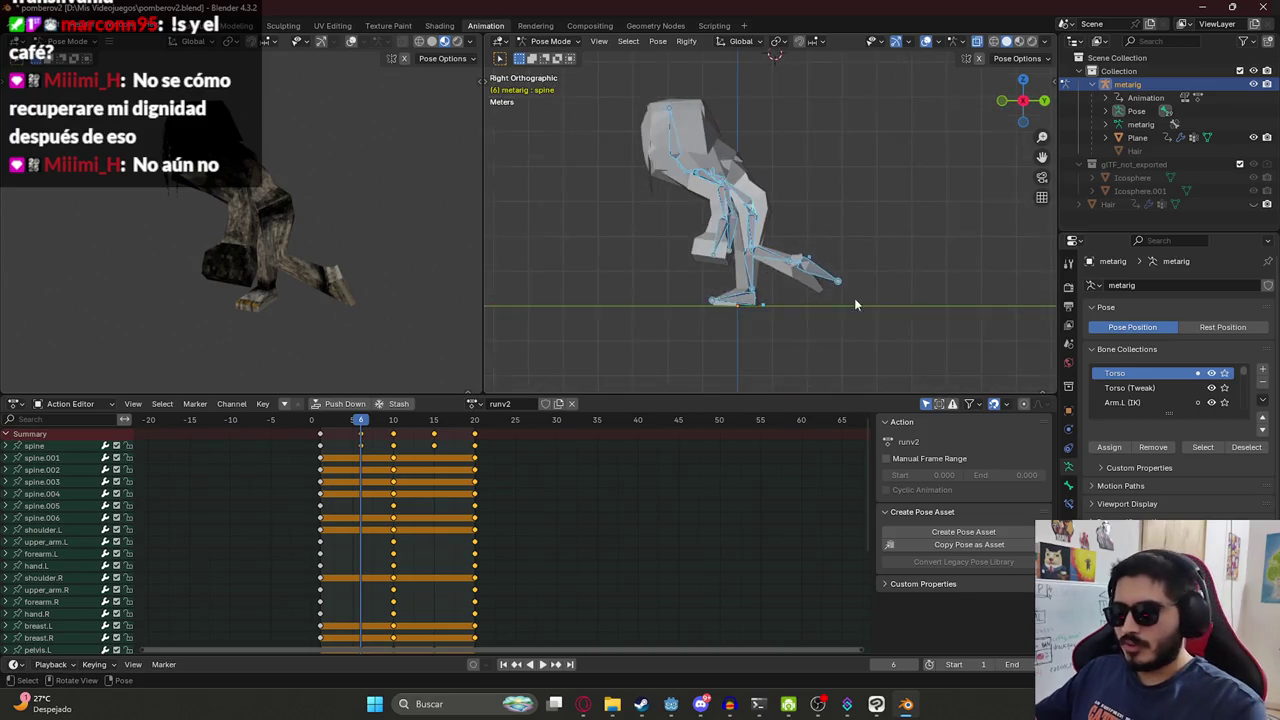
pyautogui.scroll(4, 854, 298)
pyautogui.click(367, 446)
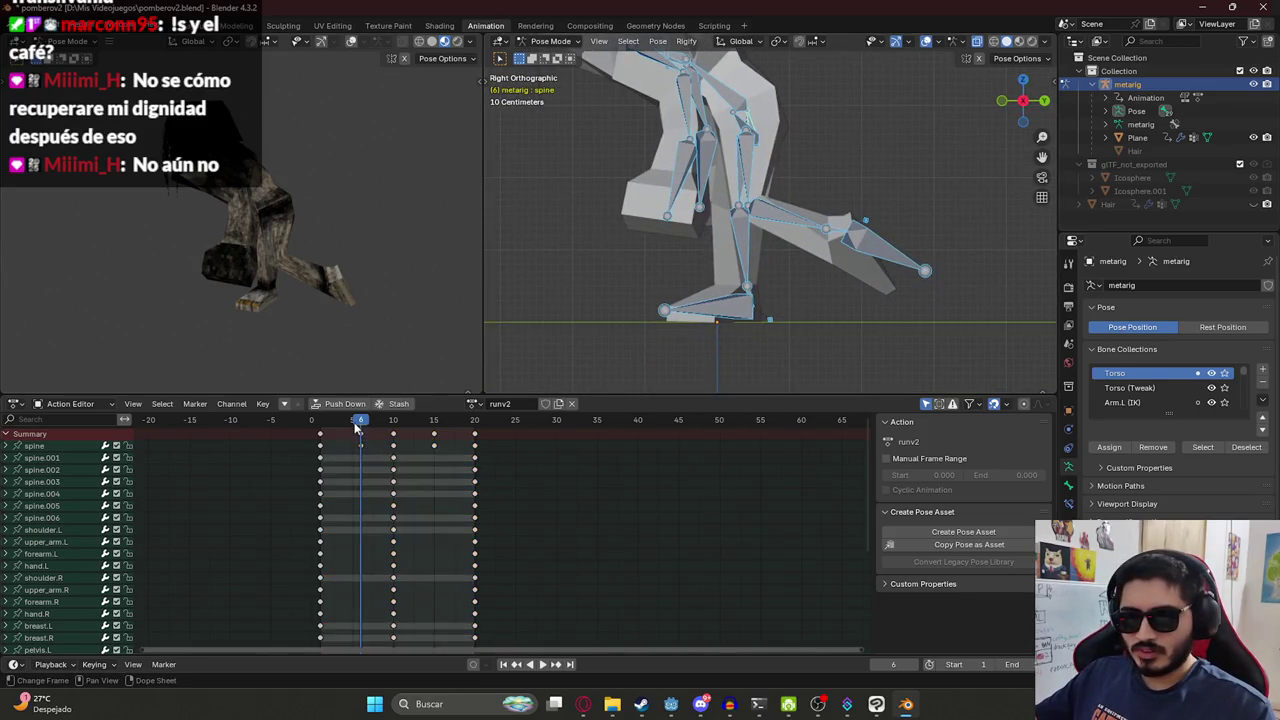
pyautogui.press('space')
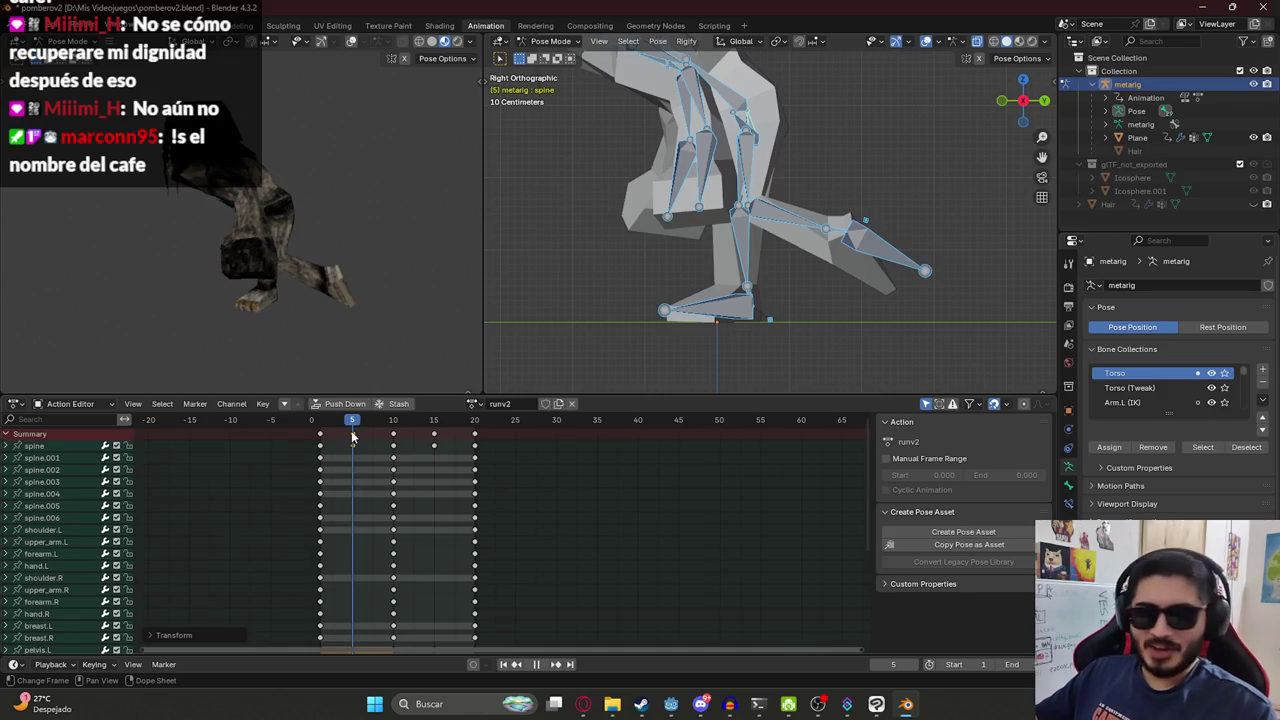
pyautogui.press('Escape')
pyautogui.click(320, 437)
pyautogui.hotkey('ctrl', 's')
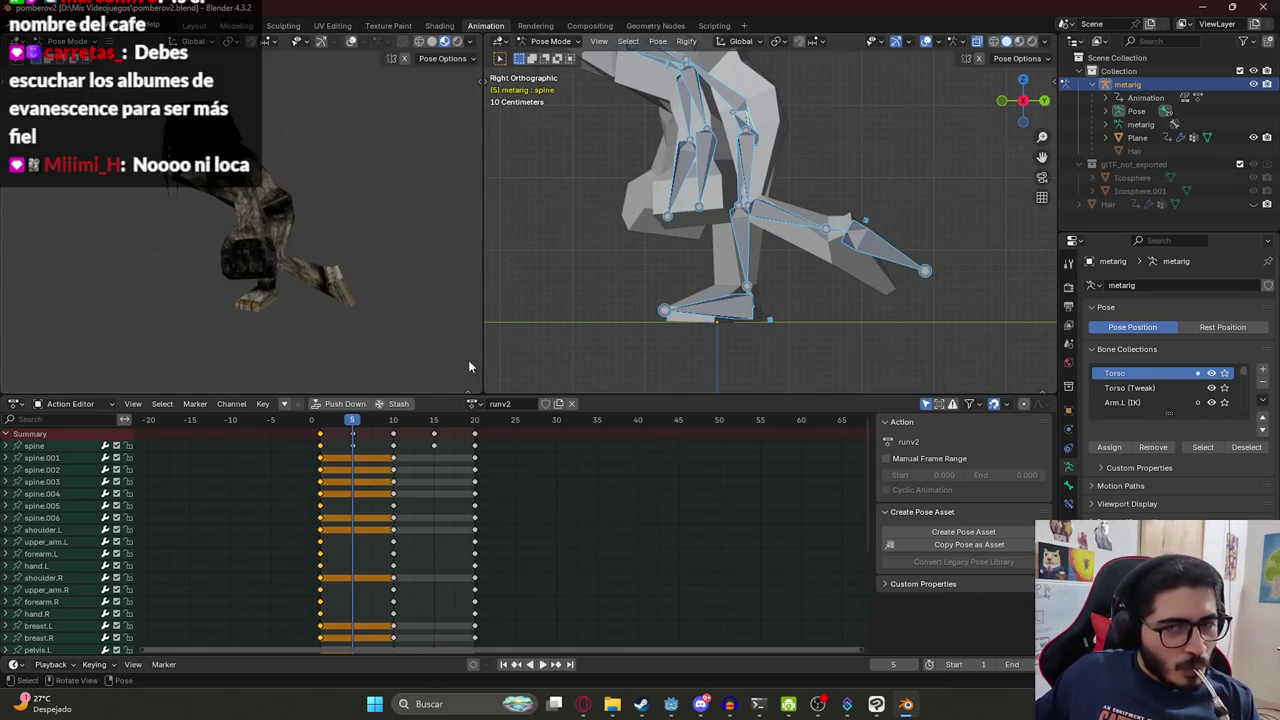
# Check the frame 1 and frame 20 keyframes, replay the cycle from the start and save.
pyautogui.click(475, 438)
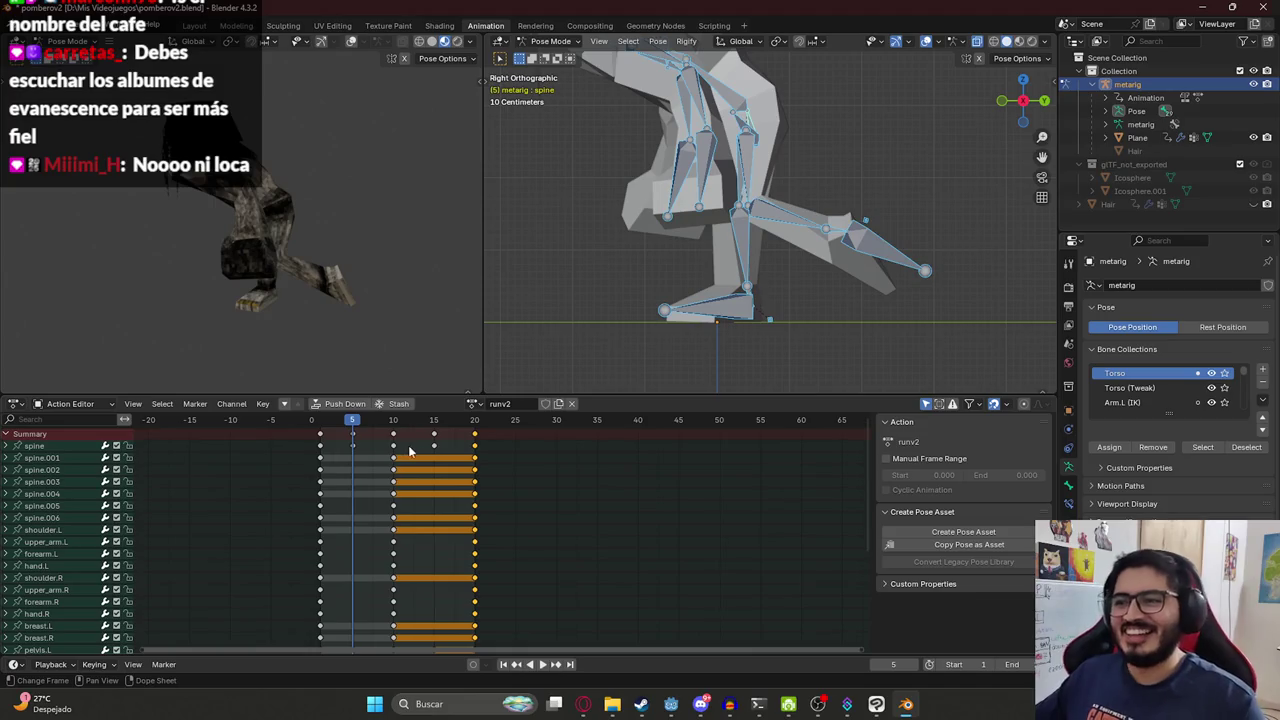
pyautogui.click(350, 458)
pyautogui.click(320, 422)
pyautogui.press('space')
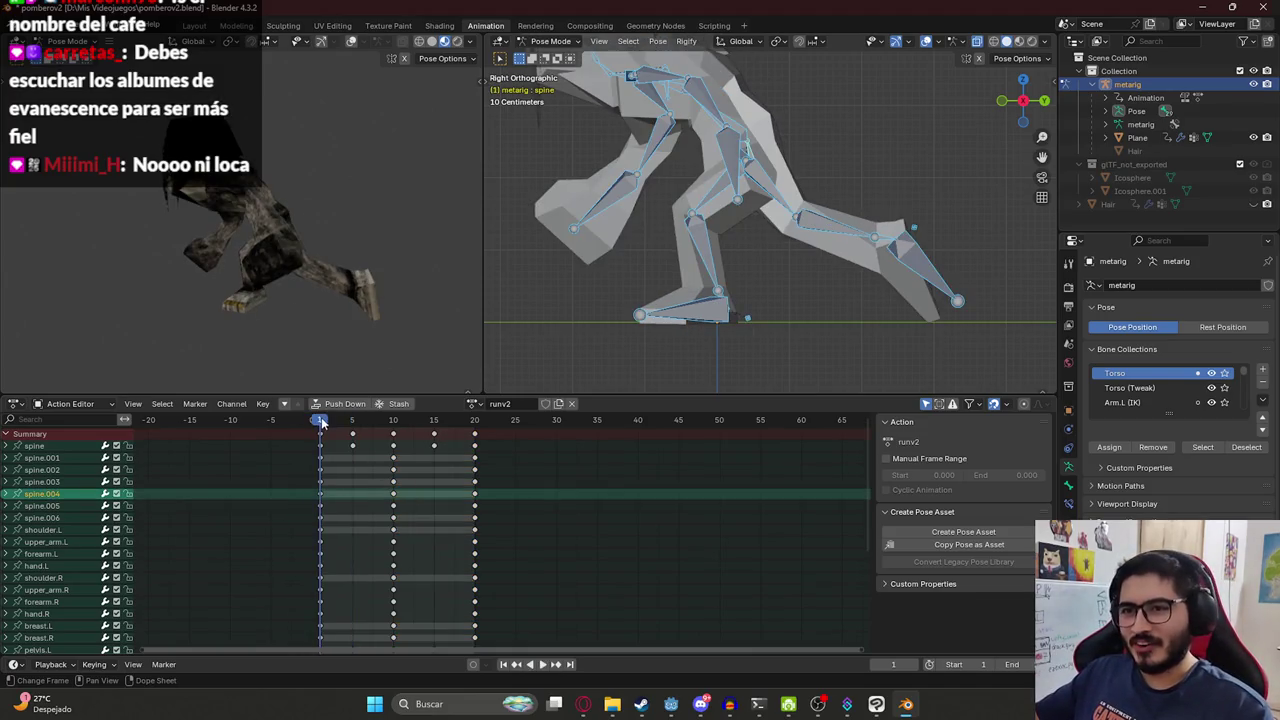
pyautogui.press('space')
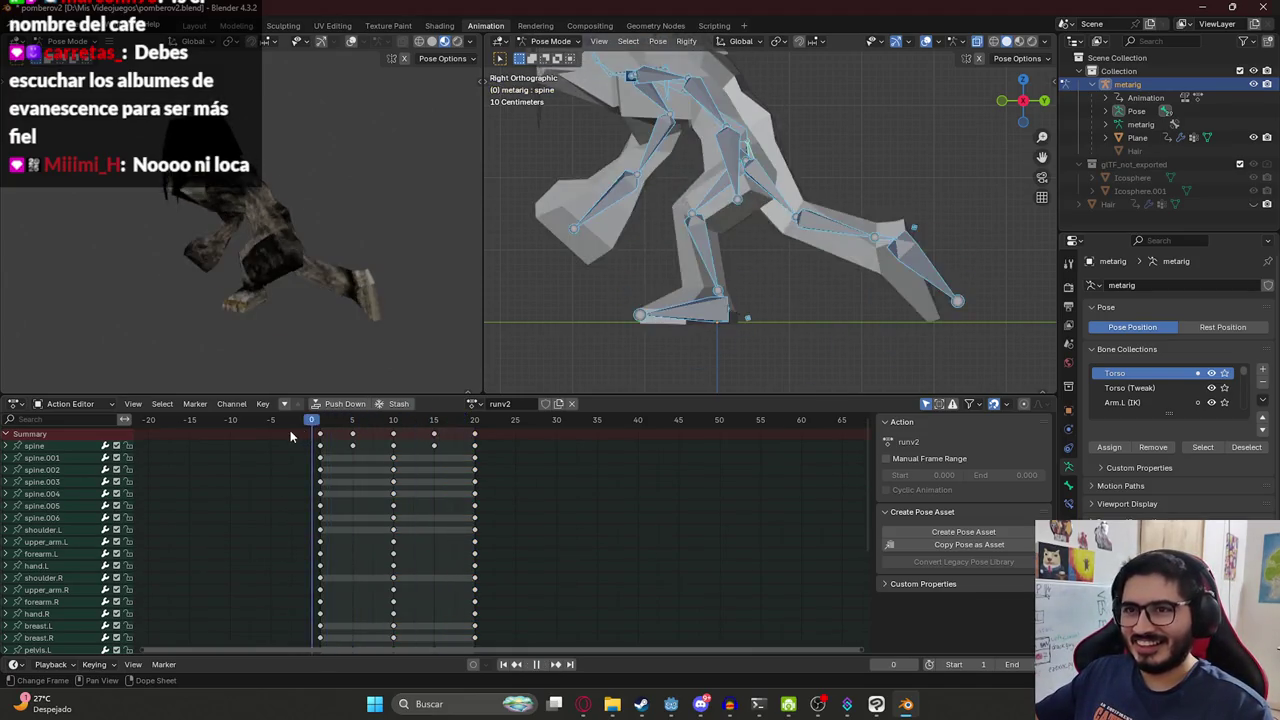
pyautogui.hotkey('ctrl', 's')
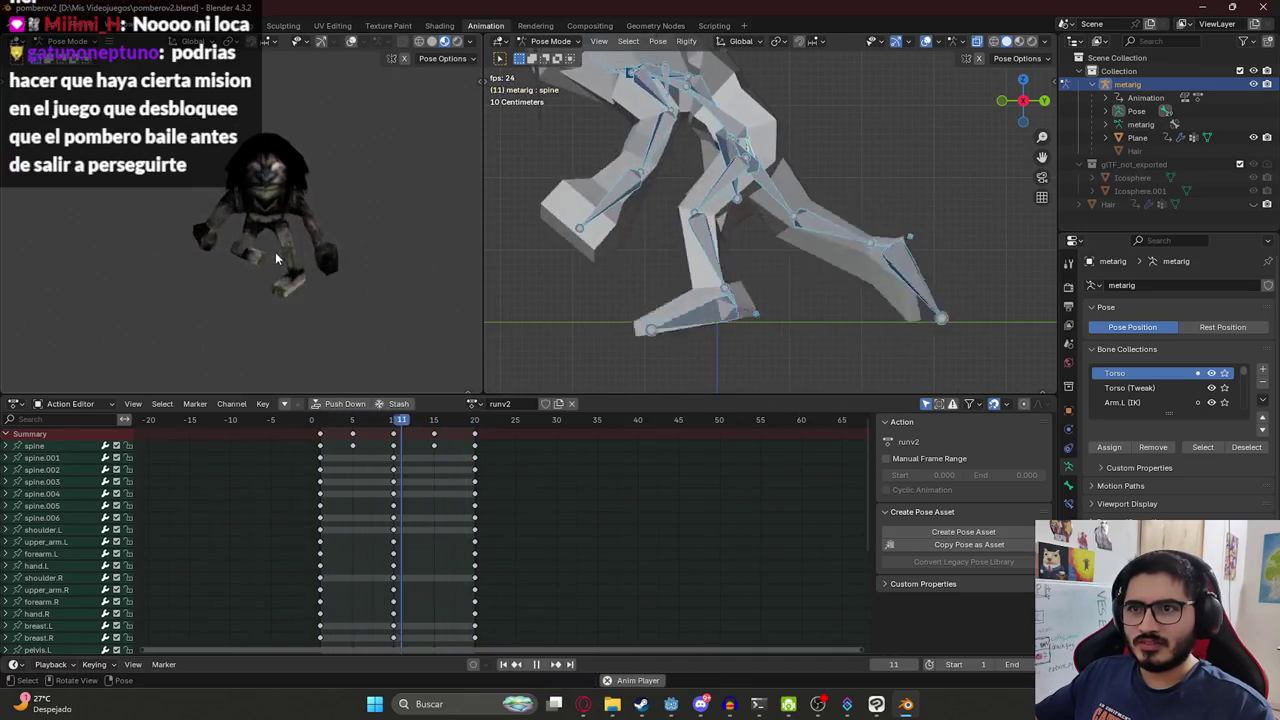
pyautogui.press('space')
# In Layout, select the character mesh and export it as glTF pombero.glb, Selected Objects only.
pyautogui.click(193, 26)
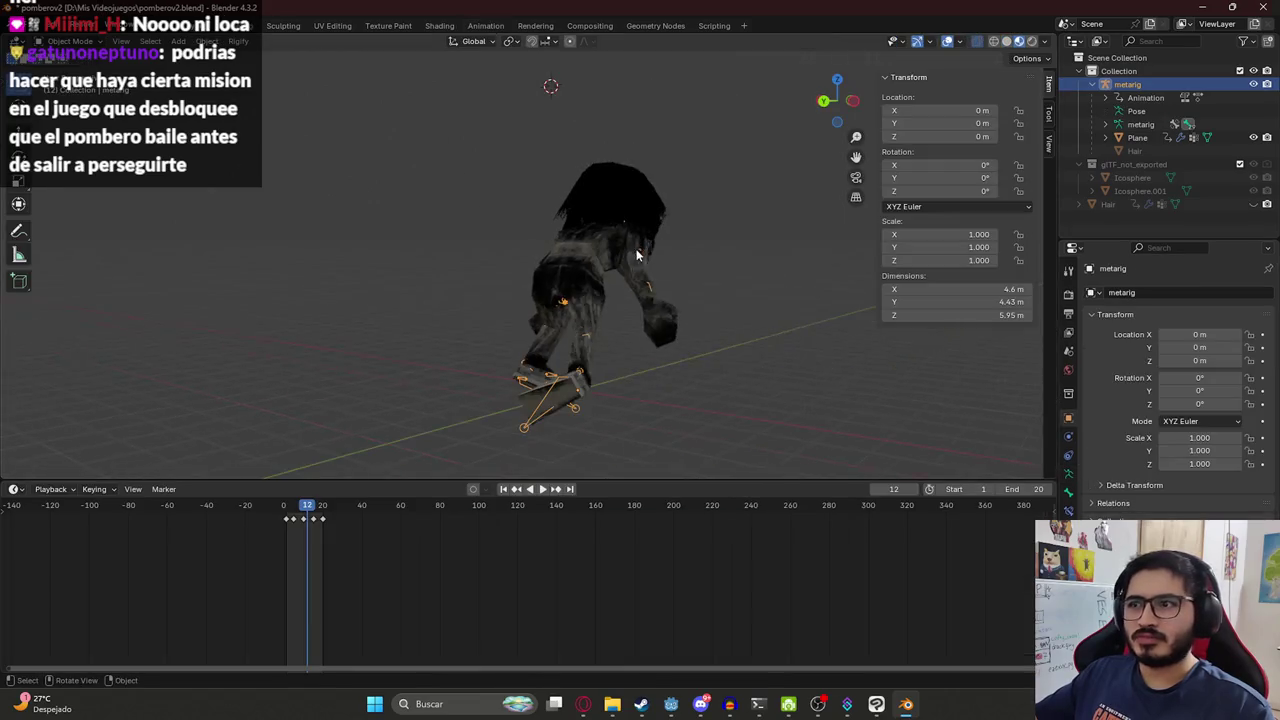
pyautogui.click(580, 240)
pyautogui.hotkey('ctrl', 's')
pyautogui.click(36, 26)
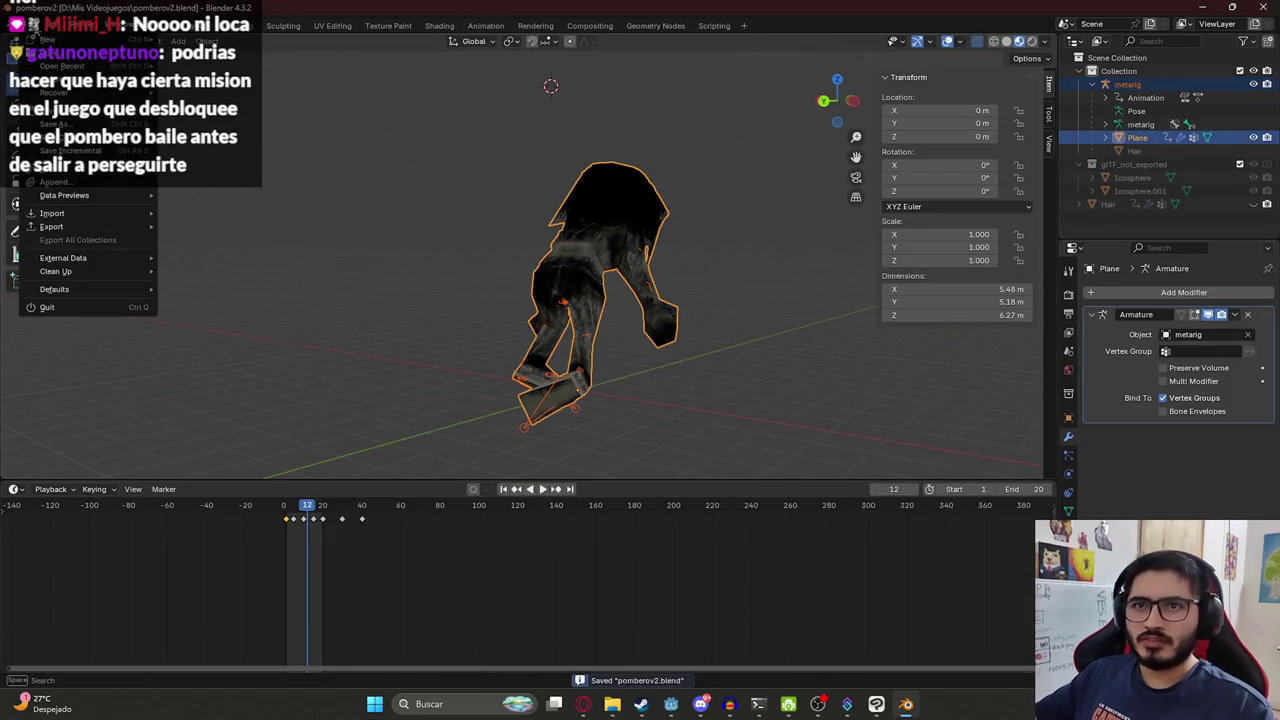
pyautogui.moveTo(51, 226)
pyautogui.click(277, 350)
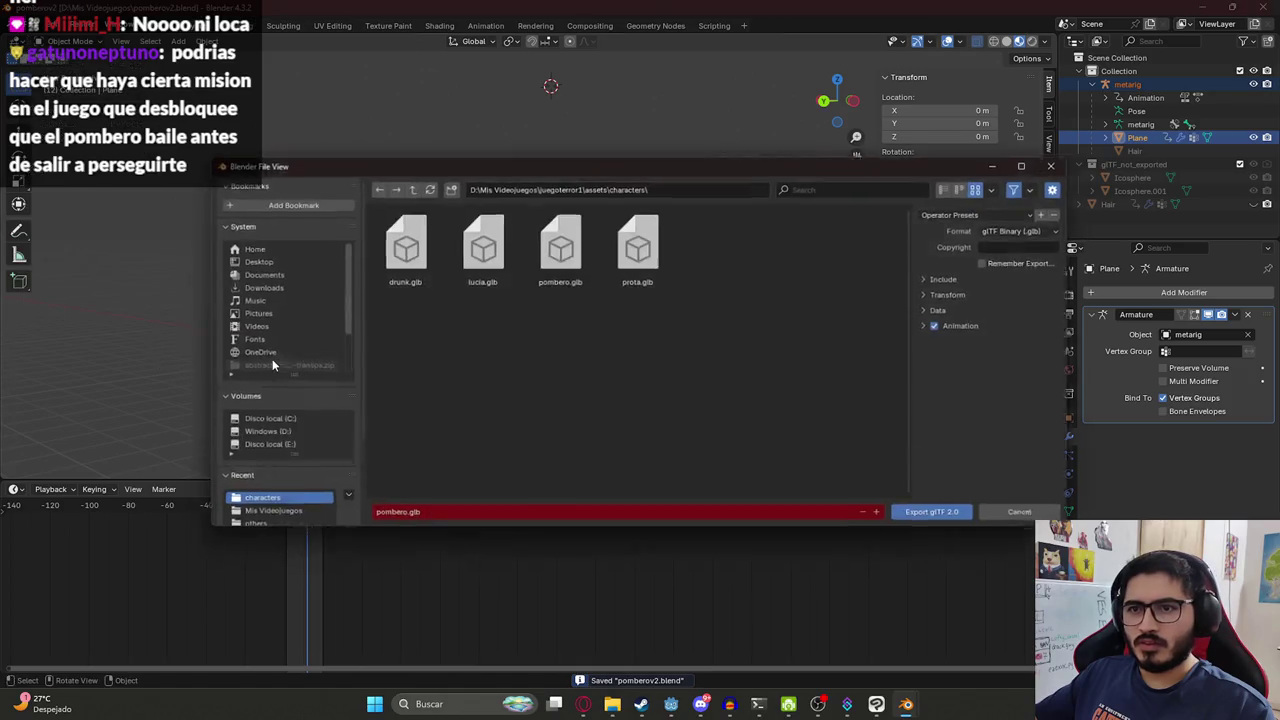
pyautogui.click(963, 279)
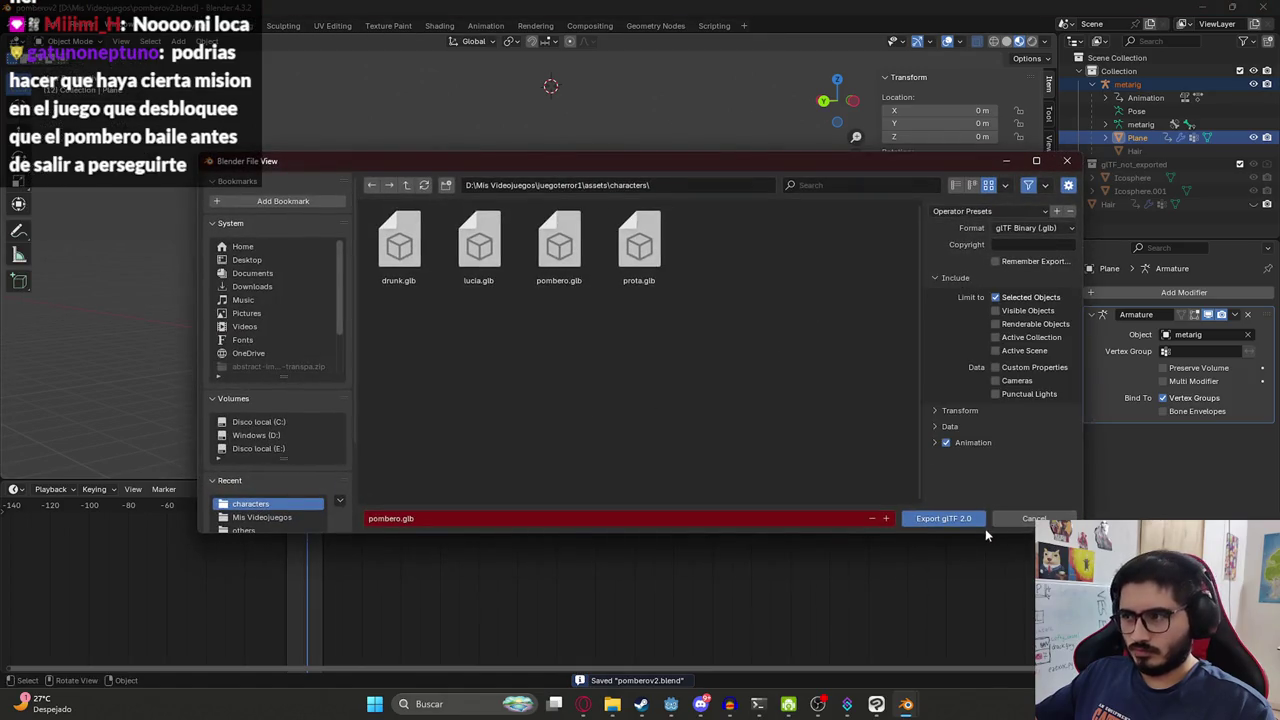
pyautogui.click(968, 519)
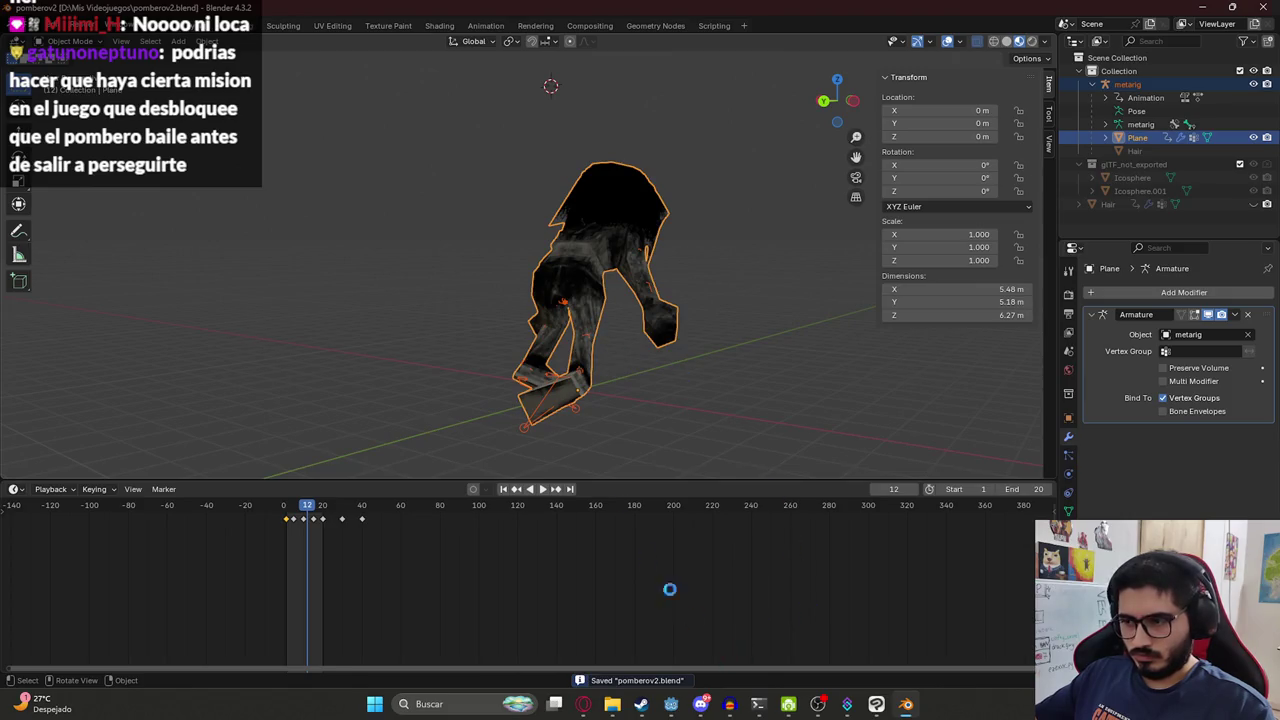
pyautogui.moveTo(671, 704)
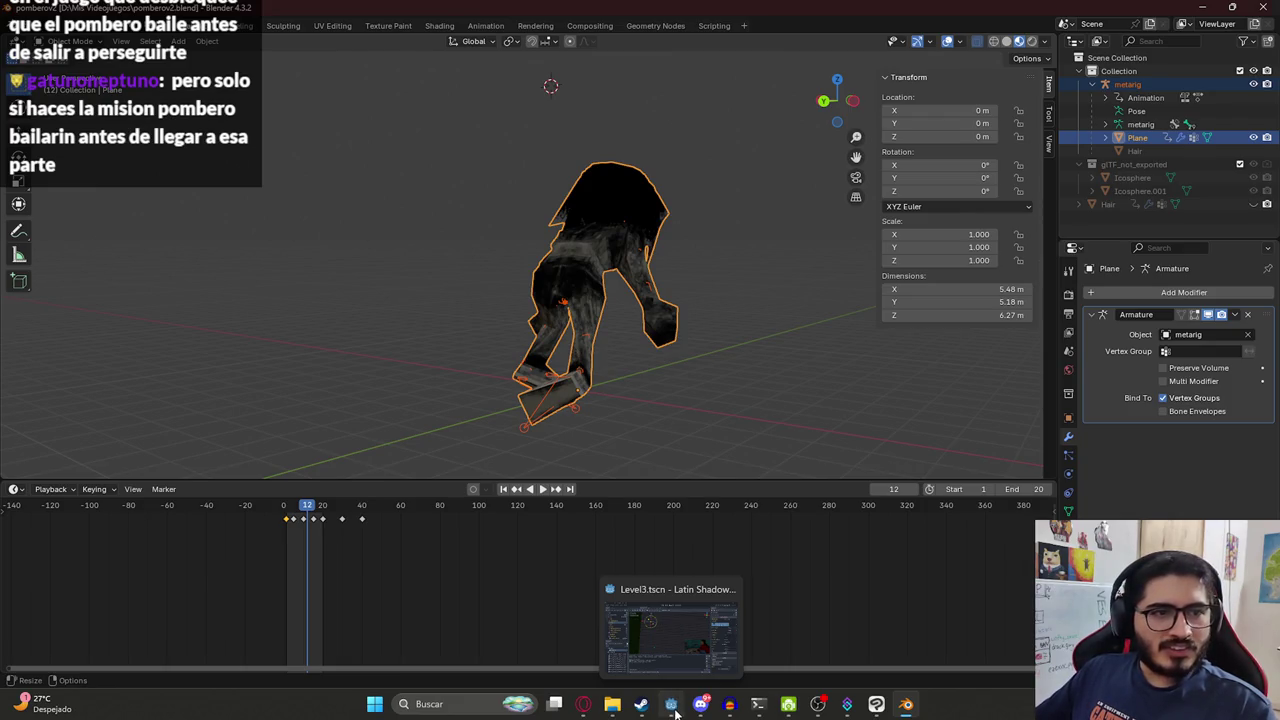
pyautogui.click(674, 708)
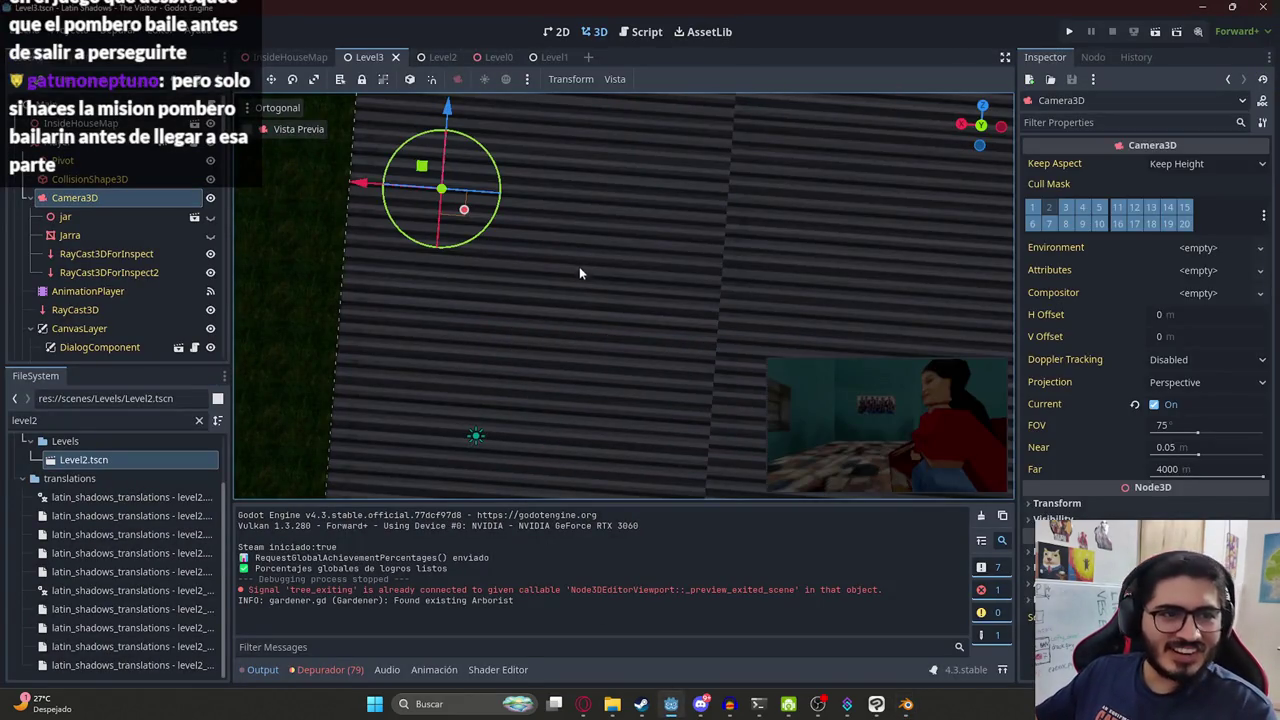
pyautogui.scroll(-5, 586, 257)
pyautogui.scroll(-3, 740, 261)
pyautogui.scroll(-2, 515, 260)
pyautogui.scroll(1, 515, 260)
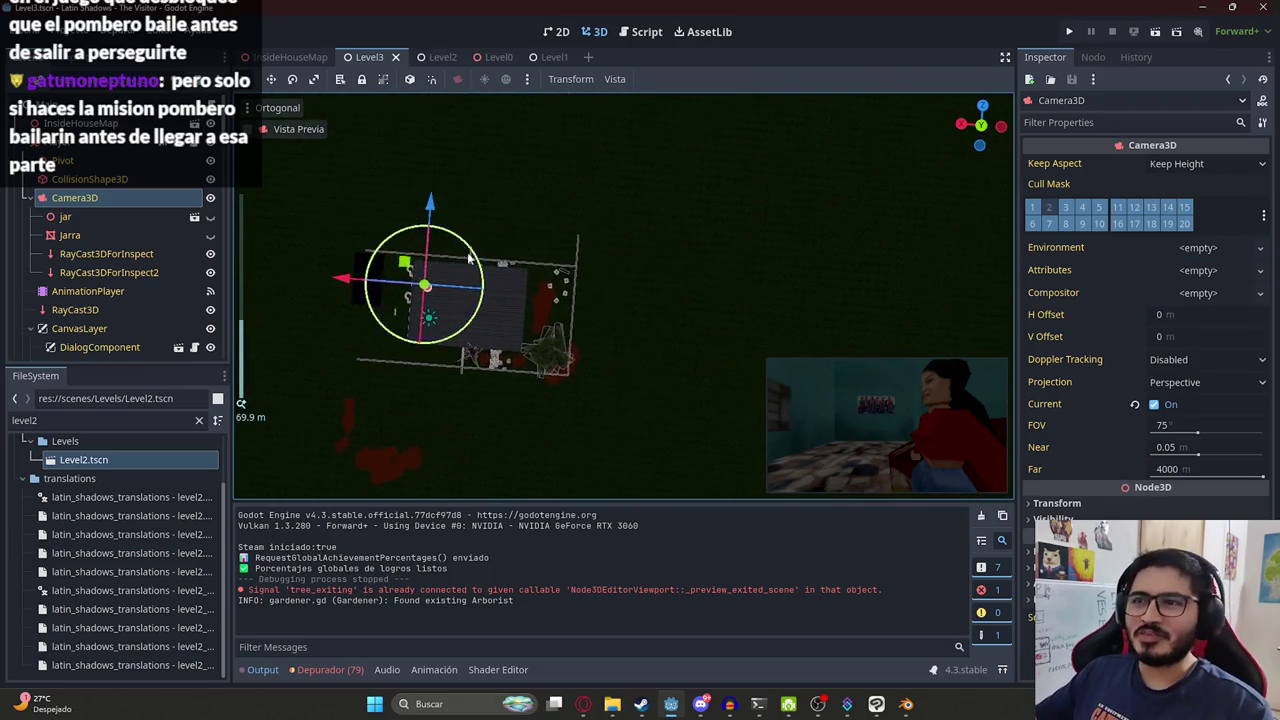
pyautogui.scroll(2, 421, 292)
pyautogui.scroll(1, 566, 257)
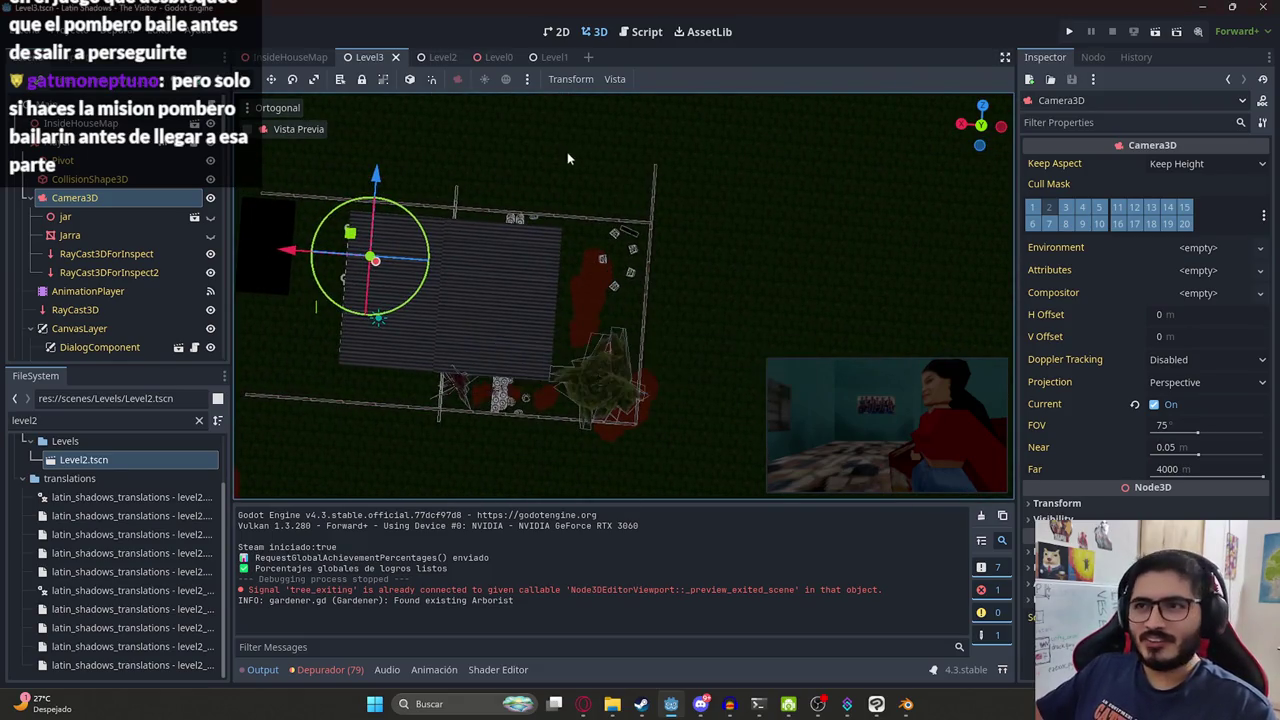
pyautogui.scroll(1, 510, 240)
pyautogui.moveTo(510, 240); pyautogui.dragTo(470, 200, button='middle')
pyautogui.scroll(-3, 470, 200)
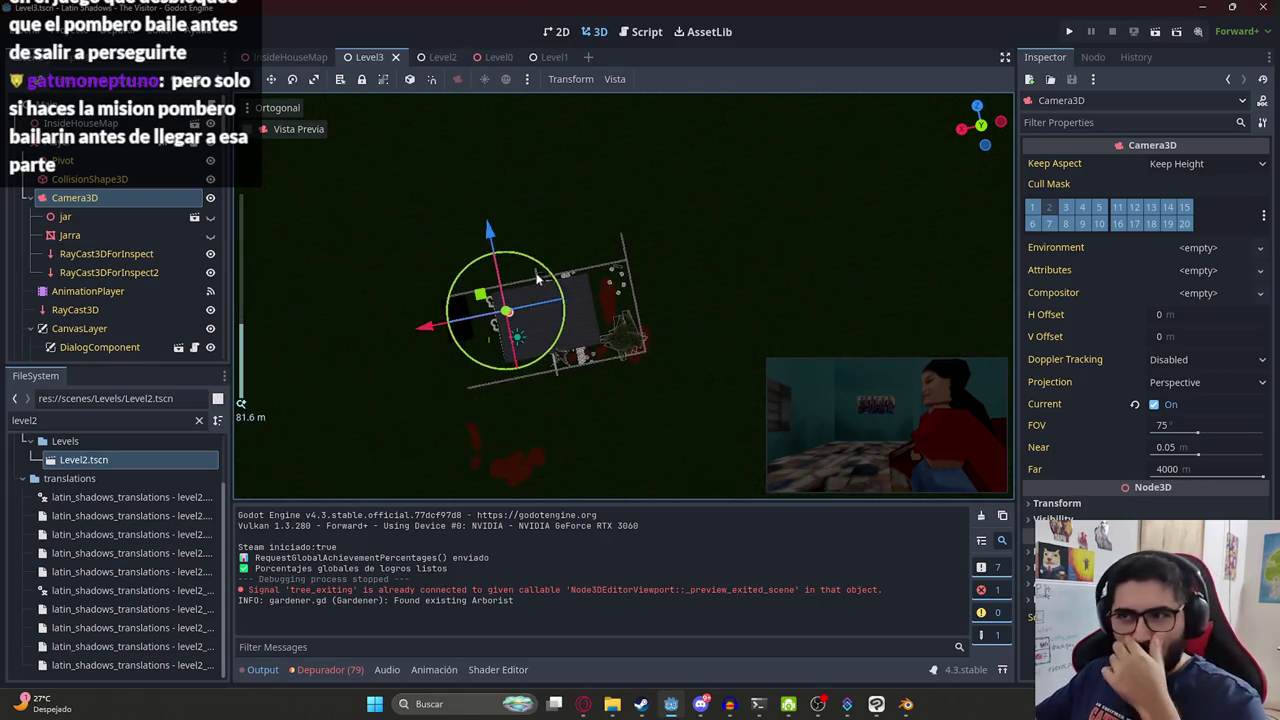
pyautogui.rightClick(366, 58)
pyautogui.click(366, 60)
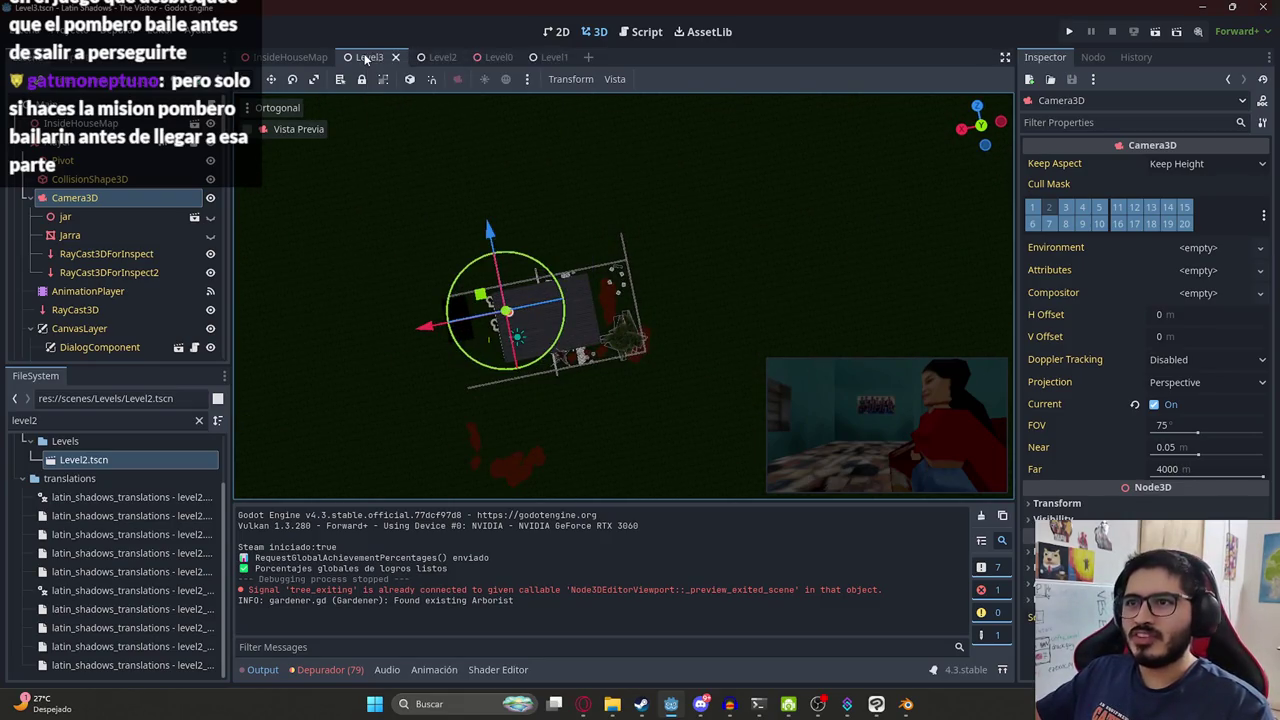
pyautogui.click(641, 31)
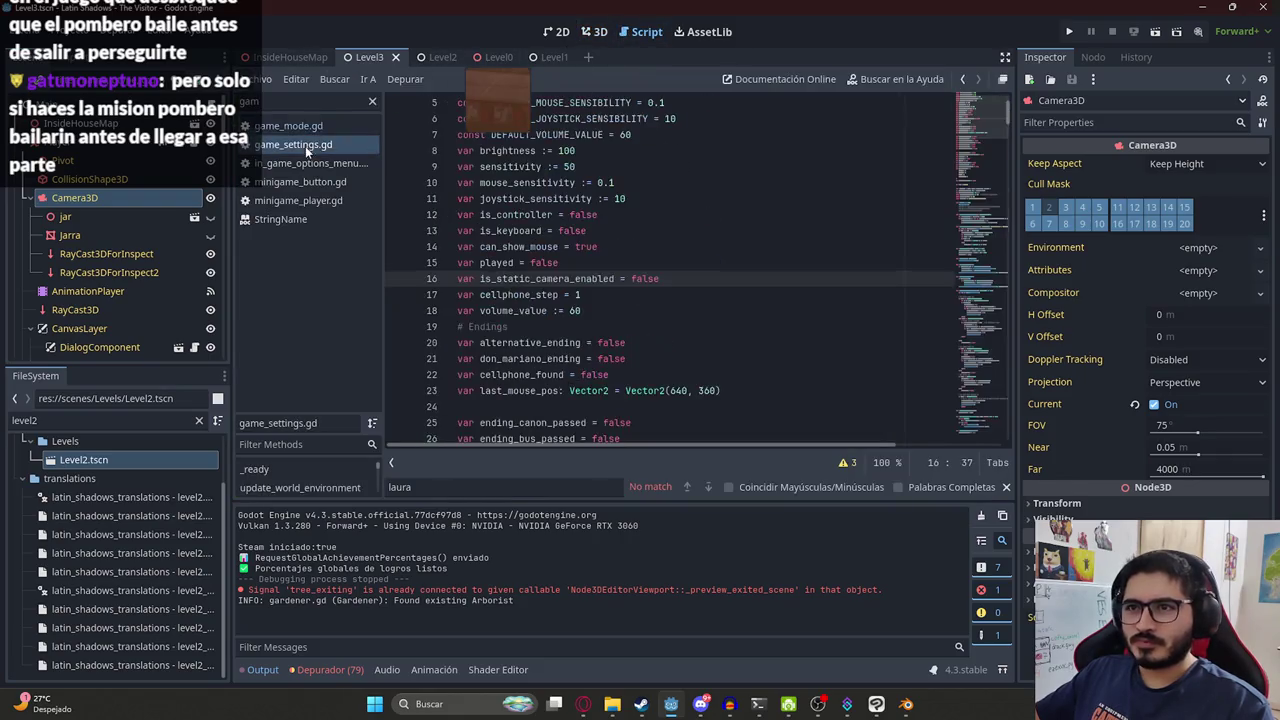
pyautogui.click(643, 182)
pyautogui.scroll(2, 760, 280)
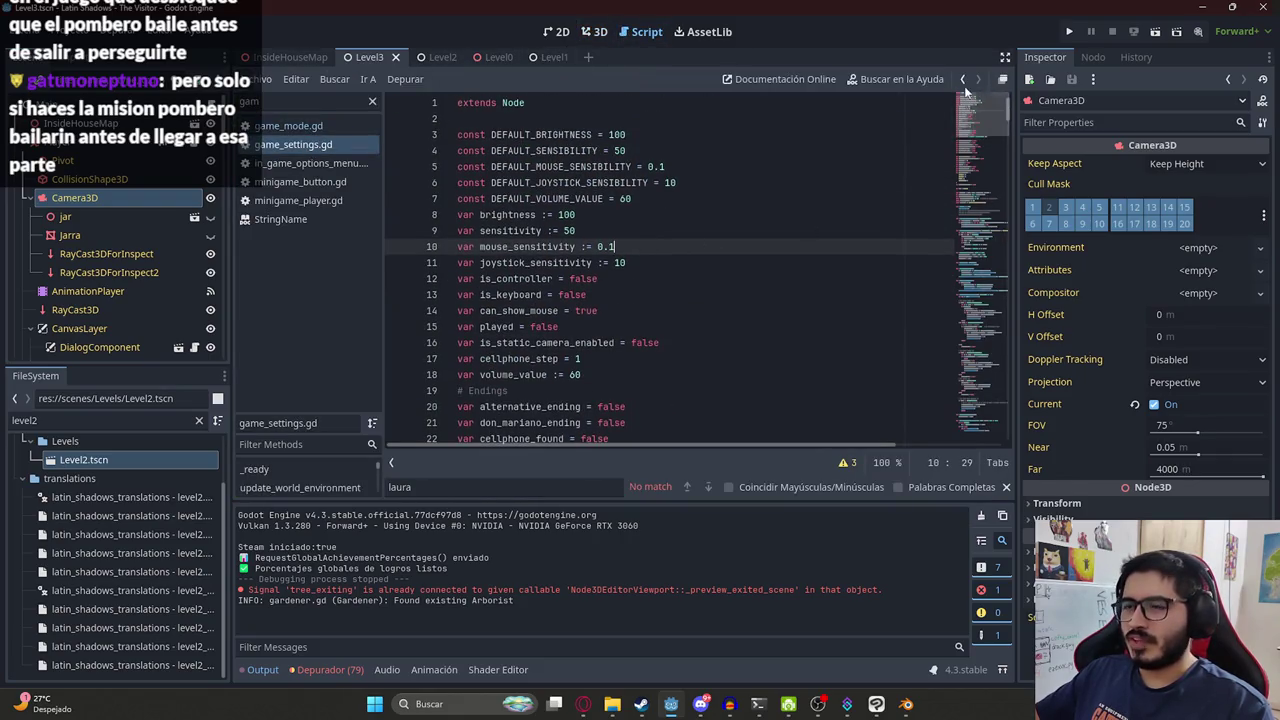
pyautogui.click(906, 704)
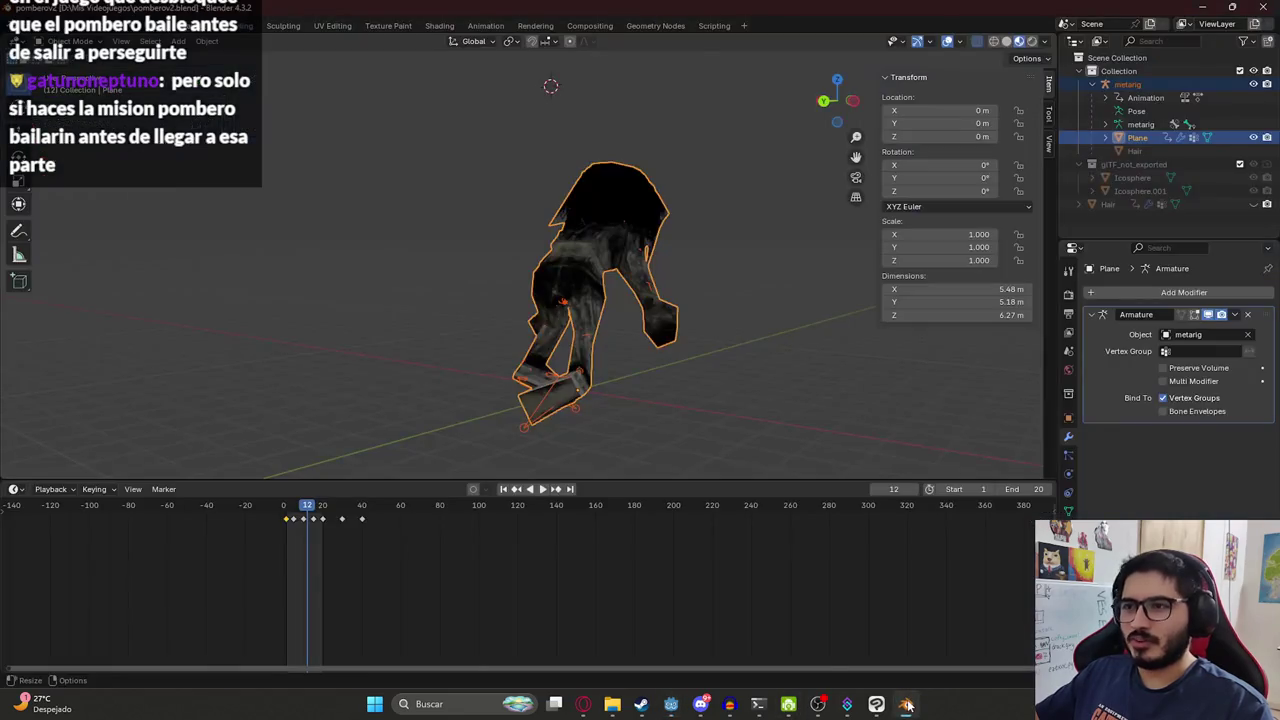
# Play then stop the animation at frame 1, orbit to side and front views, and return to Godot.
pyautogui.scroll(-2, 765, 640)
pyautogui.keyDown('ctrl'); pyautogui.scroll(2, 597, 606); pyautogui.keyUp('ctrl')
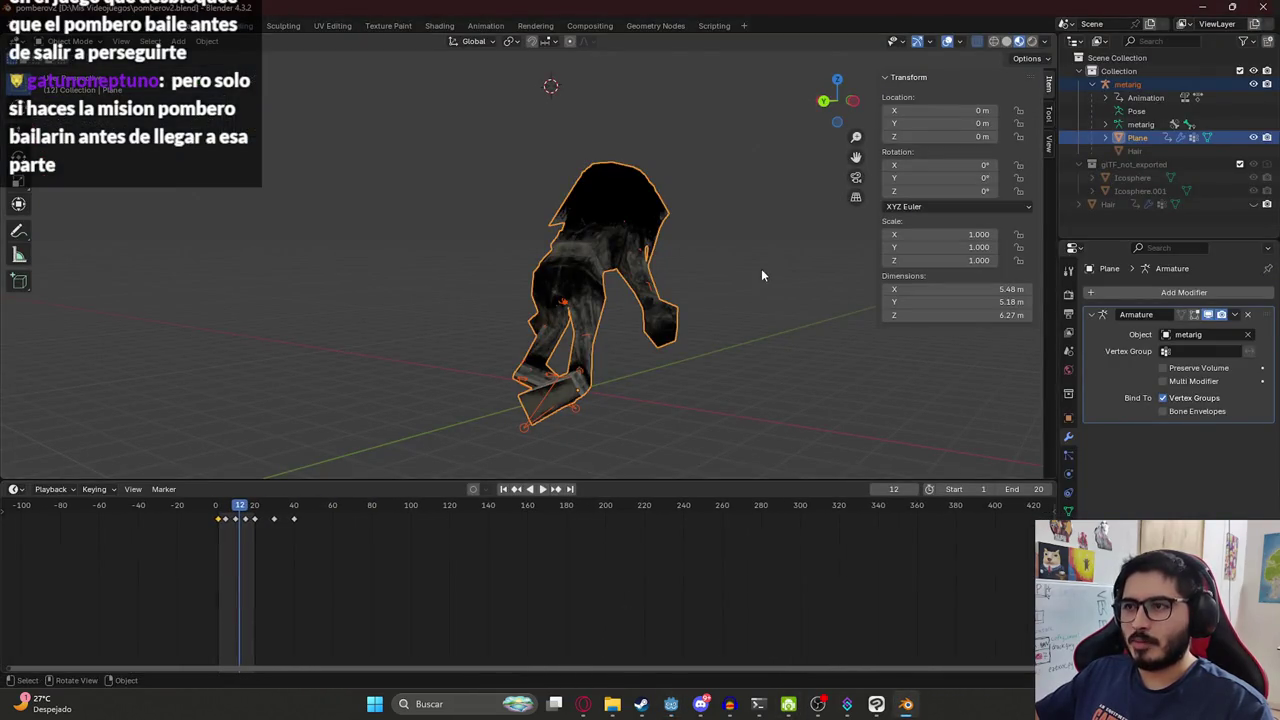
pyautogui.moveTo(763, 274); pyautogui.dragTo(487, 258, button='middle')
pyautogui.press('space')
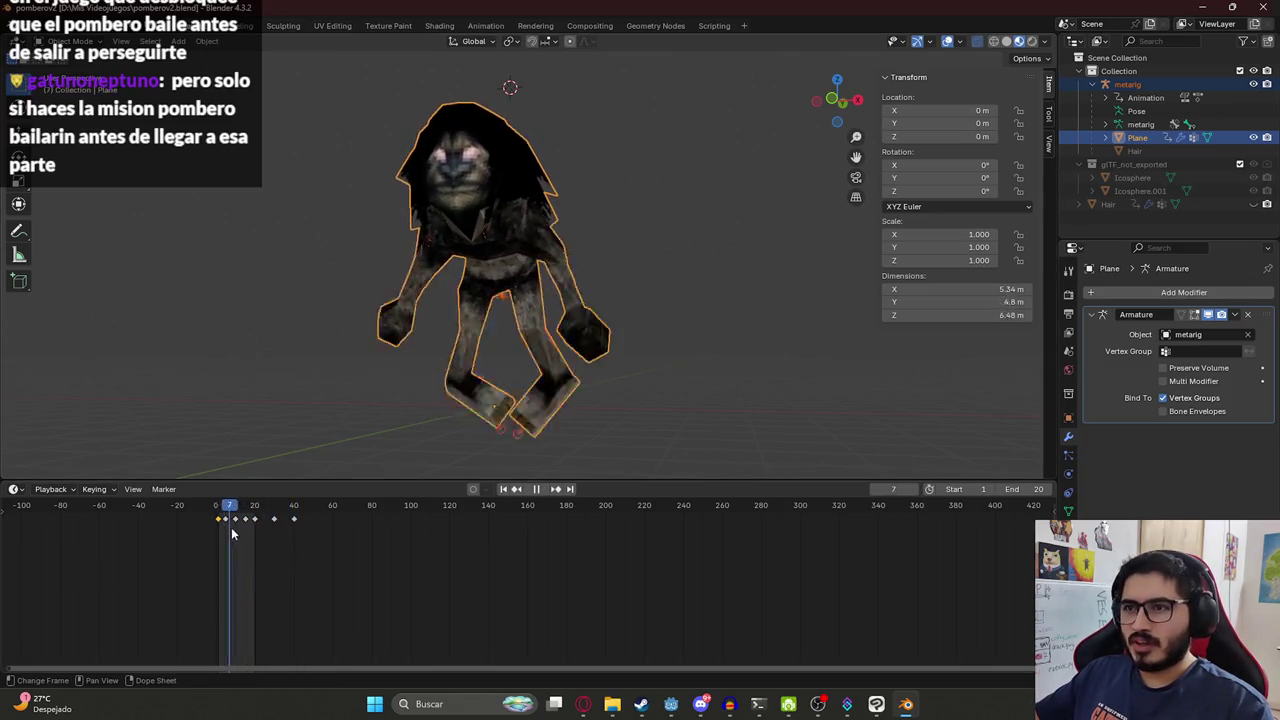
pyautogui.press('Escape')
pyautogui.moveTo(394, 351); pyautogui.dragTo(502, 303, button='middle')
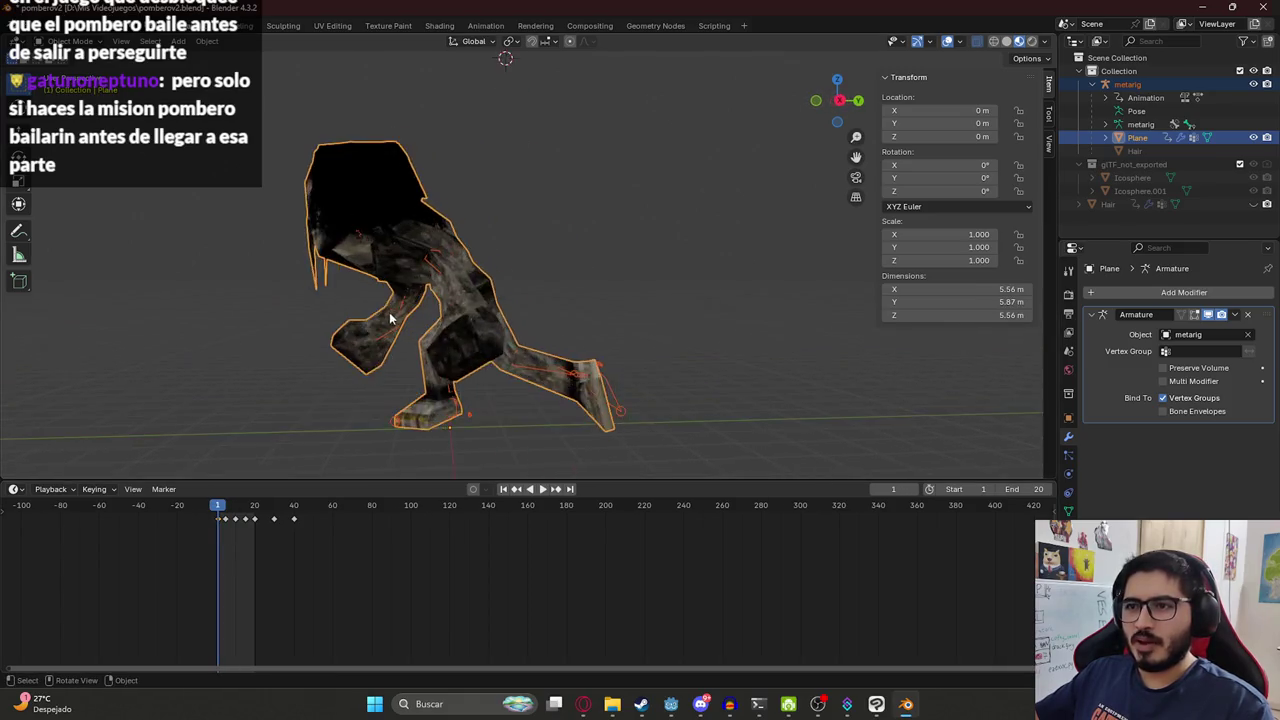
pyautogui.moveTo(397, 264); pyautogui.dragTo(430, 268, button='middle')
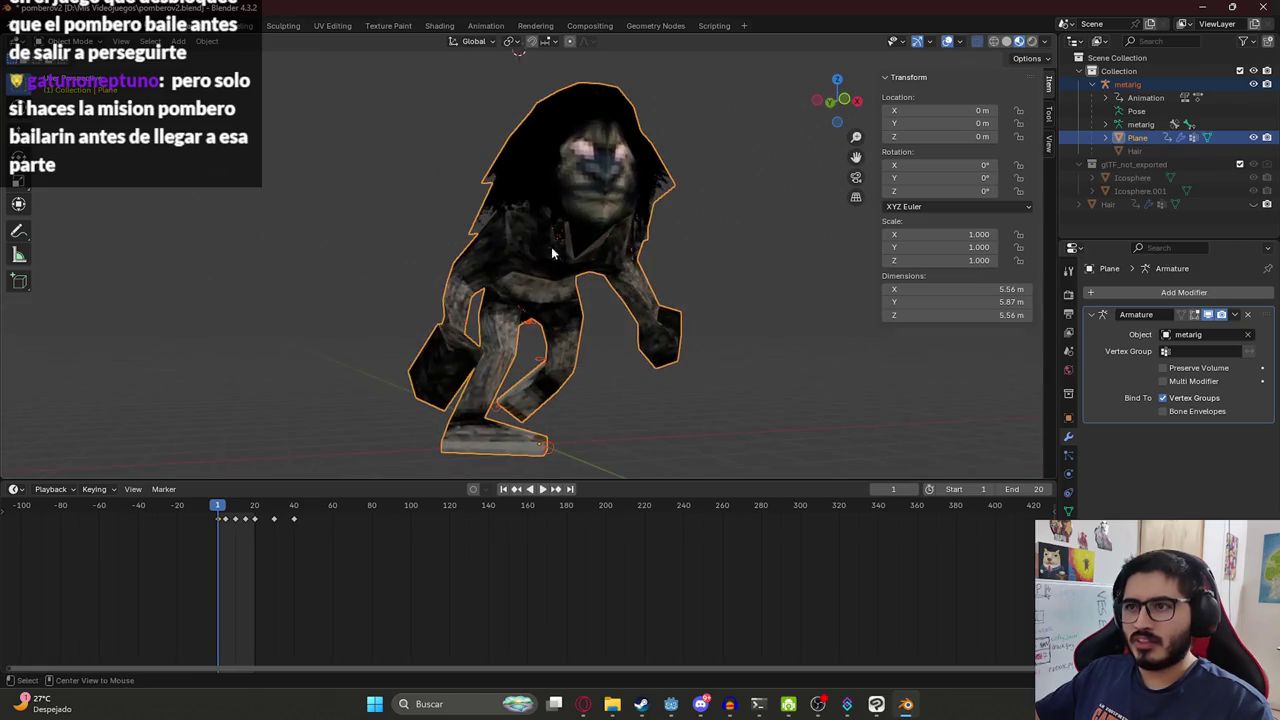
pyautogui.hotkey('alt', 'Tab')
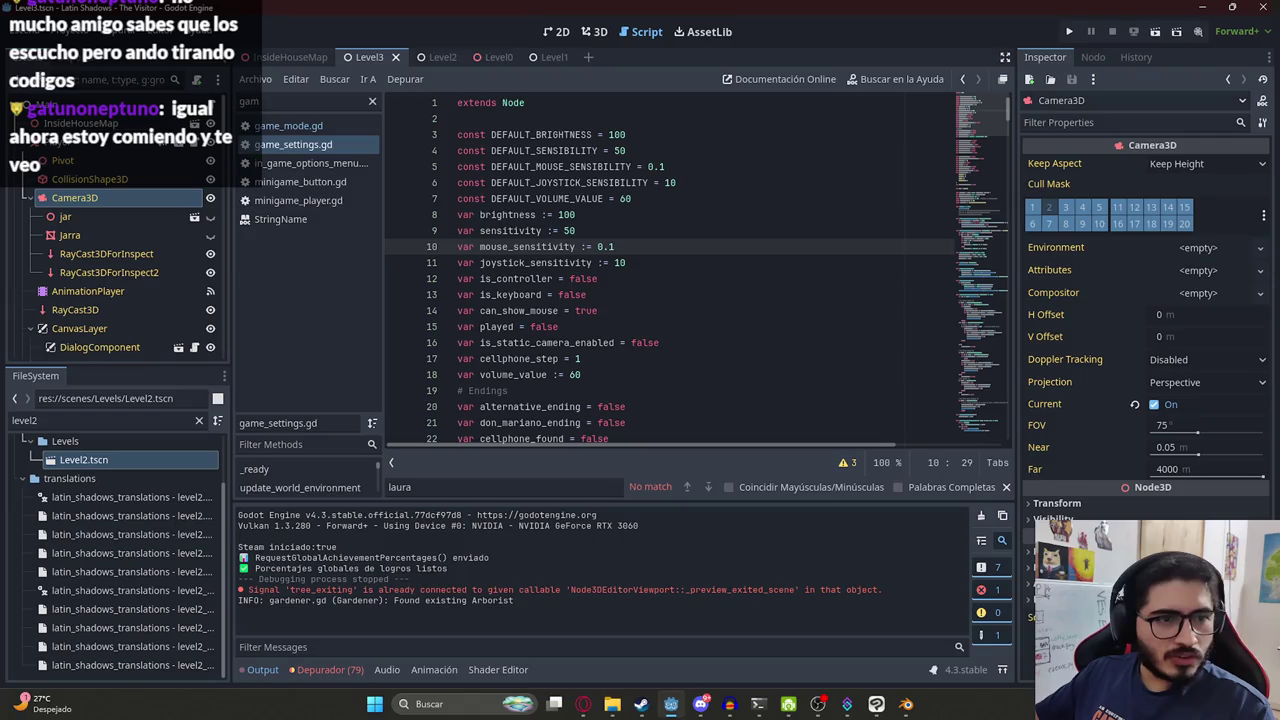
# Clear the Filter Scripts field and start a text search in game_settings.gd near mouse_sensitivity.
pyautogui.click(586, 342)
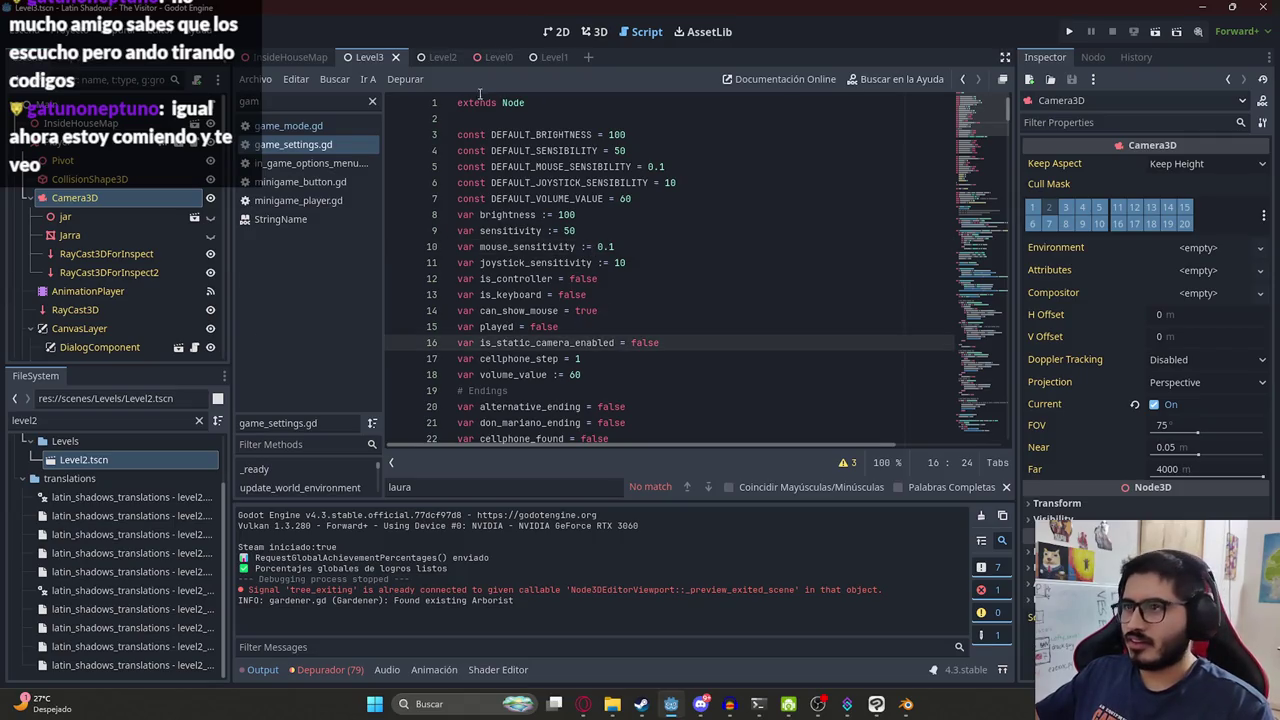
pyautogui.click(372, 101)
pyautogui.click(664, 239)
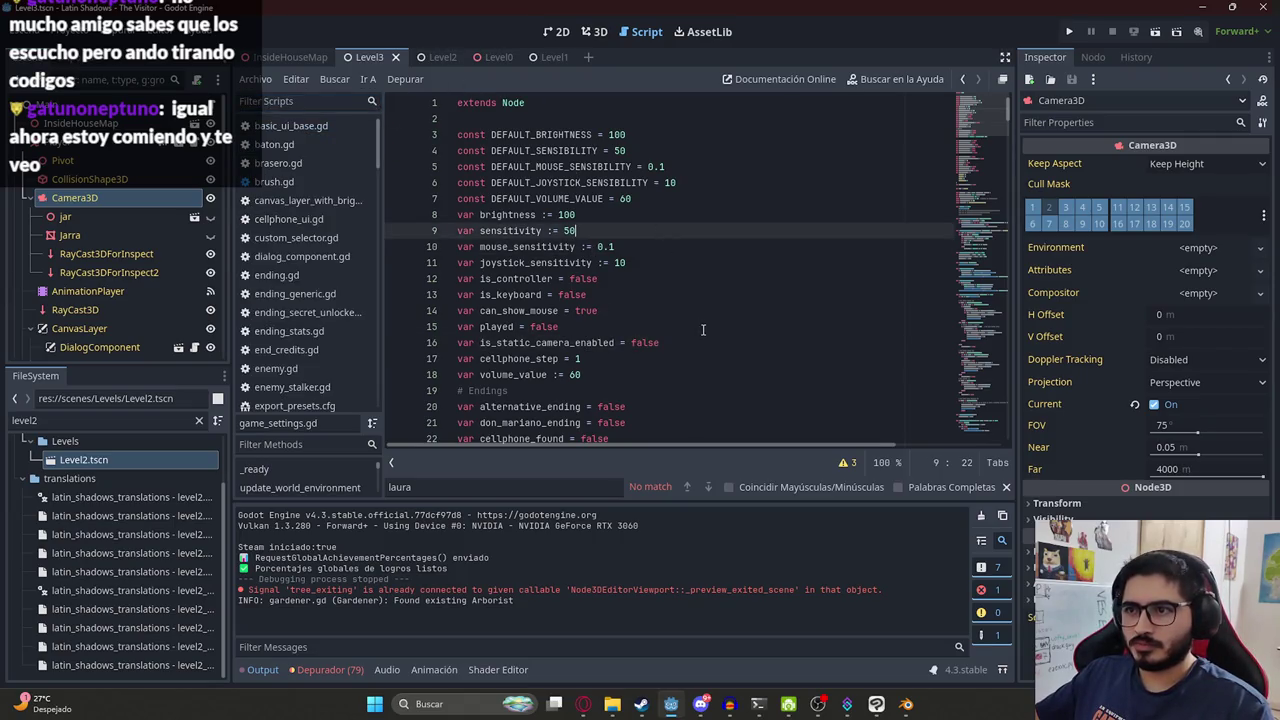
pyautogui.click(703, 329)
pyautogui.hotkey('alt', 'Tab')
pyautogui.hotkey('alt', 'Tab')
pyautogui.hotkey('alt', 'Tab')
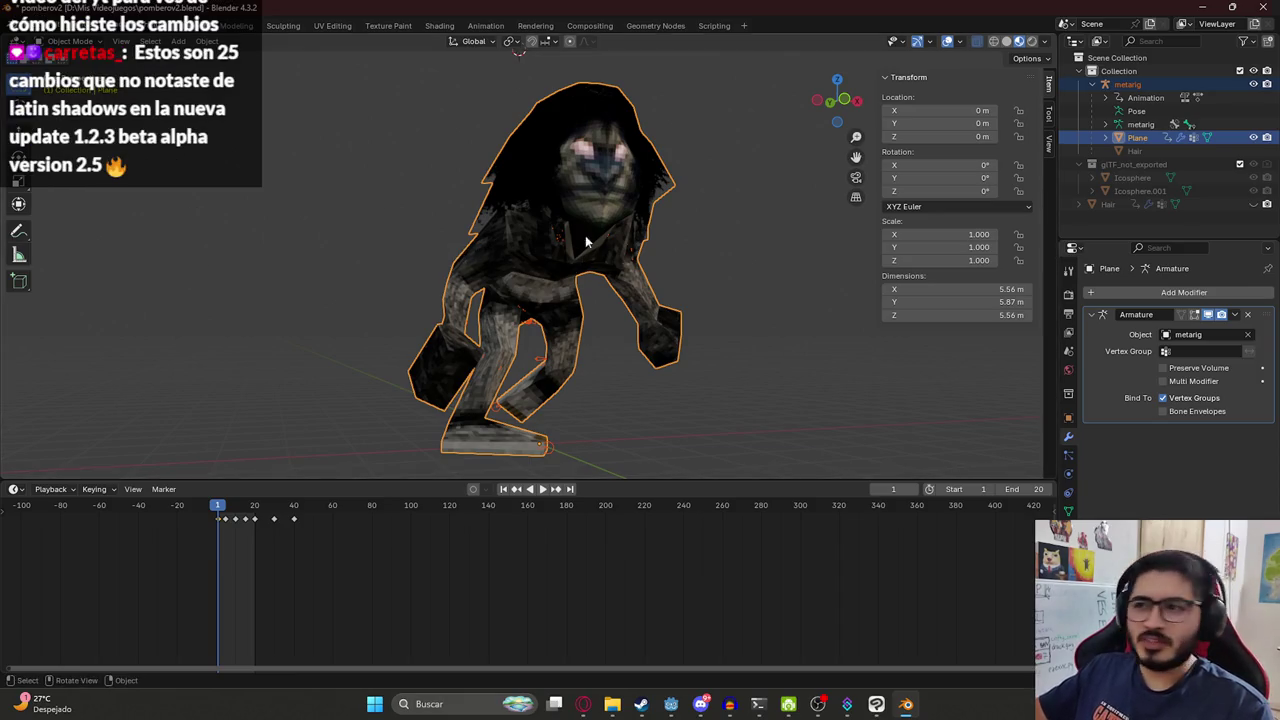
pyautogui.click(671, 704)
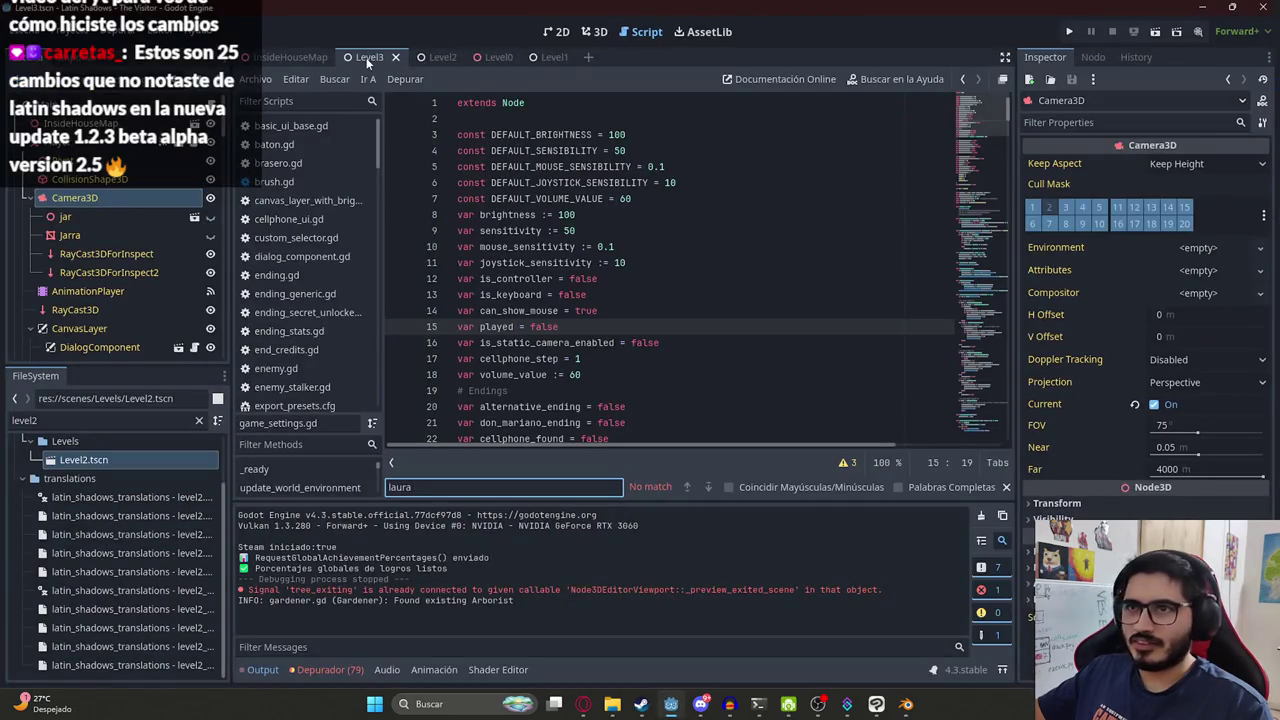
pyautogui.click(556, 246)
pyautogui.hotkey('ctrl', 'f')
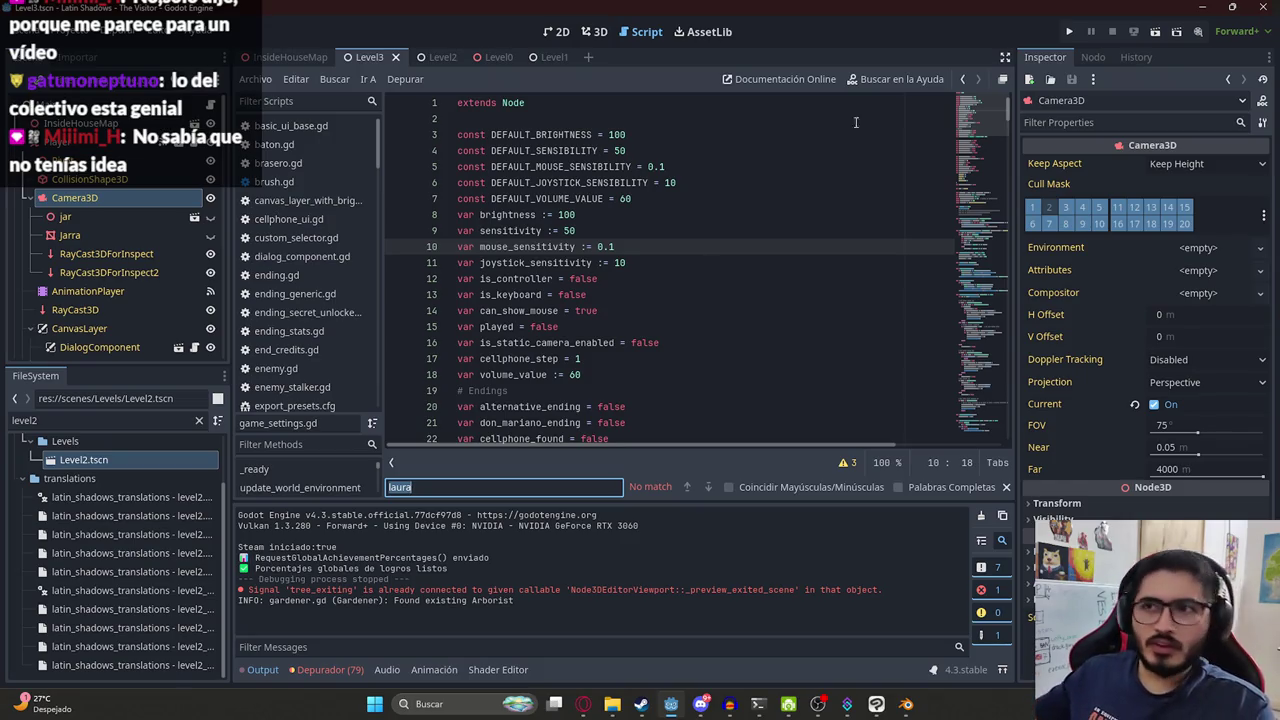
# Make the Level0 scene tab active, leaving game_settings.gd in the script editor.
pyautogui.click(487, 56)
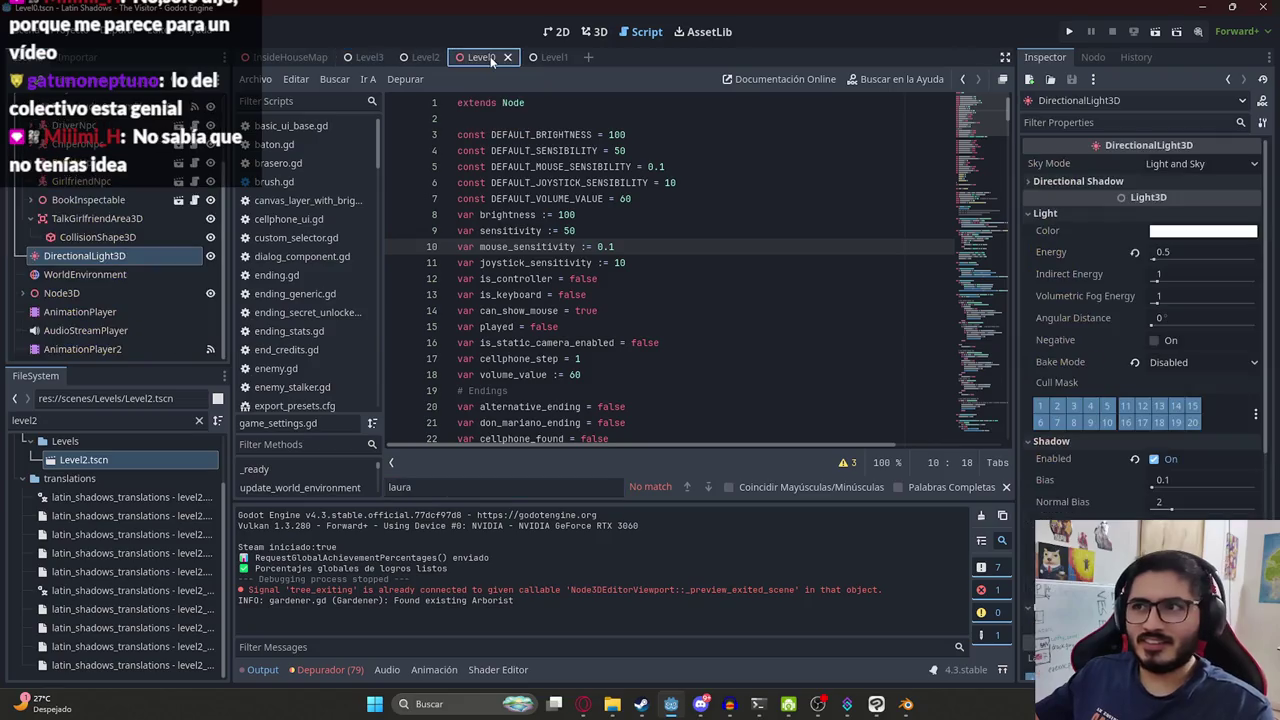
# Run Level0 via Reproducir Esta Escena, close a stray browser video tab, and return to Blender.
pyautogui.rightClick(487, 57)
pyautogui.click(539, 168)
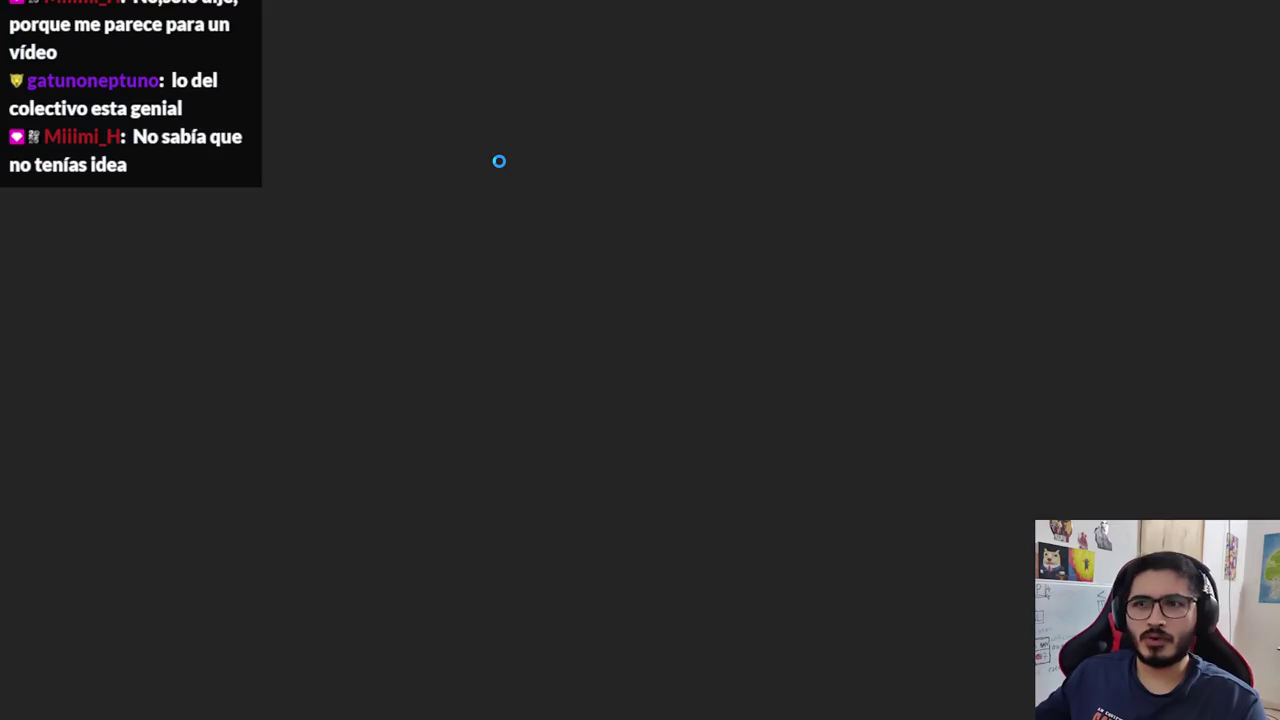
pyautogui.press('super')
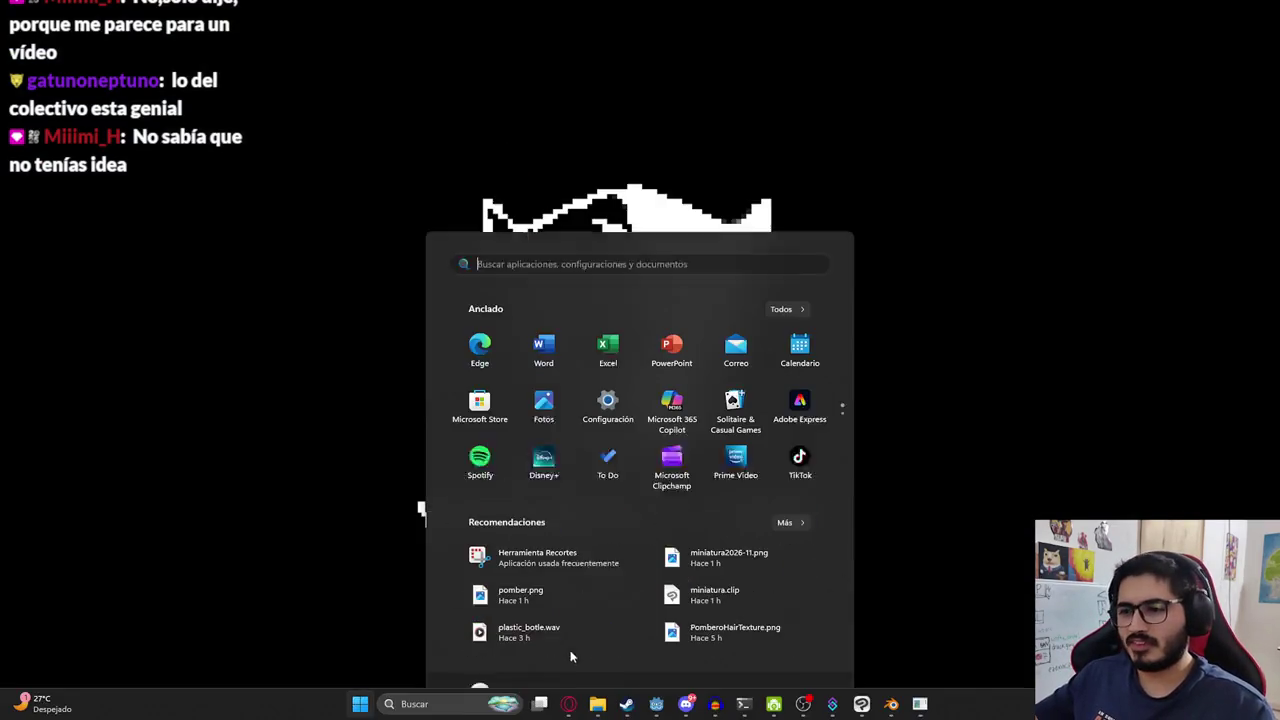
pyautogui.press('super')
pyautogui.click(243, 14)
pyautogui.click(296, 14)
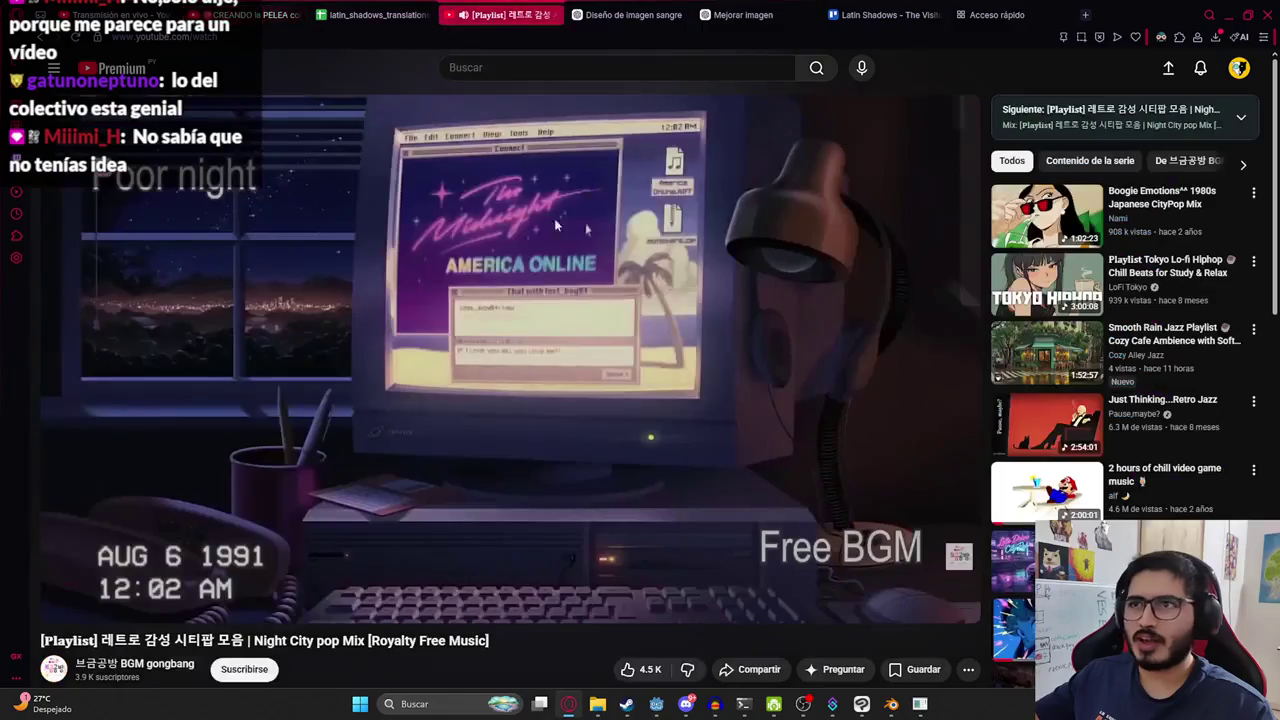
pyautogui.hotkey('alt', 'Tab')
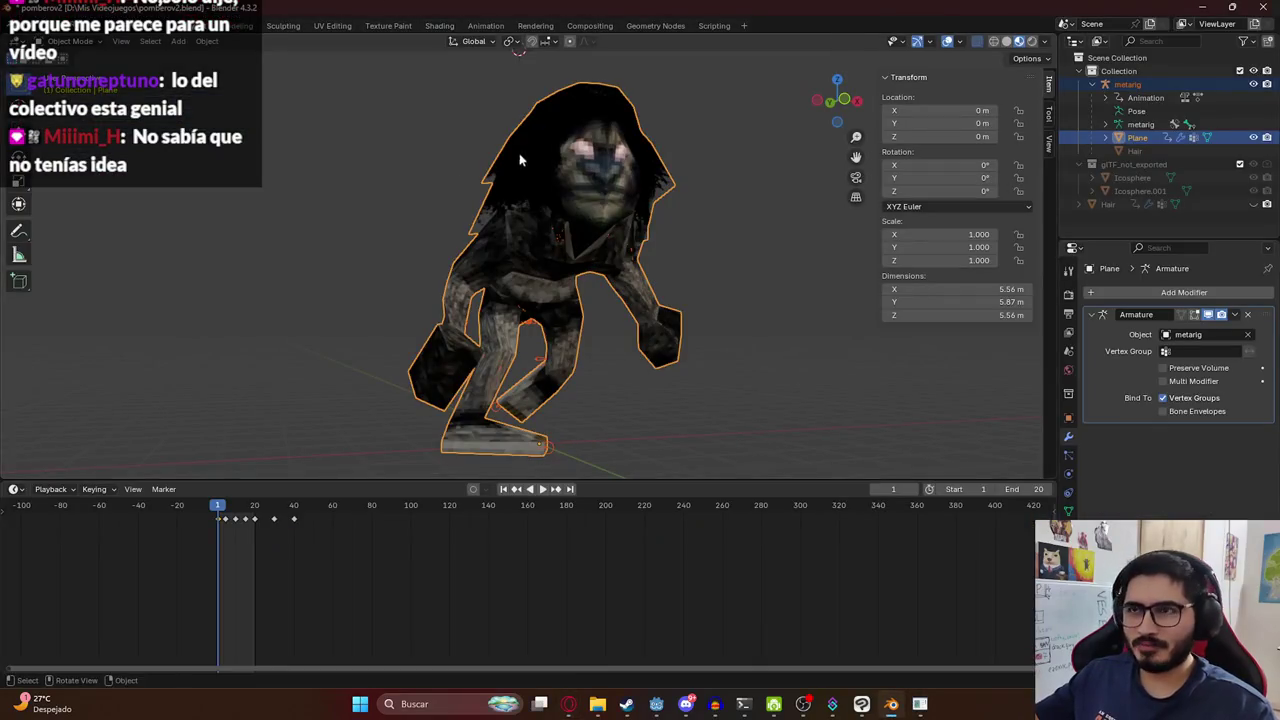
# Check the tray-carrying vendor in the running game, then pause it and return to Godot.
pyautogui.click(919, 704)
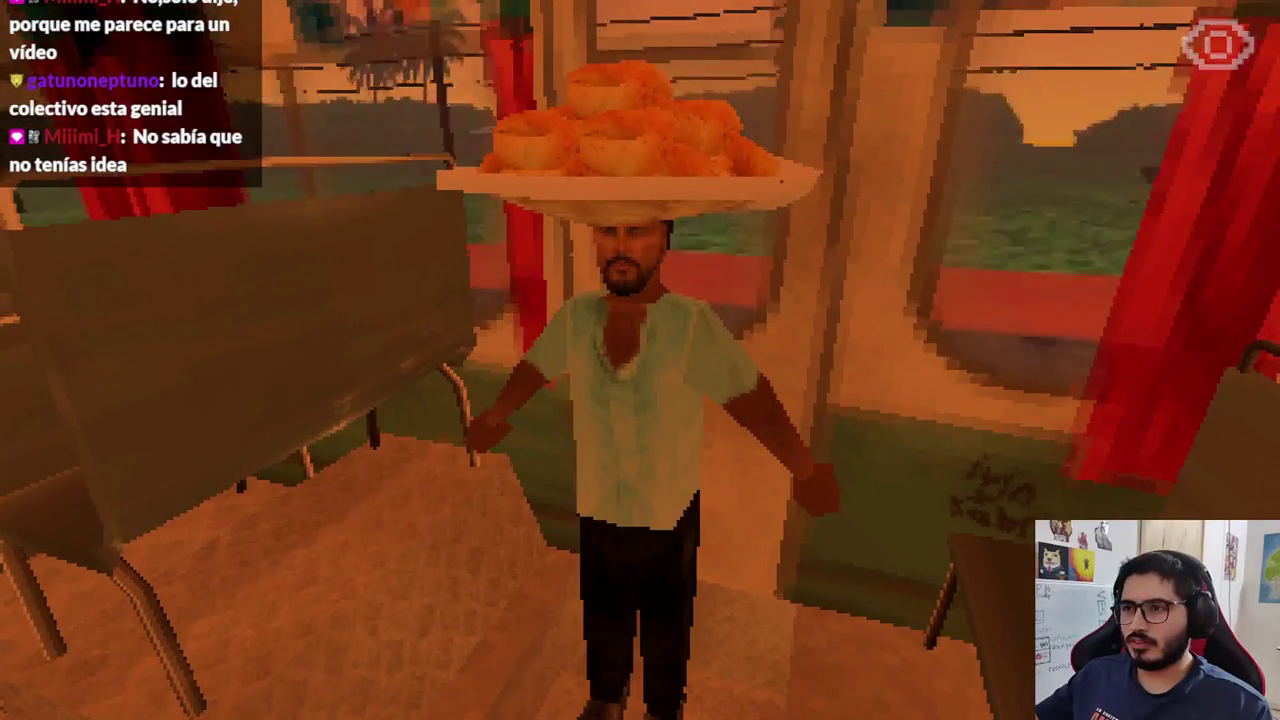
pyautogui.press('Escape')
pyautogui.hotkey('alt', 'Tab')
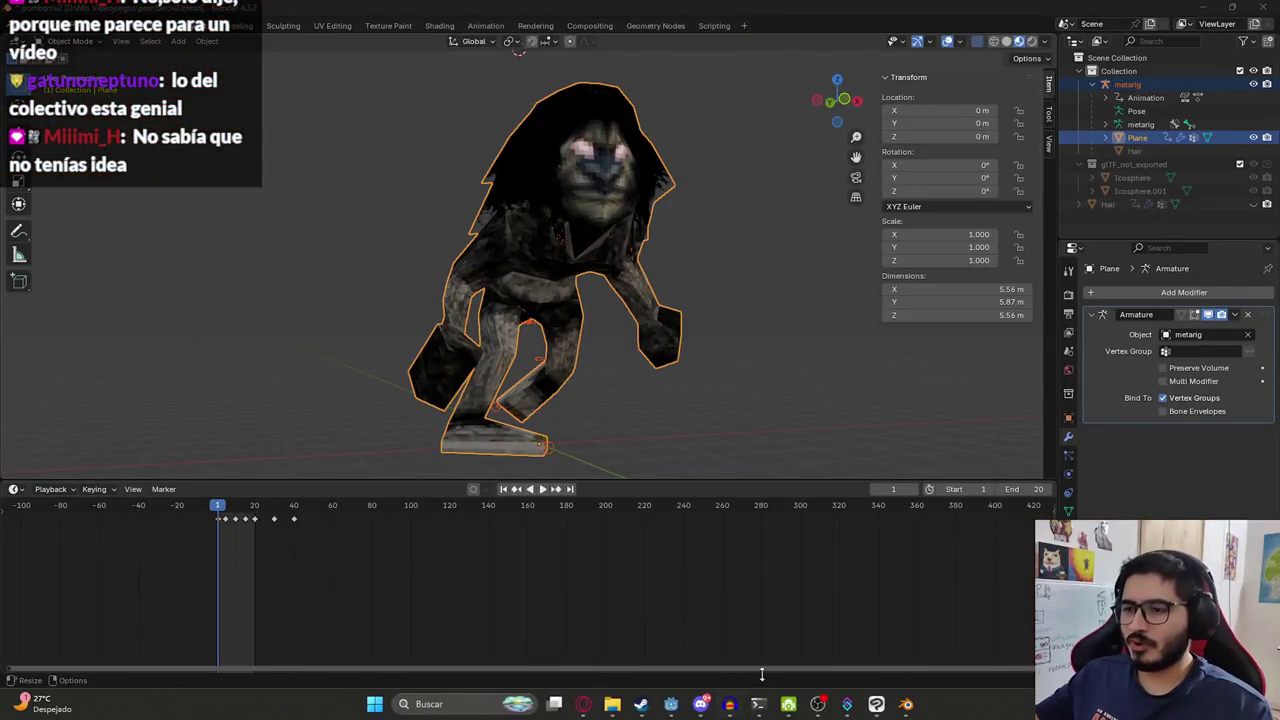
pyautogui.click(674, 705)
# Rerun the game with F5, pause it, and select ChiperoNpc in the scene tree.
pyautogui.rightClick(476, 58)
pyautogui.press('Escape')
pyautogui.press('F5')
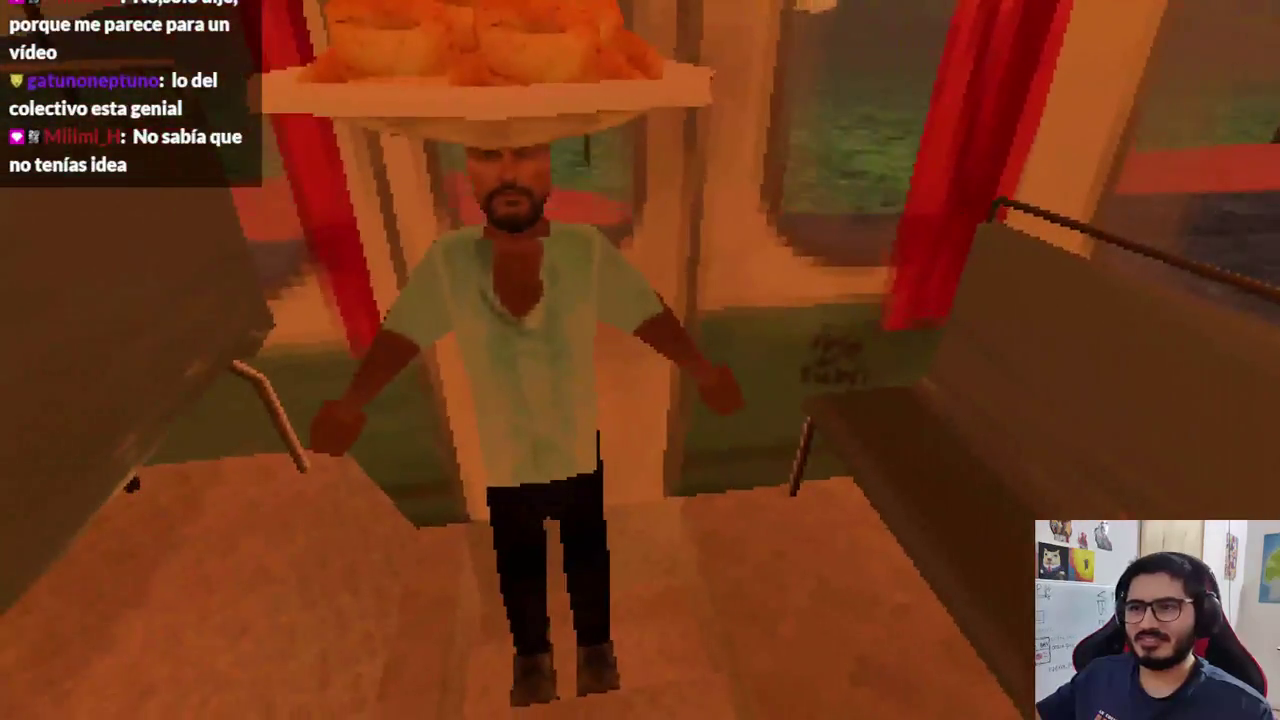
pyautogui.press('Escape')
pyautogui.click(625, 548)
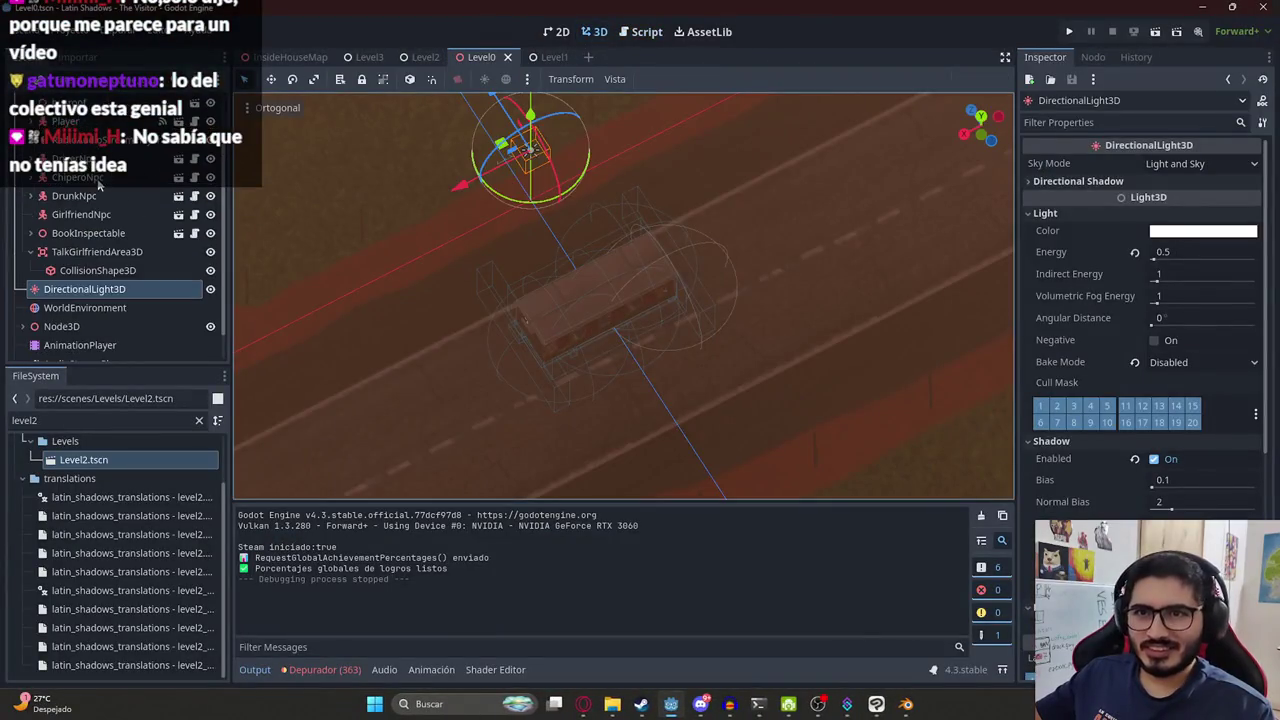
pyautogui.click(98, 179)
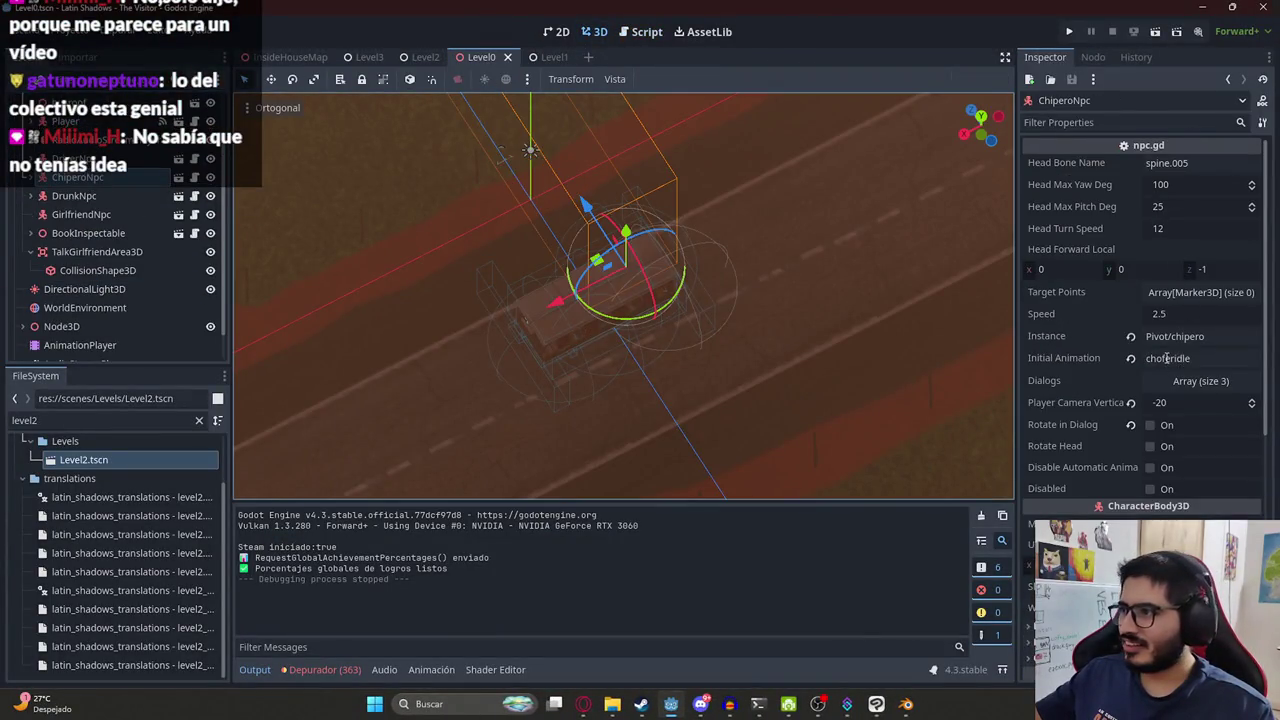
# Change ChiperoNpc's Initial Animation to chiperoidle, save the Level0 scene, and launch a test run with F5.
pyautogui.click(1167, 358)
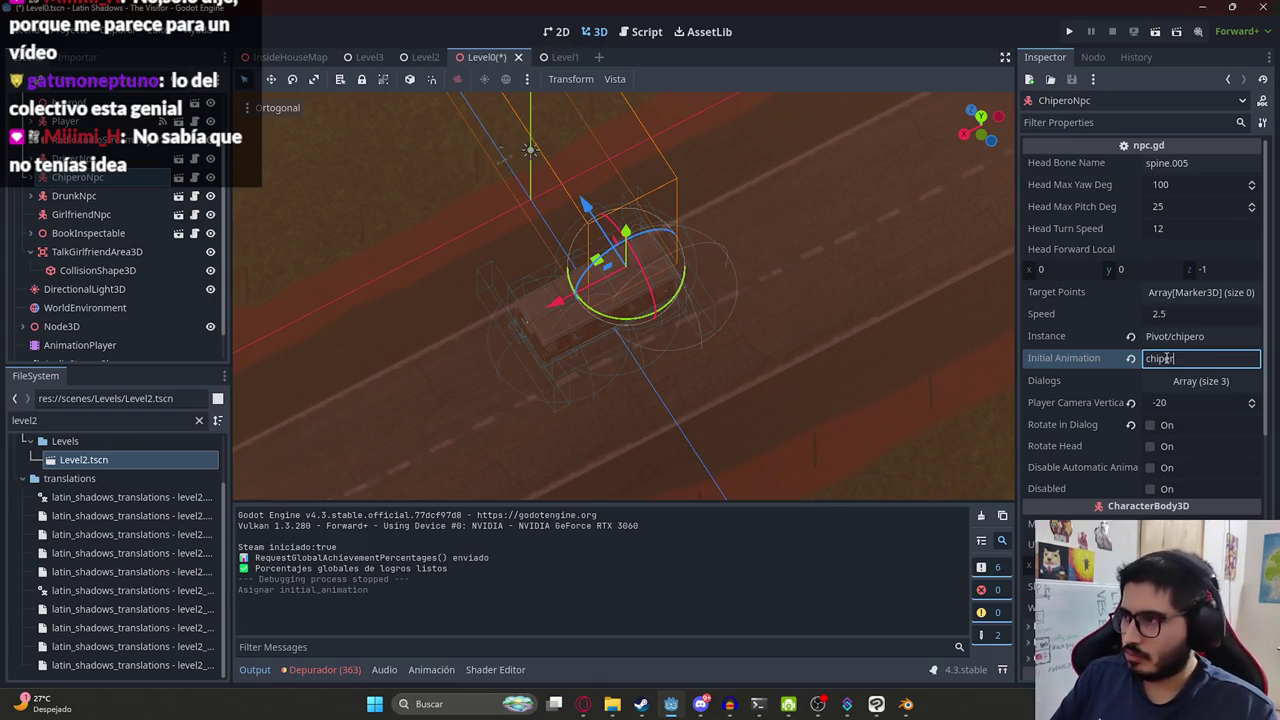
pyautogui.hotkey('ctrl', 's')
pyautogui.click(1192, 358)
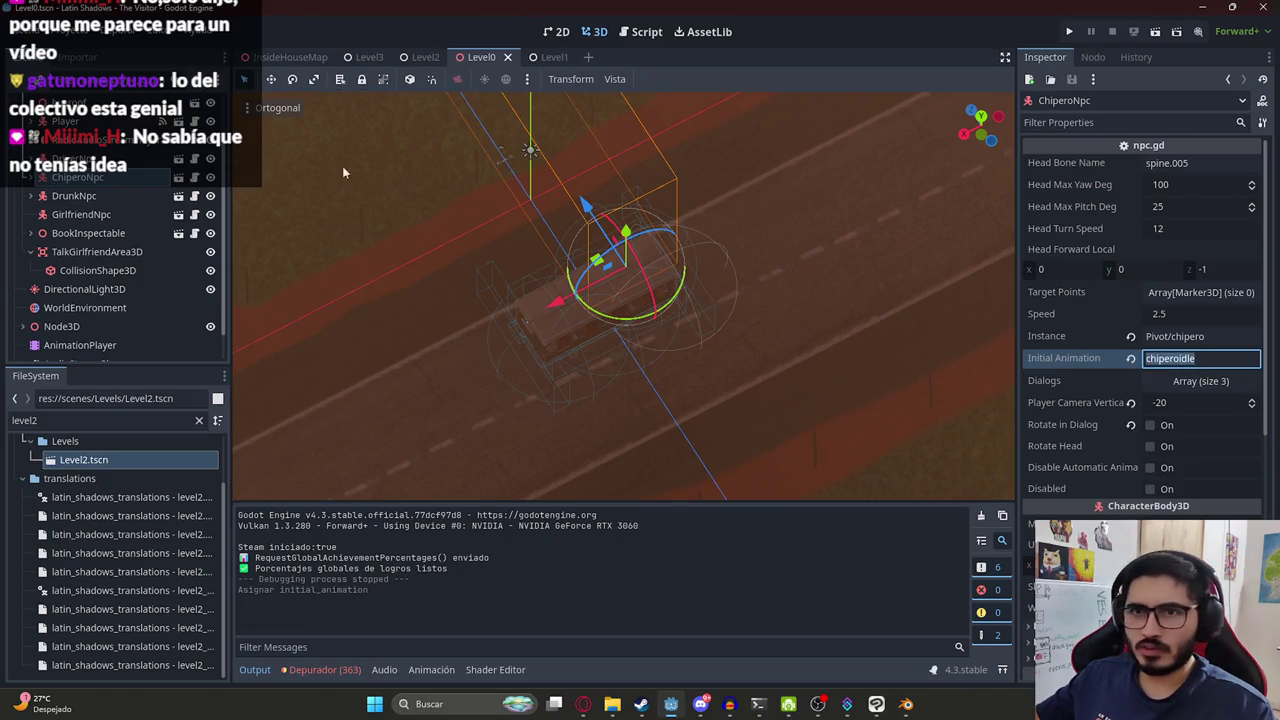
pyautogui.click(97, 196)
pyautogui.rightClick(483, 57)
pyautogui.click(586, 113)
pyautogui.press('F5')
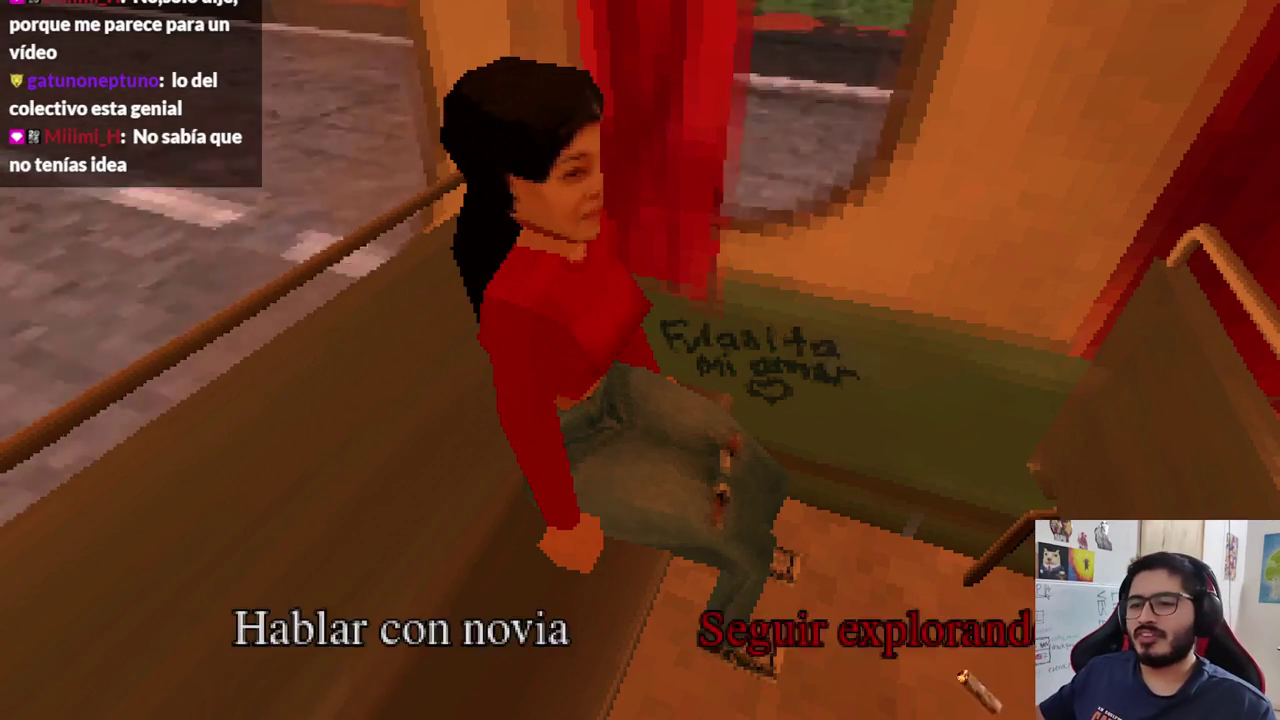
# Walk up the bus aisle and choose 'Hablar con novia' to talk to the girlfriend.
pyautogui.click(725, 635)
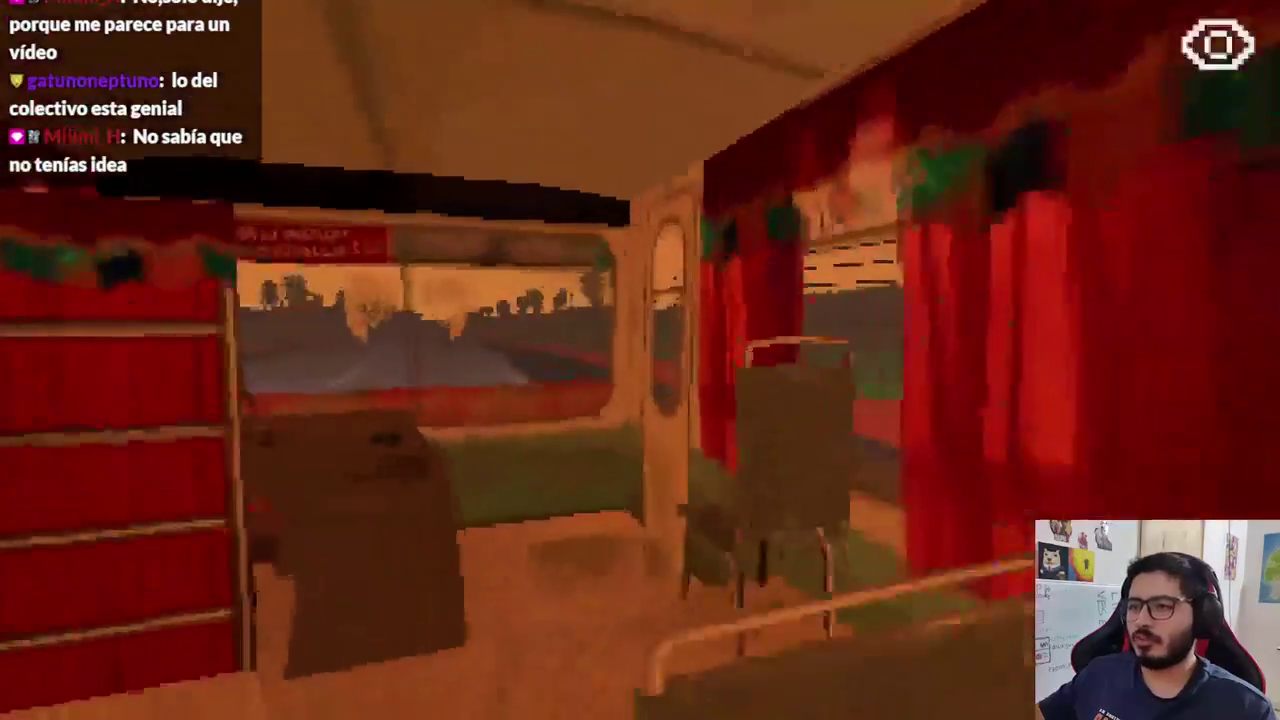
pyautogui.press('w')
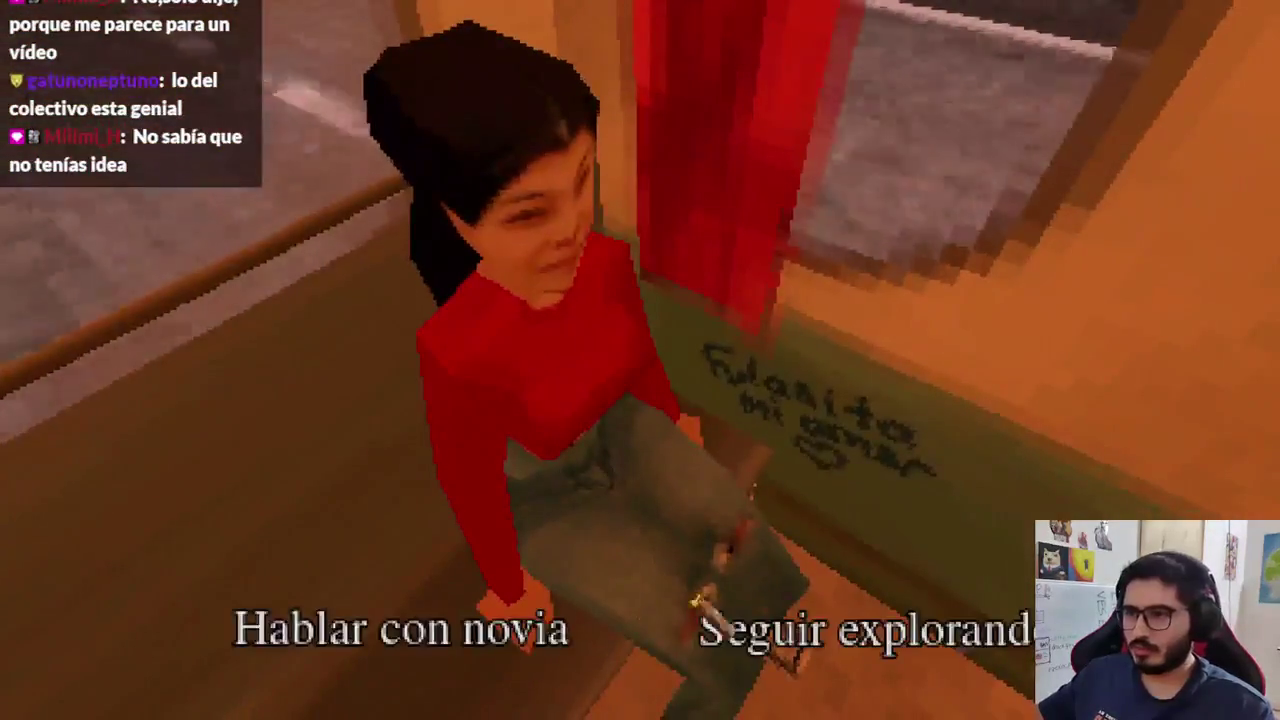
pyautogui.click(478, 608)
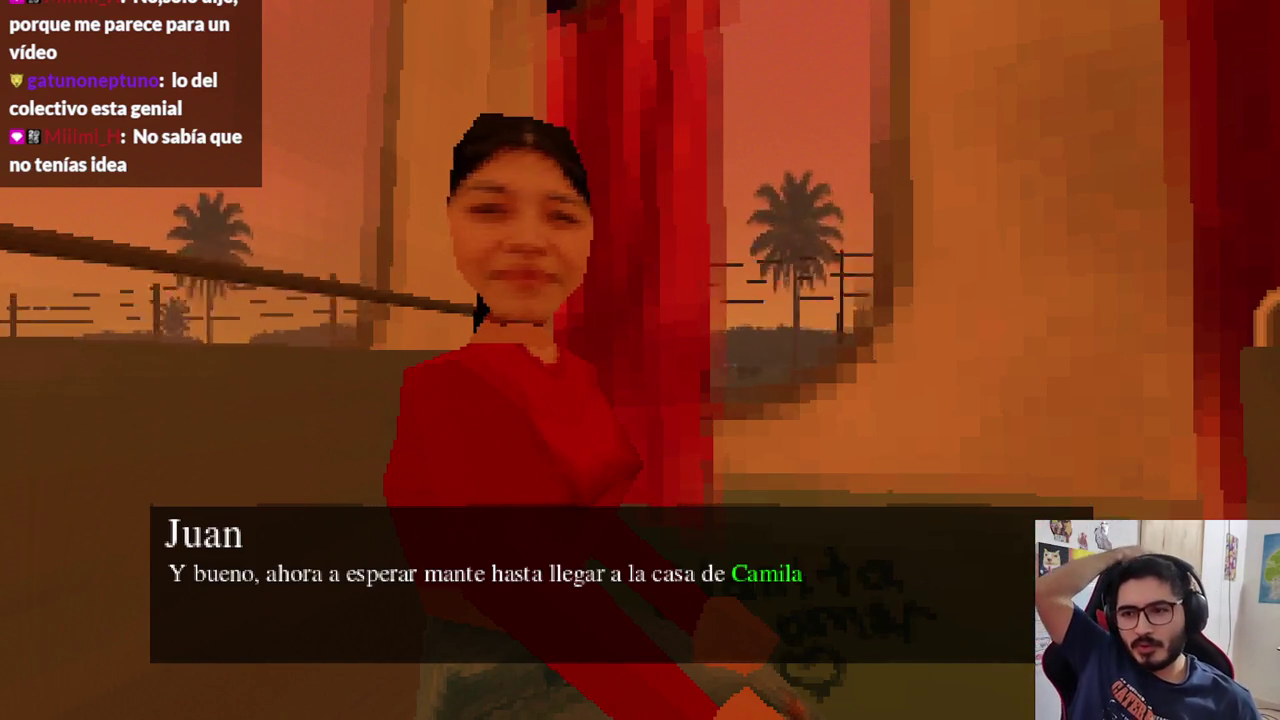
# Advance through six lines of the sunset conversation until the scene fades out.
pyautogui.press('space')
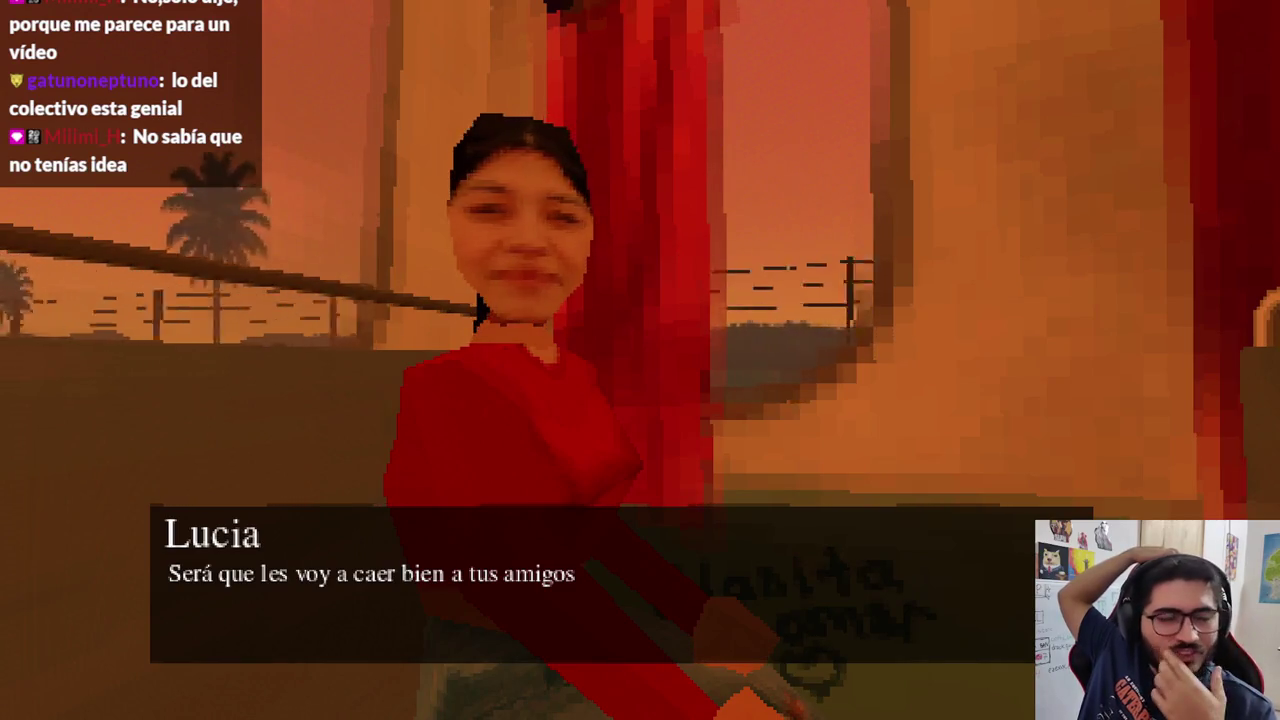
pyautogui.press('space')
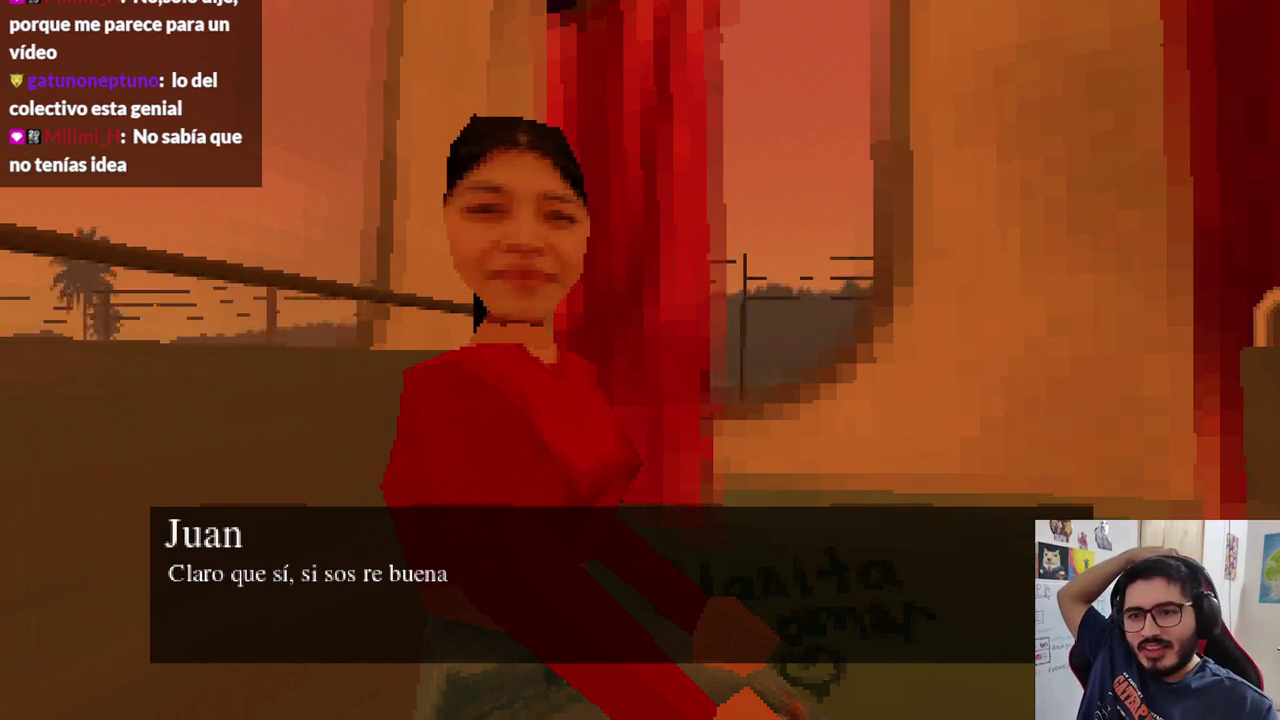
pyautogui.press('space')
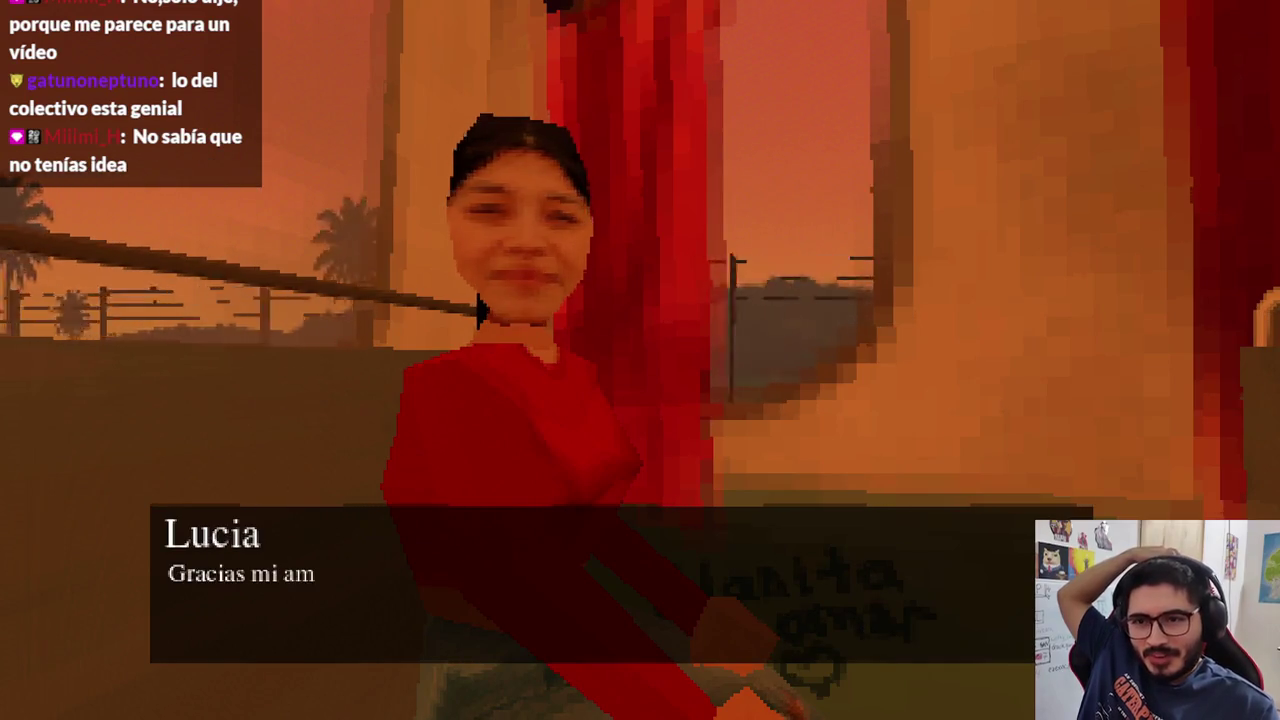
pyautogui.press('space')
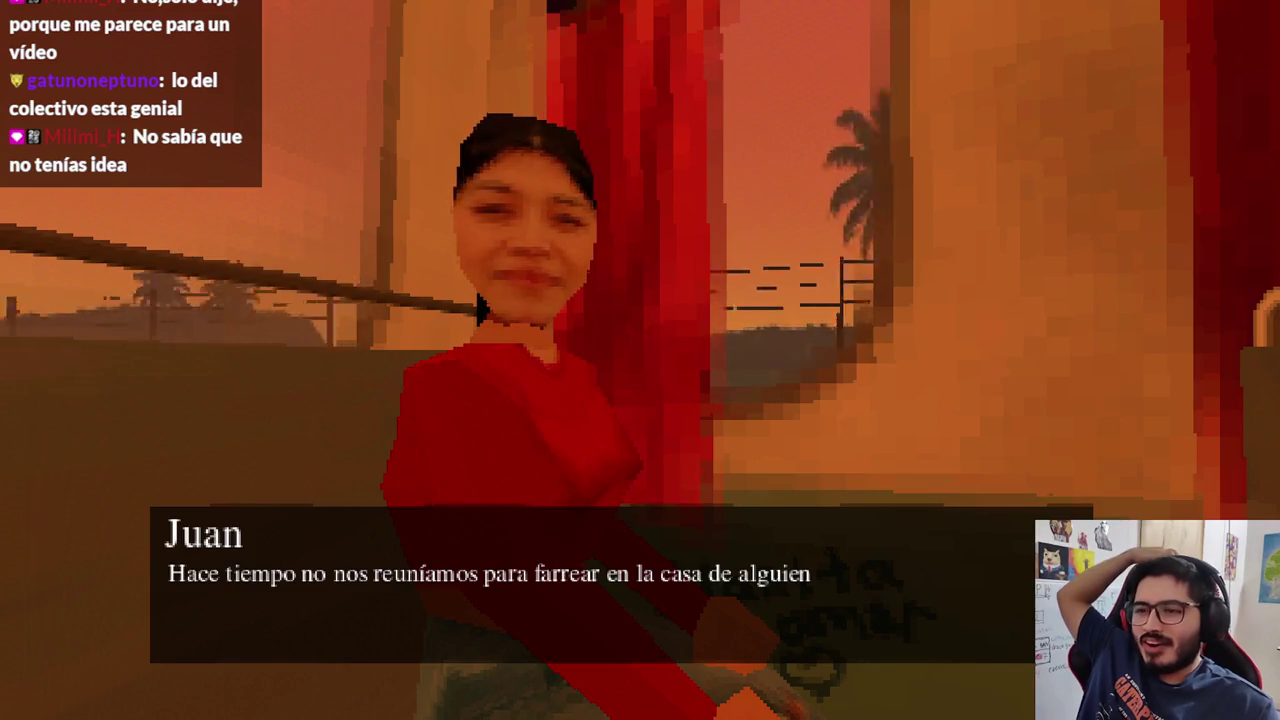
pyautogui.press('space')
pyautogui.press('space')
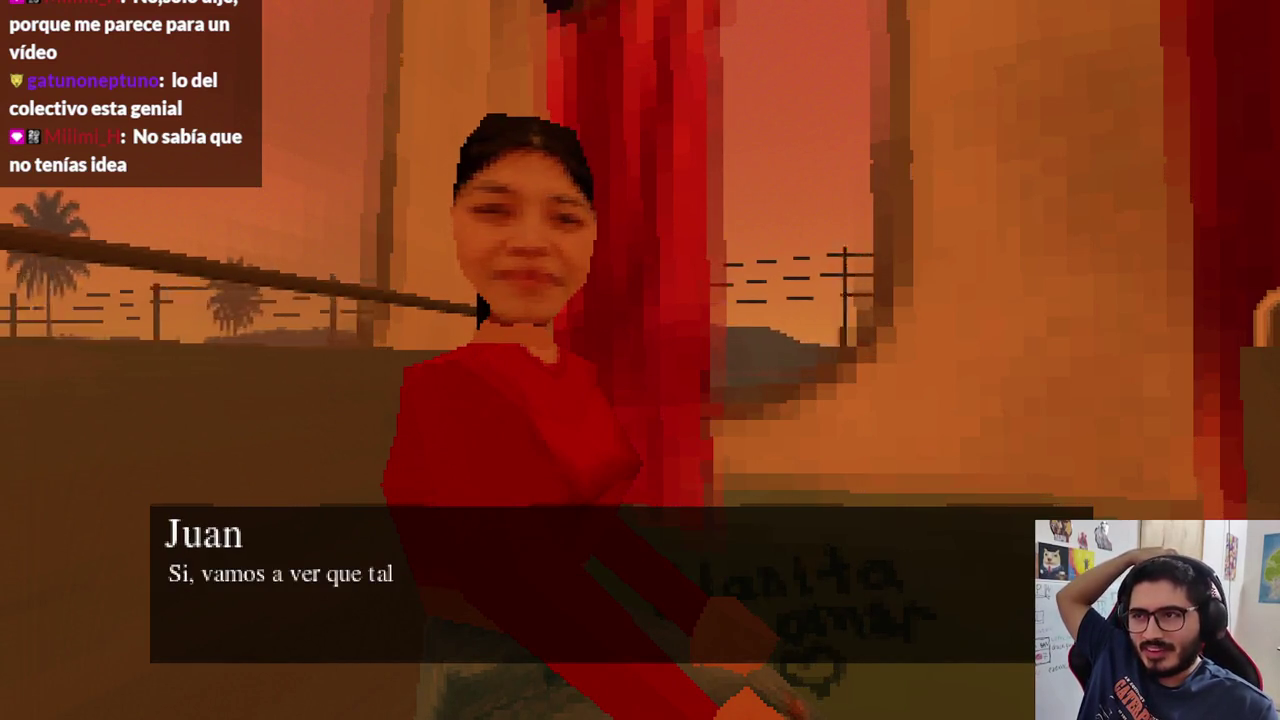
pyautogui.press('space')
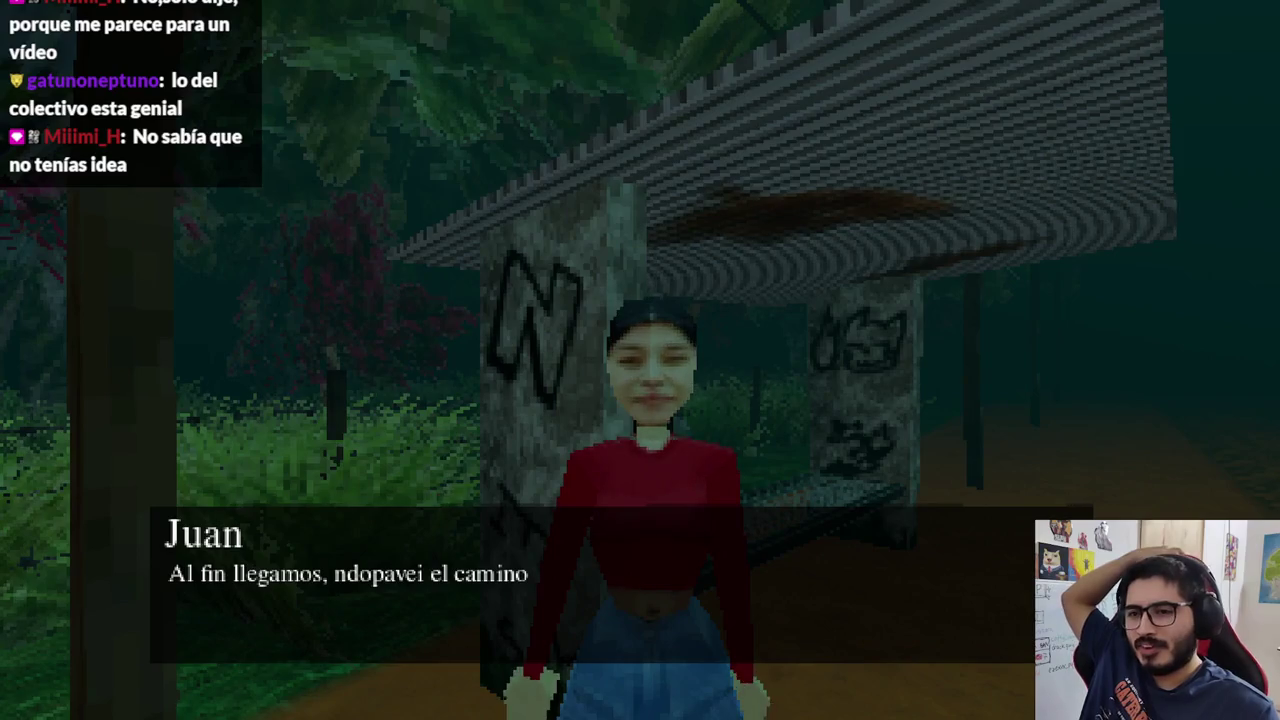
# Advance the last four bus-shelter dialogue lines and start walking down the dirt path.
pyautogui.press('space')
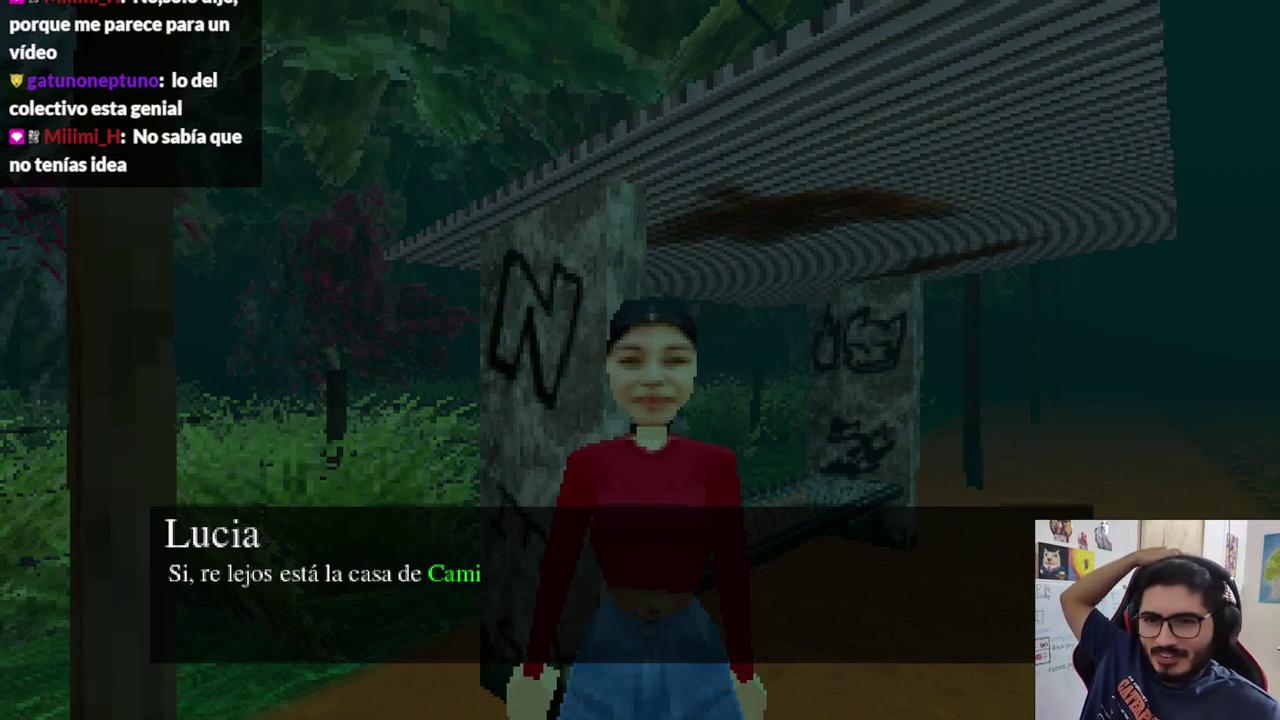
pyautogui.press('space')
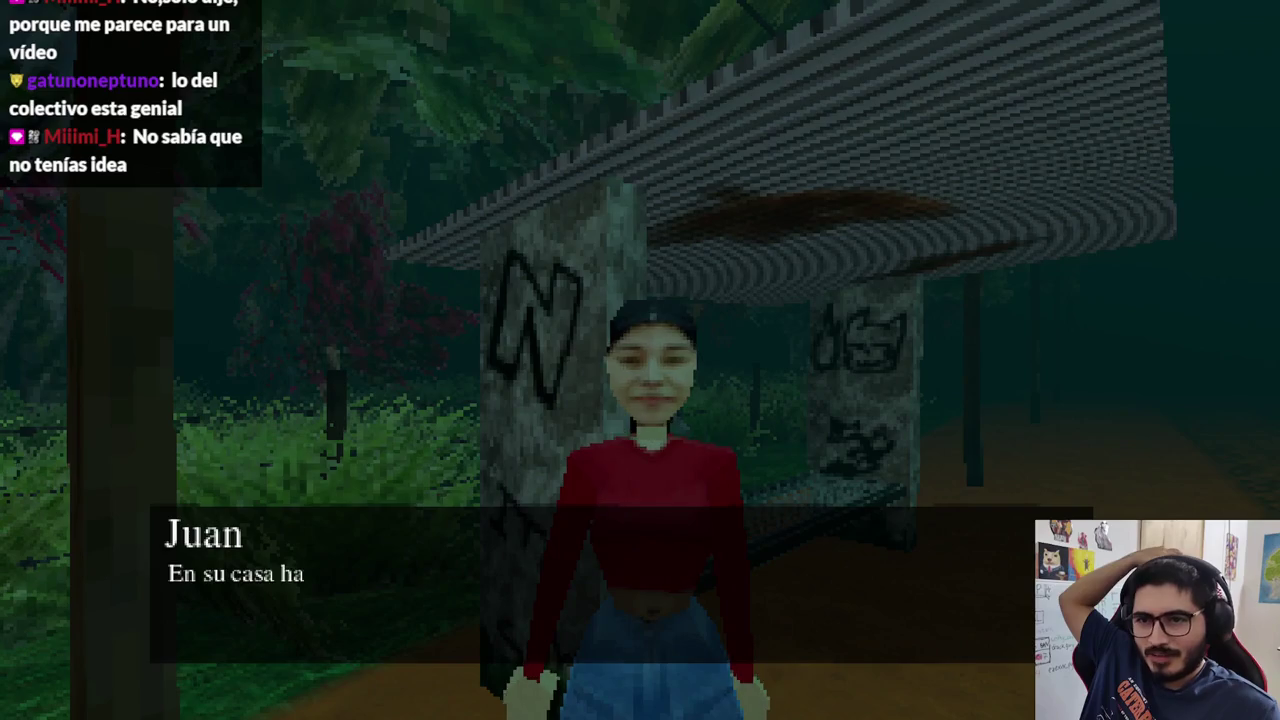
pyautogui.press('space')
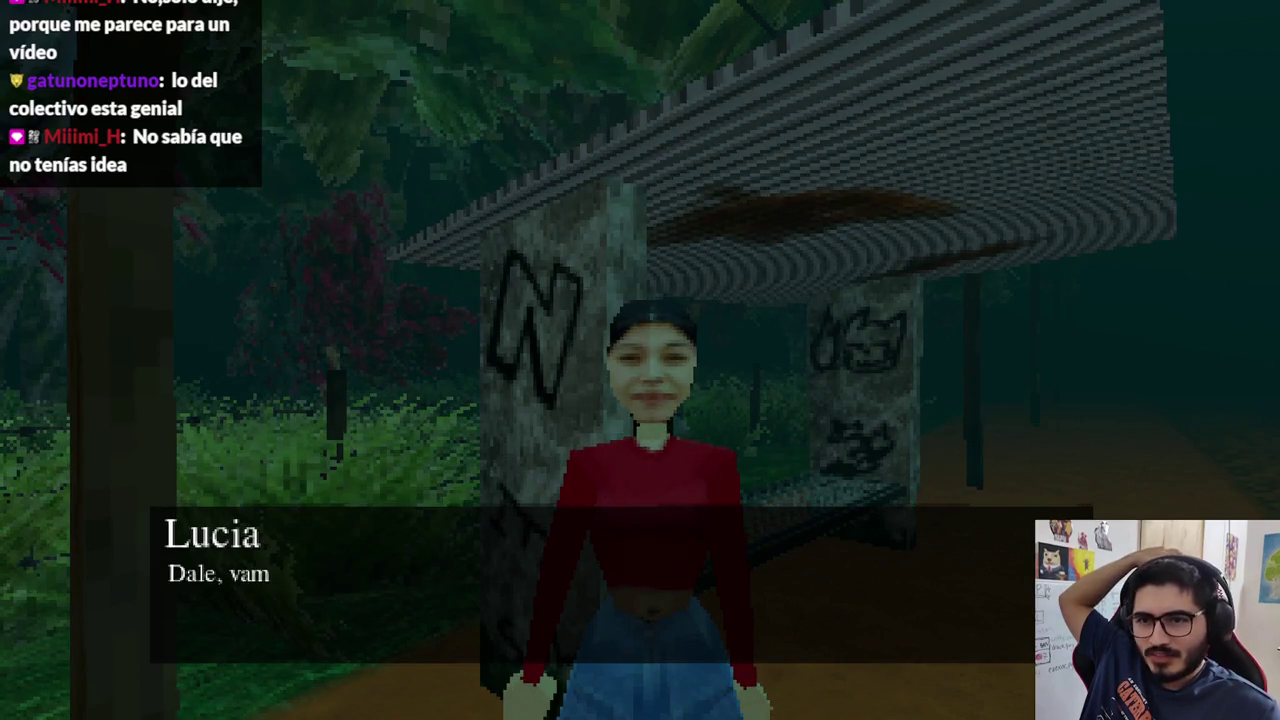
pyautogui.press('space')
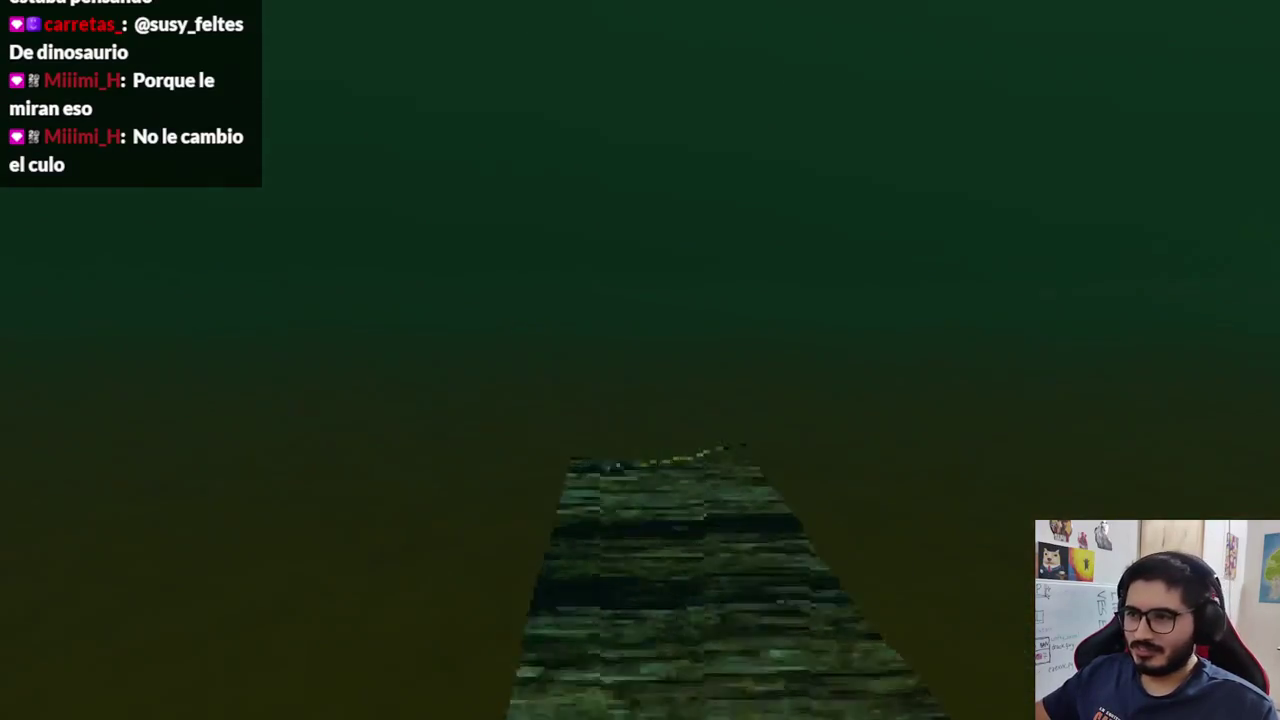
# Start fishing with Pescar, keep the green bar on the fish, and land a Dorado Grande (x1).
pyautogui.press('e')
pyautogui.click(443, 626)
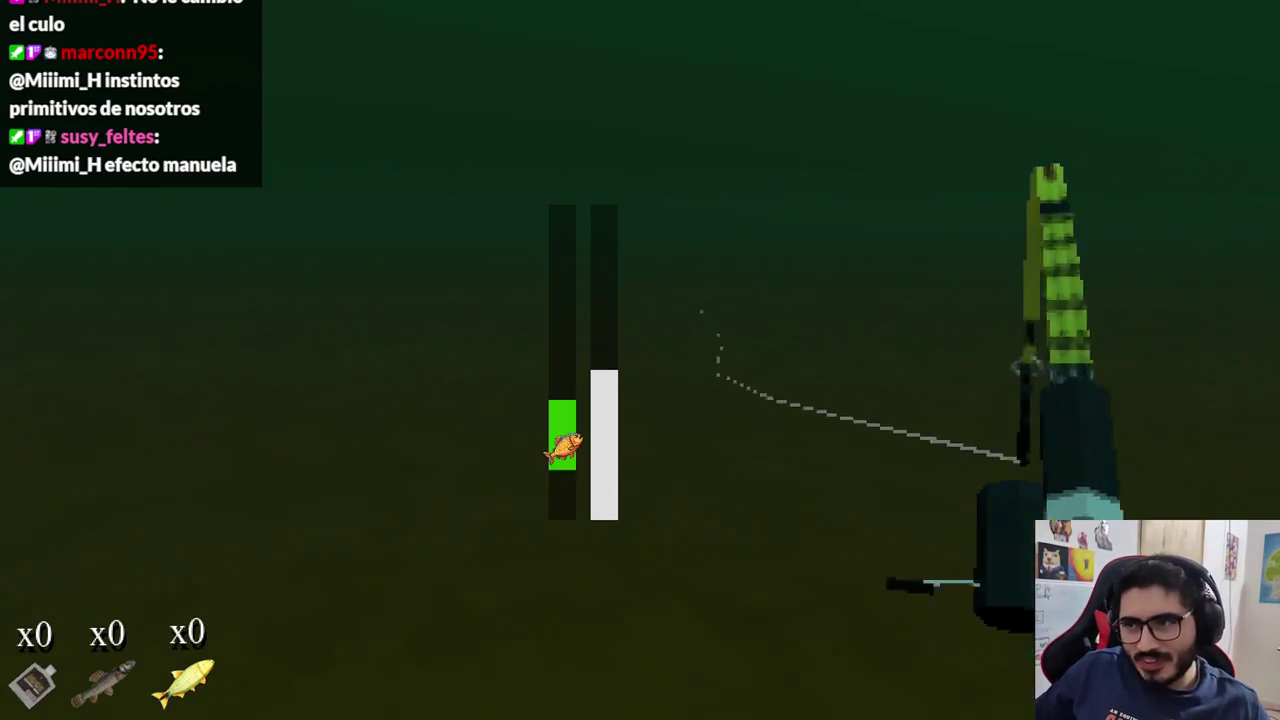
pyautogui.rightClick(640, 360)
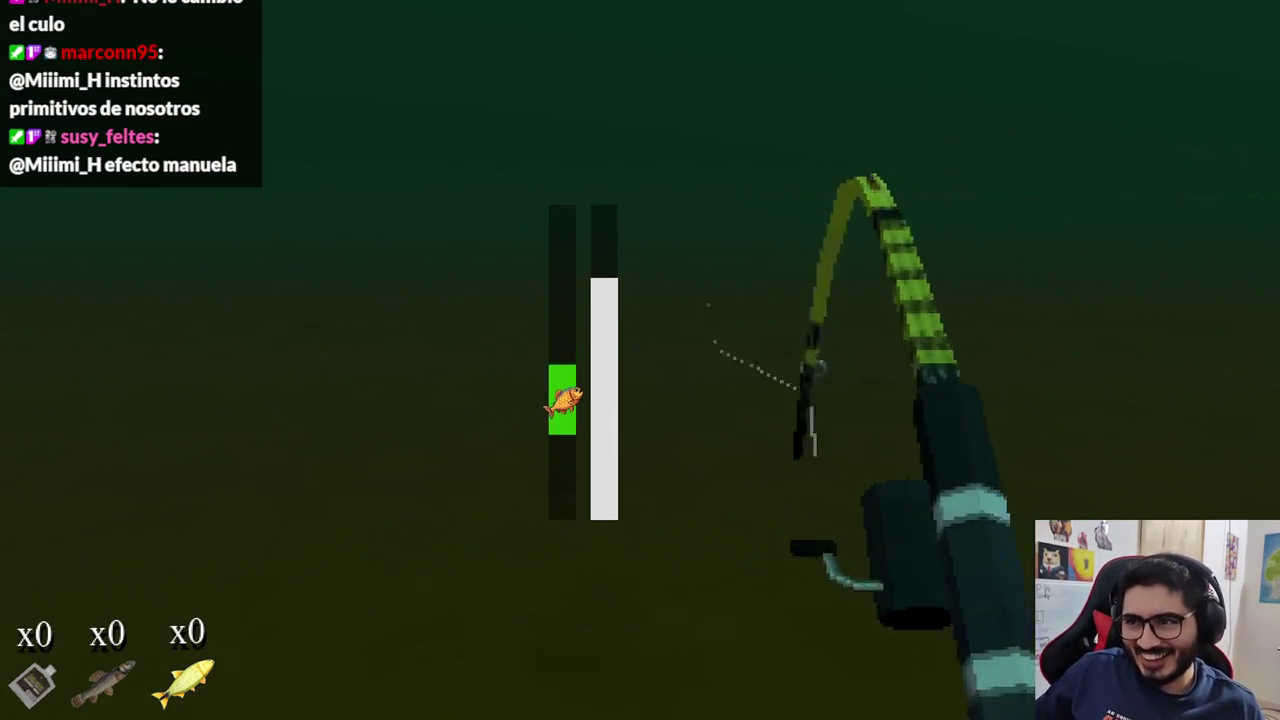
pyautogui.rightClick(640, 360)
pyautogui.click(640, 360)
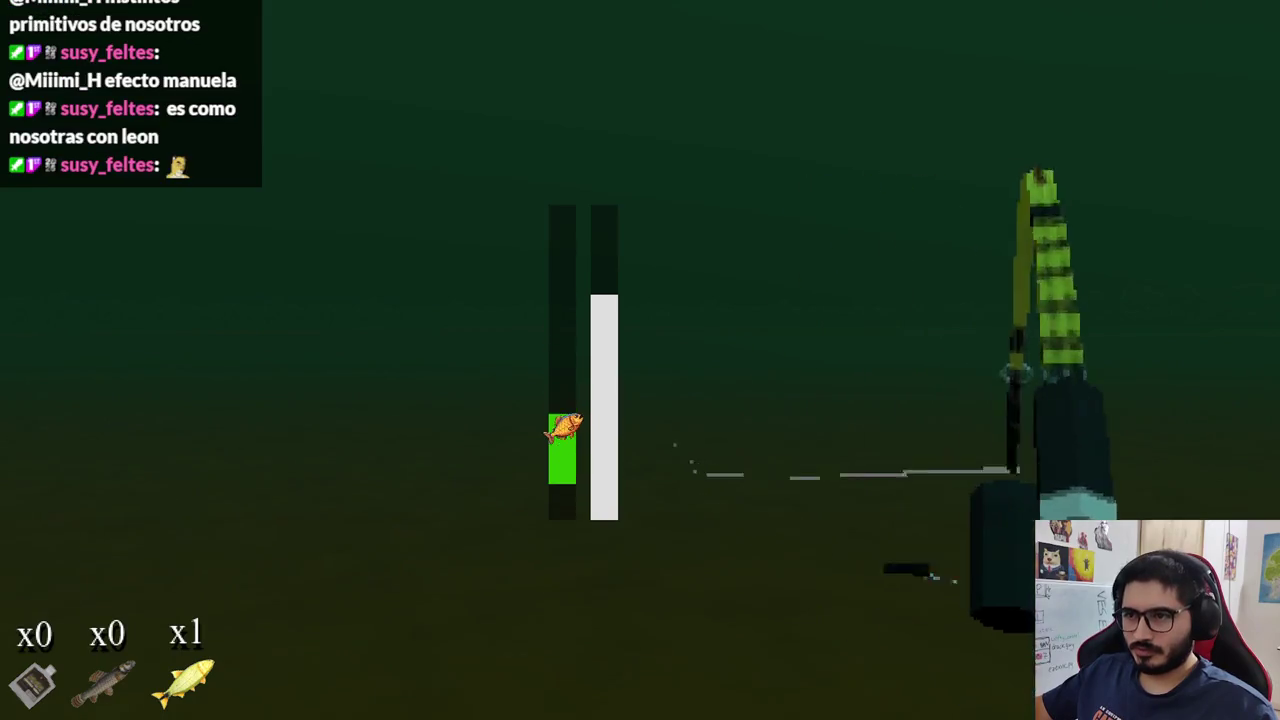
pyautogui.click(640, 360)
pyautogui.click(640, 360)
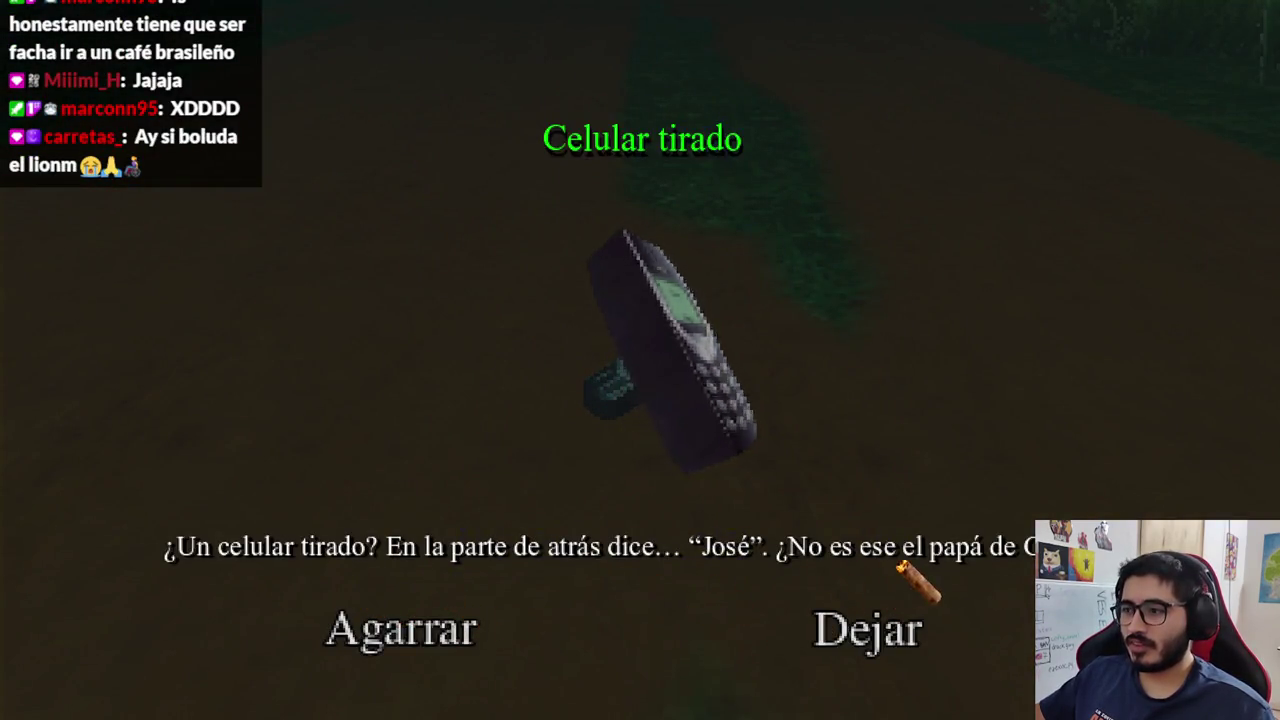
# Pick up the phone with Agarrar, view its screen, then close it with Atrás.
pyautogui.click(383, 628)
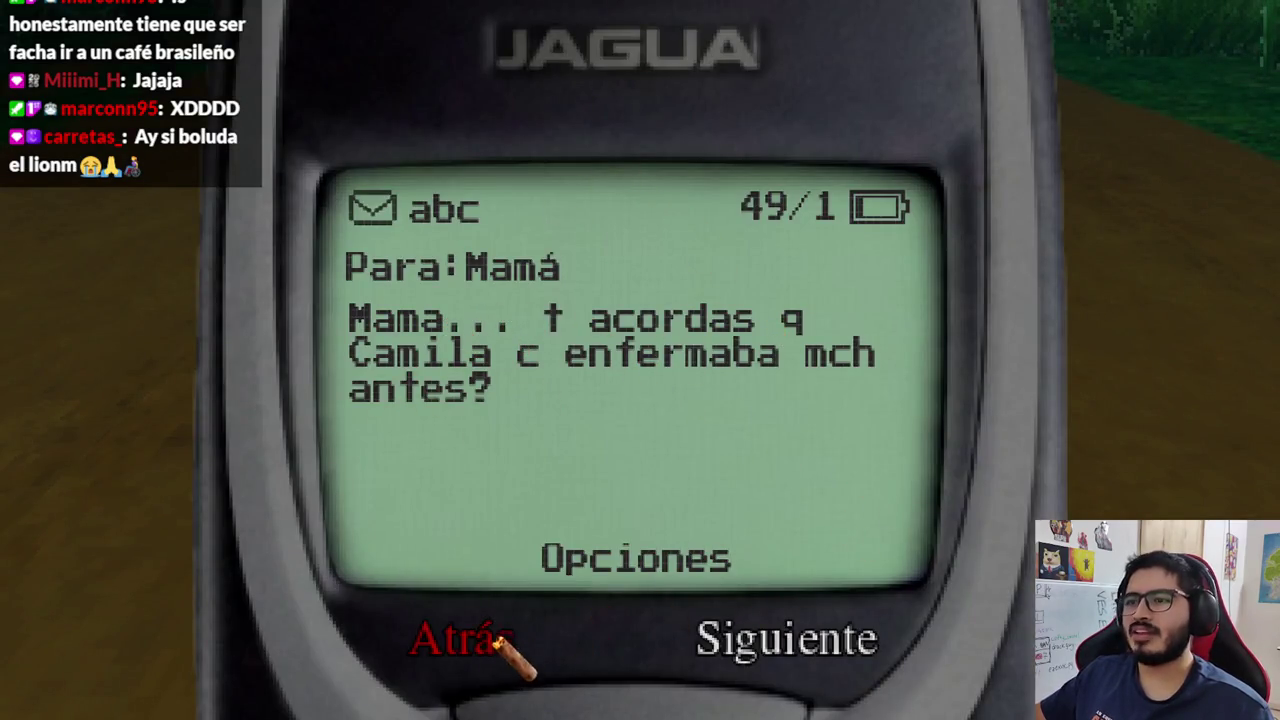
pyautogui.click(783, 648)
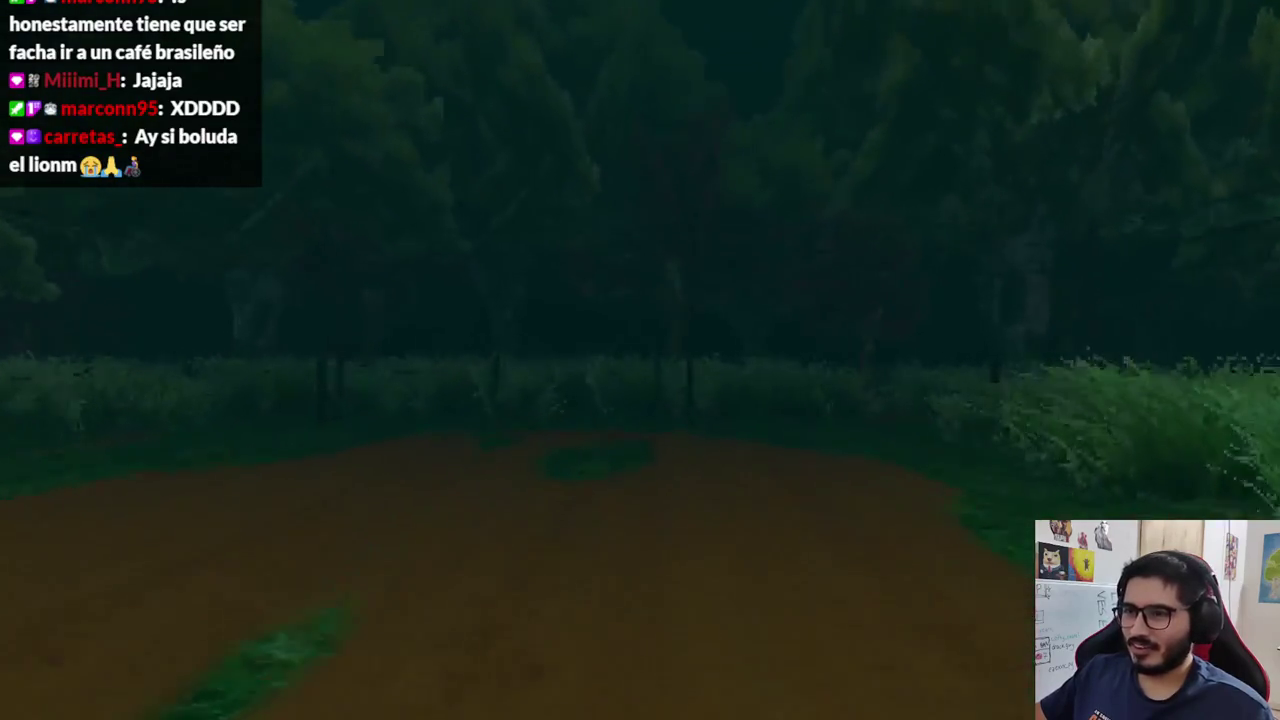
# Inspect the Cigarro Usado, walk to Camila's gate, and accept her invitation inside.
pyautogui.press('e')
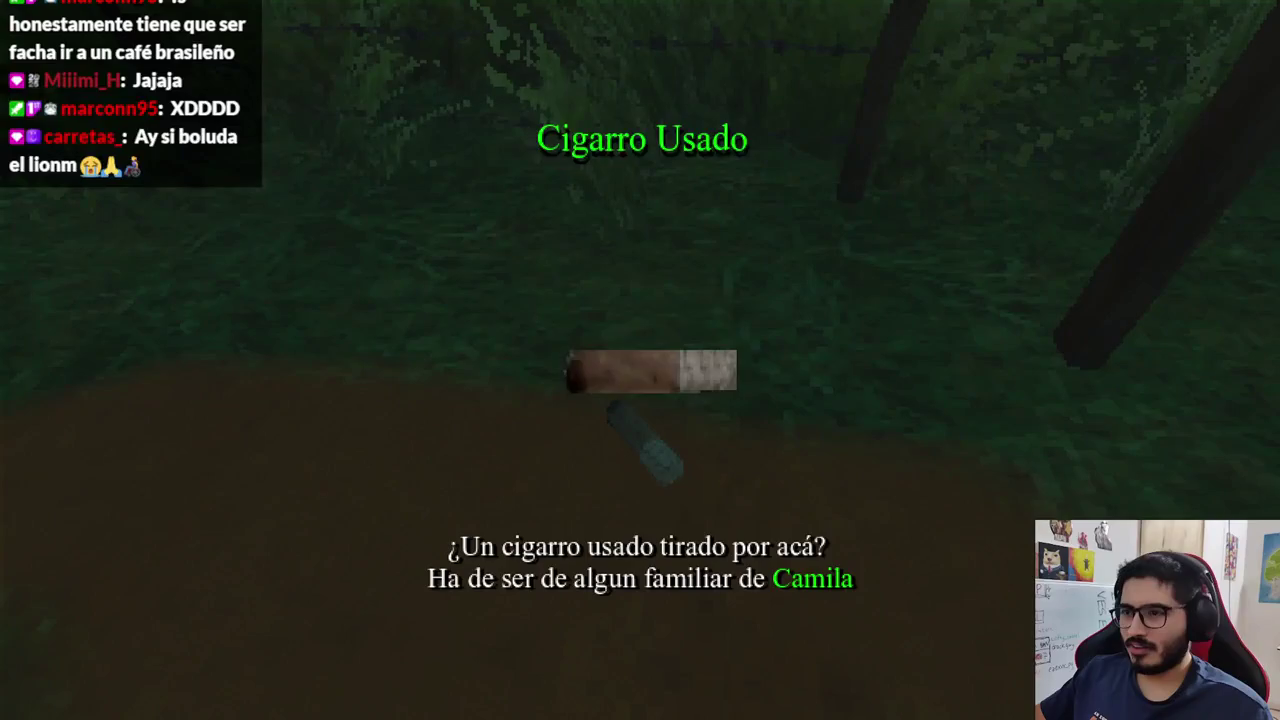
pyautogui.press('e')
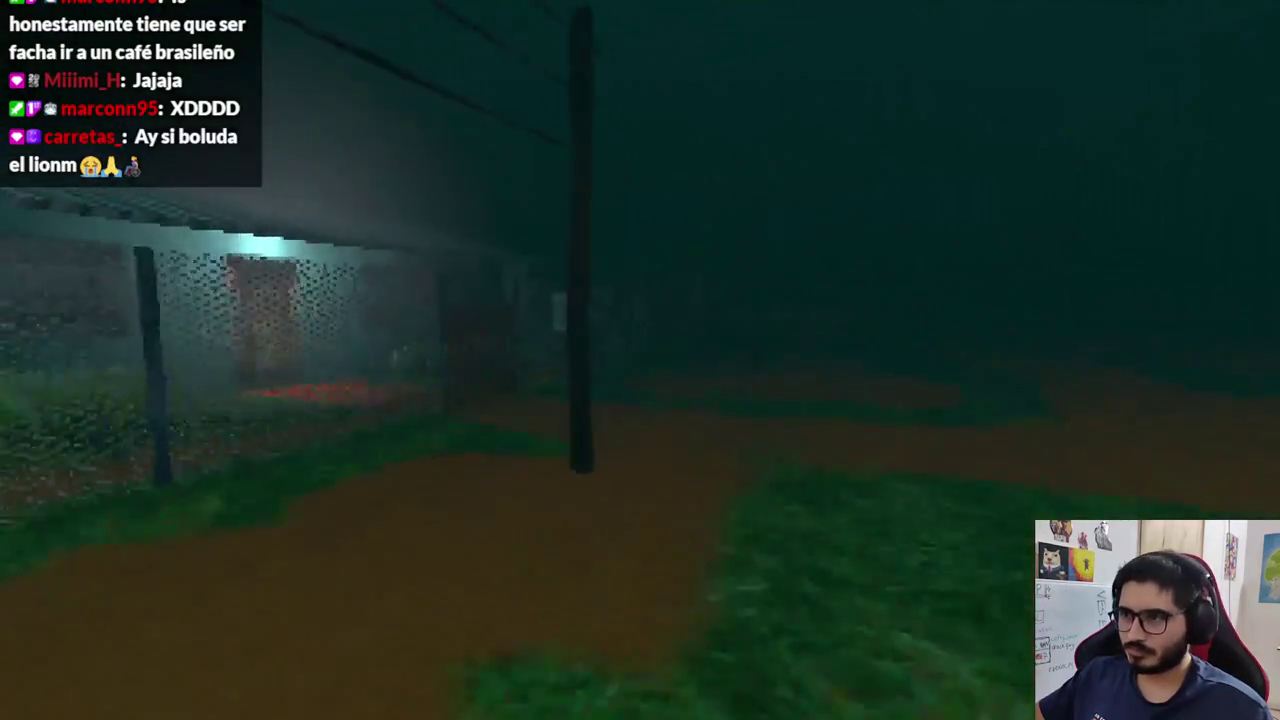
pyautogui.press('e')
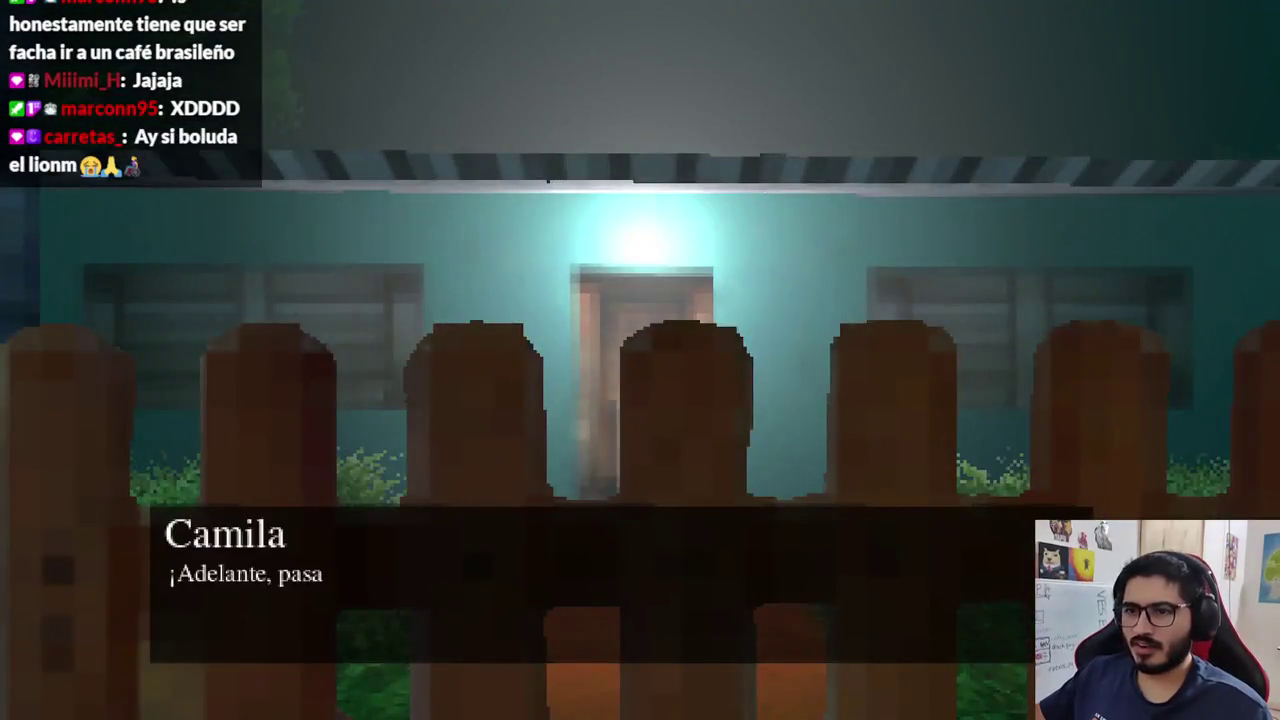
pyautogui.press('e')
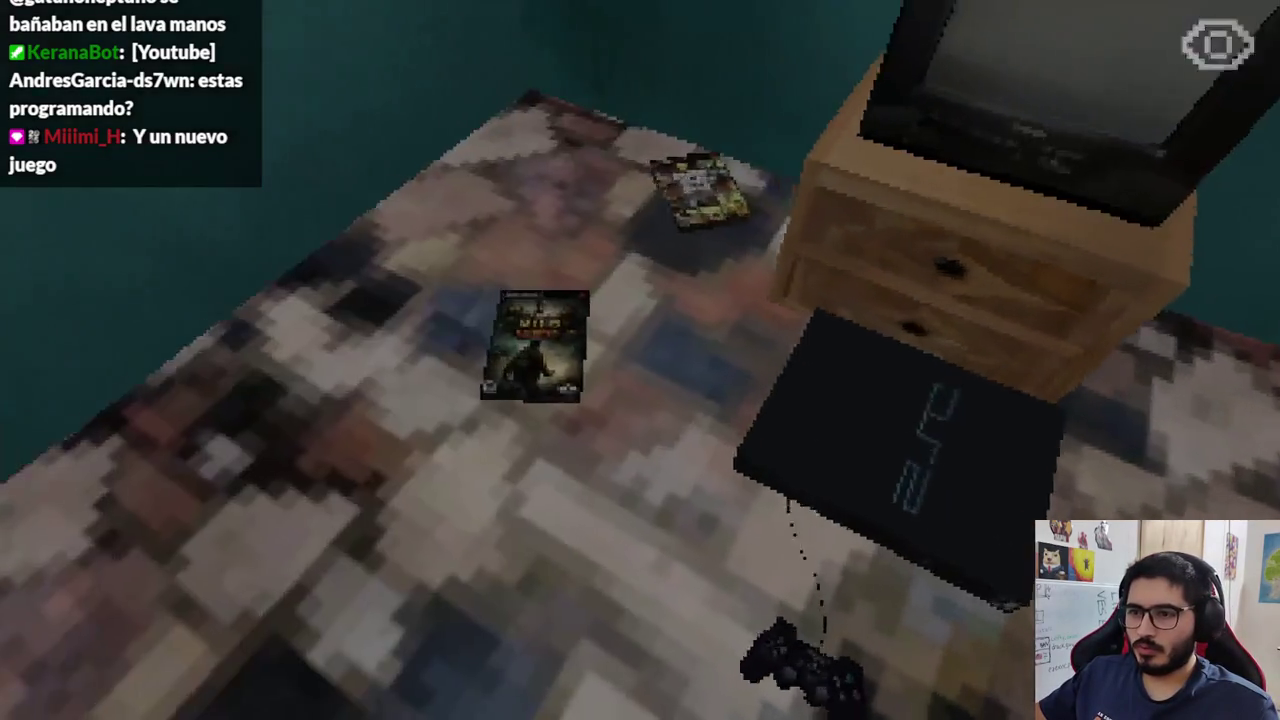
# Examine the Cazador de Mitos game case beside the console.
pyautogui.press('e')
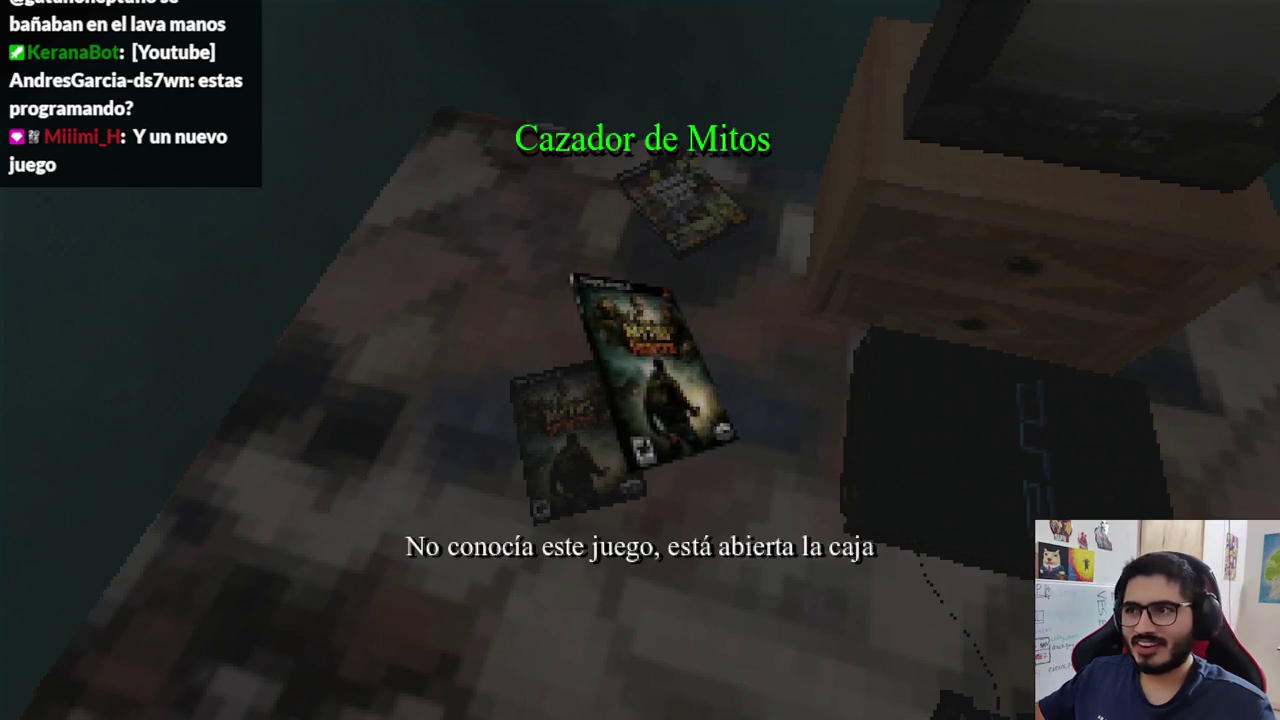
# Put the game case down, interact with the Jolystation 2, and decline with Dejar.
pyautogui.press('e')
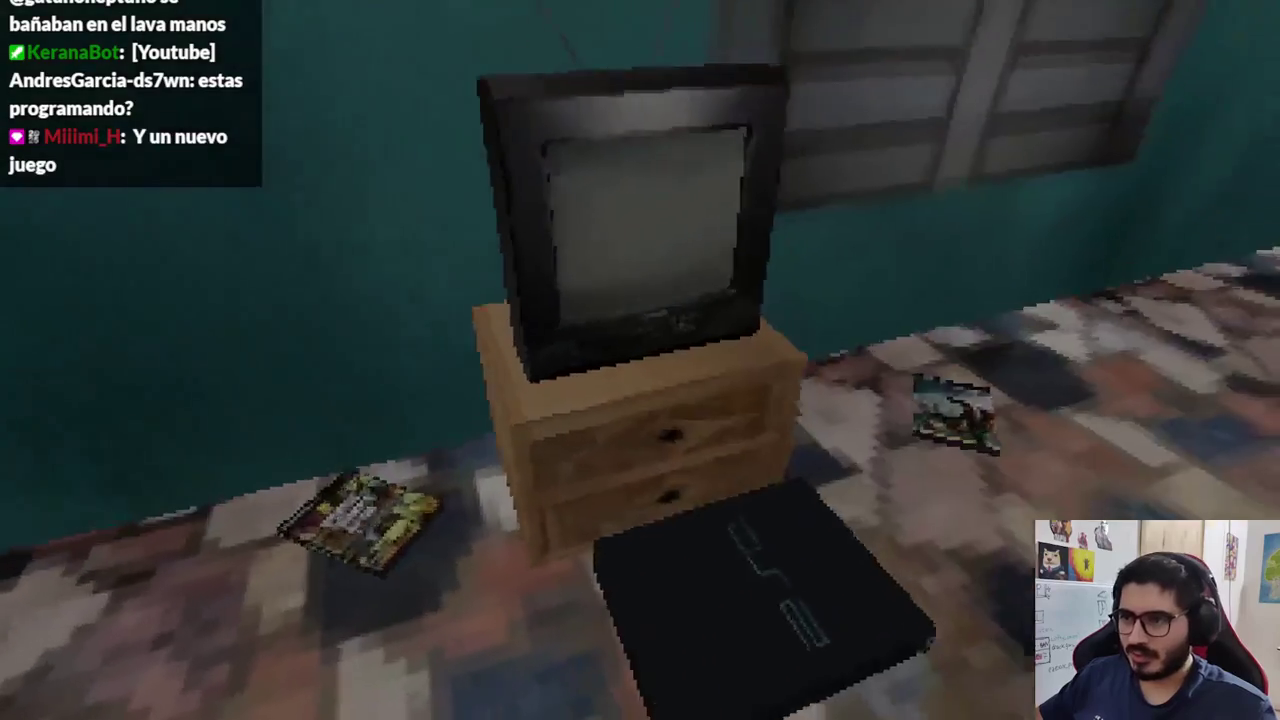
pyautogui.press('e')
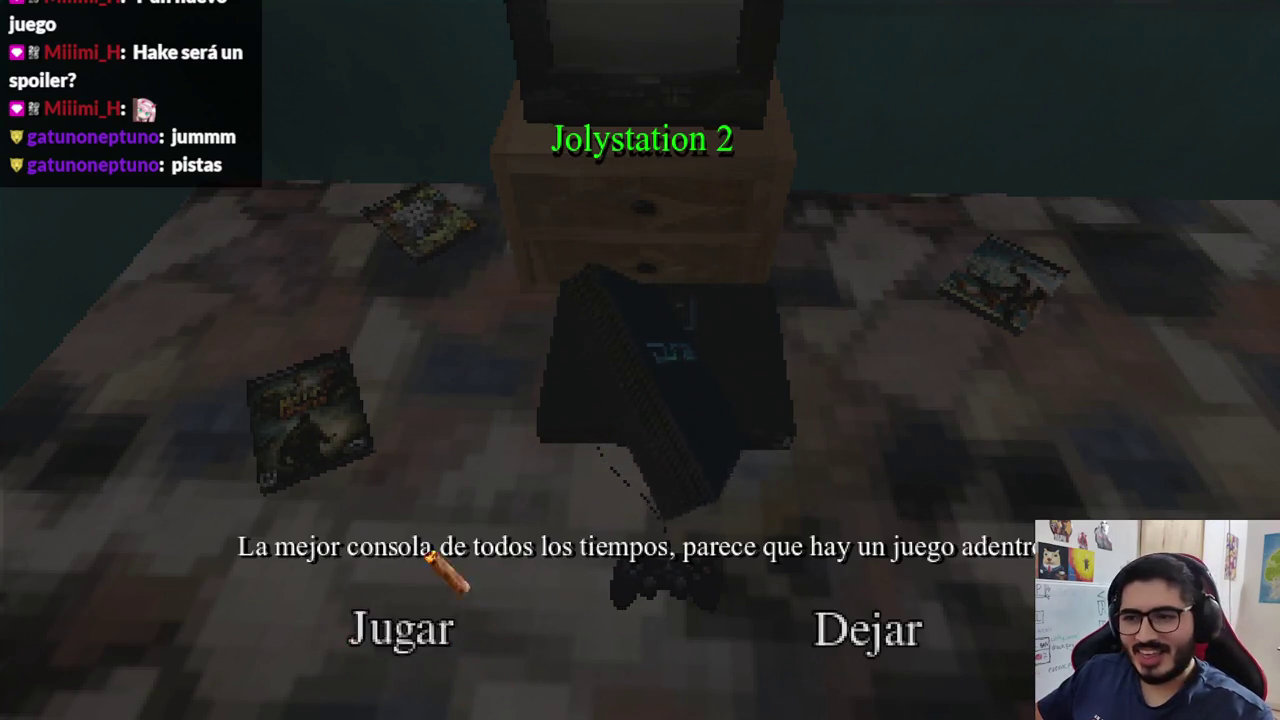
pyautogui.click(760, 632)
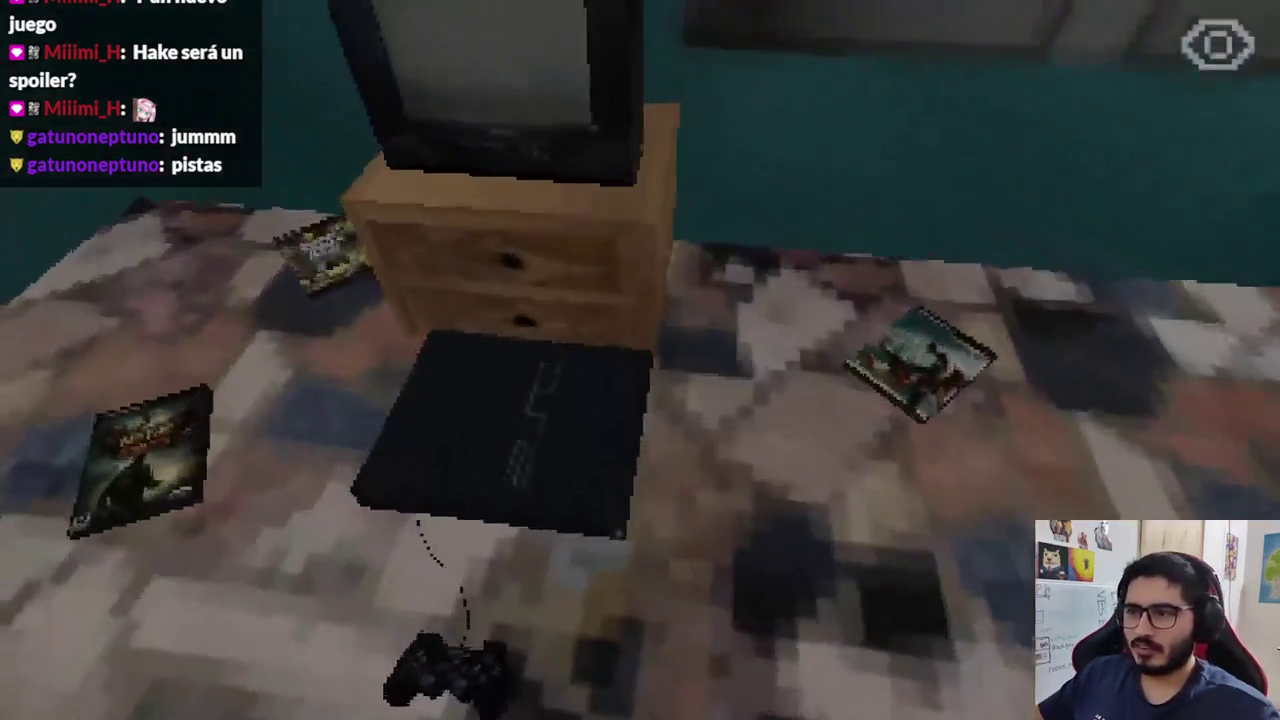
# Reinspect the Cazador de Mitos case and bring up the Jolystation 2 prompt again.
pyautogui.click(640, 360)
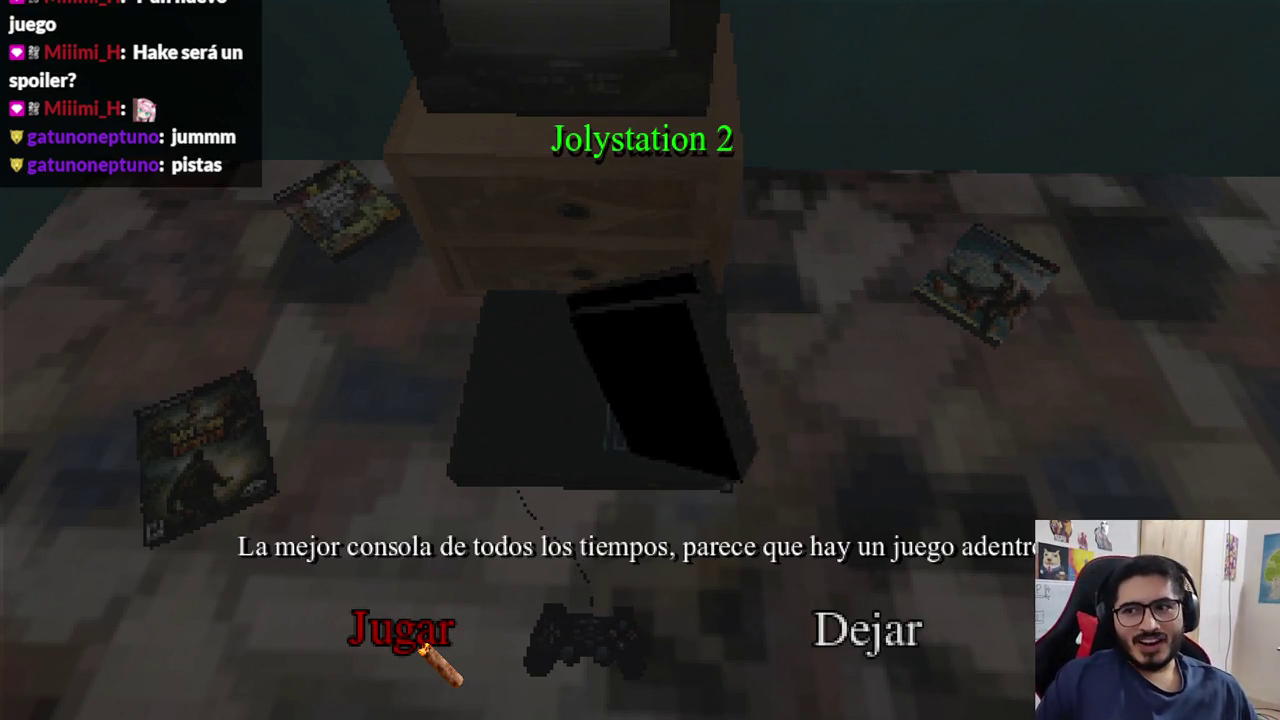
pyautogui.click(760, 645)
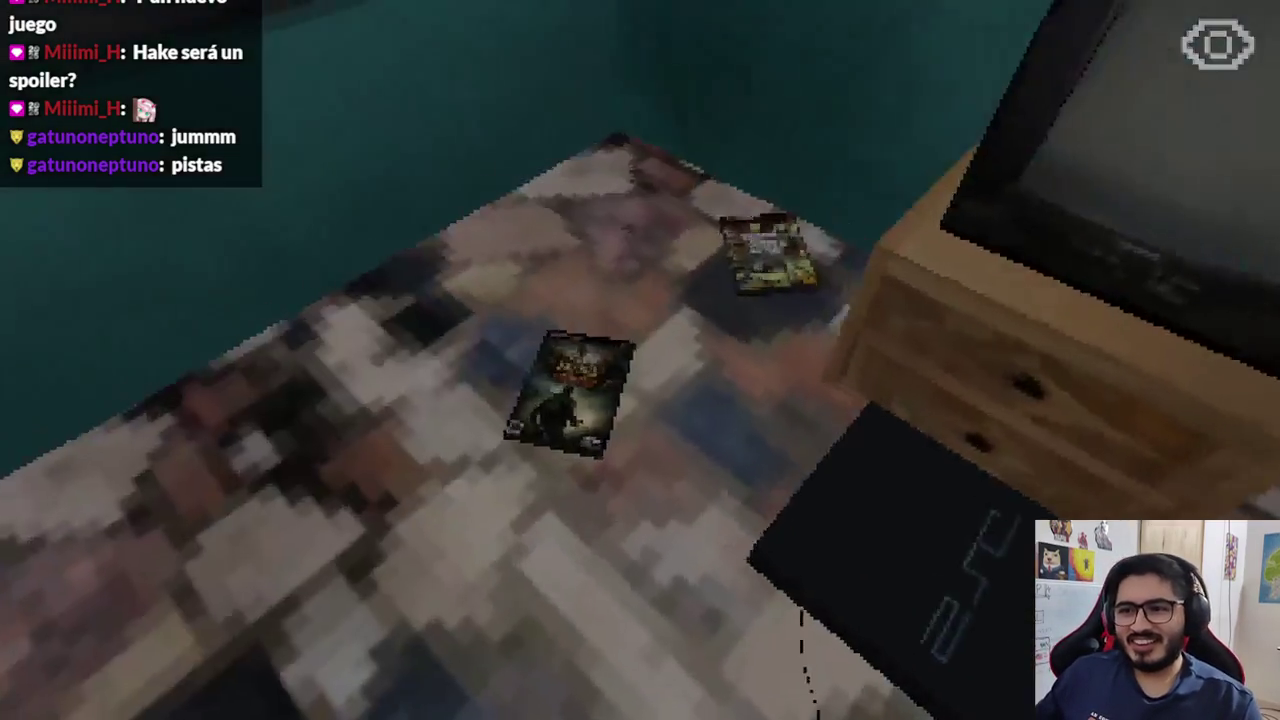
pyautogui.click(640, 360)
pyautogui.click(640, 360)
pyautogui.click(640, 360)
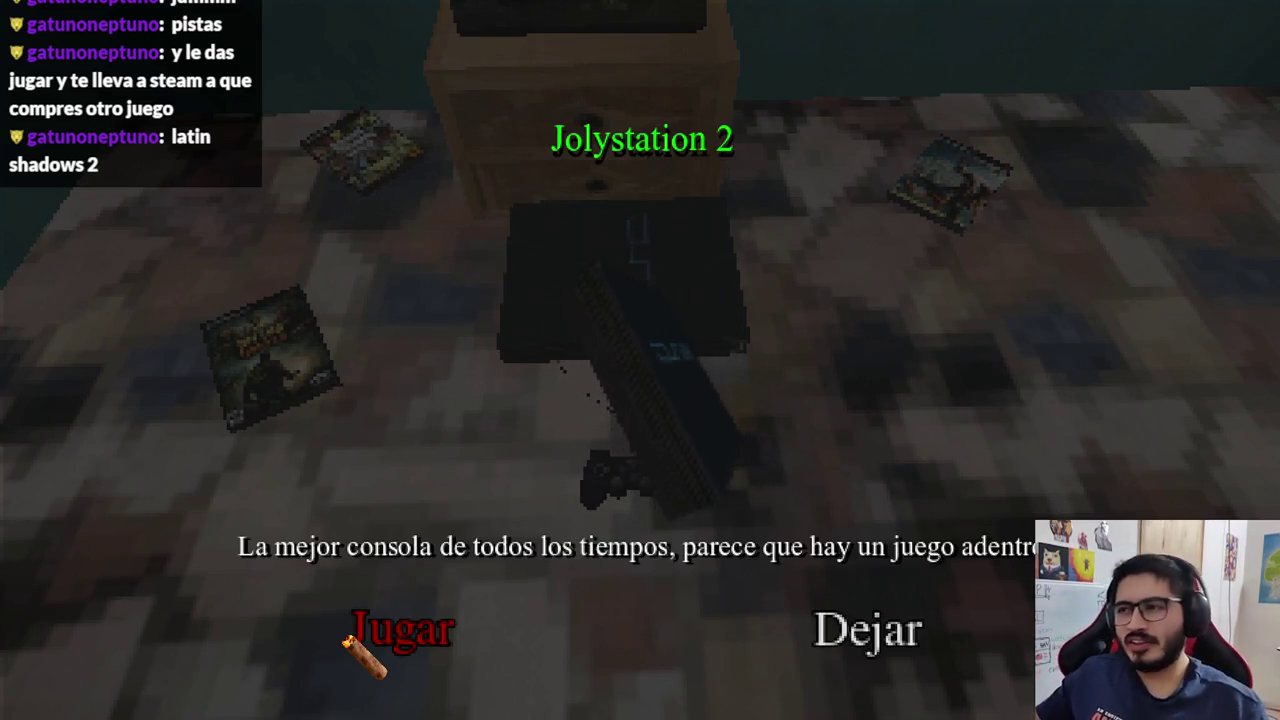
# Choose Dejar at the Jolystation 2 prompt to return to the TV room view.
pyautogui.click(828, 632)
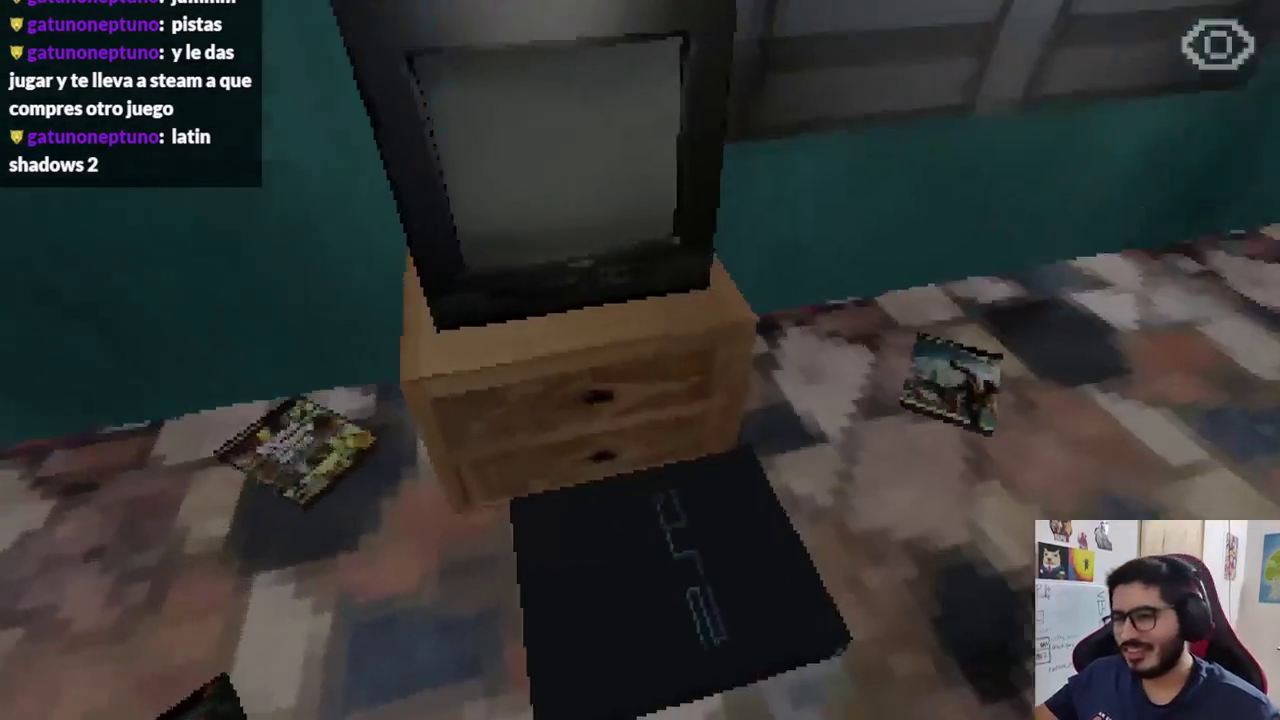
# Walk out of the TV room, down the hallway, and interact with the wooden door.
pyautogui.press('w')
pyautogui.press('w')
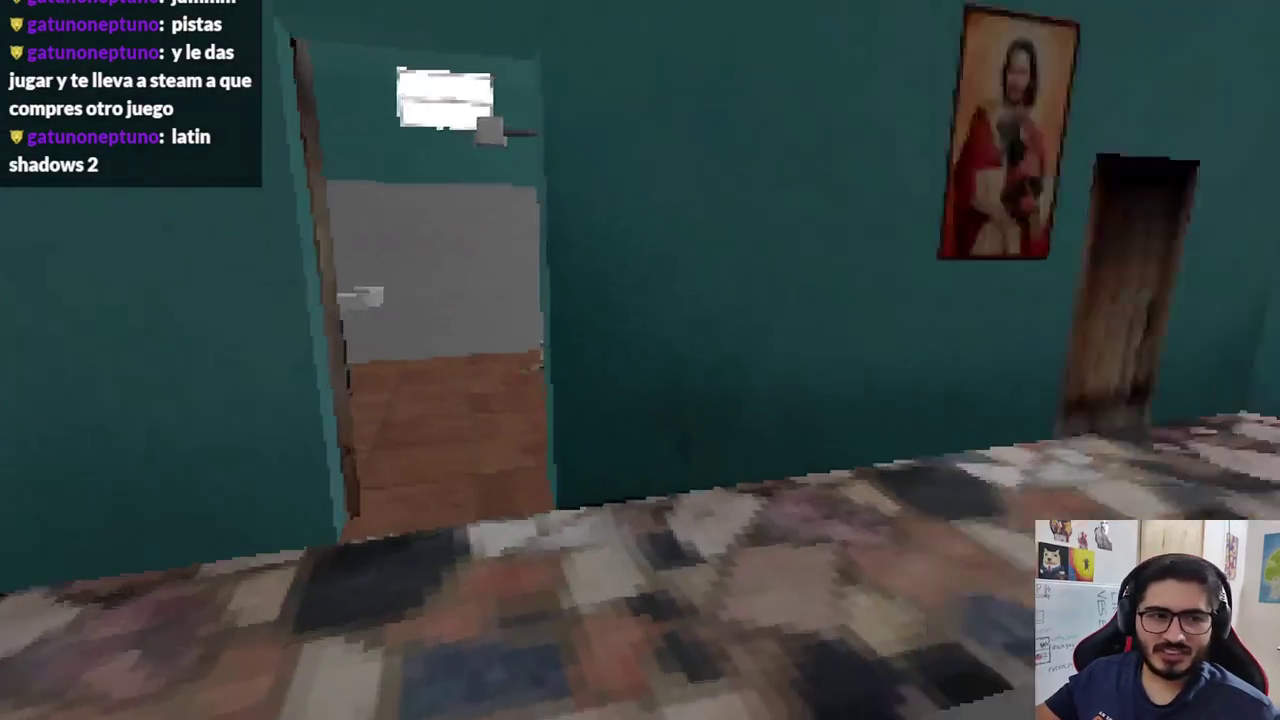
pyautogui.press('w')
pyautogui.press('w')
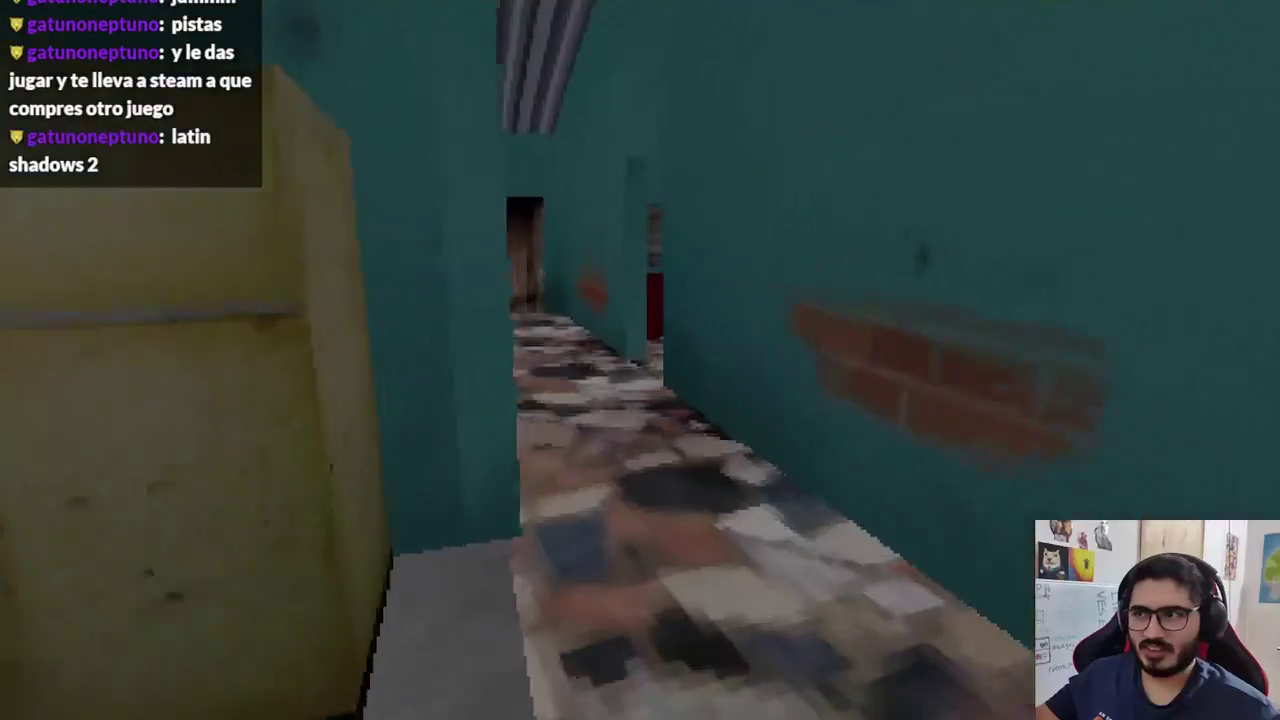
pyautogui.press('w')
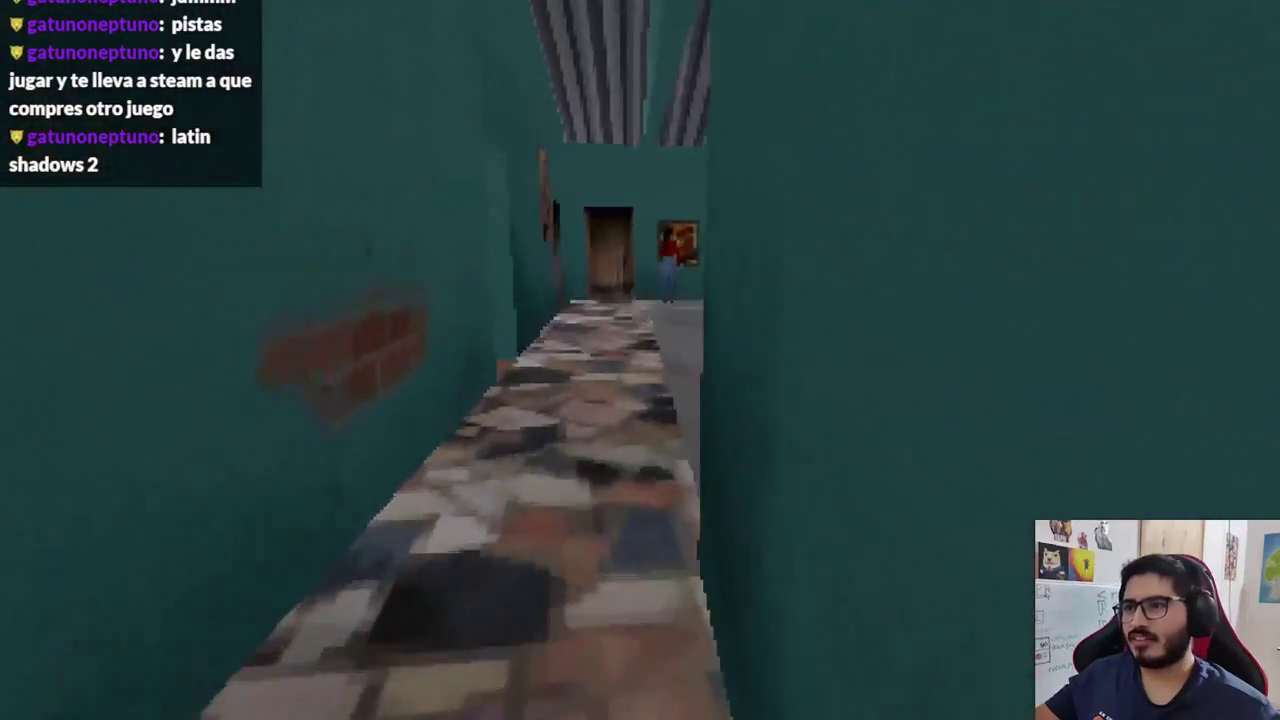
pyautogui.press('w')
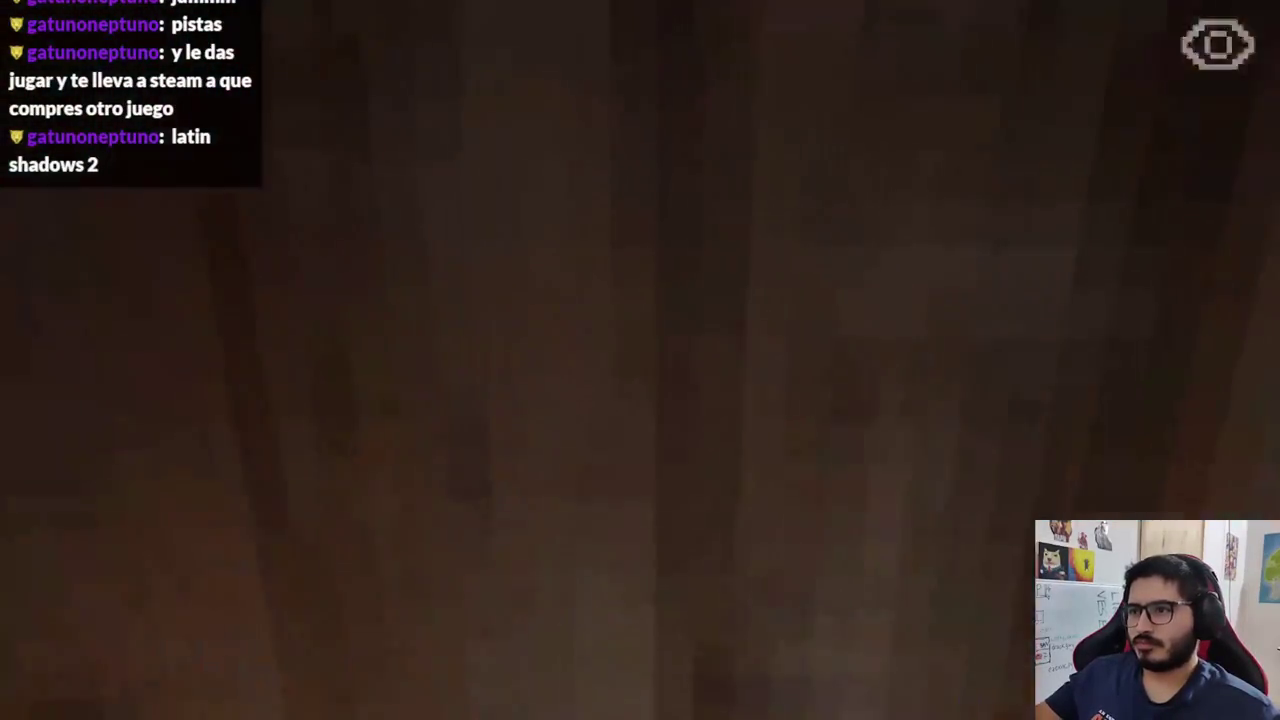
pyautogui.press('e')
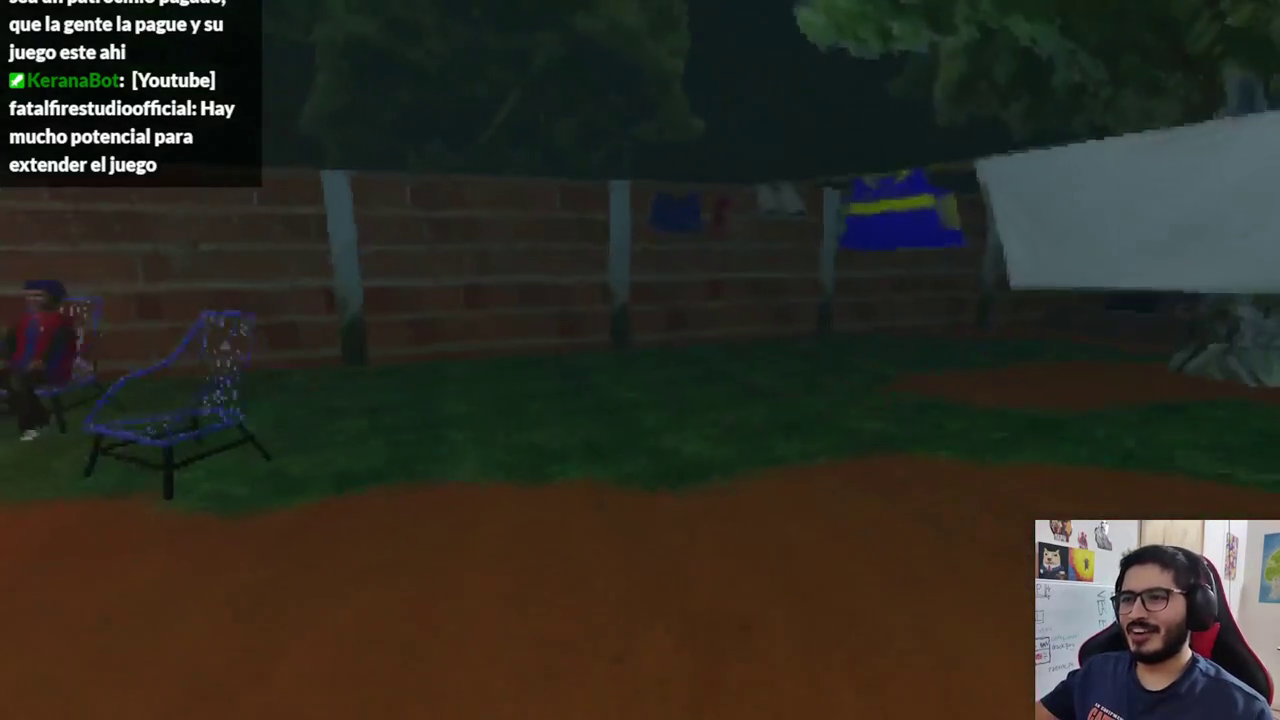
# Revisit the backyard table, choosing Seguir explorando a few times, until Preparar trago is offered.
pyautogui.press('e')
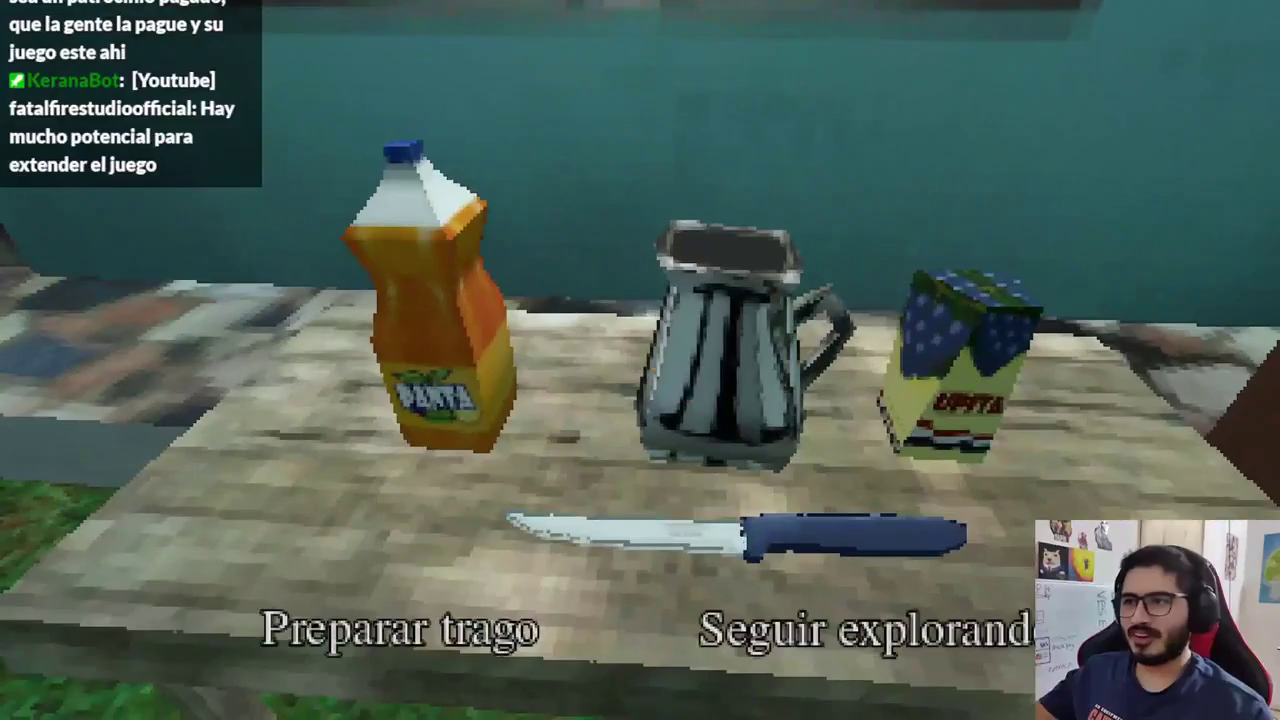
pyautogui.click(860, 630)
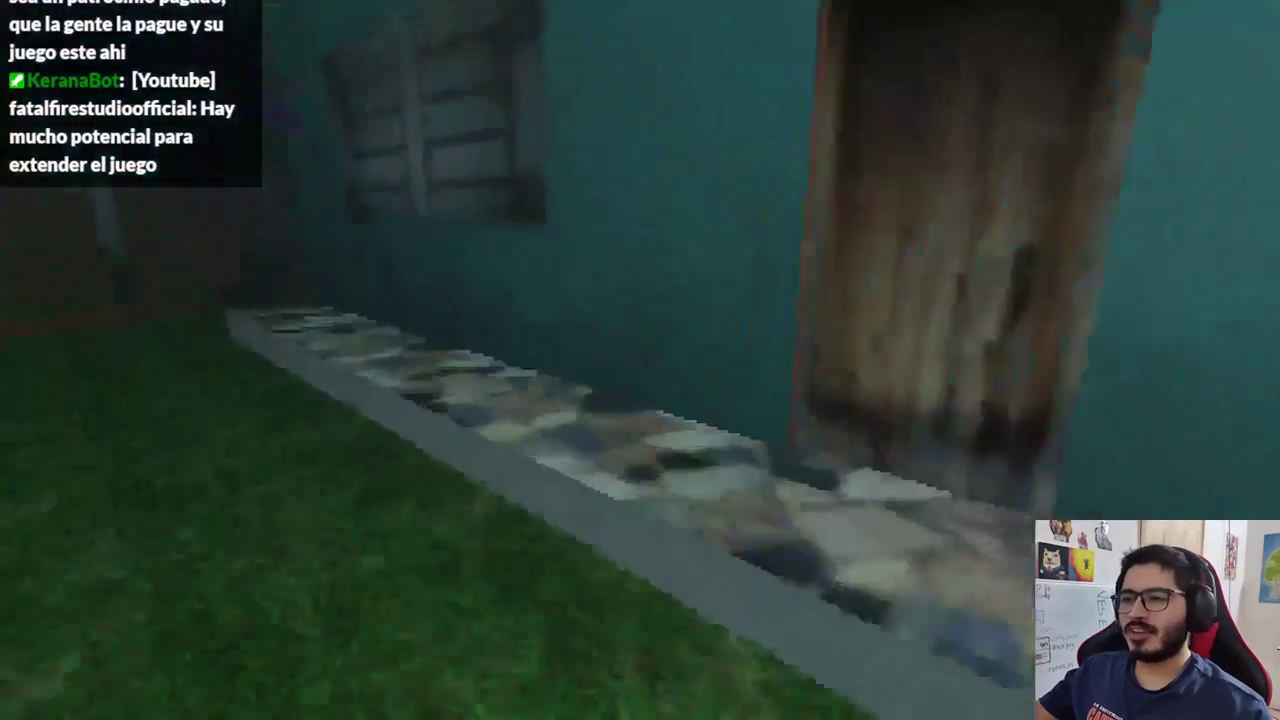
pyautogui.press('e')
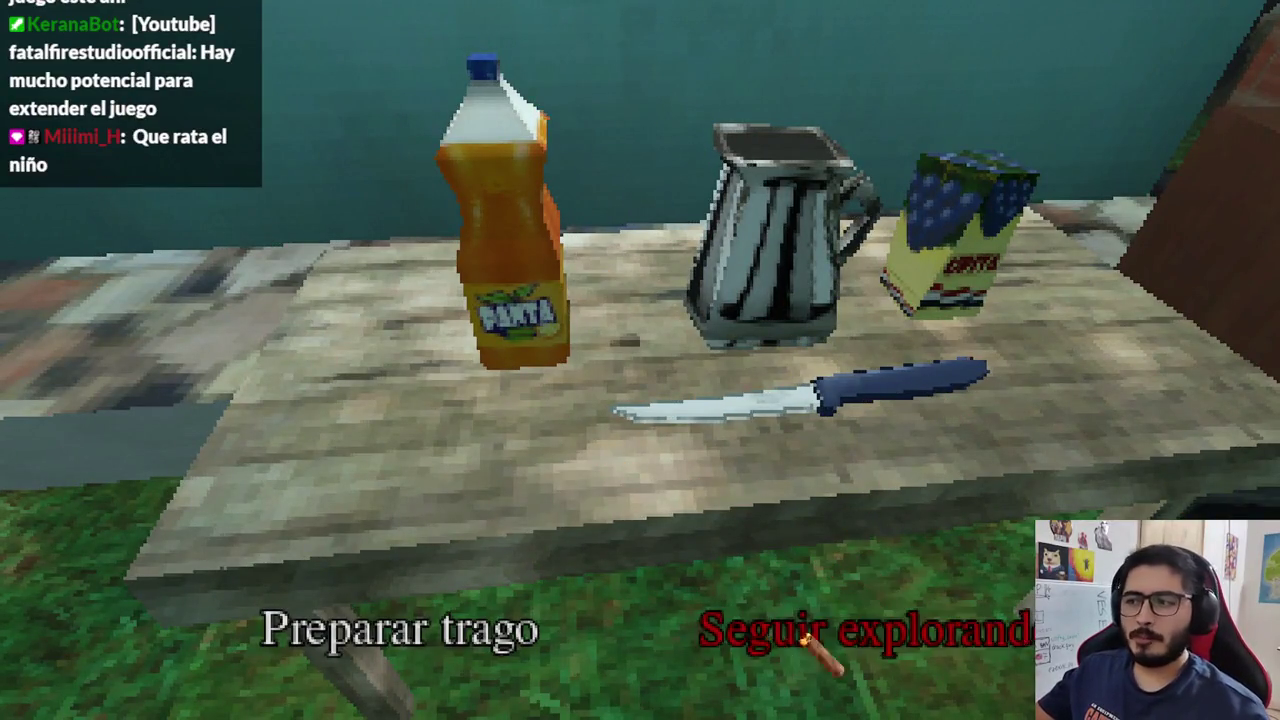
pyautogui.click(865, 660)
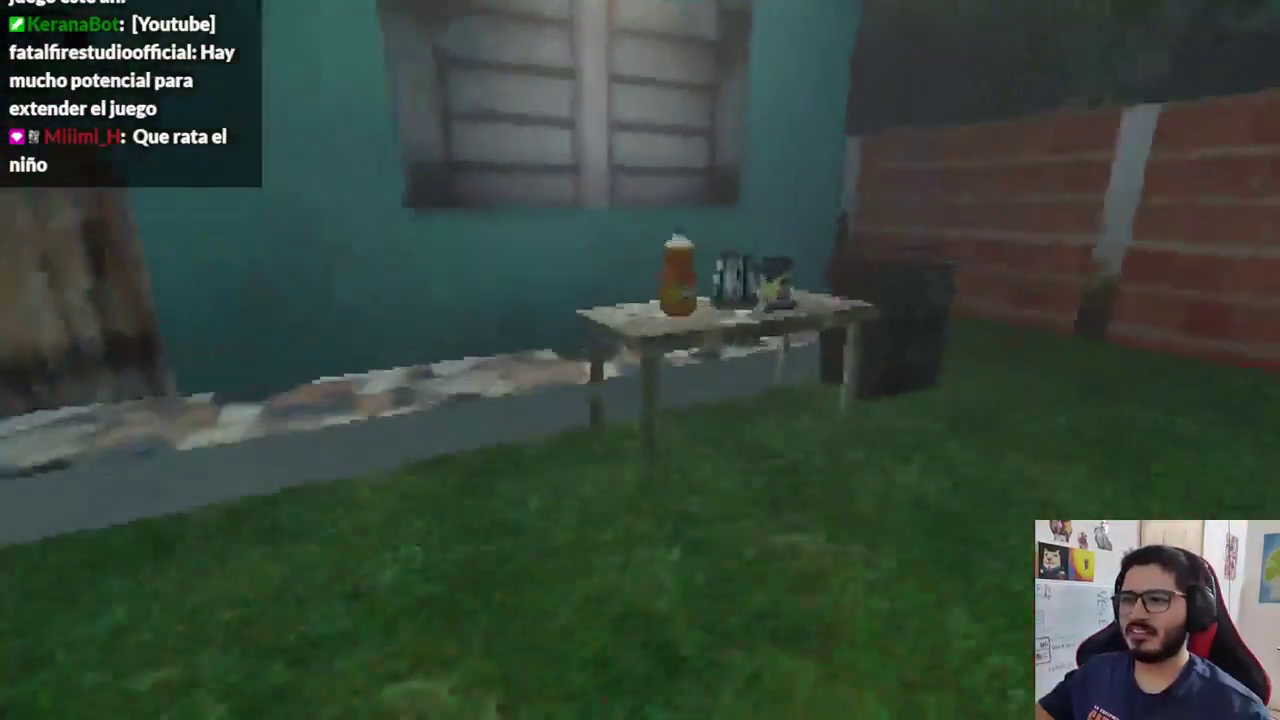
pyautogui.click(640, 360)
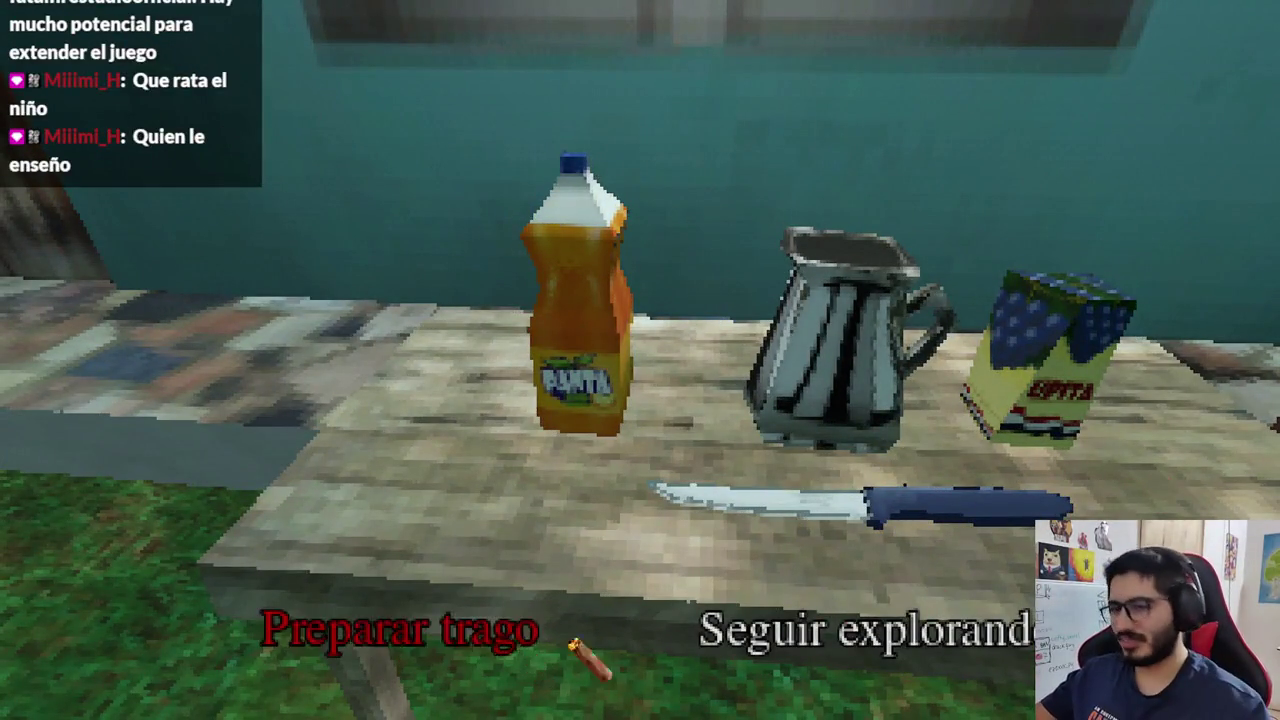
pyautogui.click(850, 630)
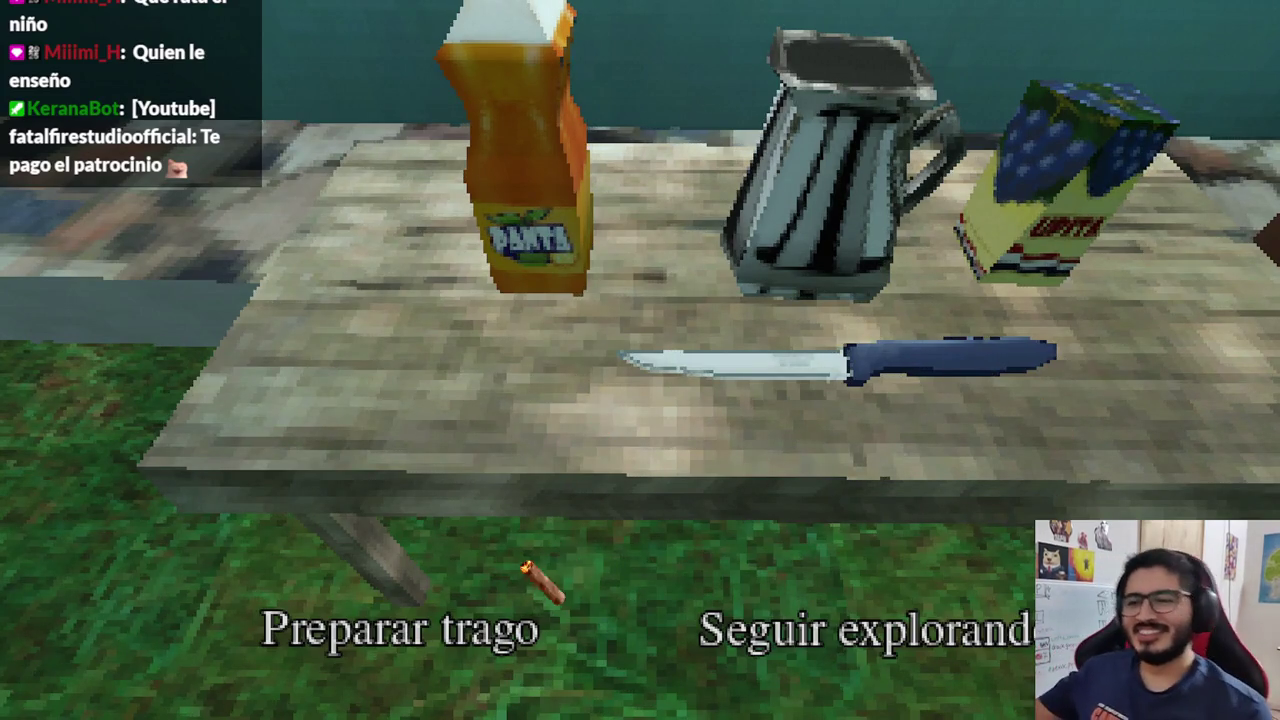
# Choose Preparar trago at the backyard table to make the drink.
pyautogui.click(835, 660)
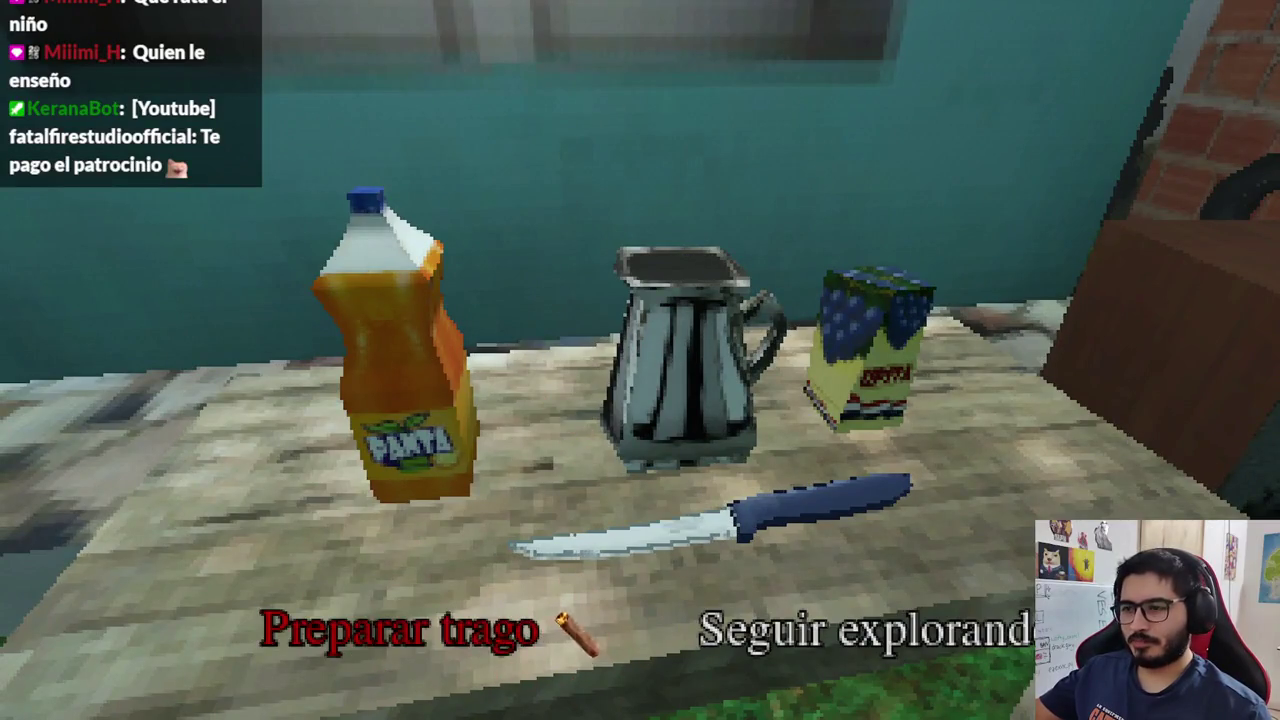
pyautogui.click(378, 640)
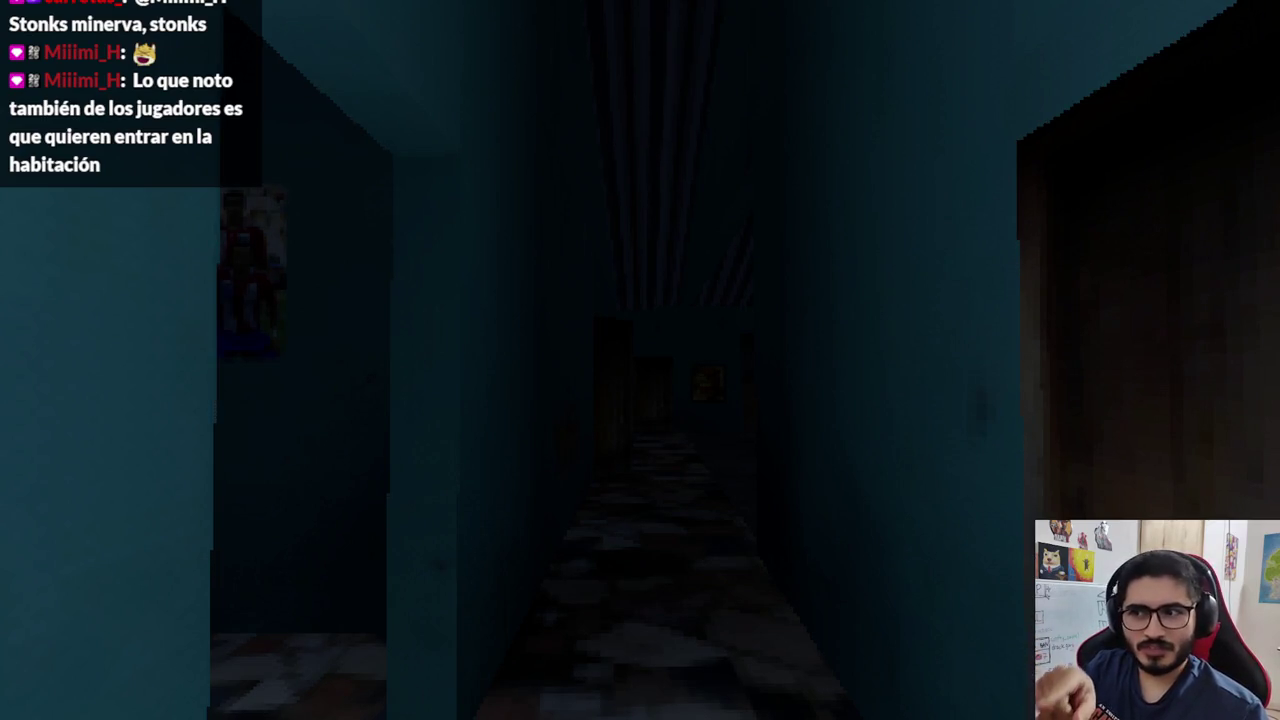
# Walk down the dark corridor into the end room and step through the phone messages.
pyautogui.press('w')
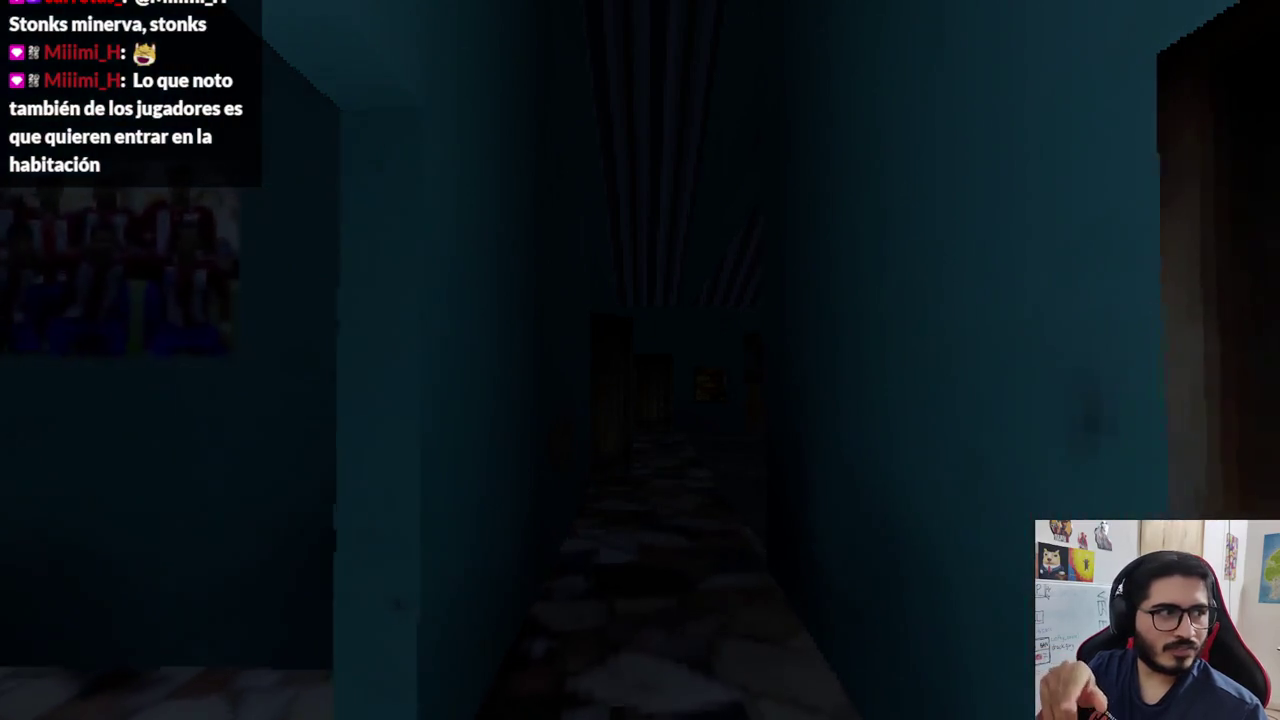
pyautogui.press('w')
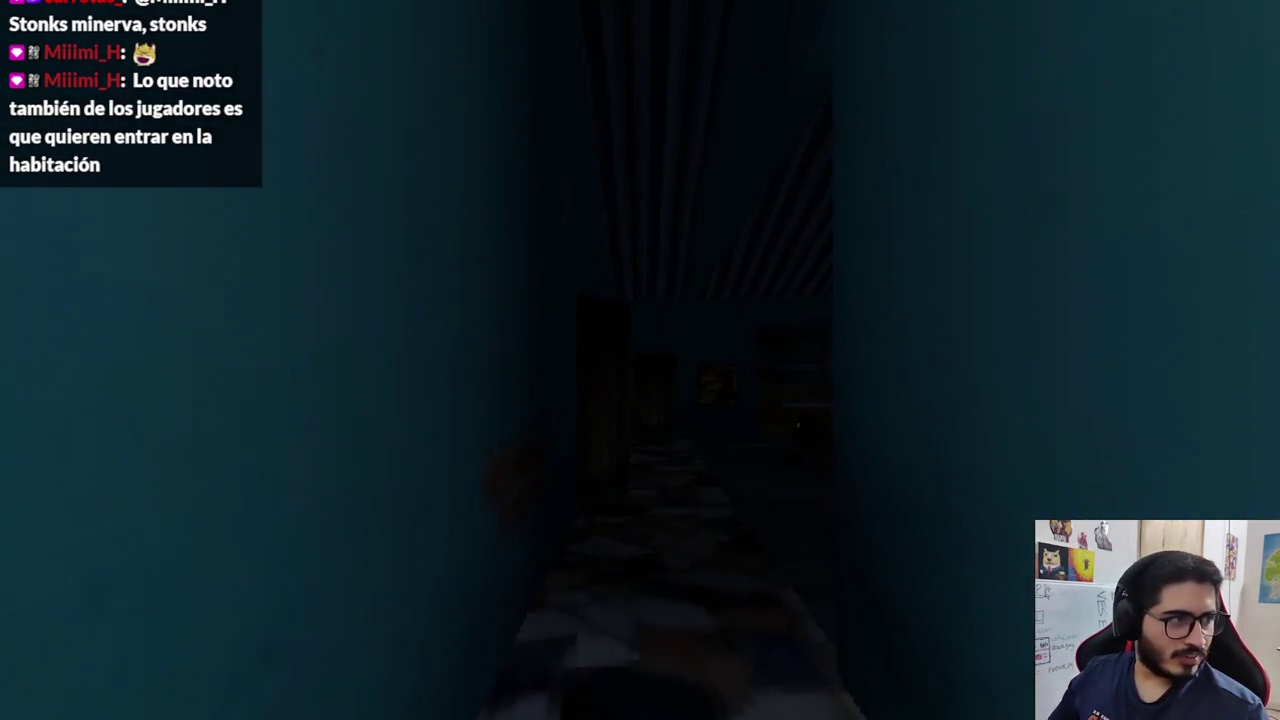
pyautogui.press('w')
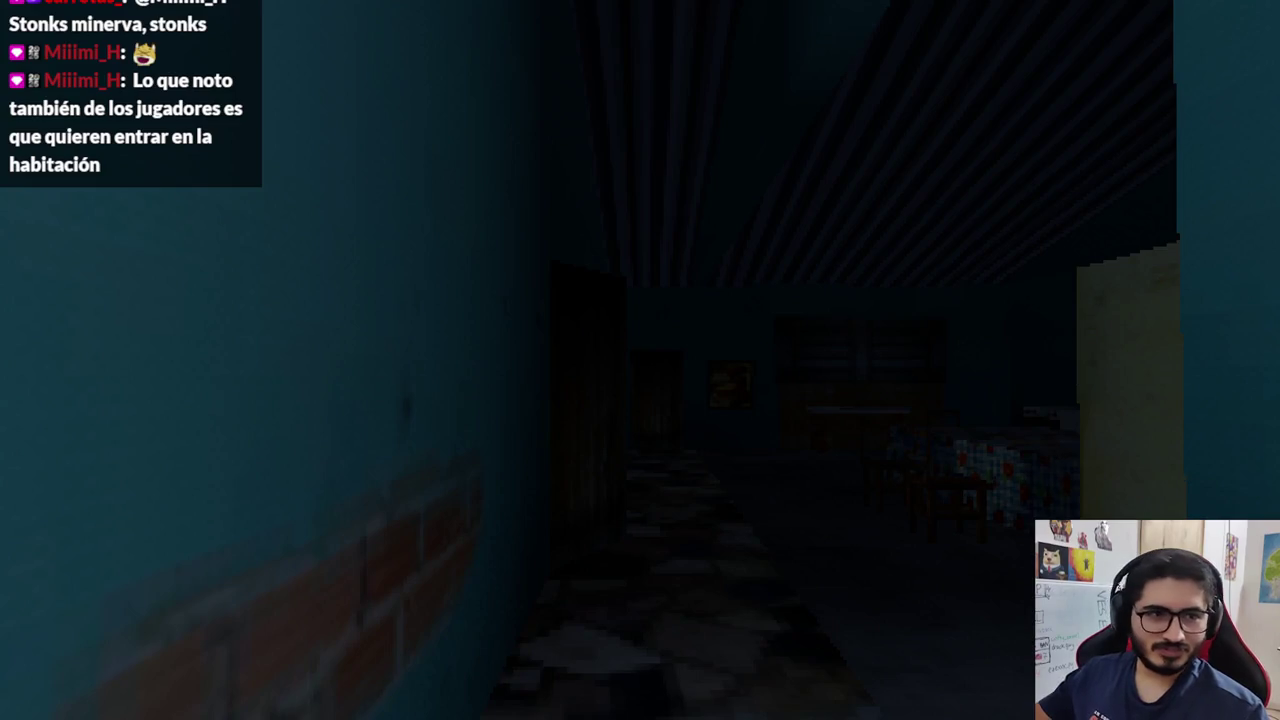
pyautogui.press('w')
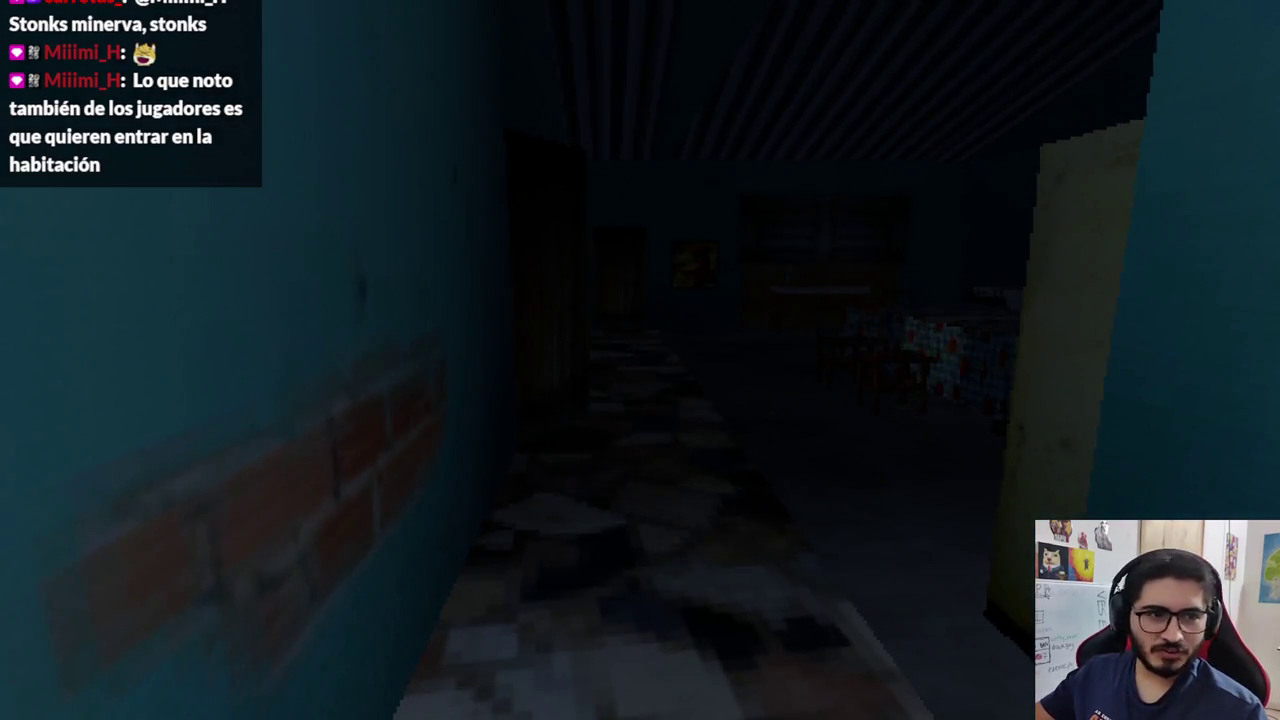
pyautogui.press('w')
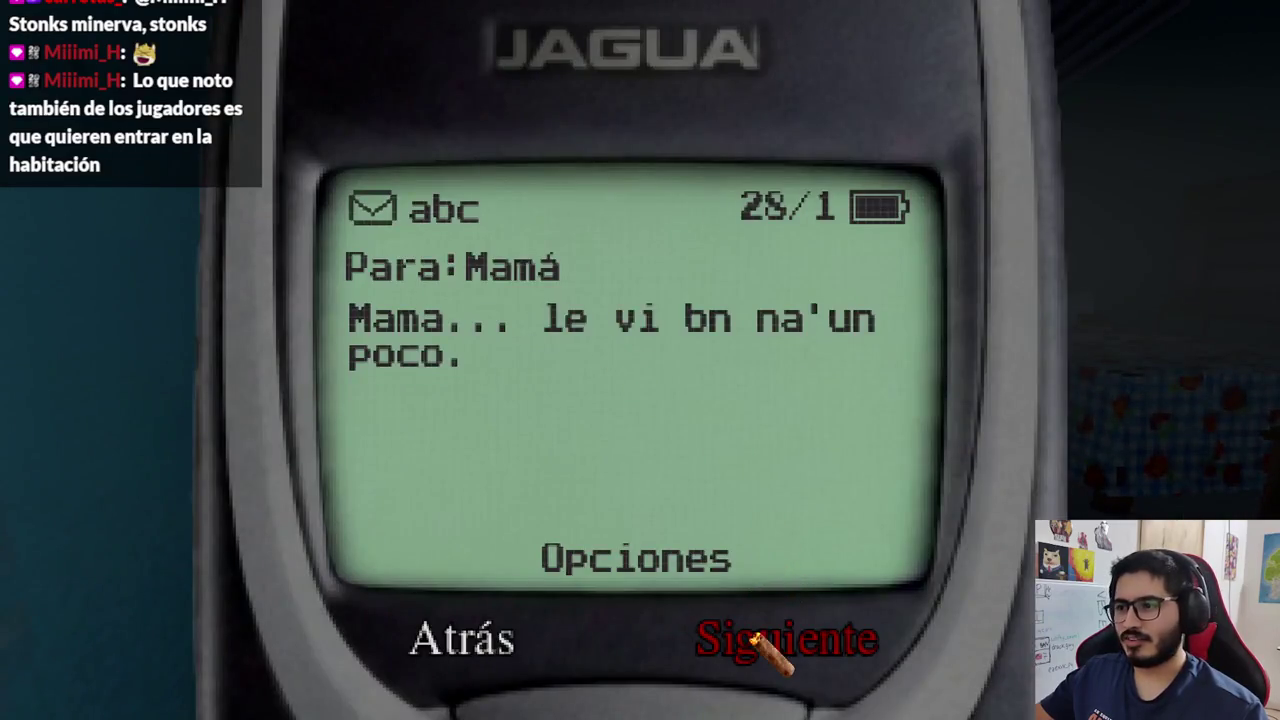
pyautogui.click(765, 642)
pyautogui.click(765, 642)
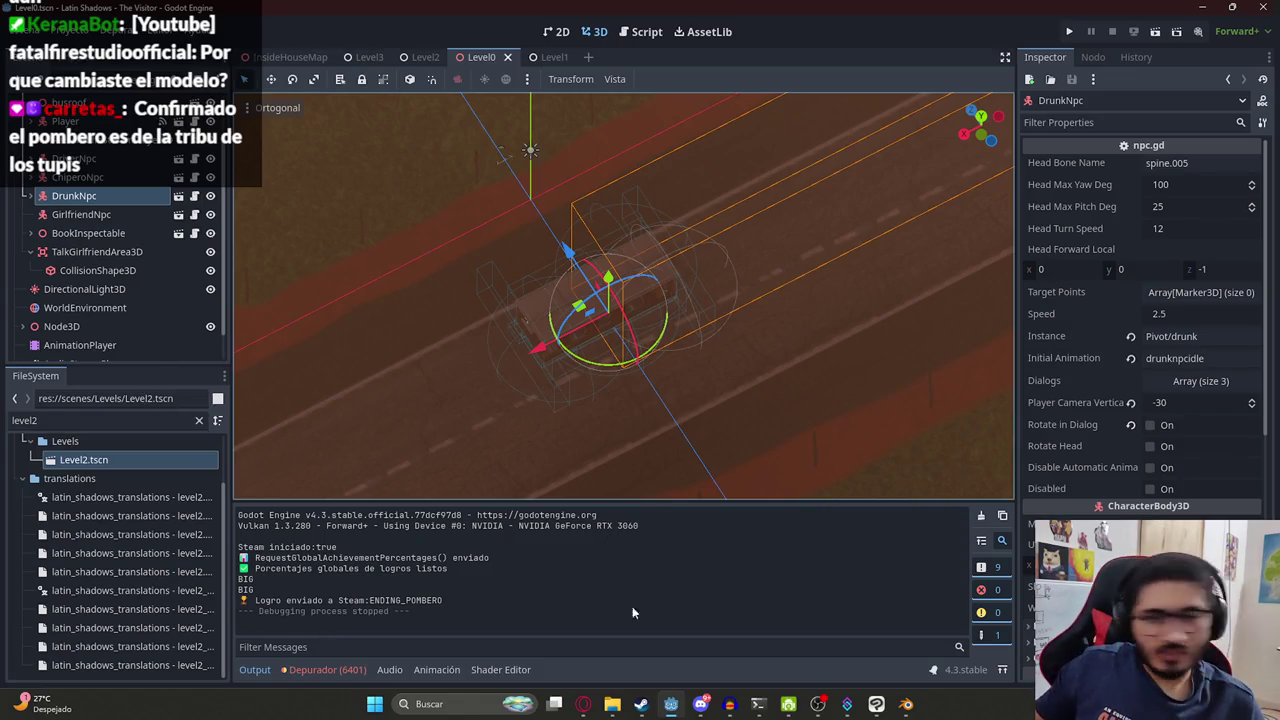
pyautogui.click(905, 704)
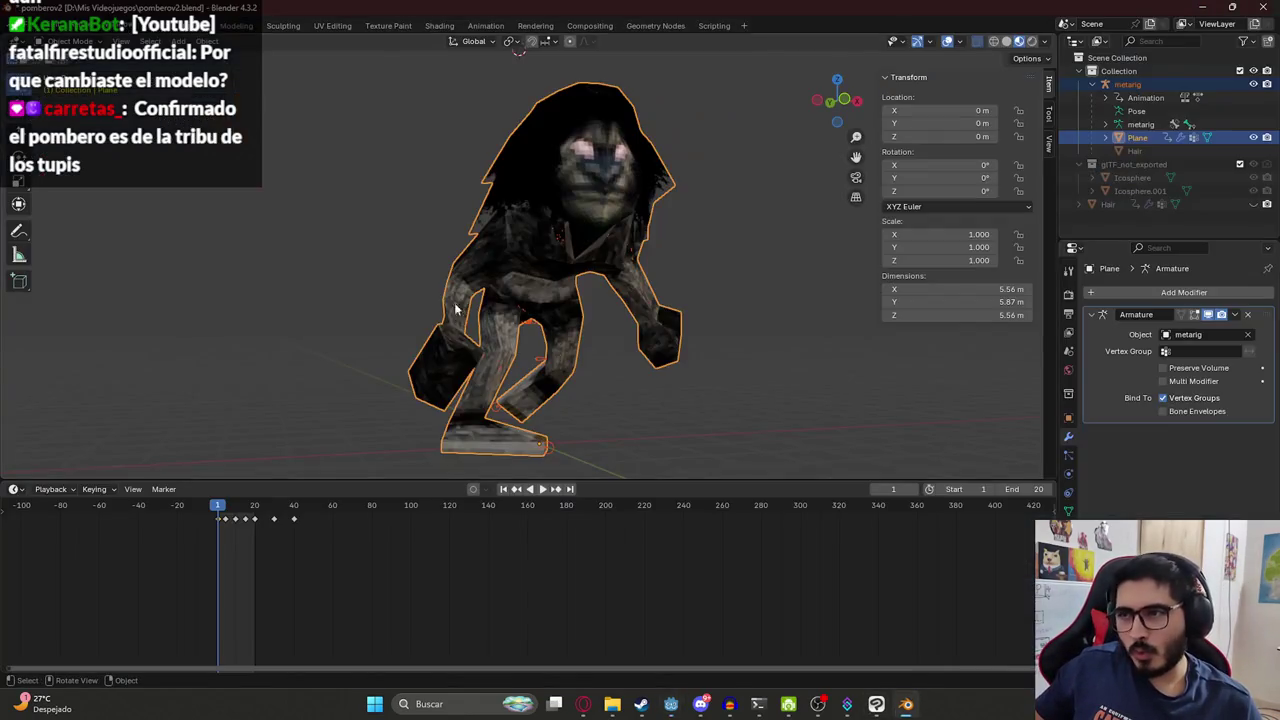
pyautogui.click(716, 195)
pyautogui.click(628, 213)
pyautogui.scroll(-5, 666, 277)
pyautogui.moveTo(666, 277); pyautogui.dragTo(609, 331, button='middle')
pyautogui.scroll(4, 516, 336)
pyautogui.moveTo(516, 336); pyautogui.dragTo(617, 337, button='middle')
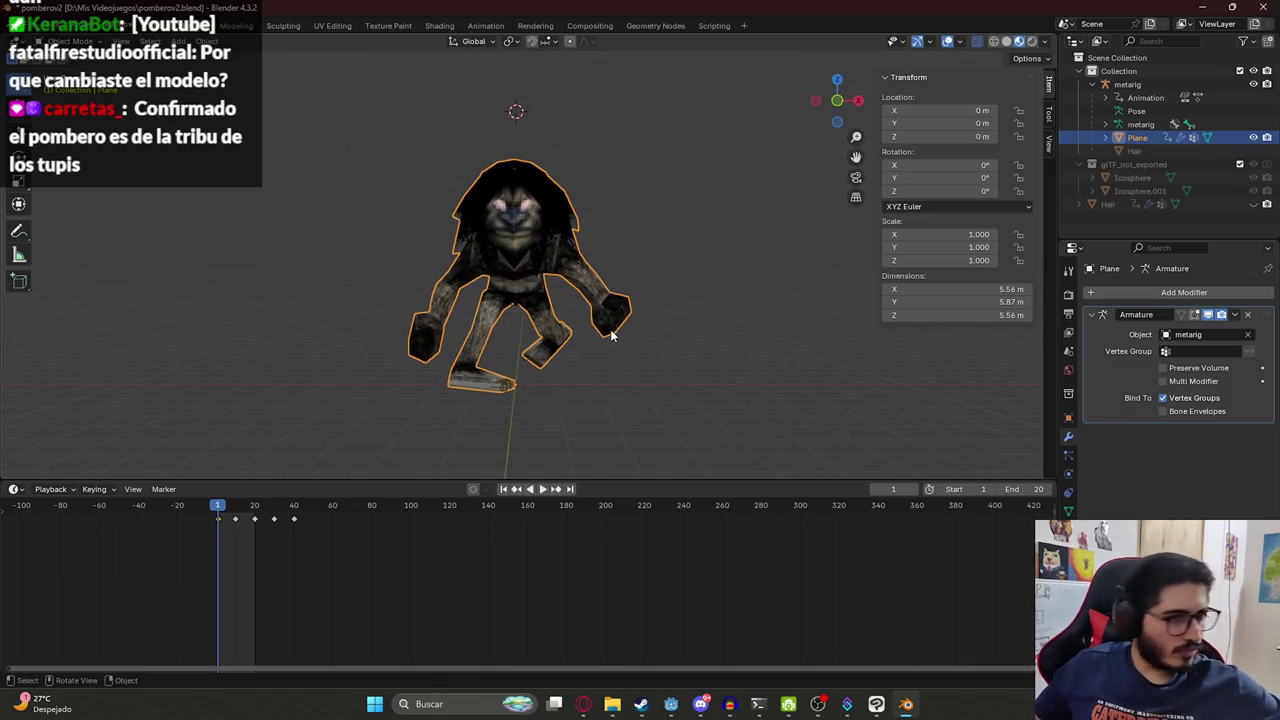
pyautogui.click(625, 248)
pyautogui.scroll(2, 548, 295)
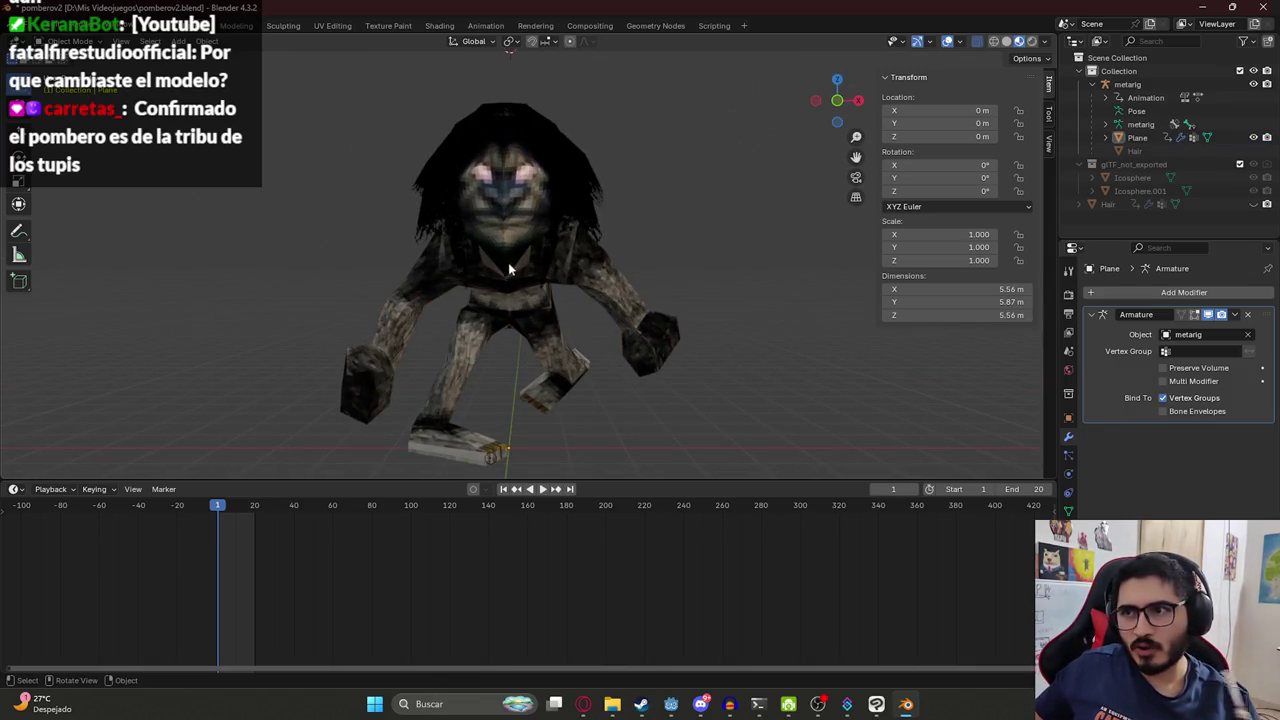
pyautogui.scroll(-5, 693, 215)
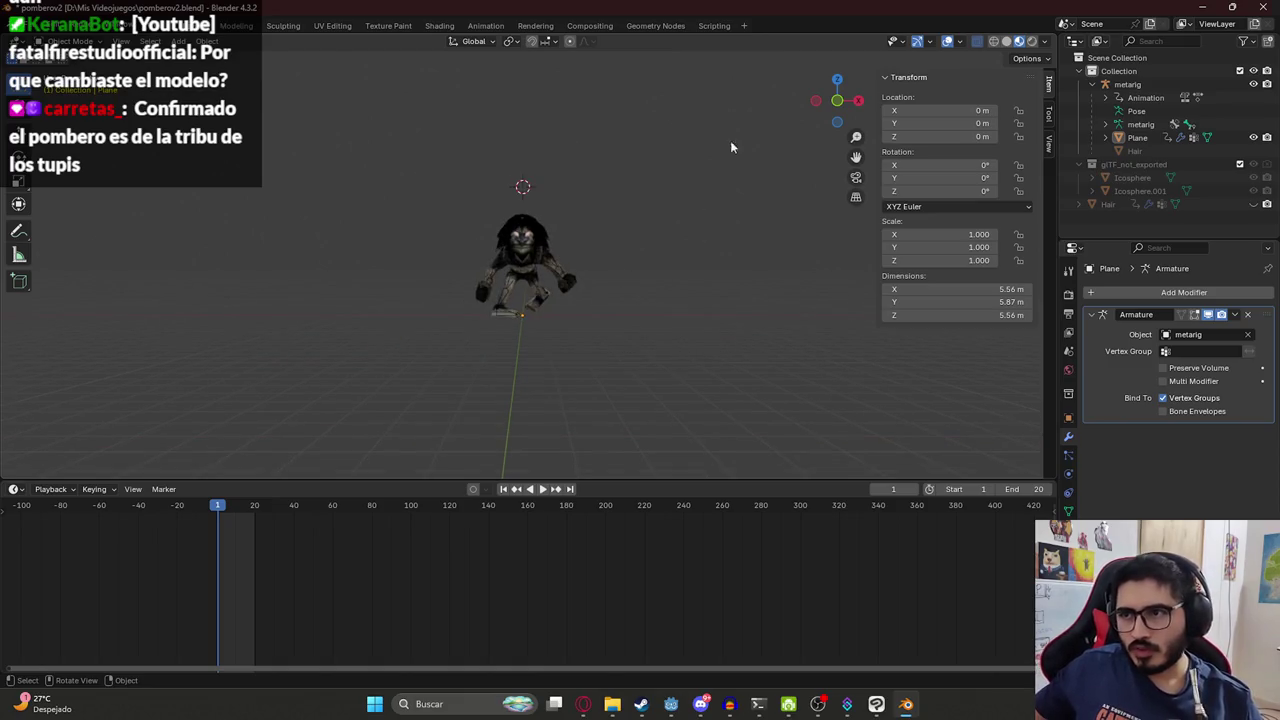
pyautogui.scroll(5, 654, 189)
pyautogui.moveTo(691, 241)
pyautogui.mouseDown(button='middle')
pyautogui.moveTo(381, 258)
pyautogui.moveTo(711, 242)
pyautogui.mouseUp(button='middle')
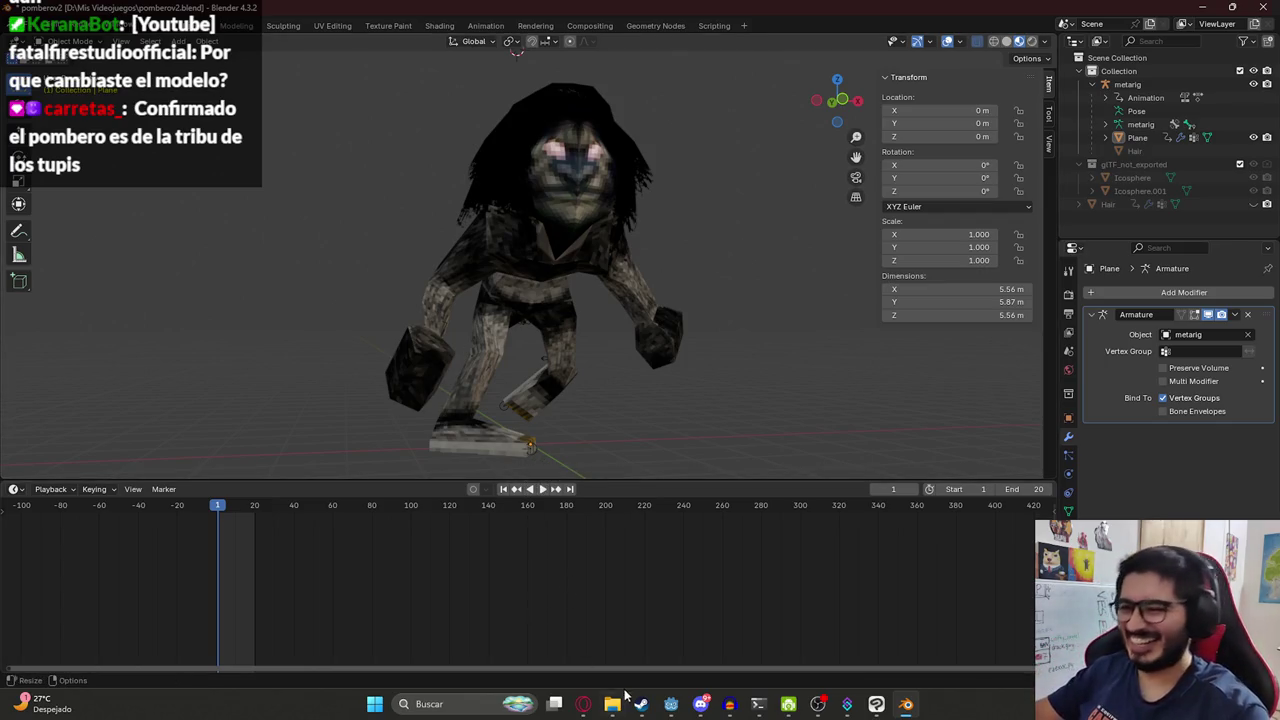
pyautogui.click(583, 703)
pyautogui.click(522, 280)
pyautogui.hotkey('alt', 'Tab')
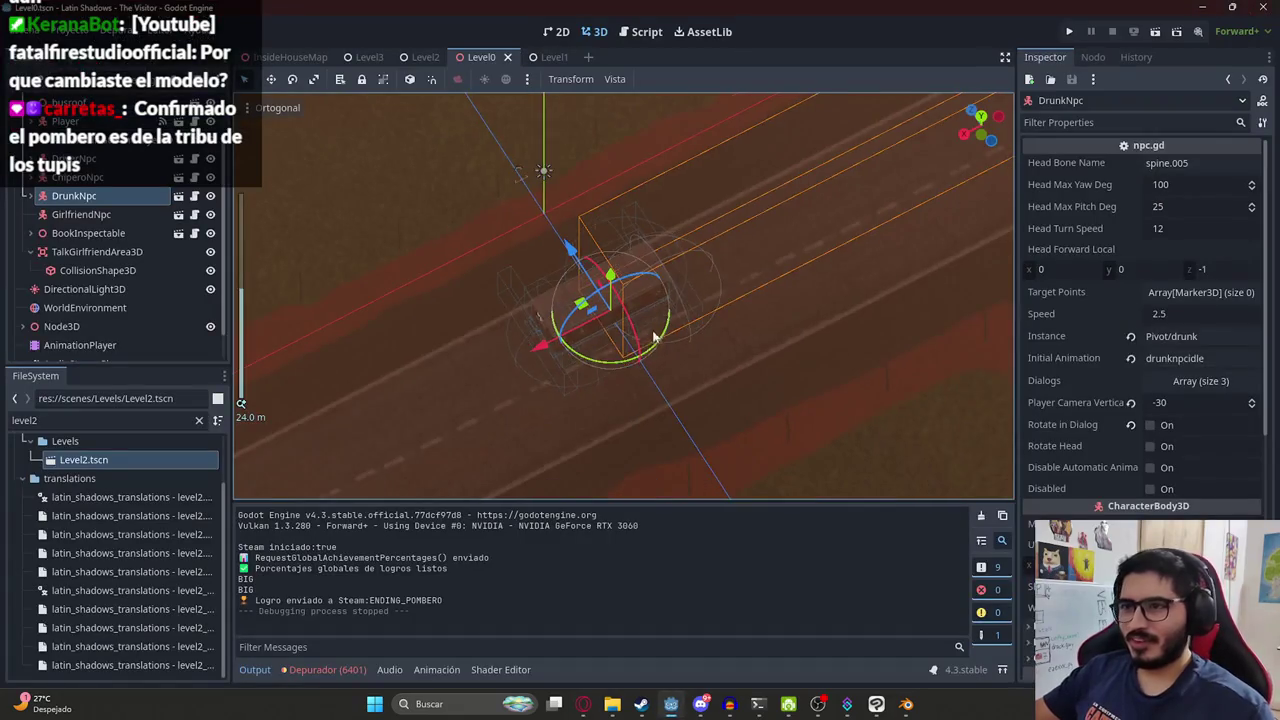
# Look through the Level2 and Level3 scenes, then open the Enemy scene and its enemy.gd script.
pyautogui.scroll(5, 522, 362)
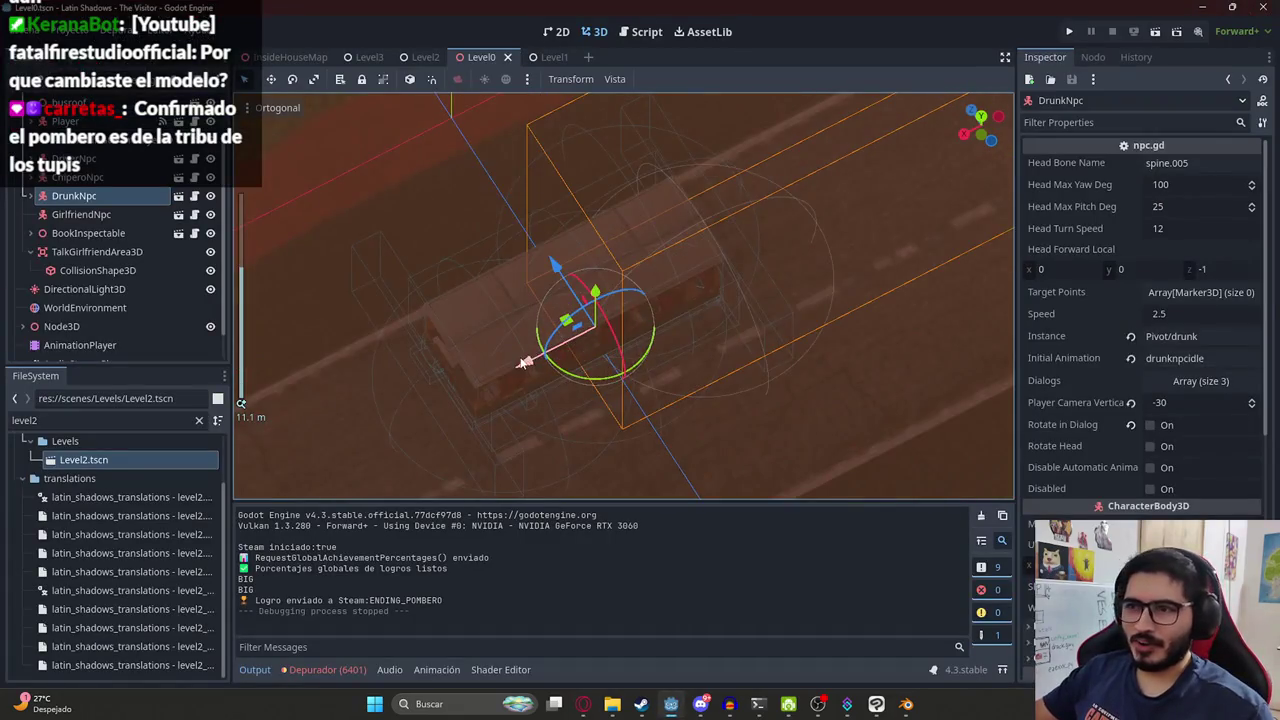
pyautogui.click(416, 58)
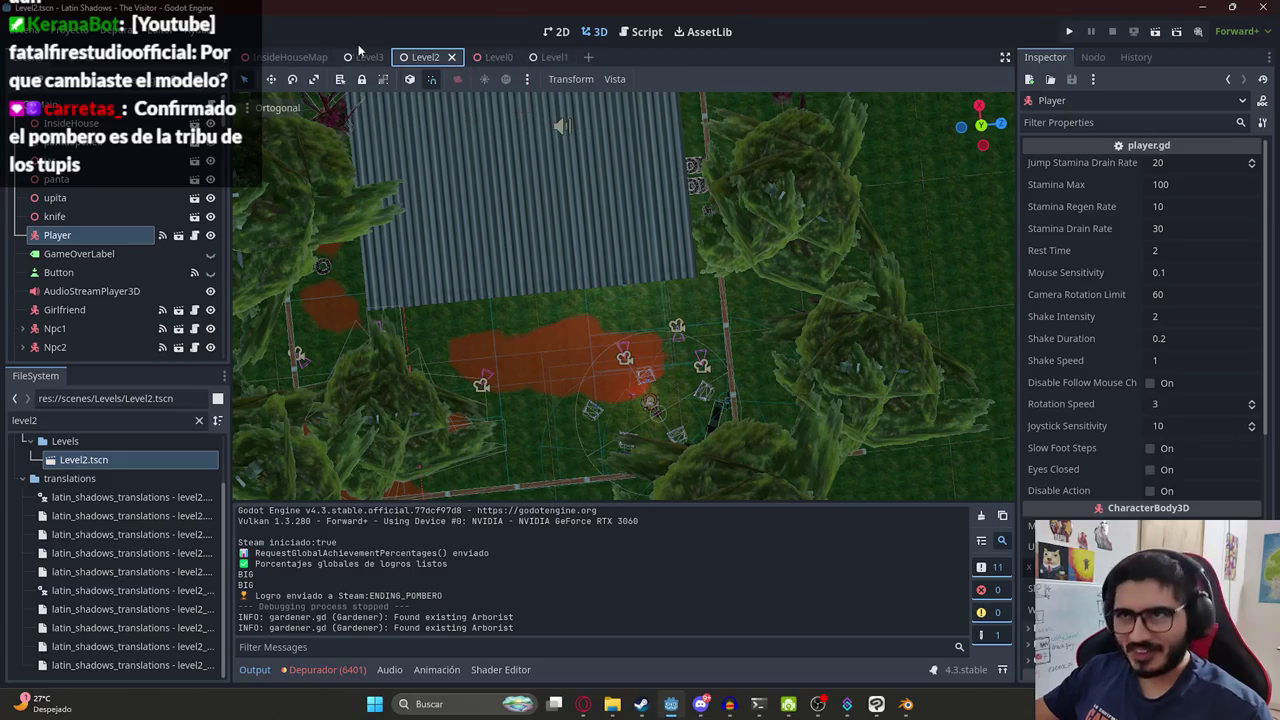
pyautogui.click(367, 57)
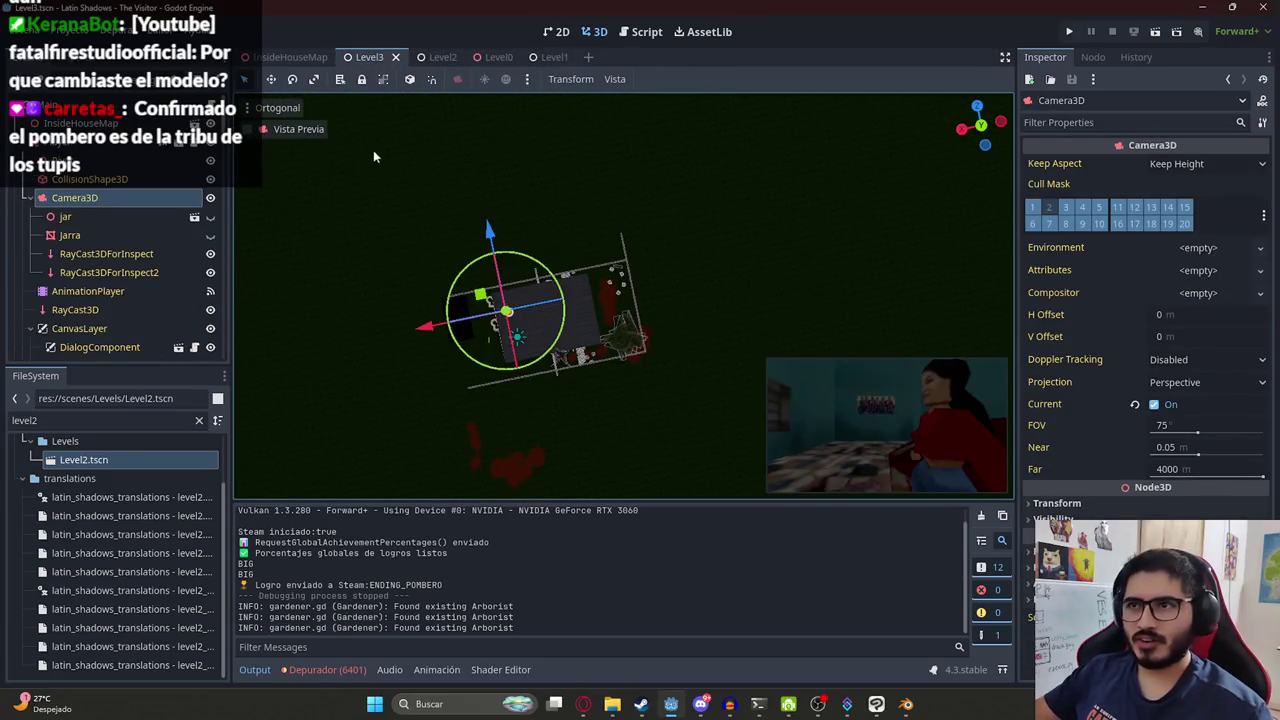
pyautogui.scroll(-4, 360, 162)
pyautogui.scroll(-5, 25, 148)
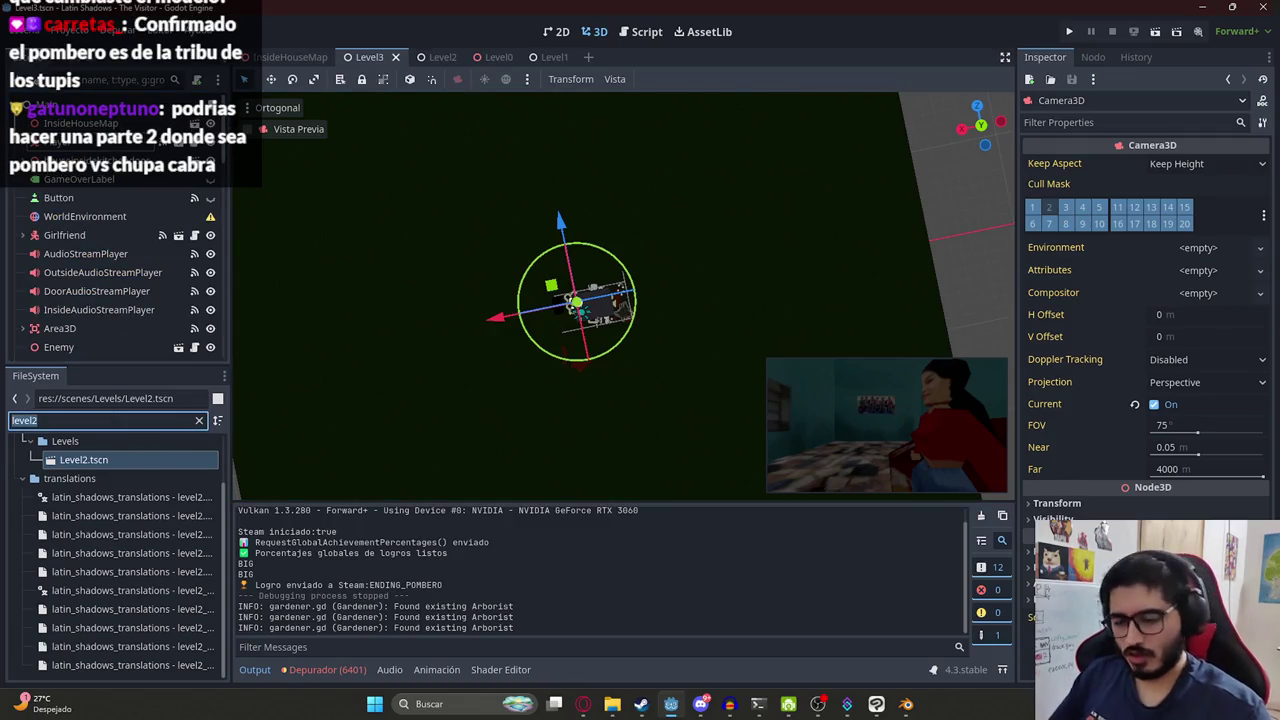
pyautogui.write('enemy')
pyautogui.doubleClick(107, 504)
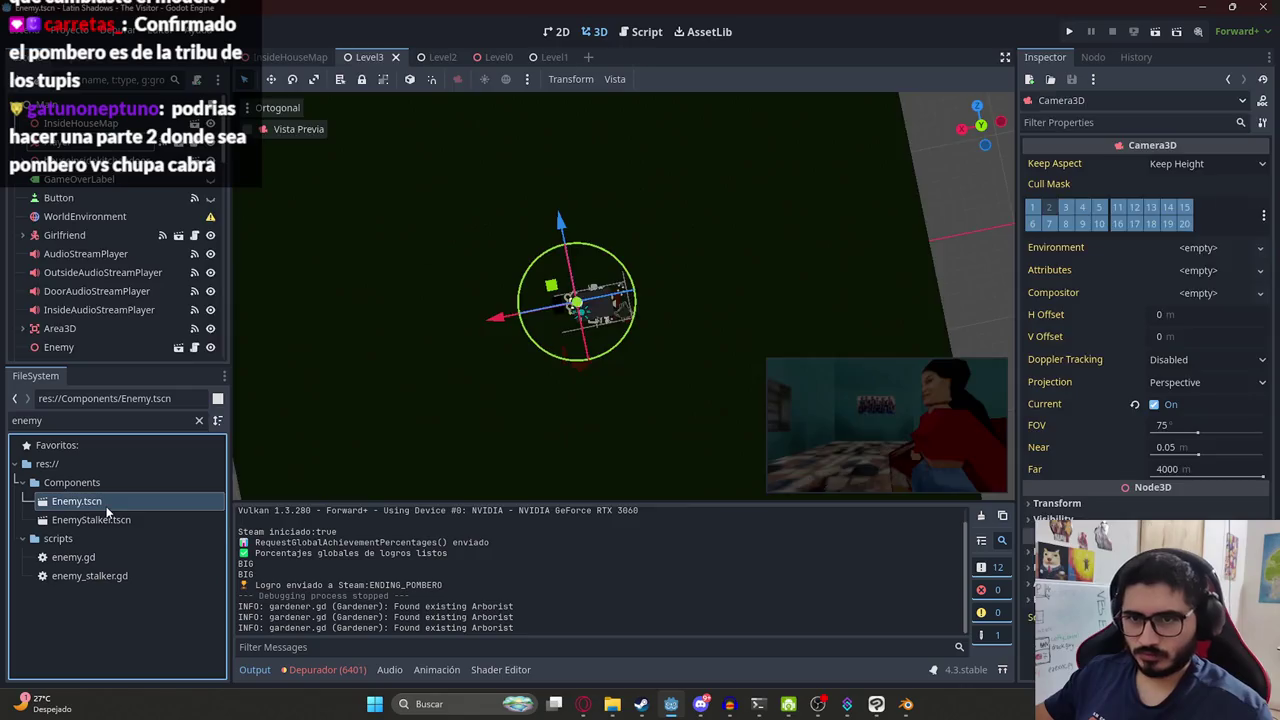
pyautogui.click(203, 118)
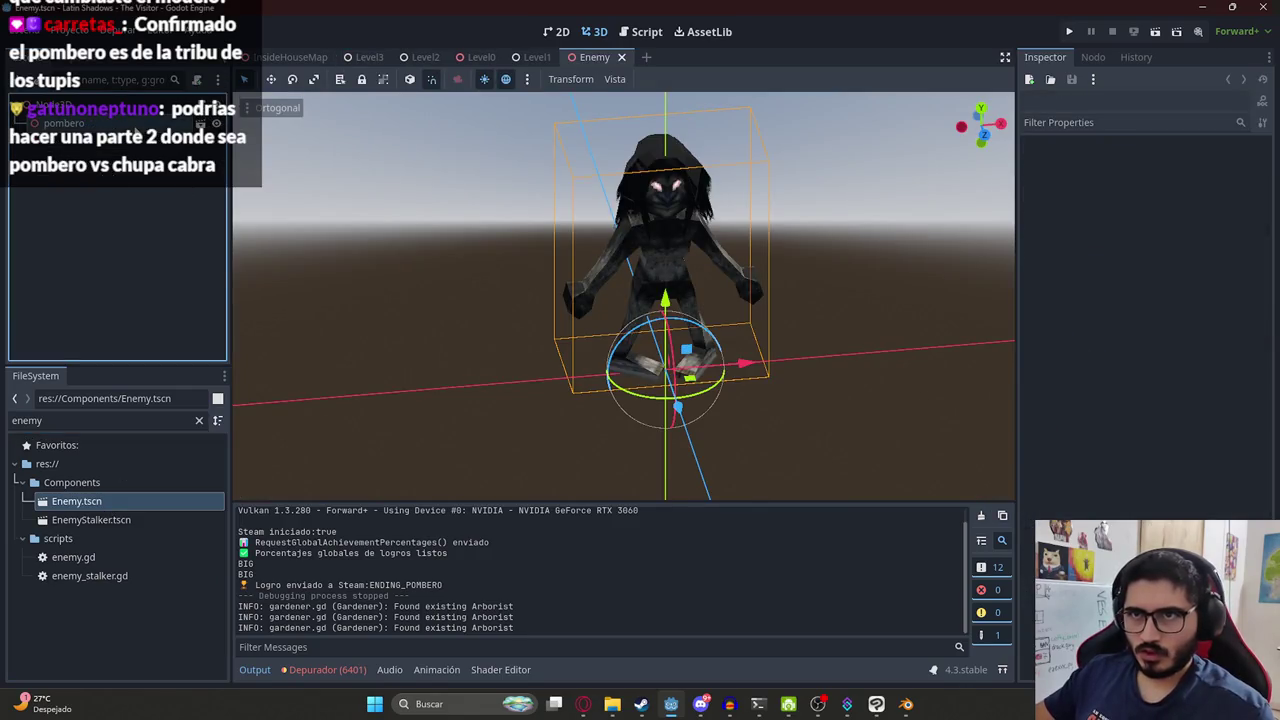
pyautogui.click(200, 122)
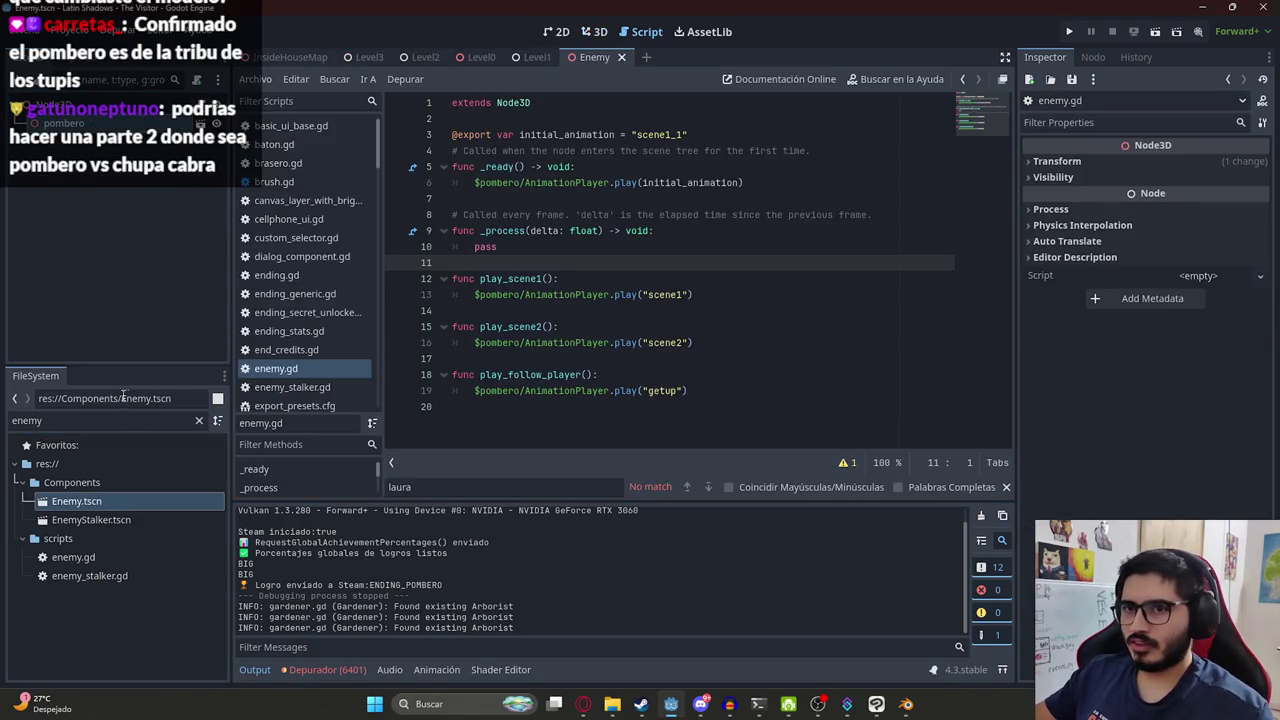
# In pombero.glb's import settings, preview the run and runv2 animations and reimport.
pyautogui.write('p')
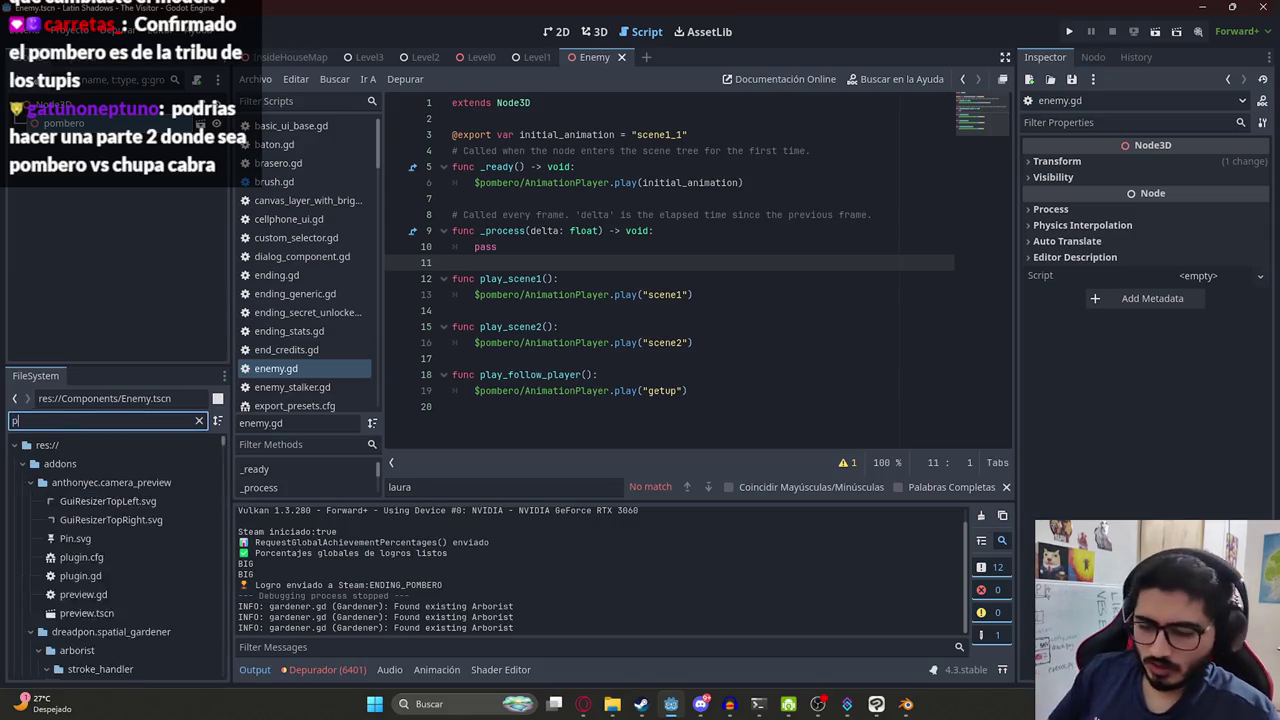
pyautogui.write('ombero')
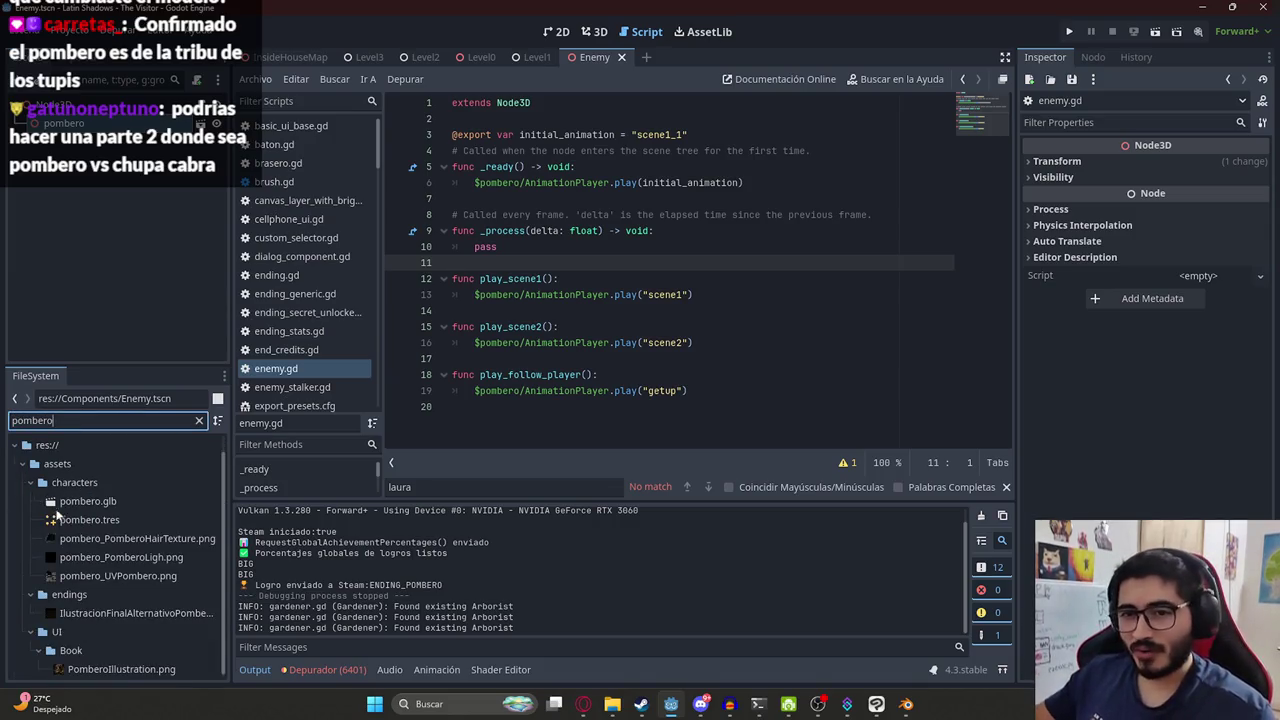
pyautogui.doubleClick(75, 501)
pyautogui.click(170, 112)
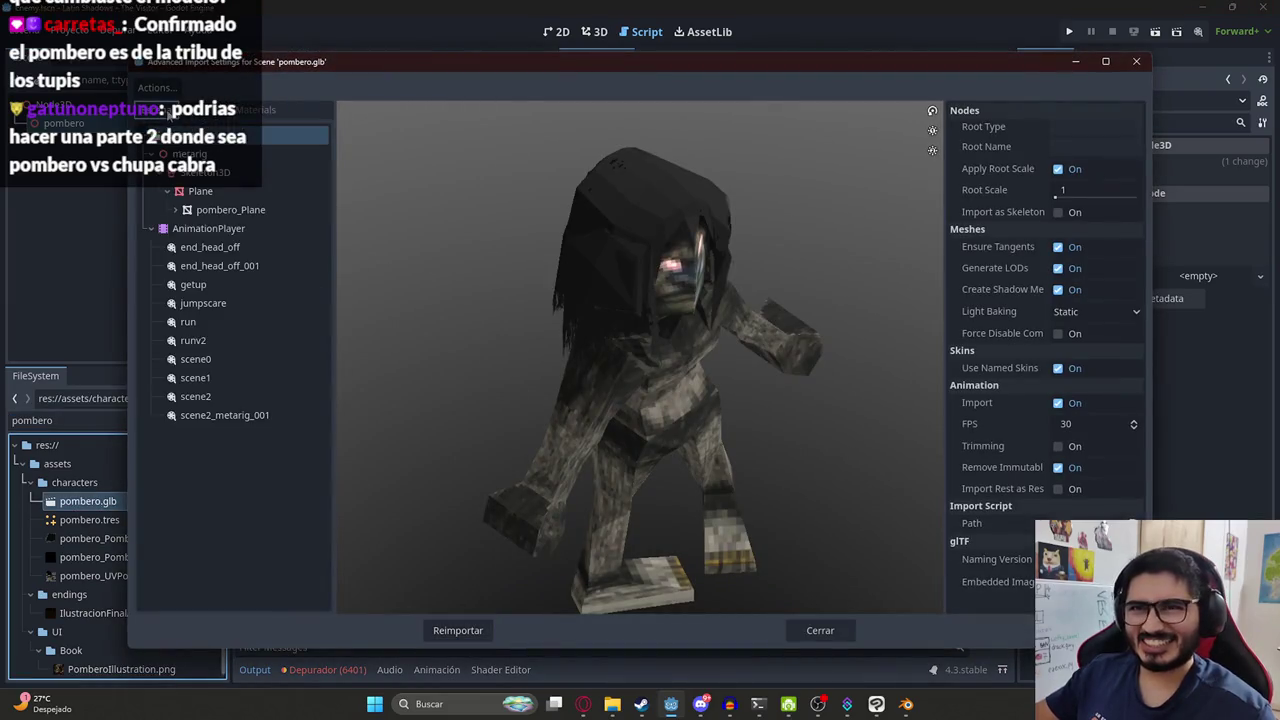
pyautogui.click(190, 323)
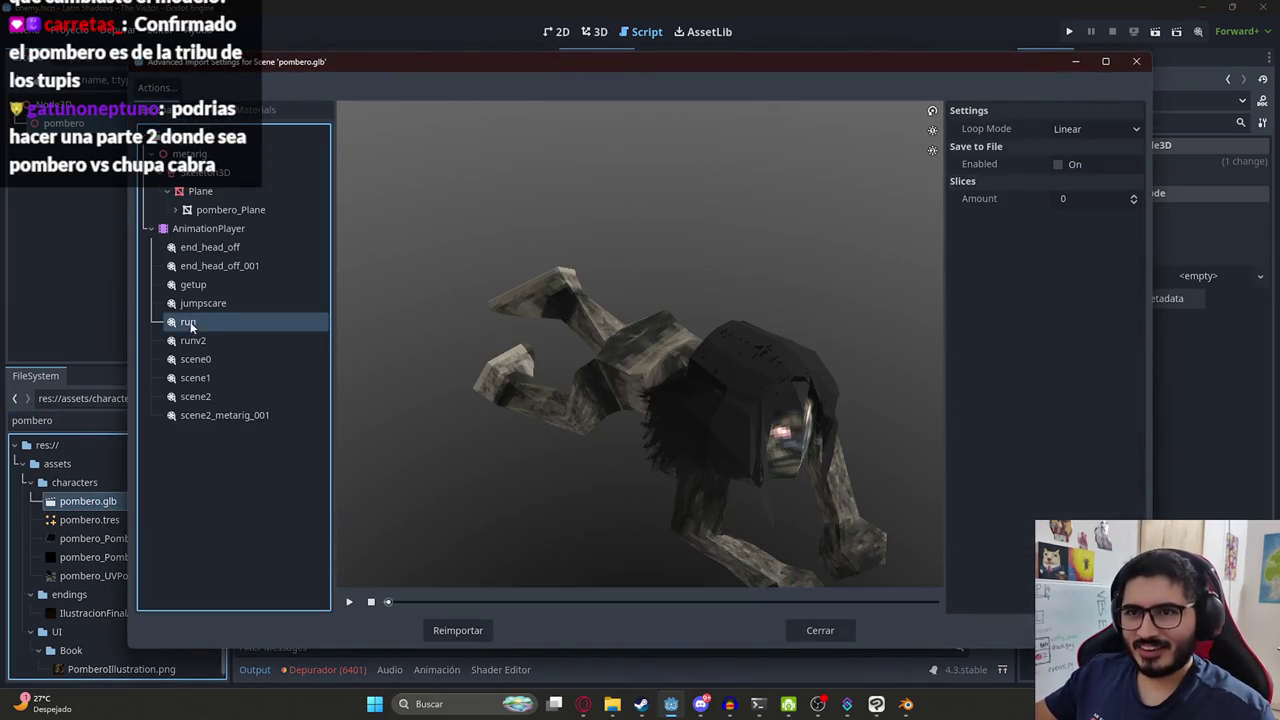
pyautogui.click(248, 342)
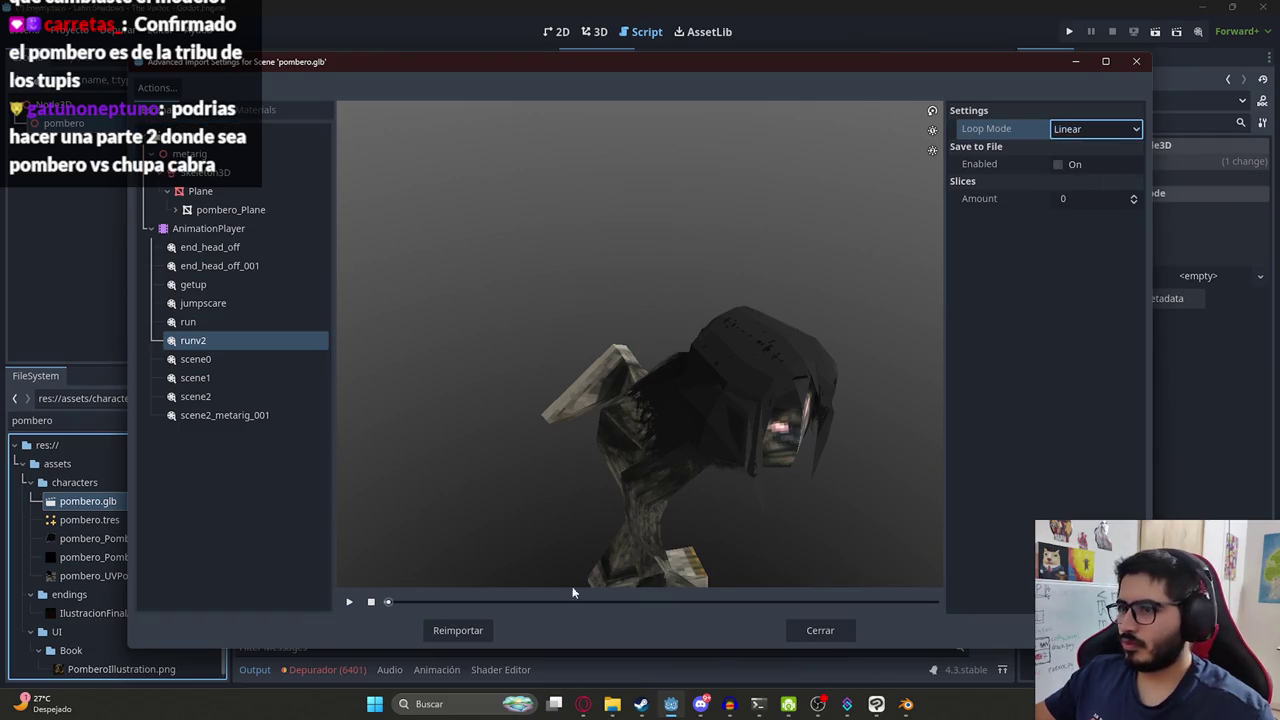
pyautogui.click(465, 629)
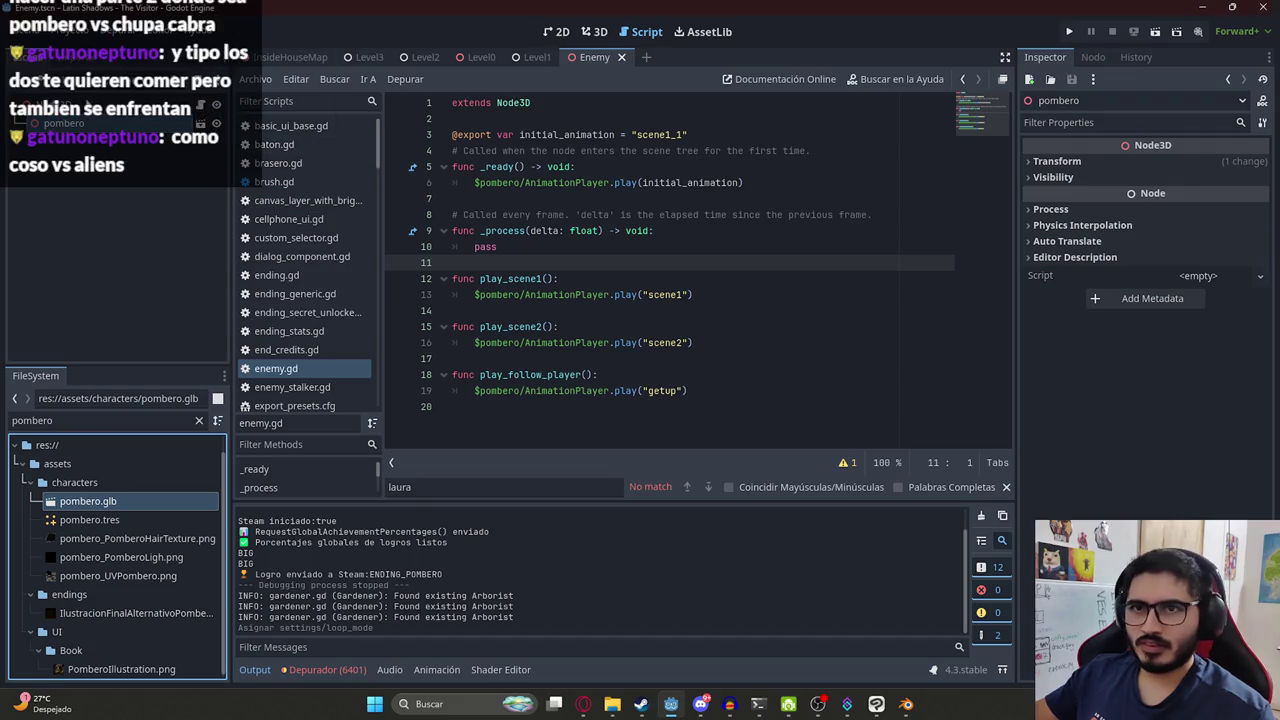
# Open EnemyStalker.tscn and its enemy_stalker.gd script.
pyautogui.click(192, 105)
pyautogui.click(898, 150)
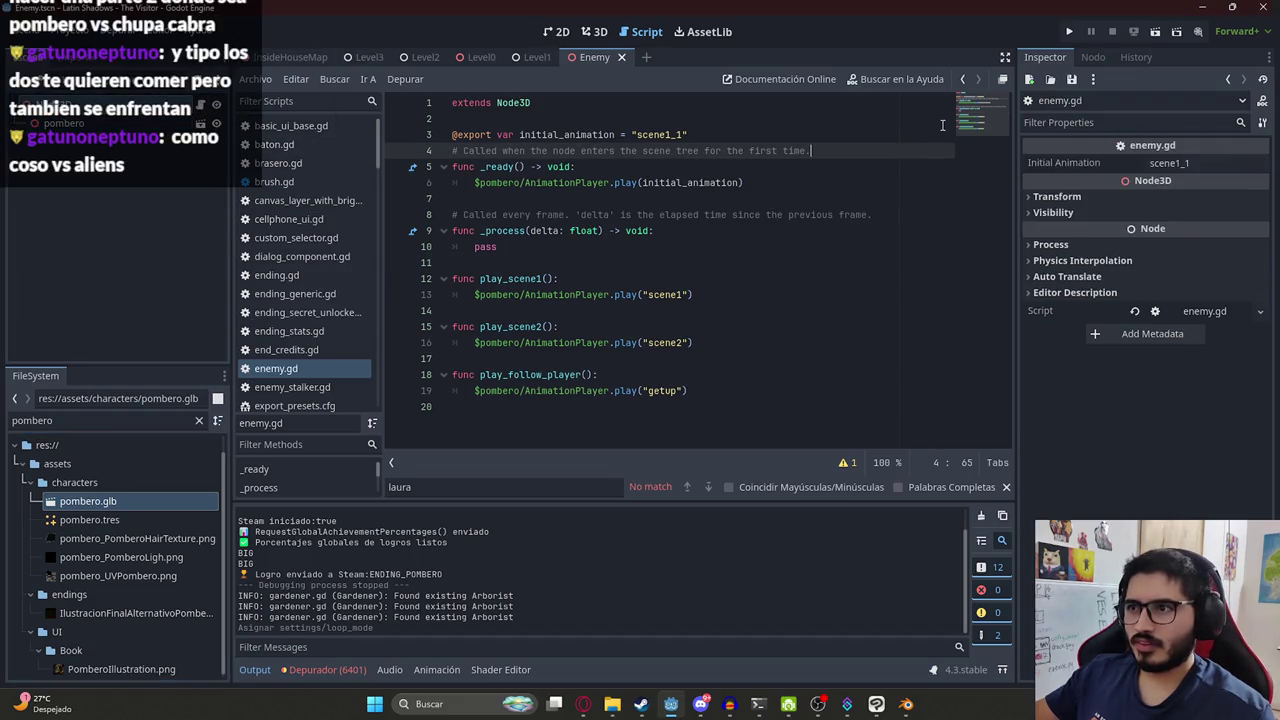
pyautogui.click(949, 114)
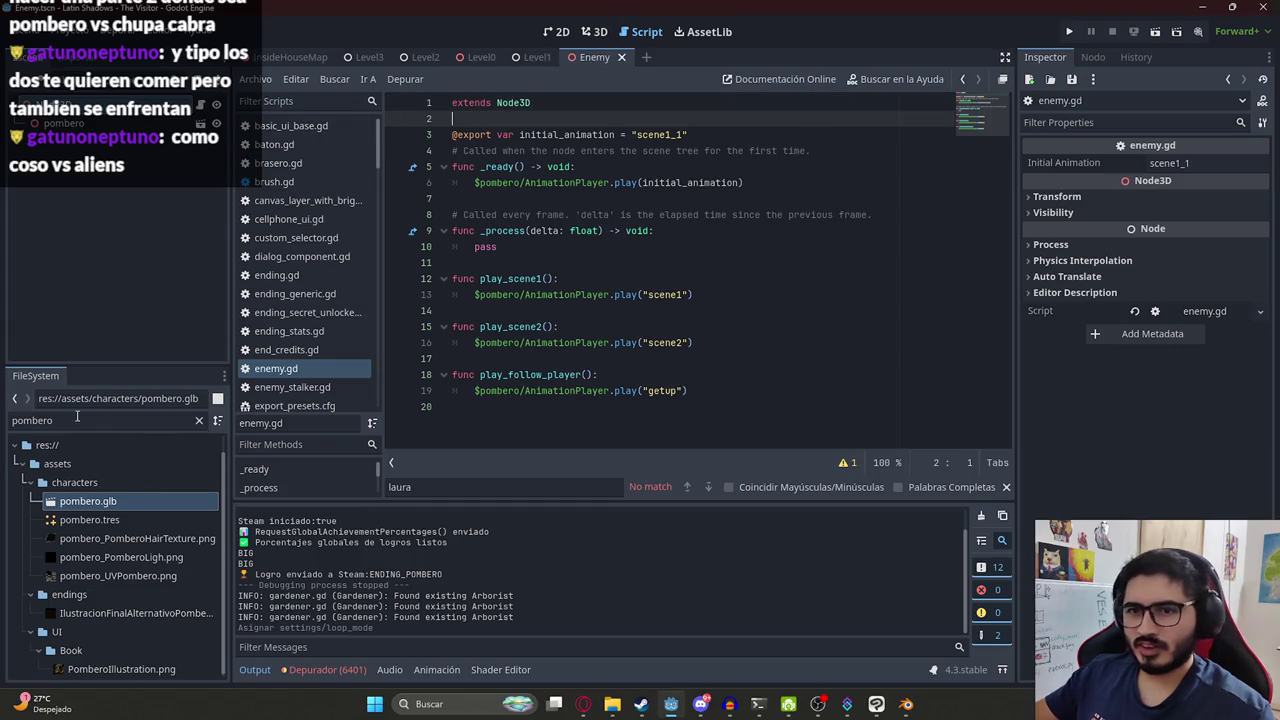
pyautogui.write('stalk')
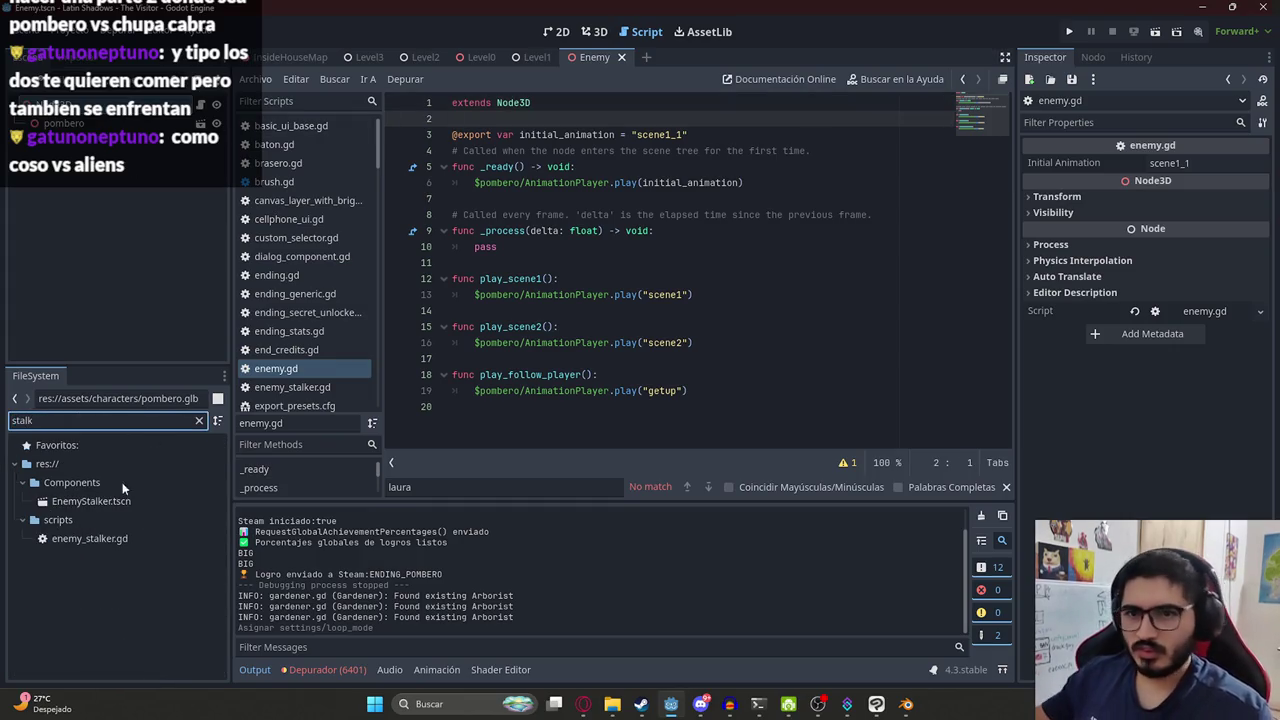
pyautogui.doubleClick(104, 506)
pyautogui.click(198, 116)
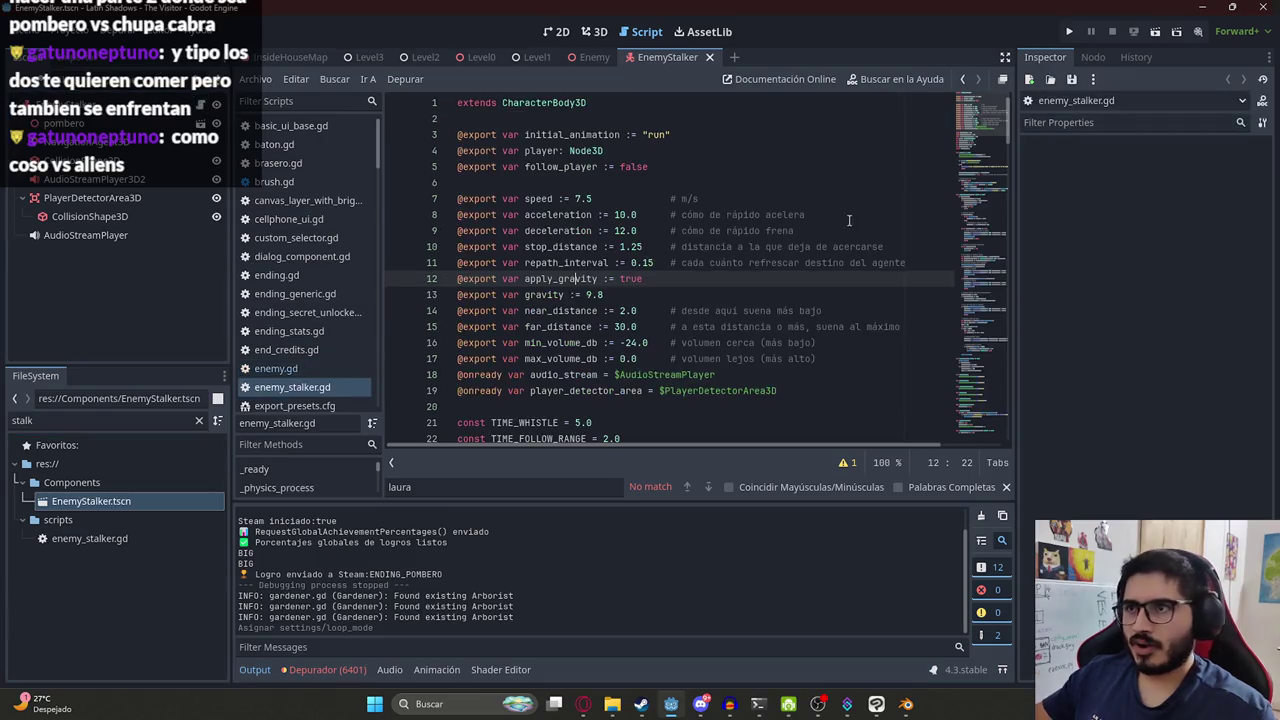
# Change line 371 of level_3.gd to play "runv2", then run the Level3 scene.
pyautogui.click(667, 134)
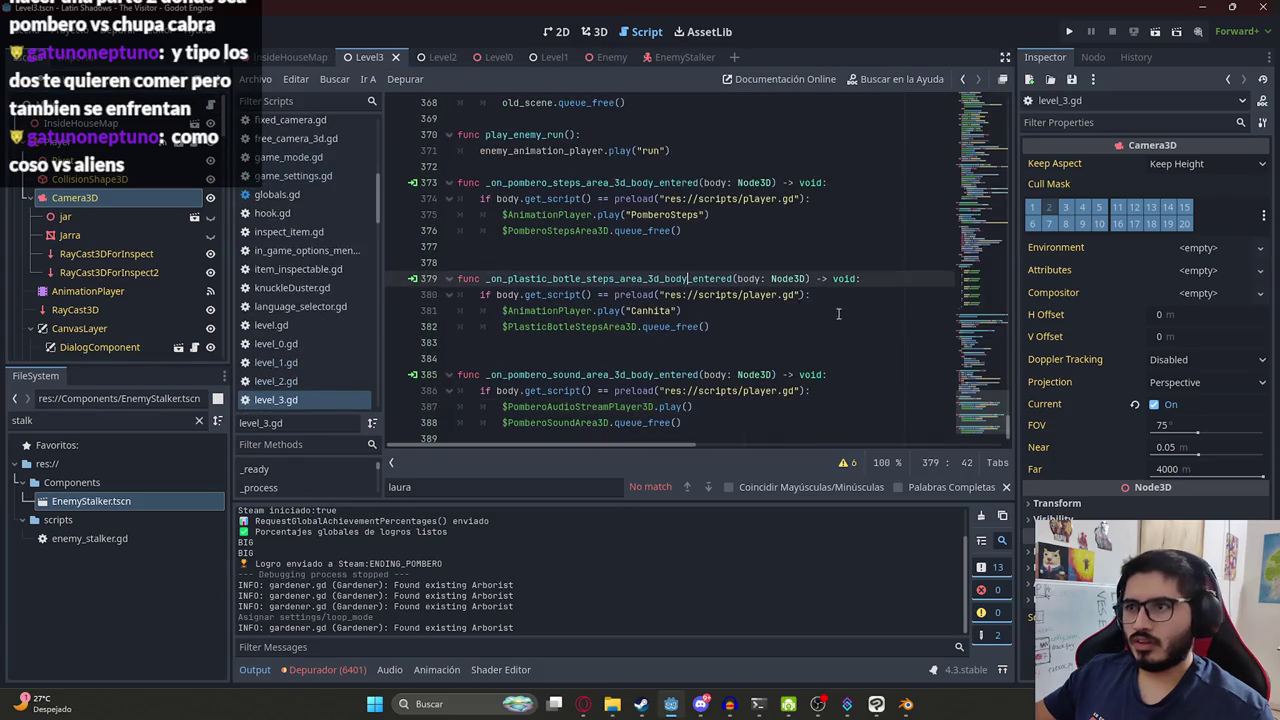
pyautogui.hotkey('ctrl', 'f')
pyautogui.write('run')
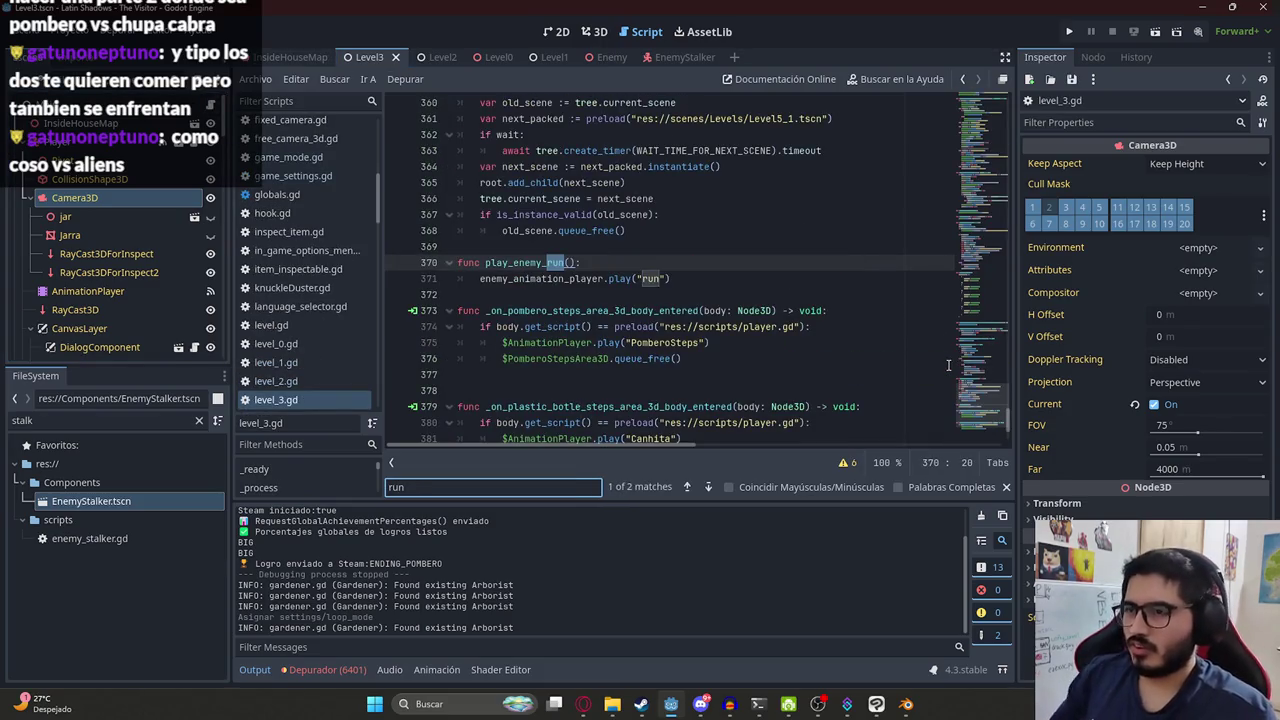
pyautogui.click(685, 278)
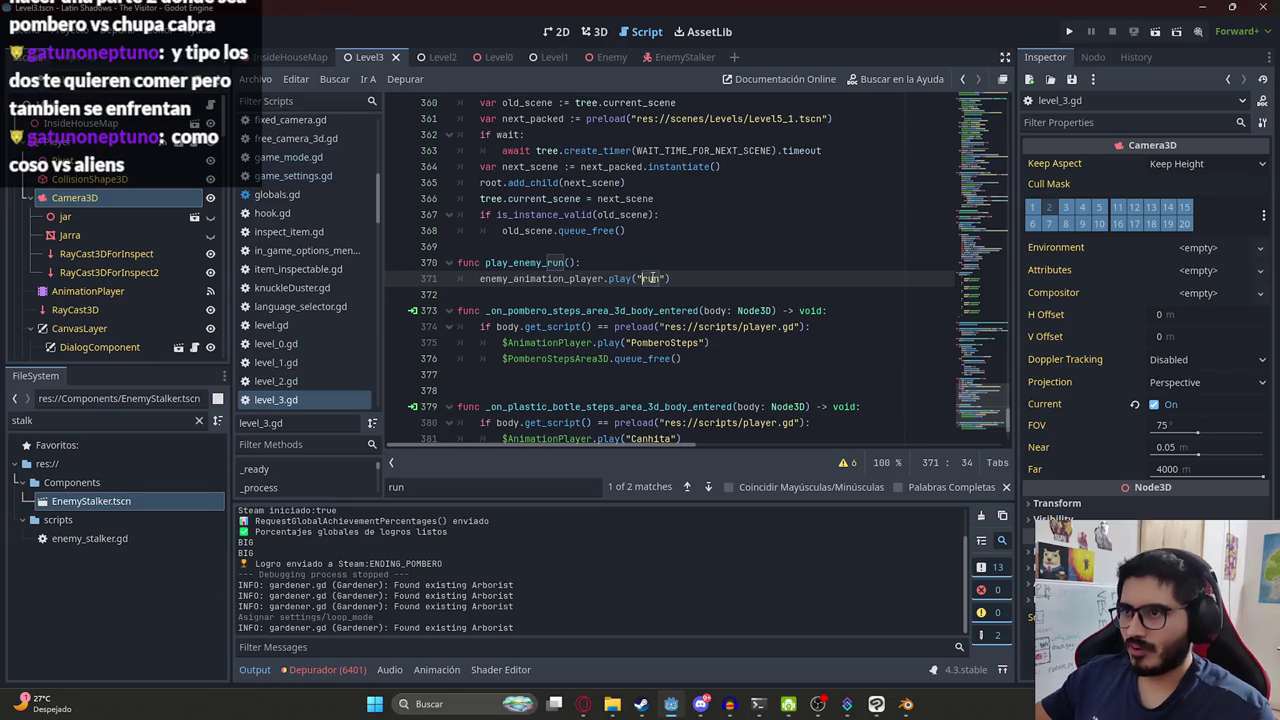
pyautogui.write('v2')
pyautogui.press('Escape')
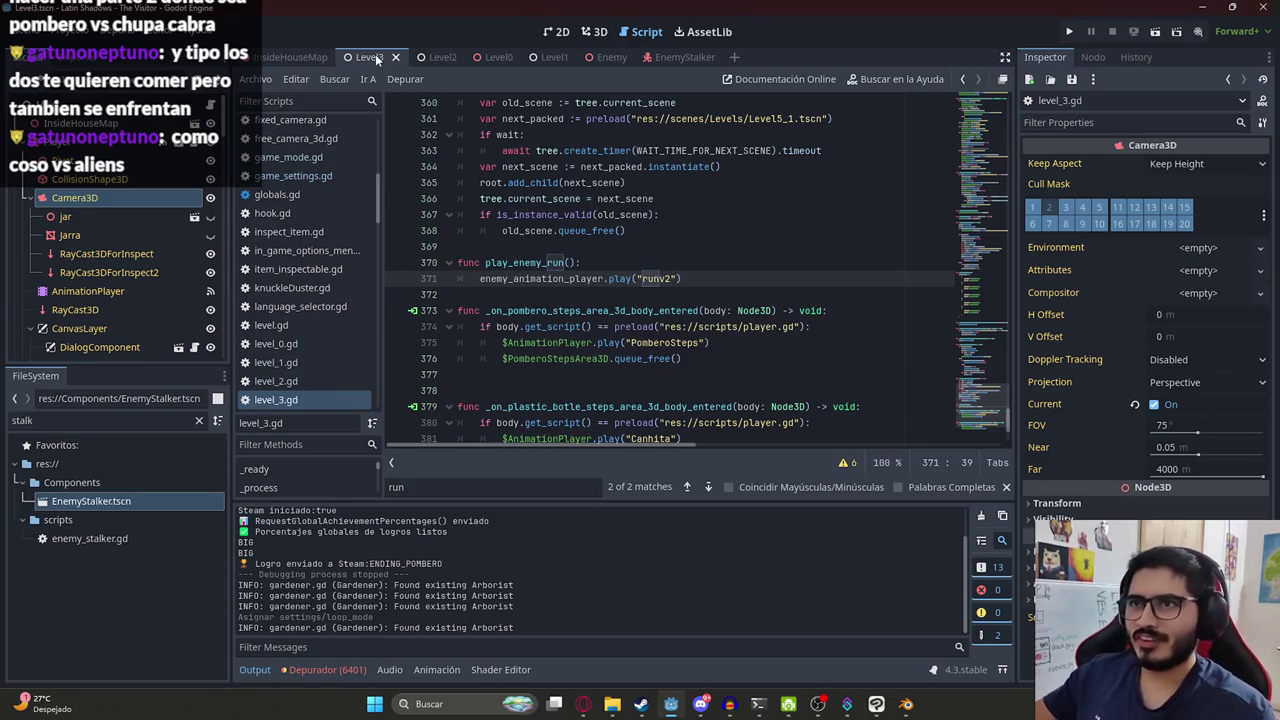
pyautogui.rightClick(378, 60)
pyautogui.click(445, 144)
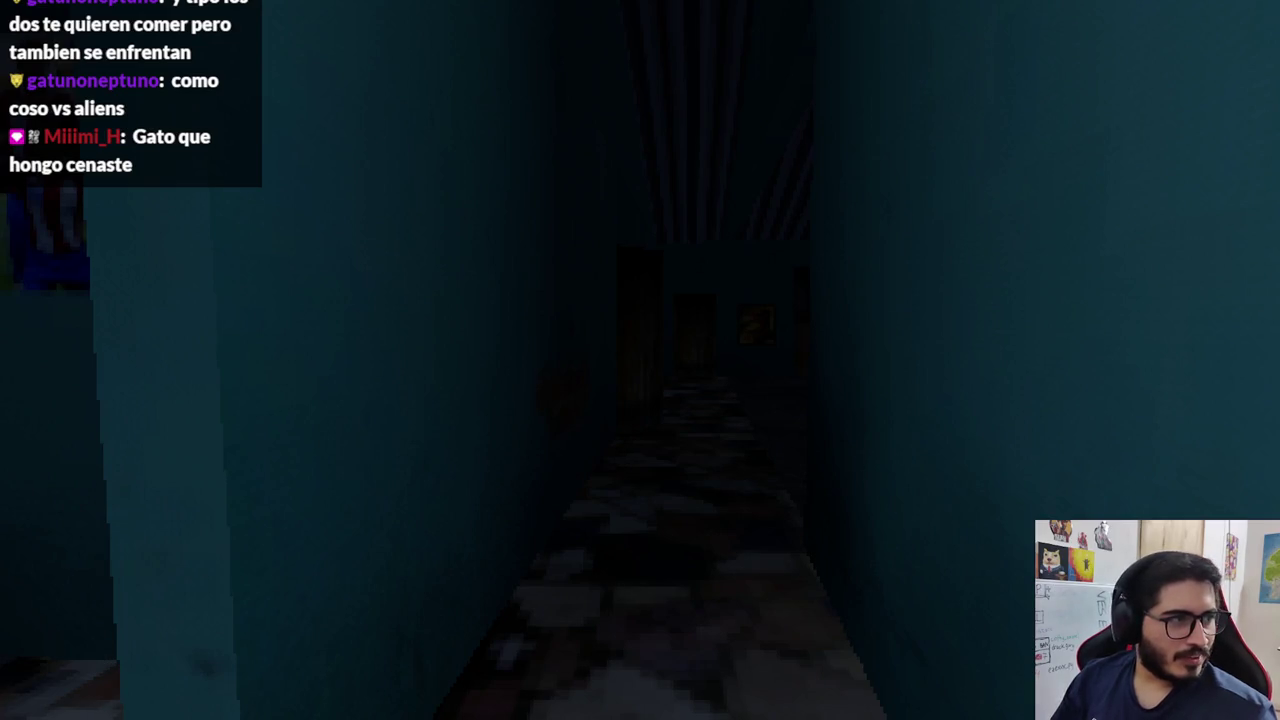
# Walk down the Level3 corridor into the room and through the doorway, then quit to the editor.
pyautogui.press('w')
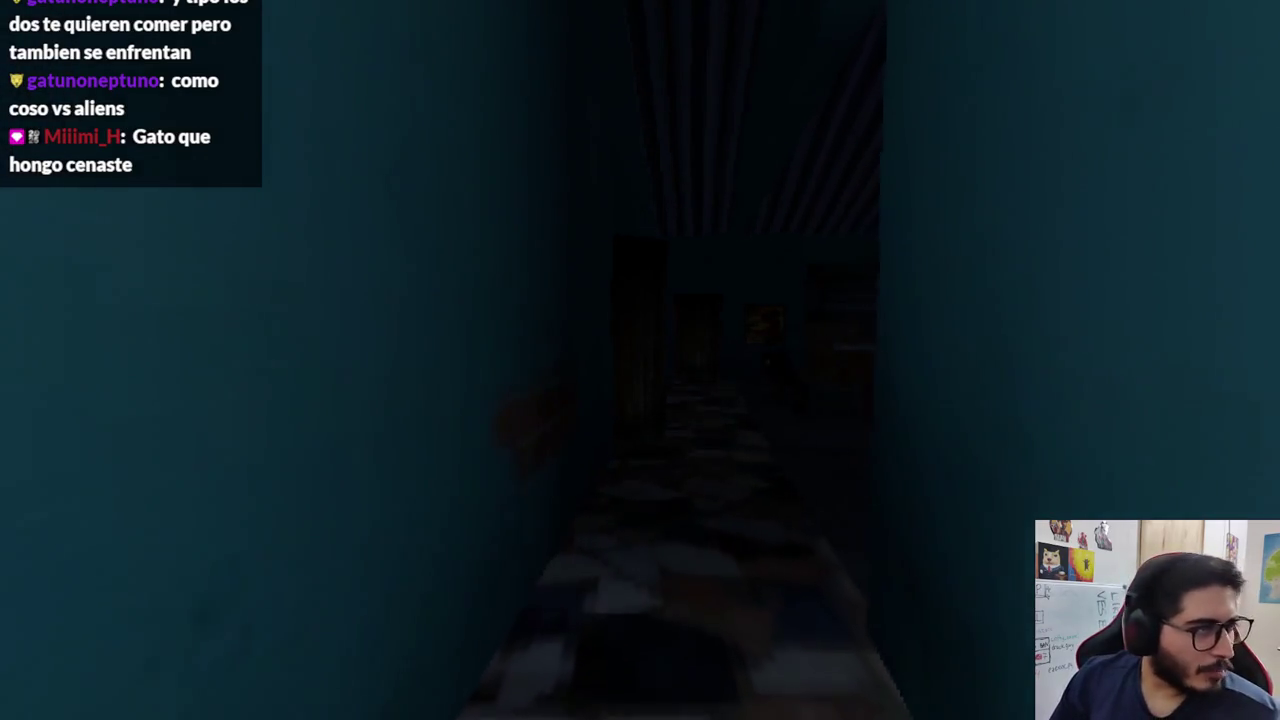
pyautogui.press('w')
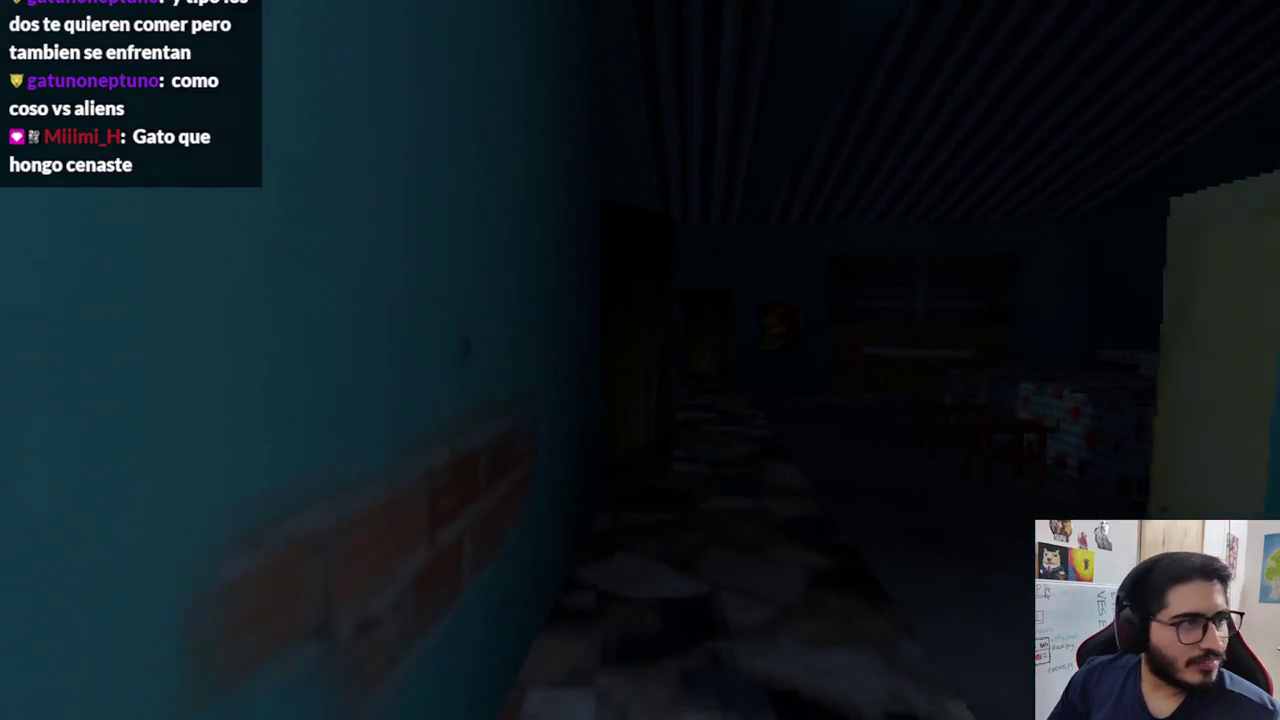
pyautogui.press('w')
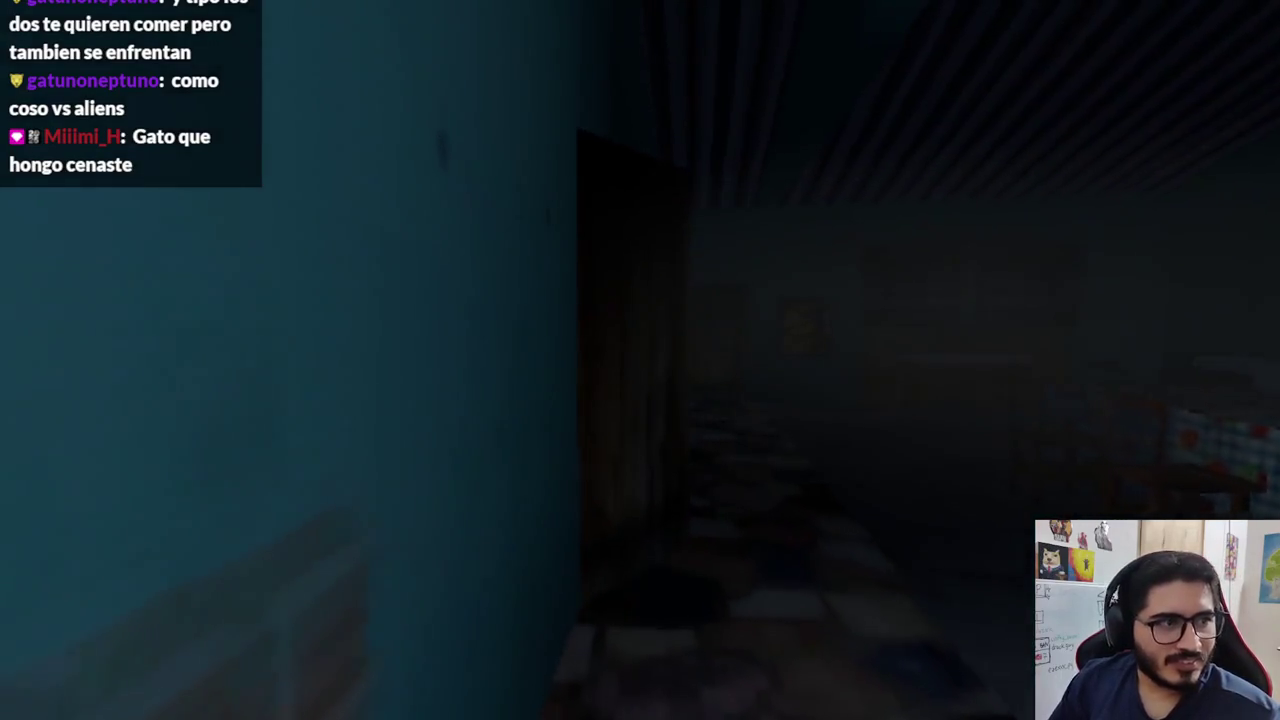
pyautogui.press('w')
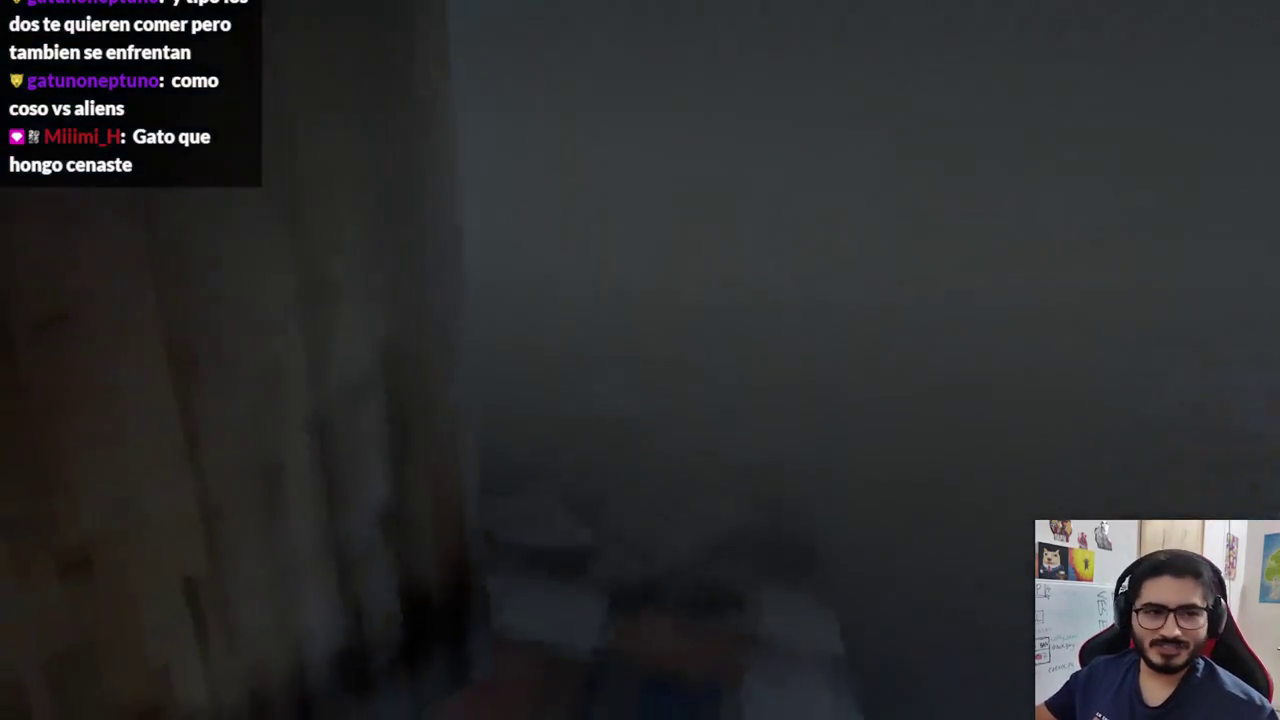
pyautogui.press('Escape')
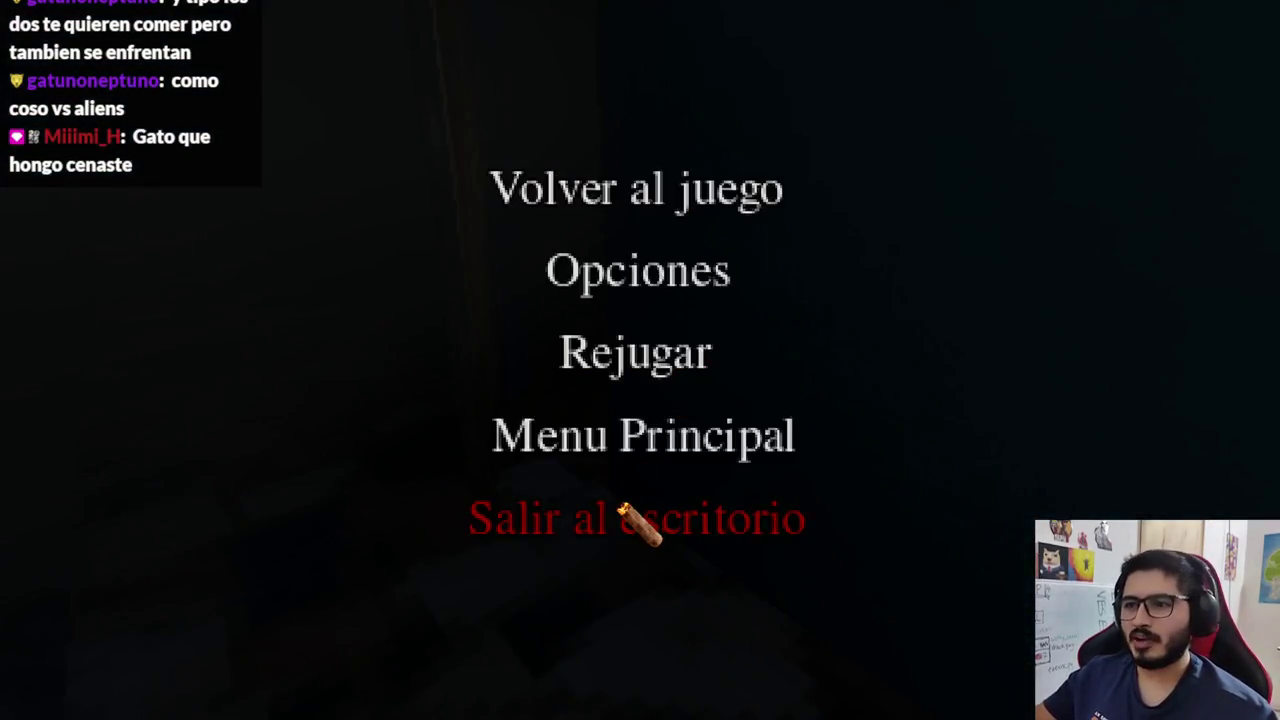
pyautogui.click(643, 520)
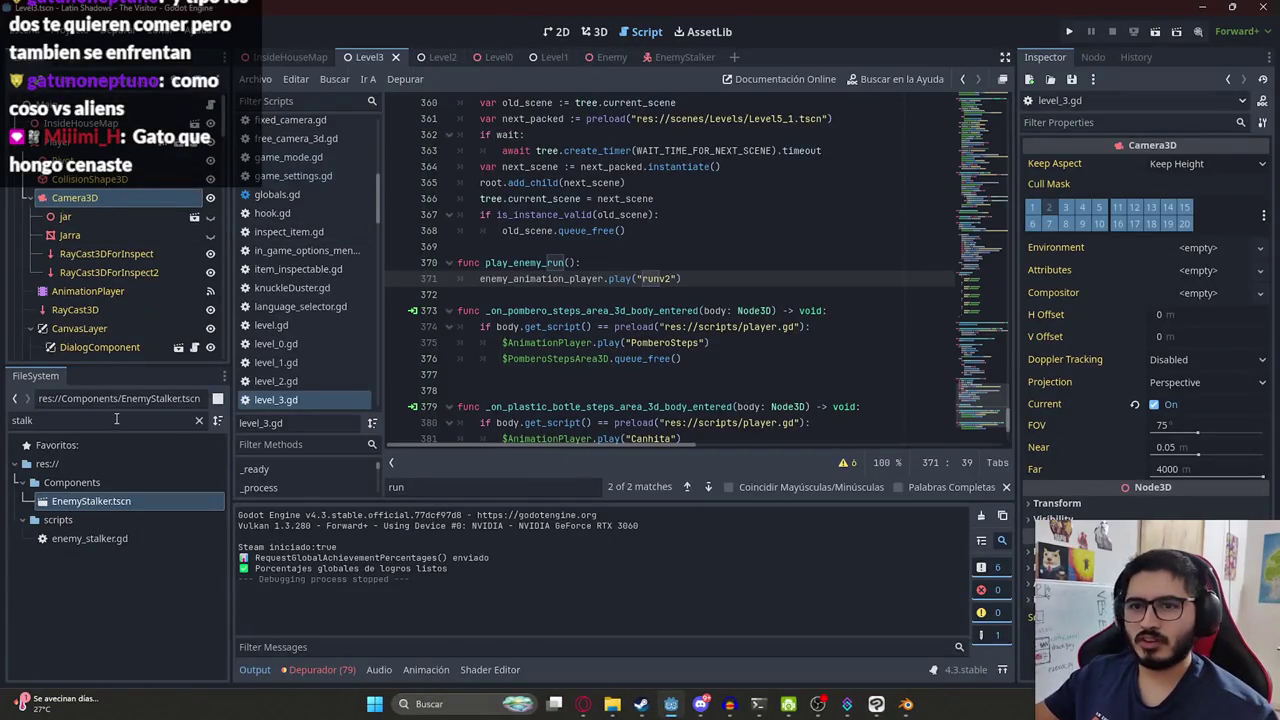
# Open Level5_1.tscn, play it to watch the pombero run the forest path, then quit.
pyautogui.write('level5')
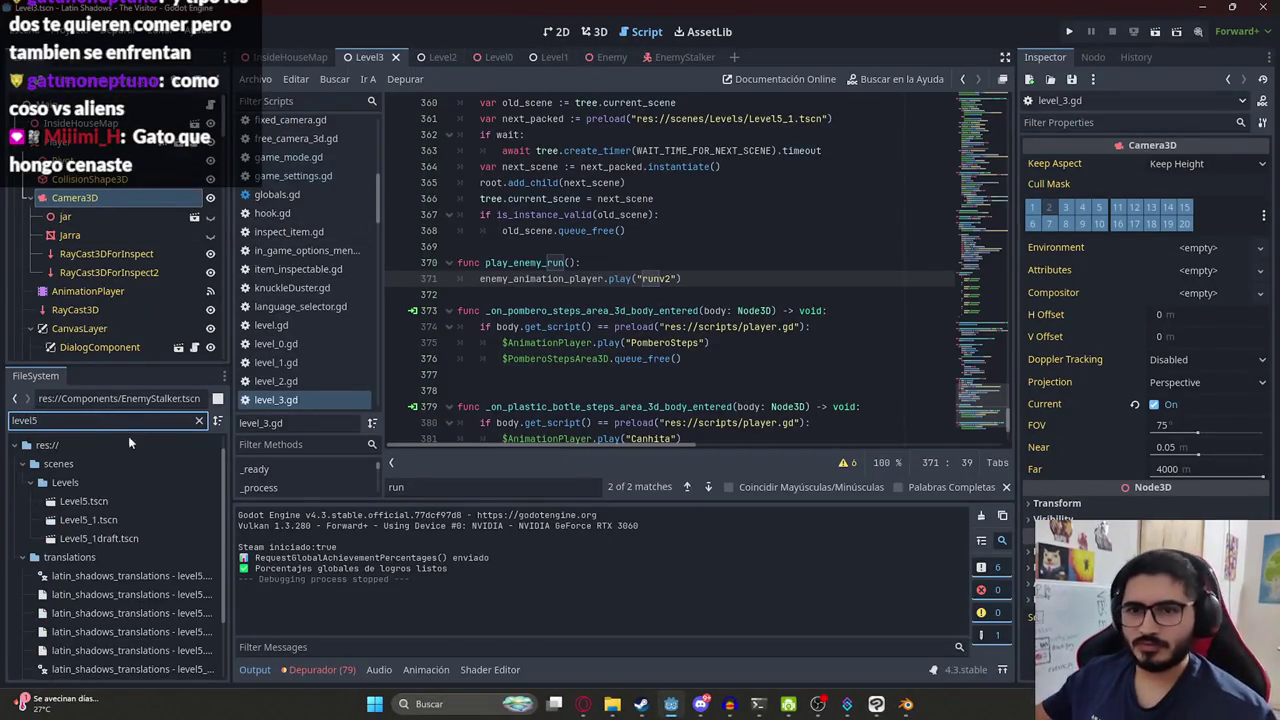
pyautogui.doubleClick(143, 520)
pyautogui.rightClick(771, 57)
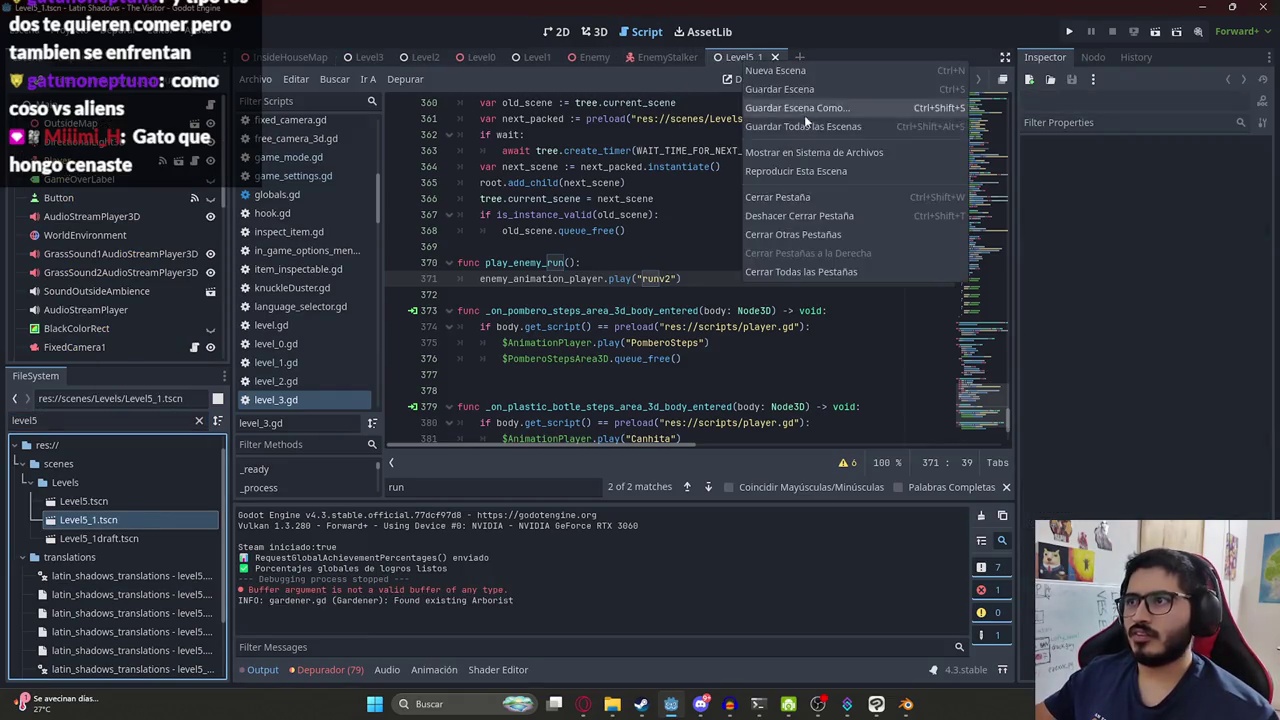
pyautogui.click(792, 171)
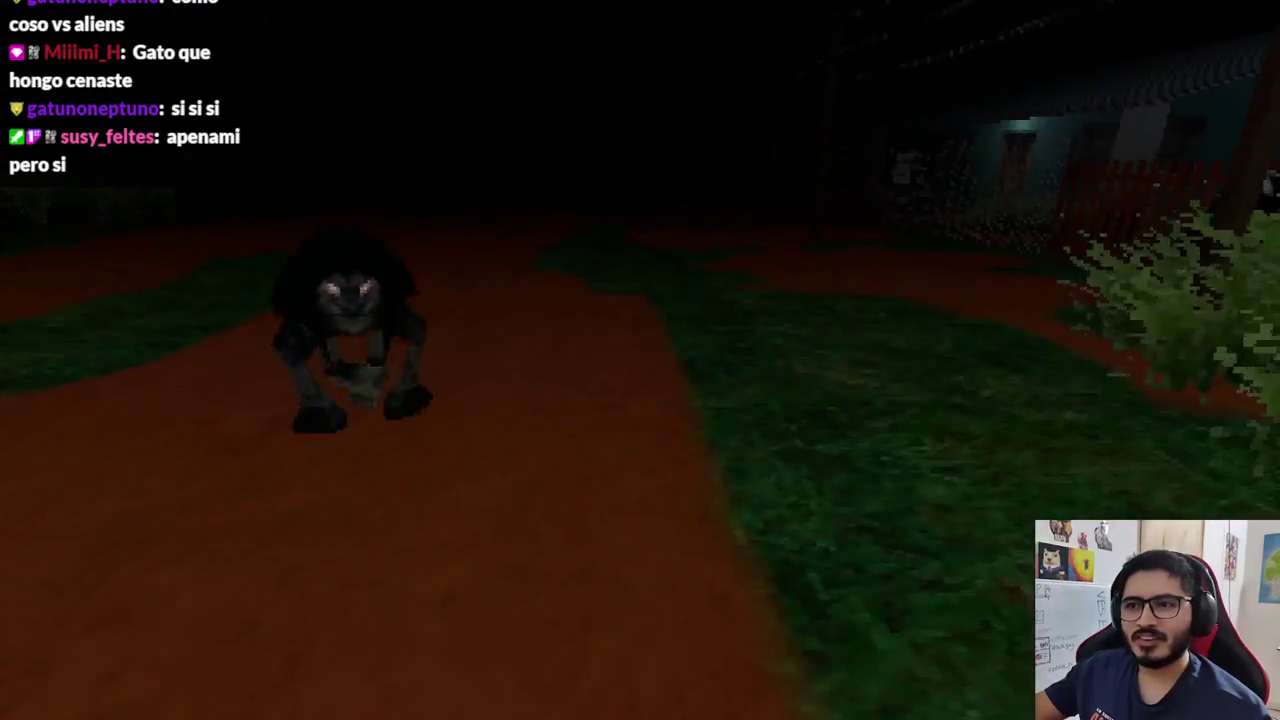
pyautogui.press('Escape')
pyautogui.click(600, 522)
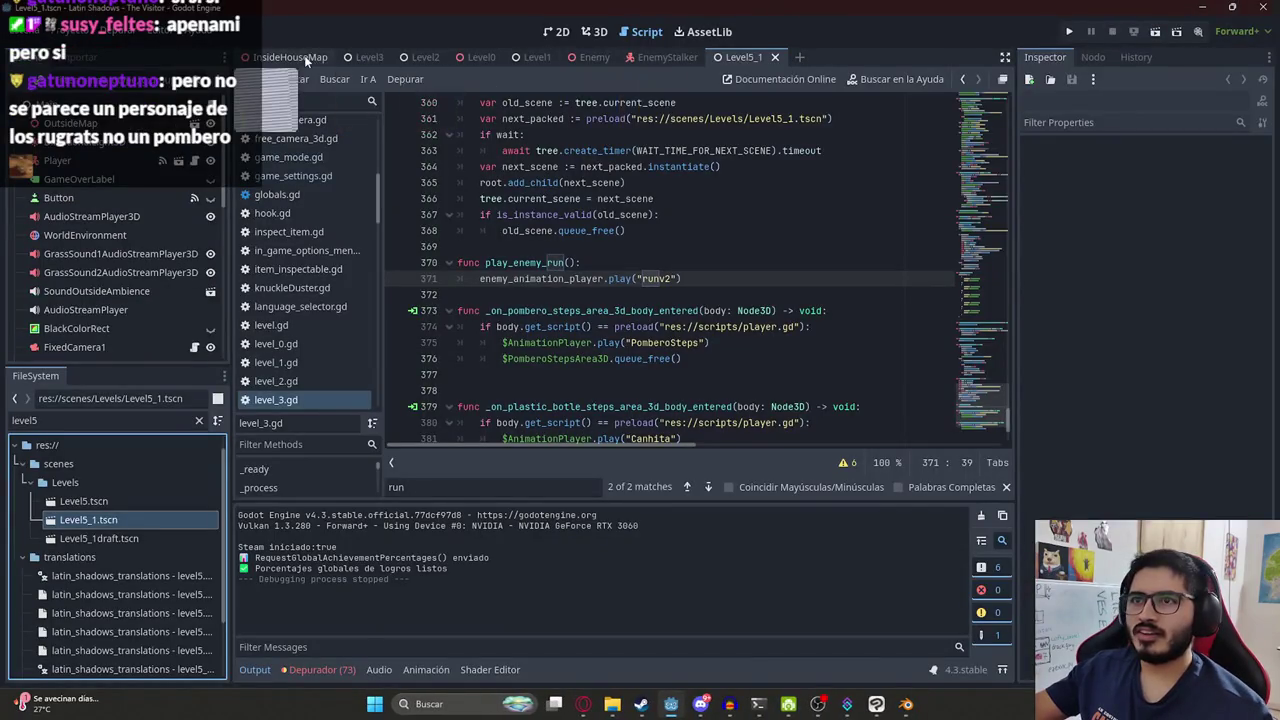
# In enemy_stalker.gd, change the play_run animation on line 152 to "runv2".
pyautogui.click(693, 61)
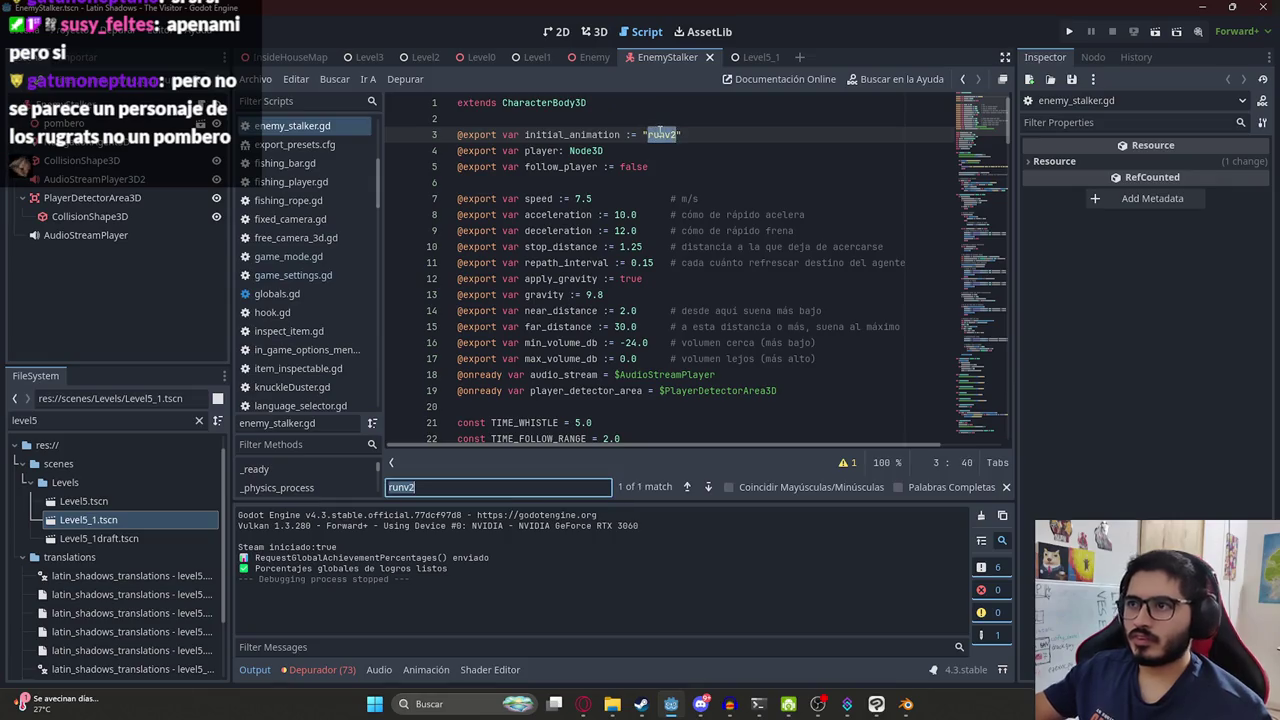
pyautogui.write('n')
pyautogui.press('Return')
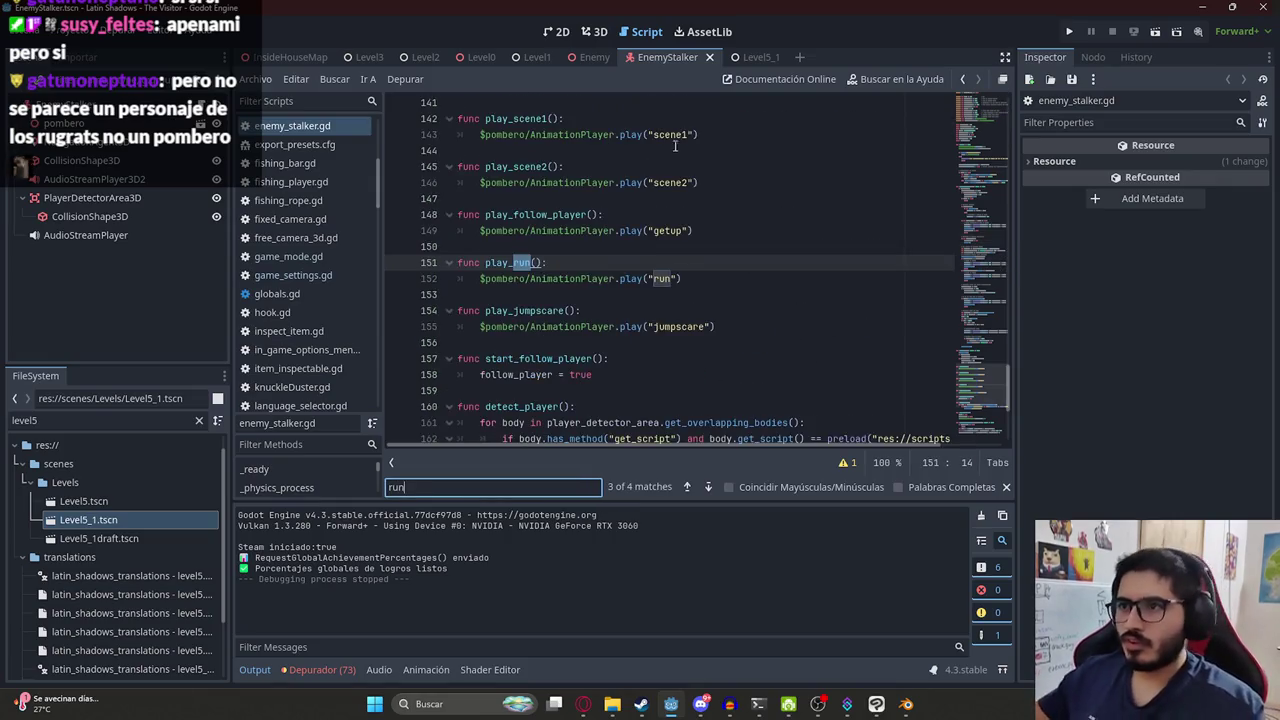
pyautogui.click(676, 278)
pyautogui.write('v2')
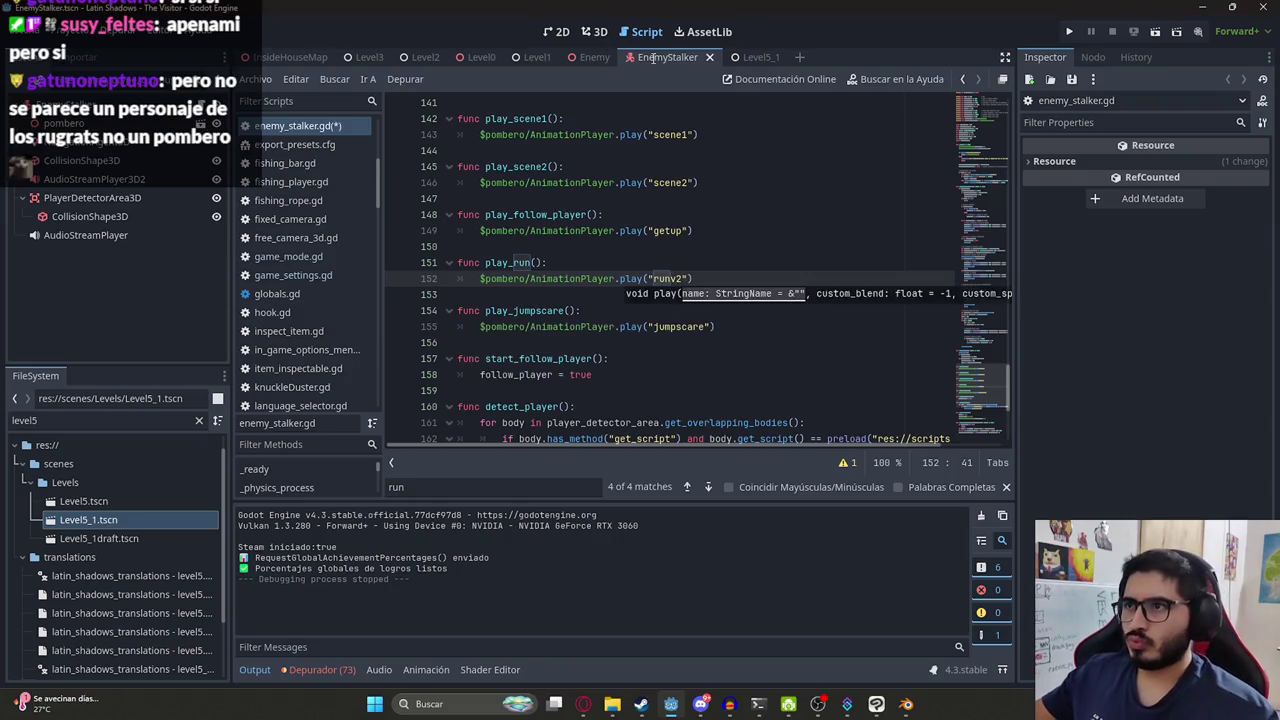
# Run the Level5_1 scene again from its tab menu.
pyautogui.click(762, 57)
pyautogui.rightClick(757, 57)
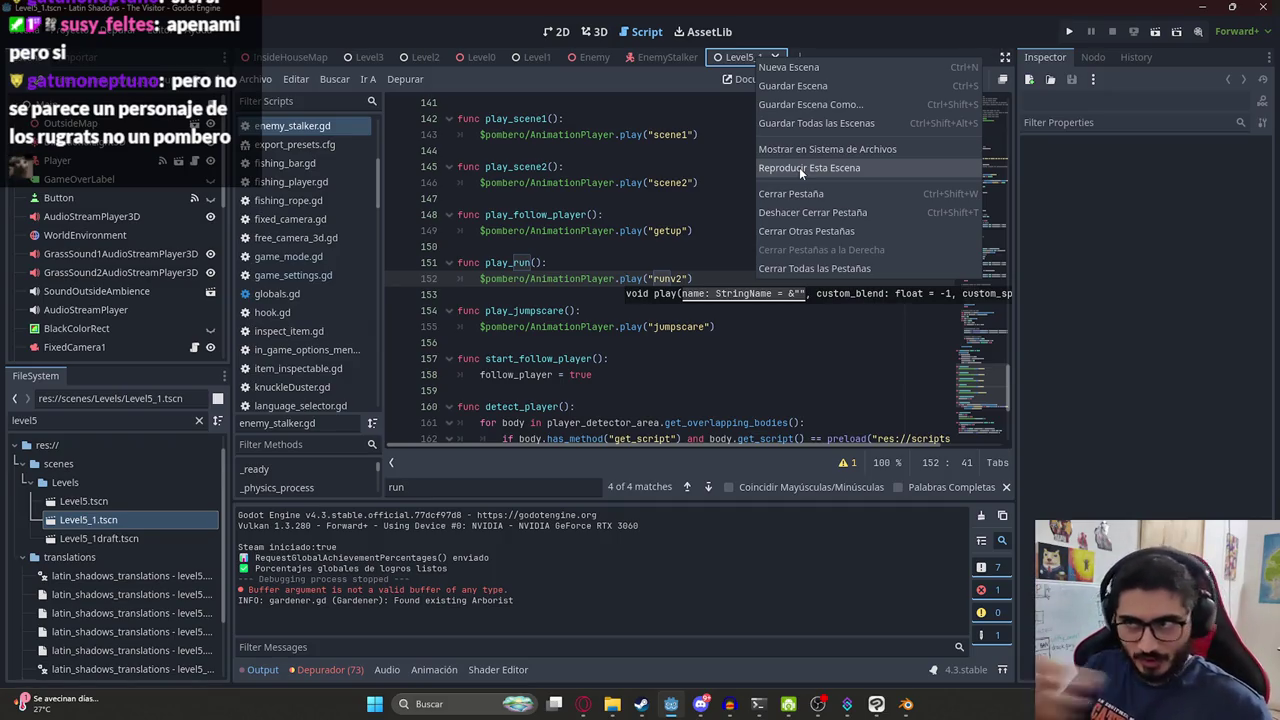
pyautogui.click(799, 167)
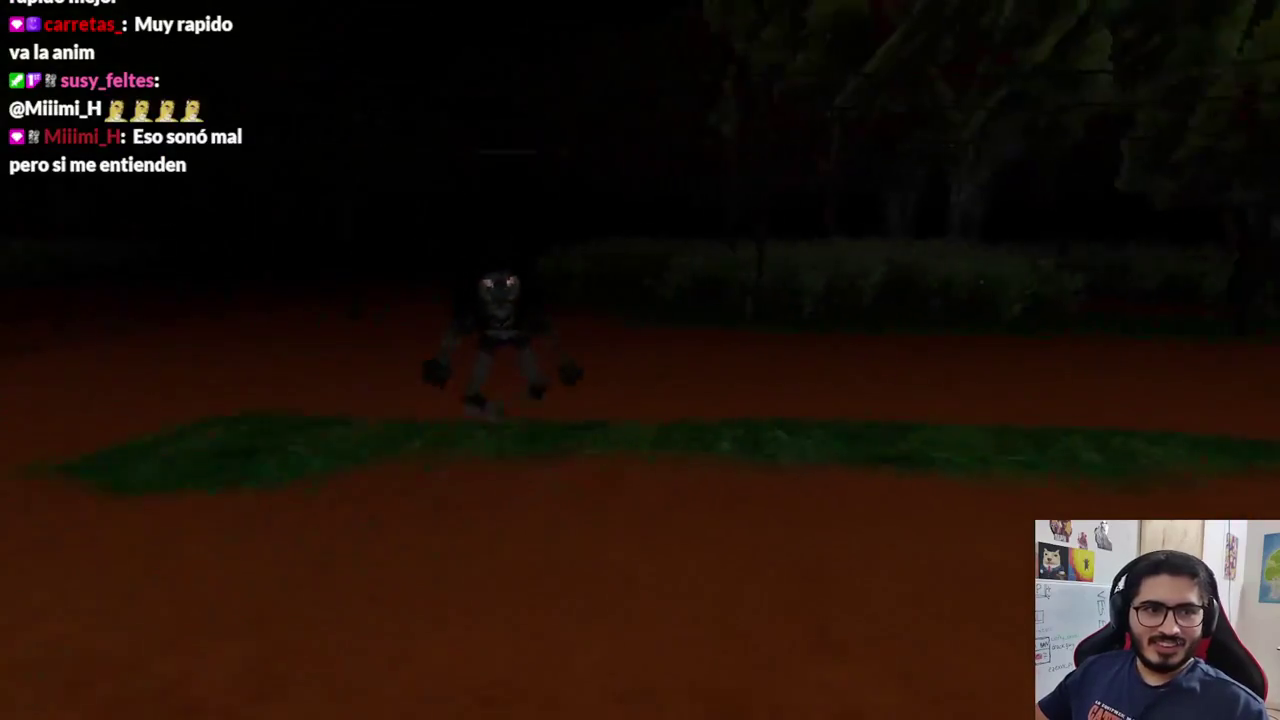
# Pause the Level5_1 chase test and quit back to the Godot editor.
pyautogui.press('Escape')
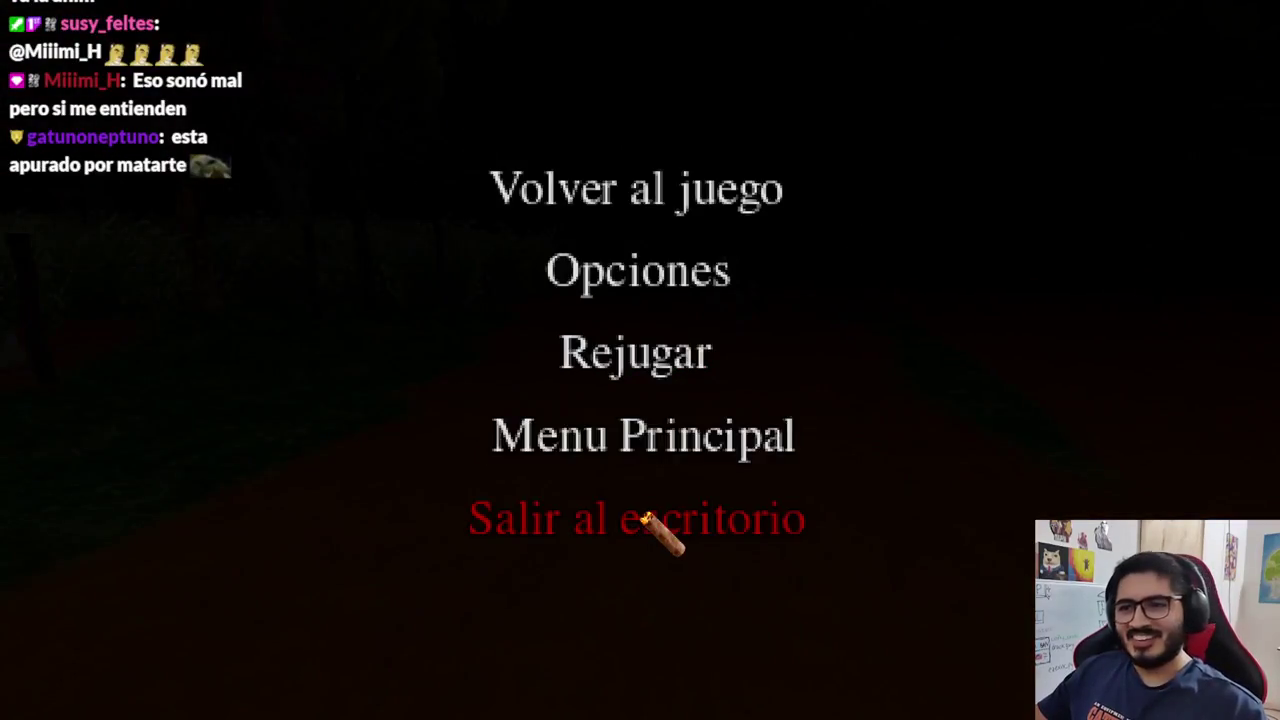
pyautogui.click(645, 517)
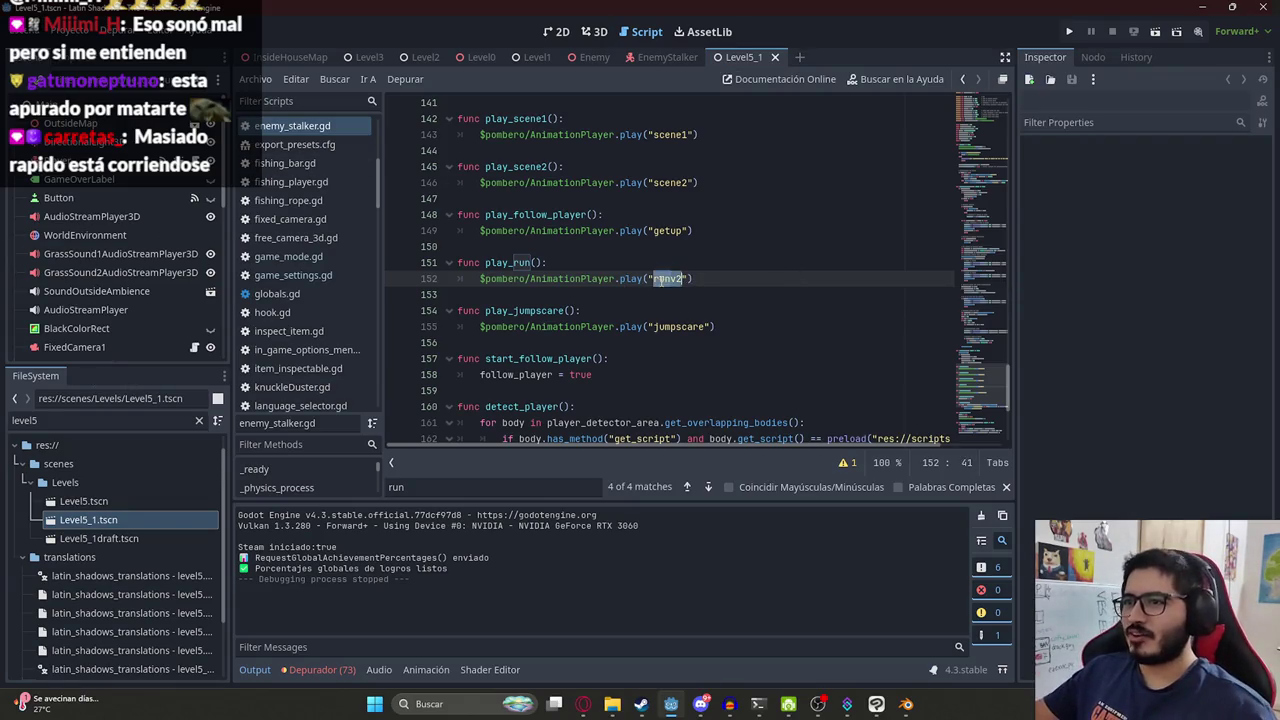
# Search enemy_stalker.gd for every use of play_run.
pyautogui.doubleClick(510, 262)
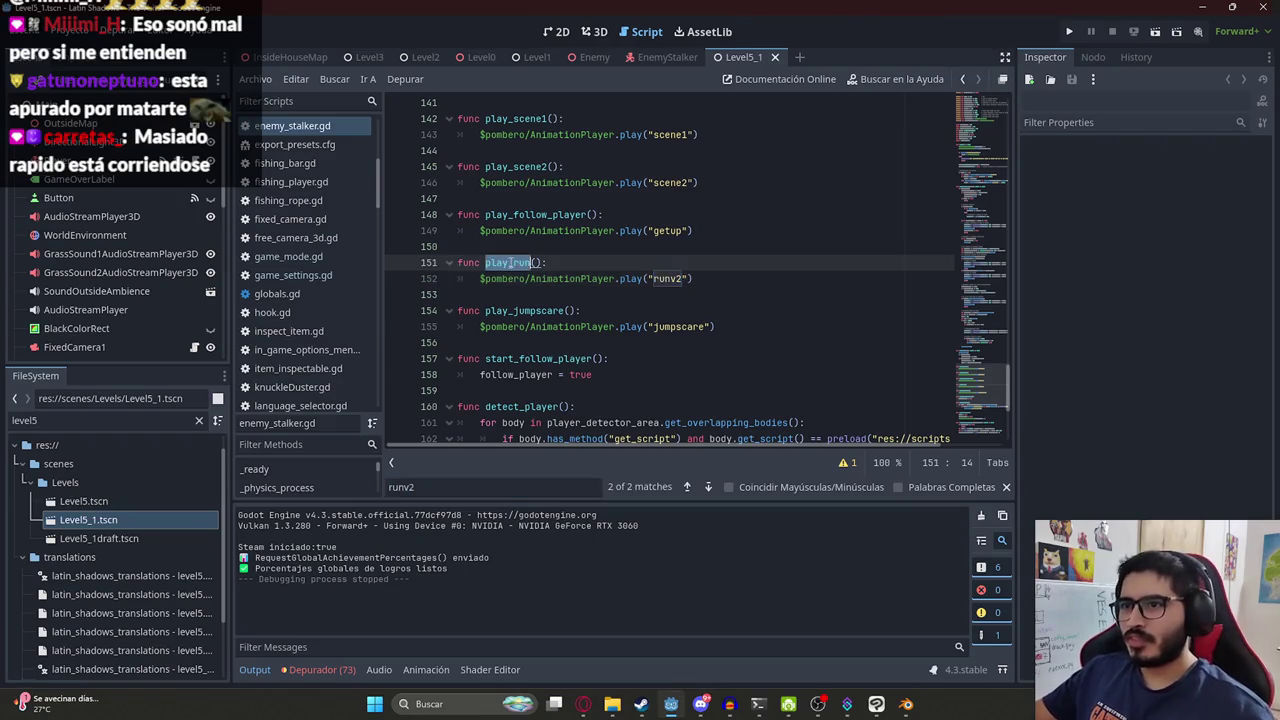
pyautogui.hotkey('ctrl', 'f')
pyautogui.press('Return')
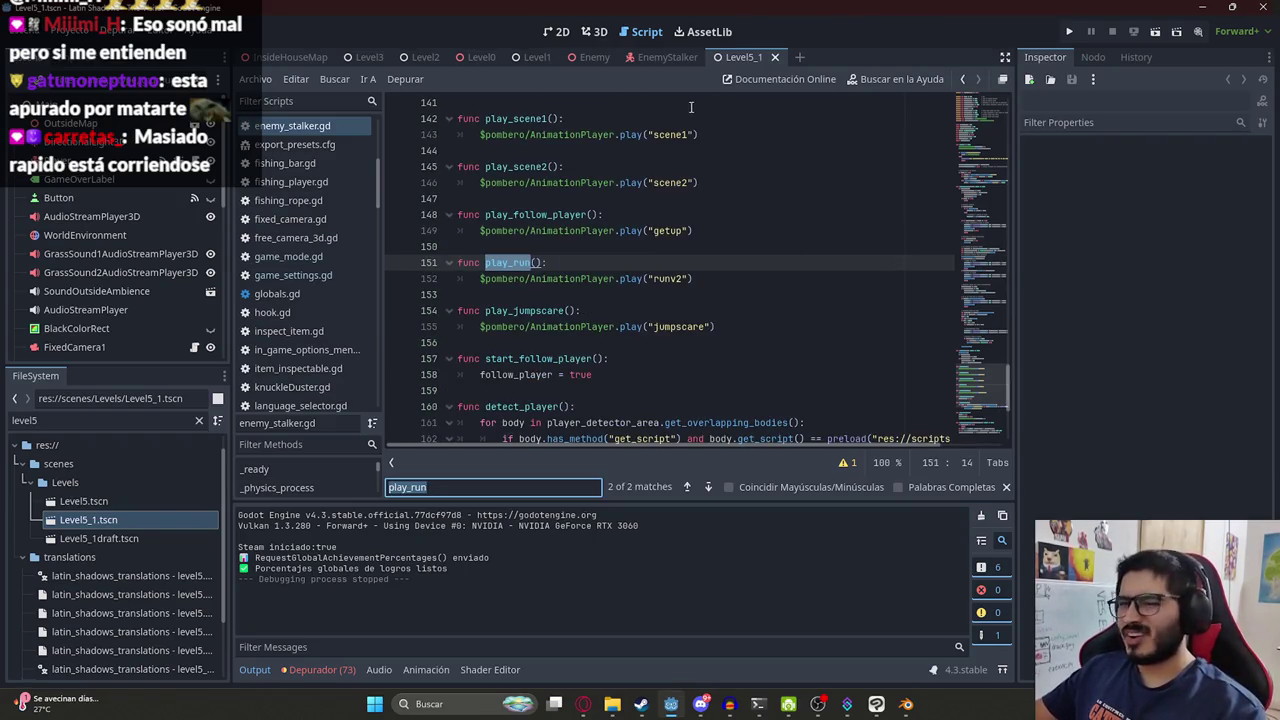
pyautogui.click(660, 57)
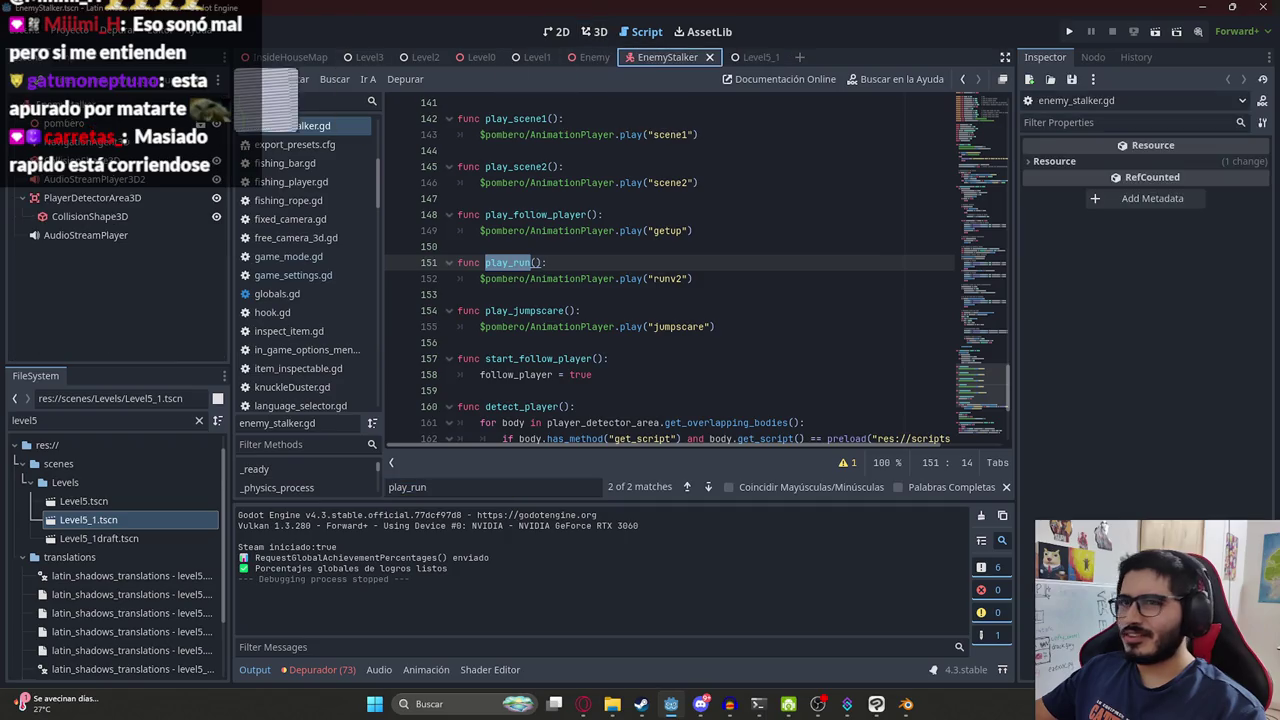
pyautogui.click(105, 196)
pyautogui.click(652, 164)
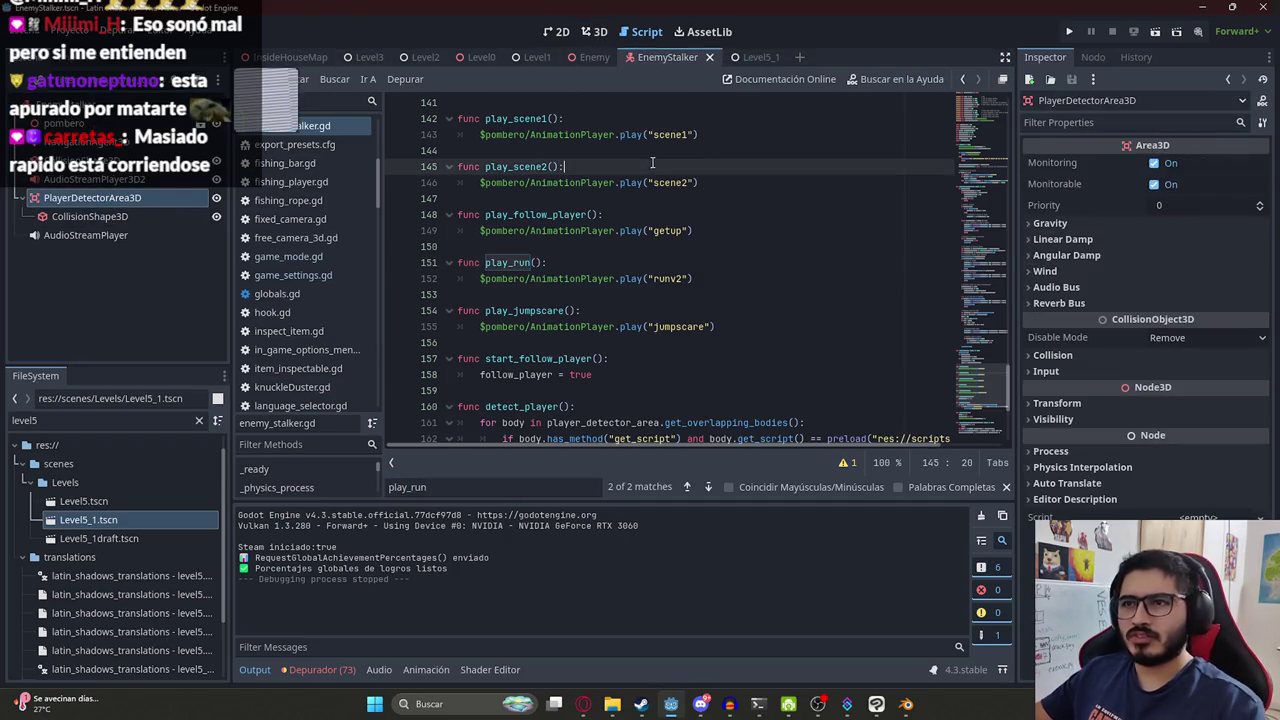
pyautogui.click(692, 246)
# Step through the speed matches to where speed_scale is set to 1 in _ready.
pyautogui.write('speed')
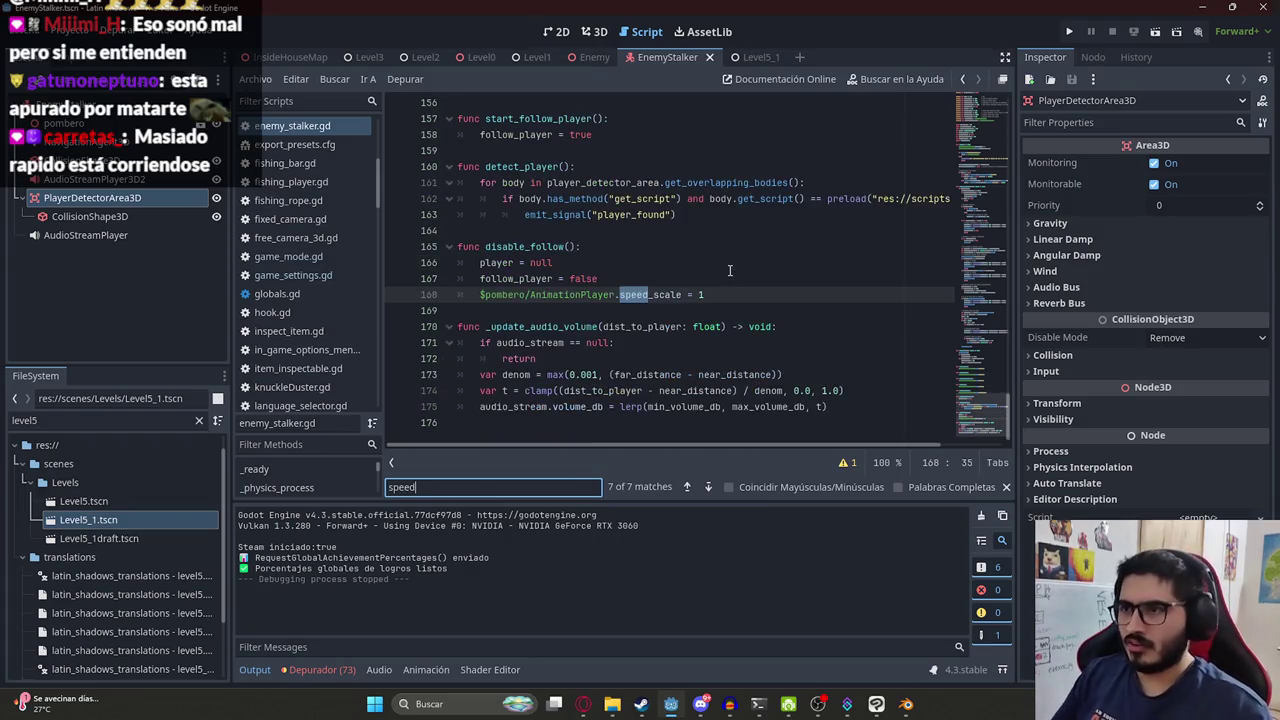
pyautogui.press('Return')
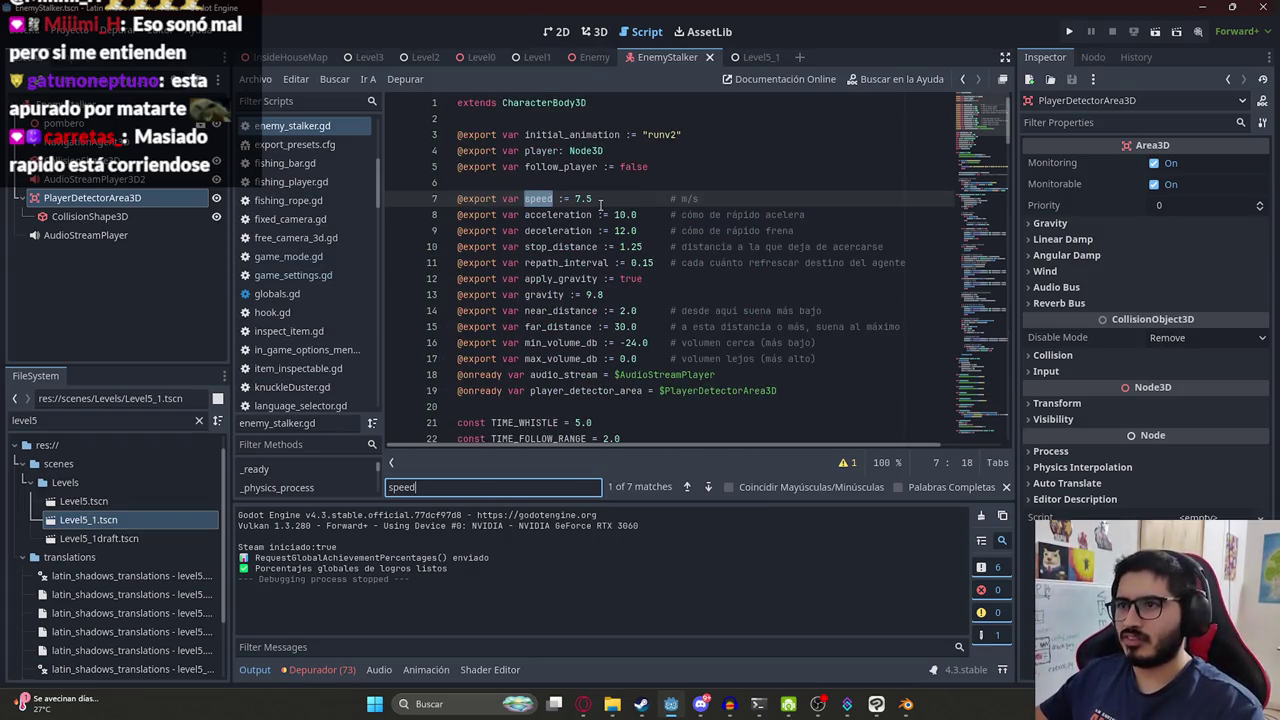
pyautogui.press('Return')
pyautogui.press('Return')
pyautogui.press('Return')
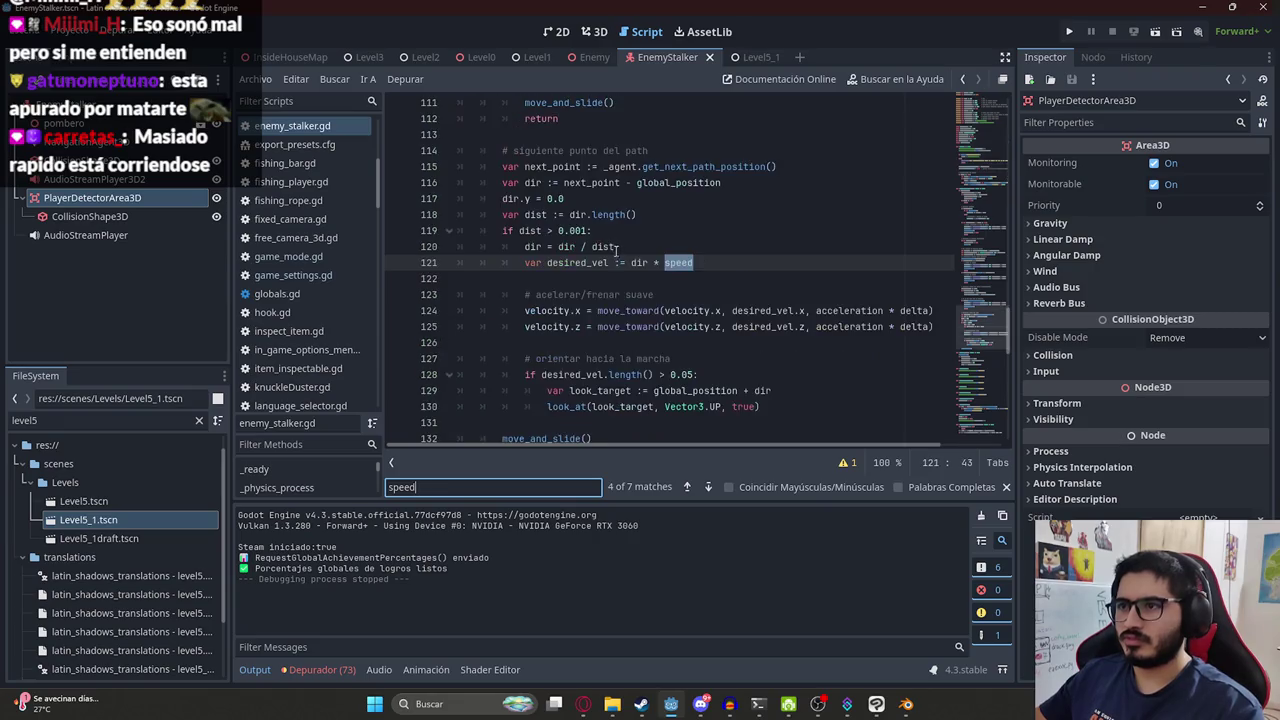
pyautogui.press('Return')
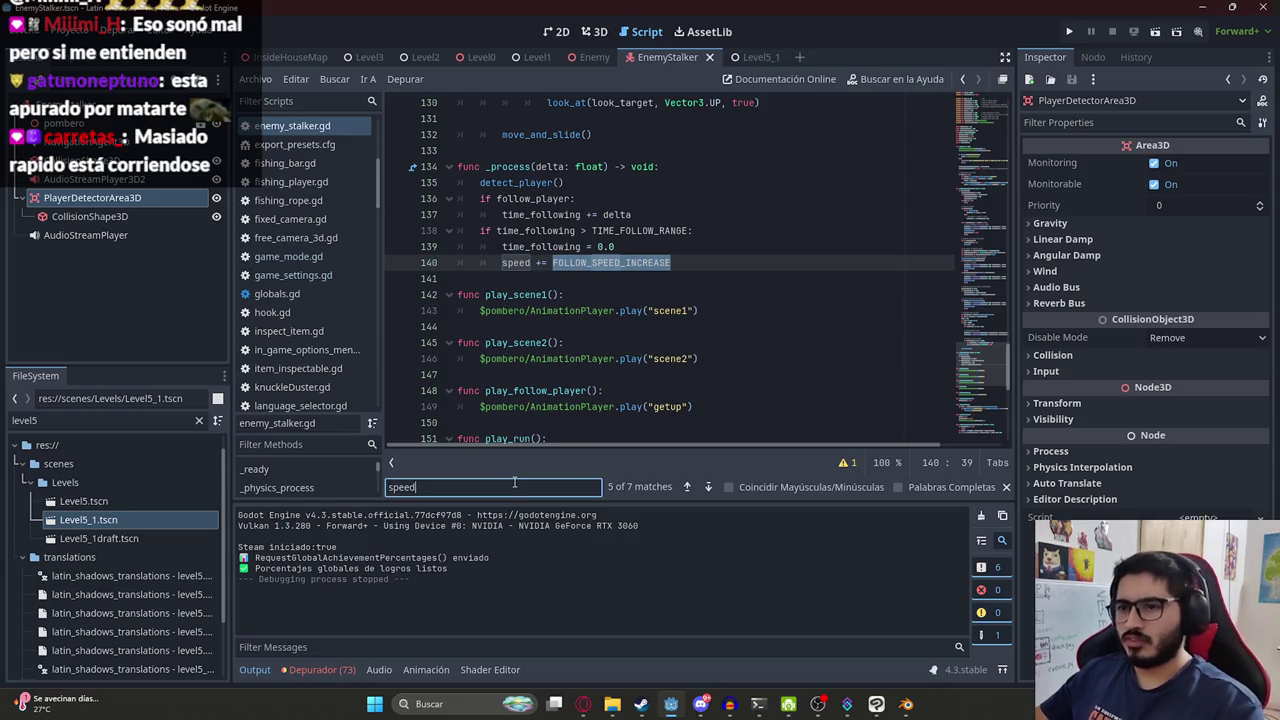
pyautogui.write('_scale')
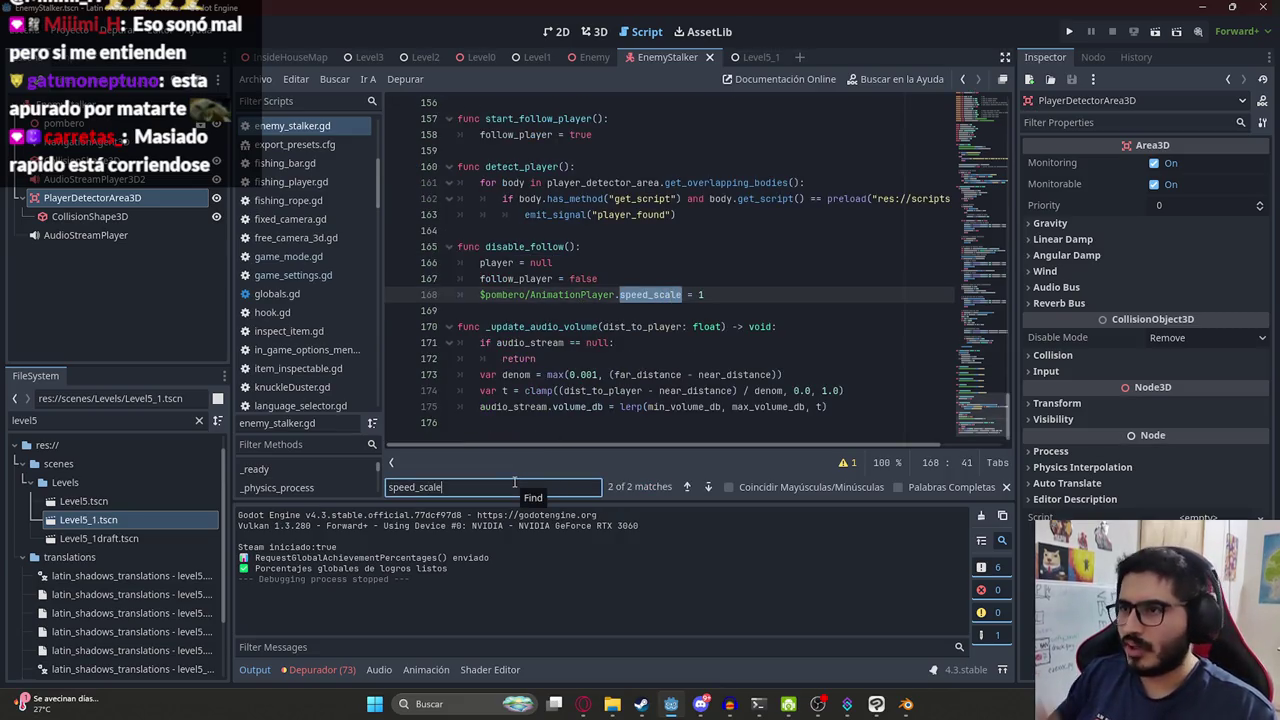
pyautogui.press('Return')
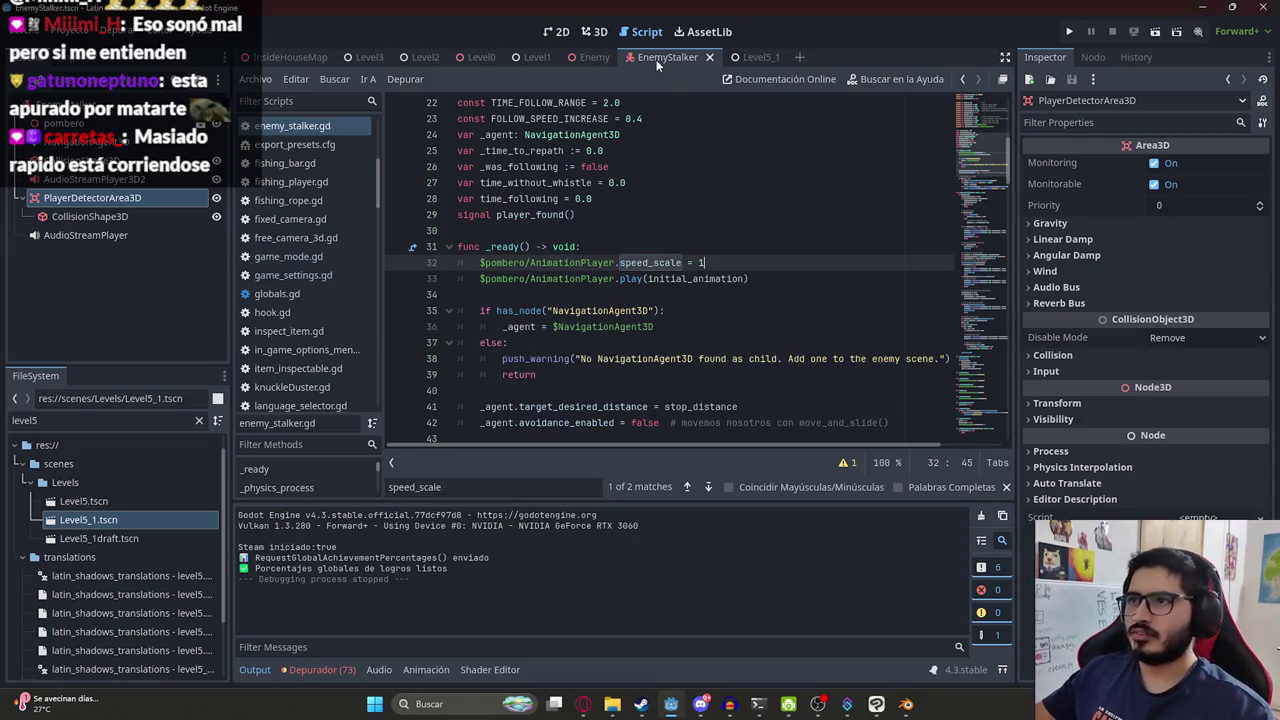
# Return to the Level5_1 scene and run the game with F5.
pyautogui.click(755, 57)
pyautogui.rightClick(752, 58)
pyautogui.click(814, 174)
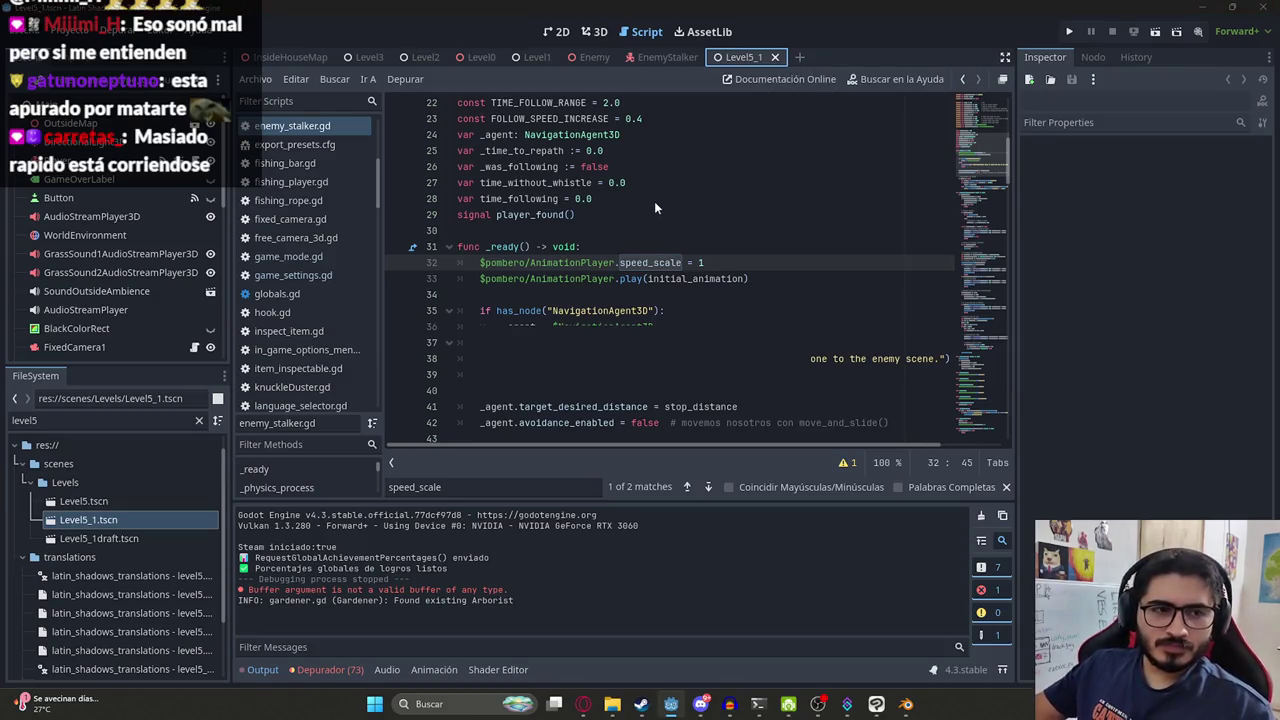
pyautogui.press('F5')
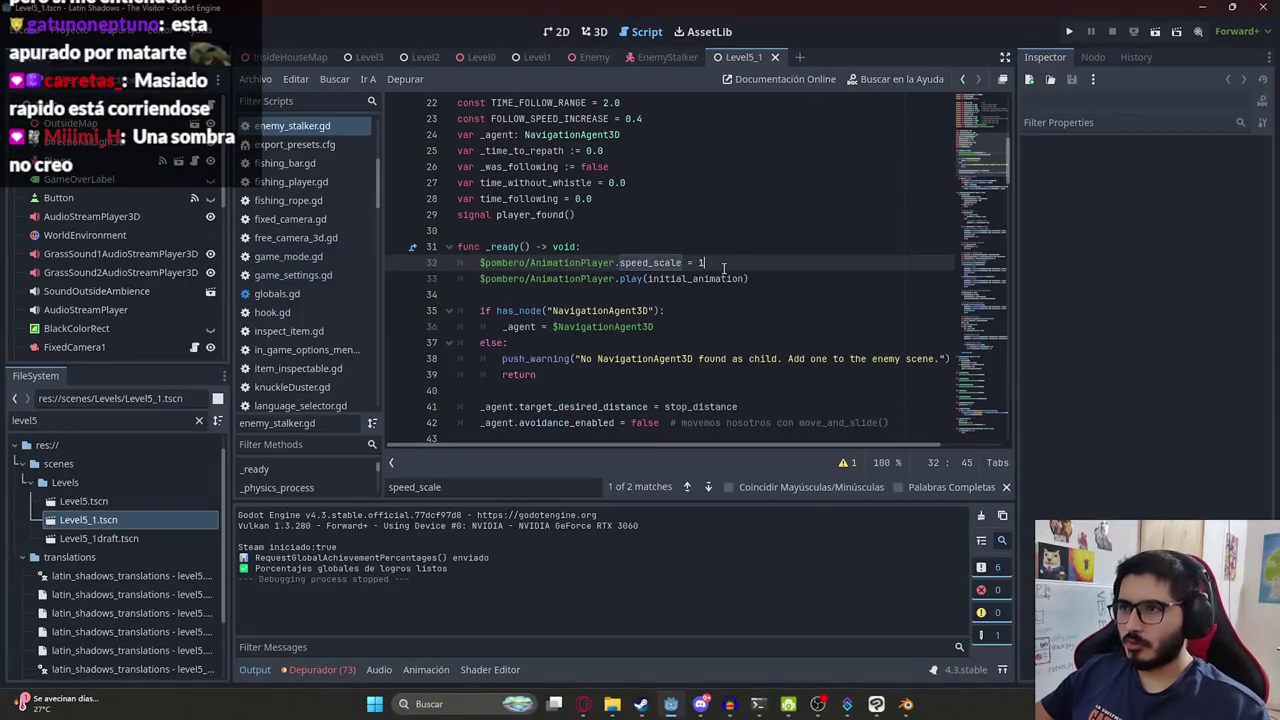
# Open the context menu of the Level5_1 scene tab.
pyautogui.rightClick(743, 59)
# Save enemy_stalker.gd, playtest the faster Pombero chase, then close the game.
pyautogui.click(806, 165)
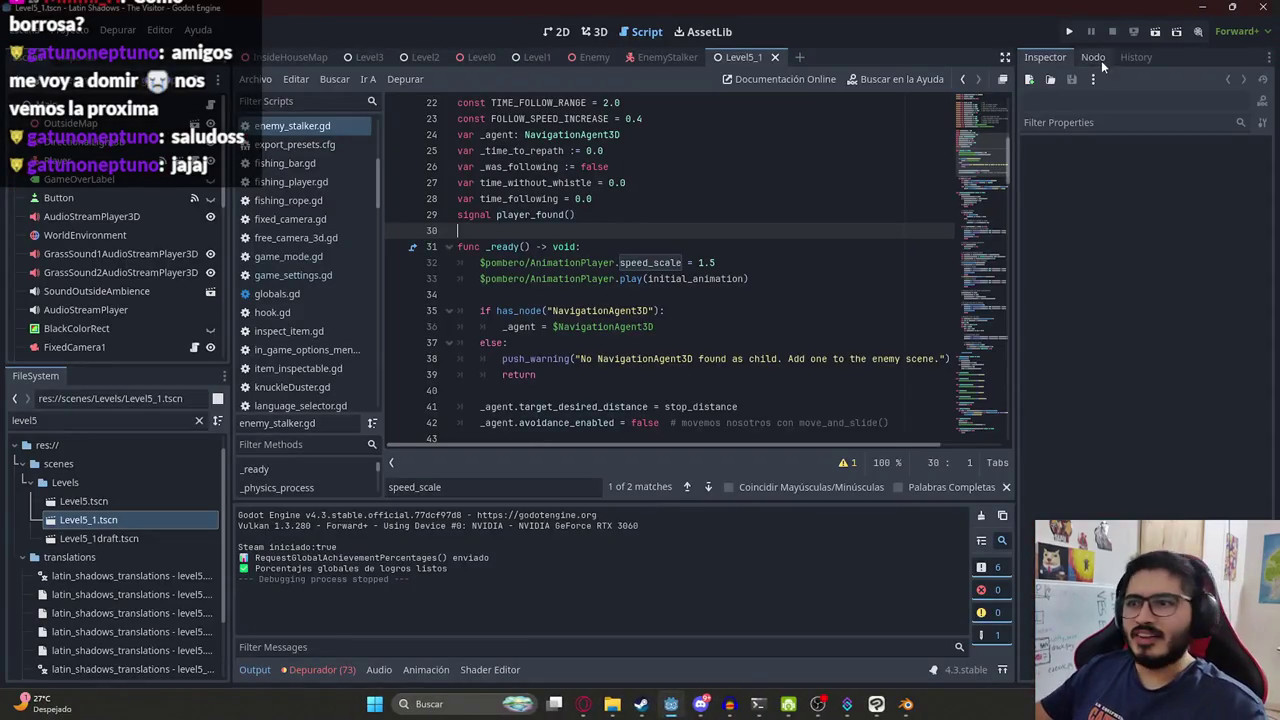
pyautogui.click(726, 199)
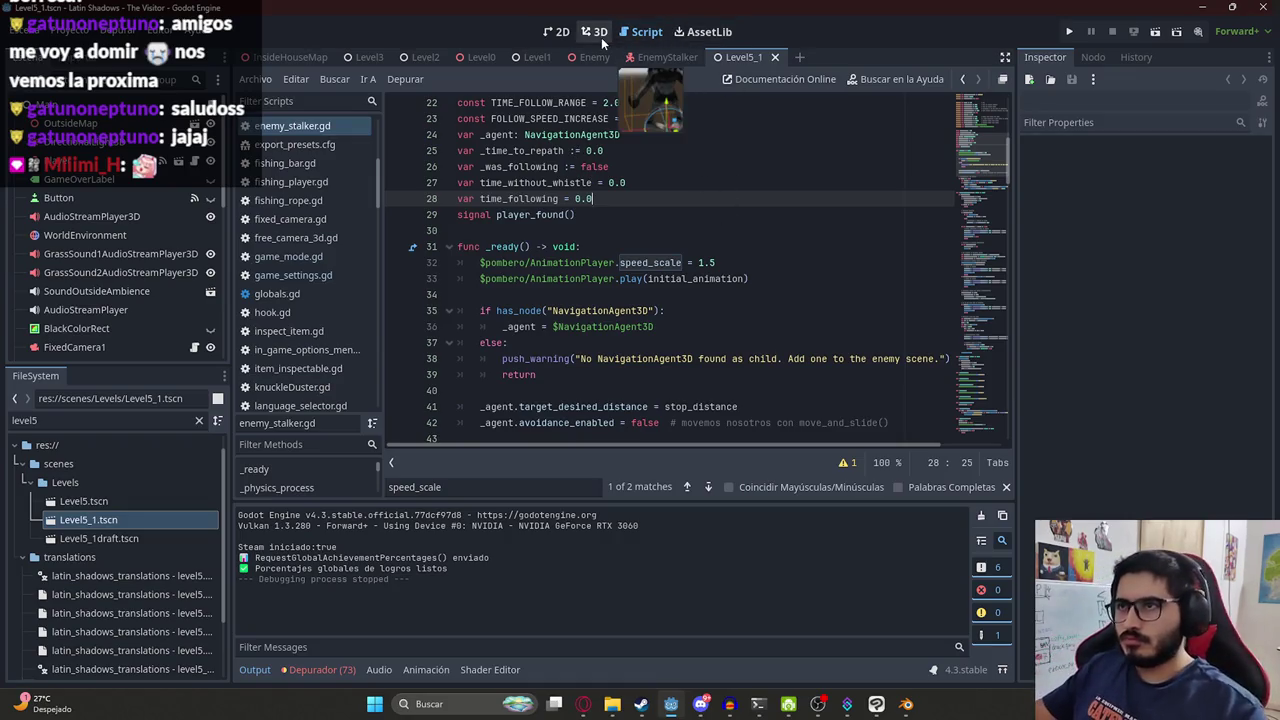
# Open the EnemyStalker scene in the 3D view and frame the Pombero model.
pyautogui.click(662, 57)
pyautogui.click(596, 32)
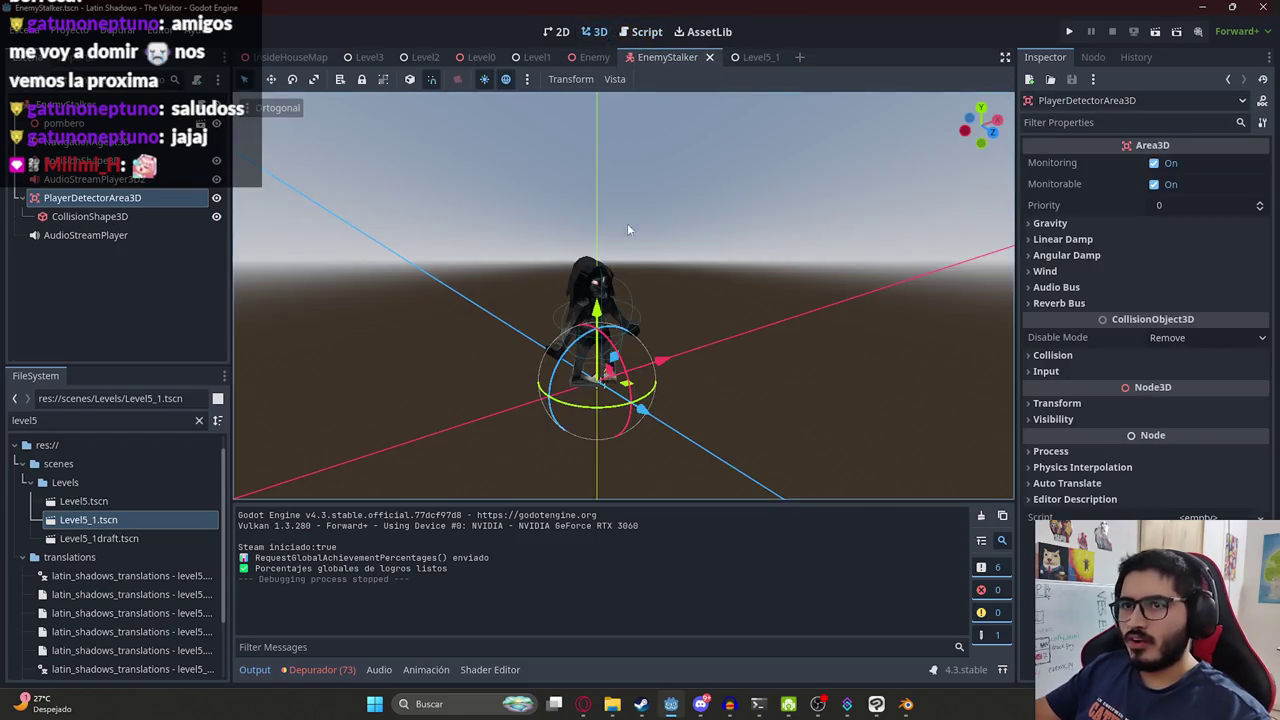
pyautogui.moveTo(627, 229); pyautogui.dragTo(698, 203, button='middle')
pyautogui.scroll(-3, 599, 226)
pyautogui.moveTo(599, 226); pyautogui.dragTo(640, 233, button='middle')
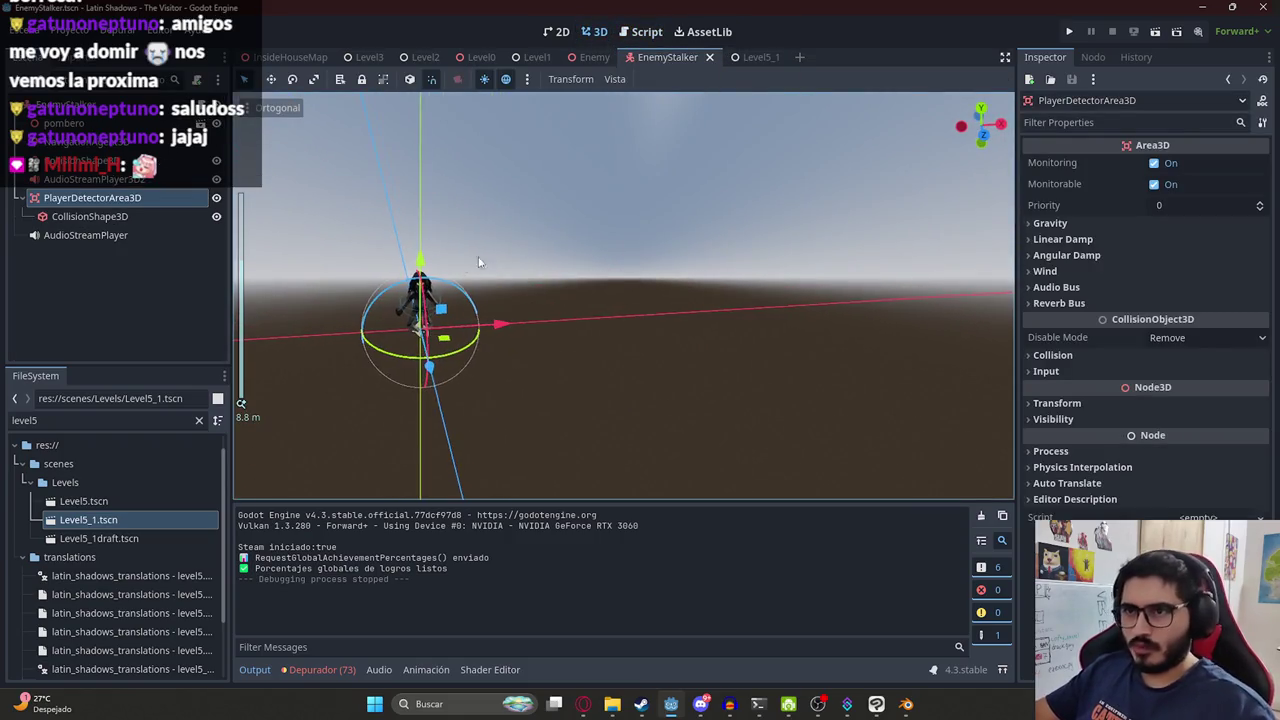
pyautogui.scroll(3, 579, 299)
pyautogui.moveTo(579, 299); pyautogui.dragTo(691, 314, button='middle')
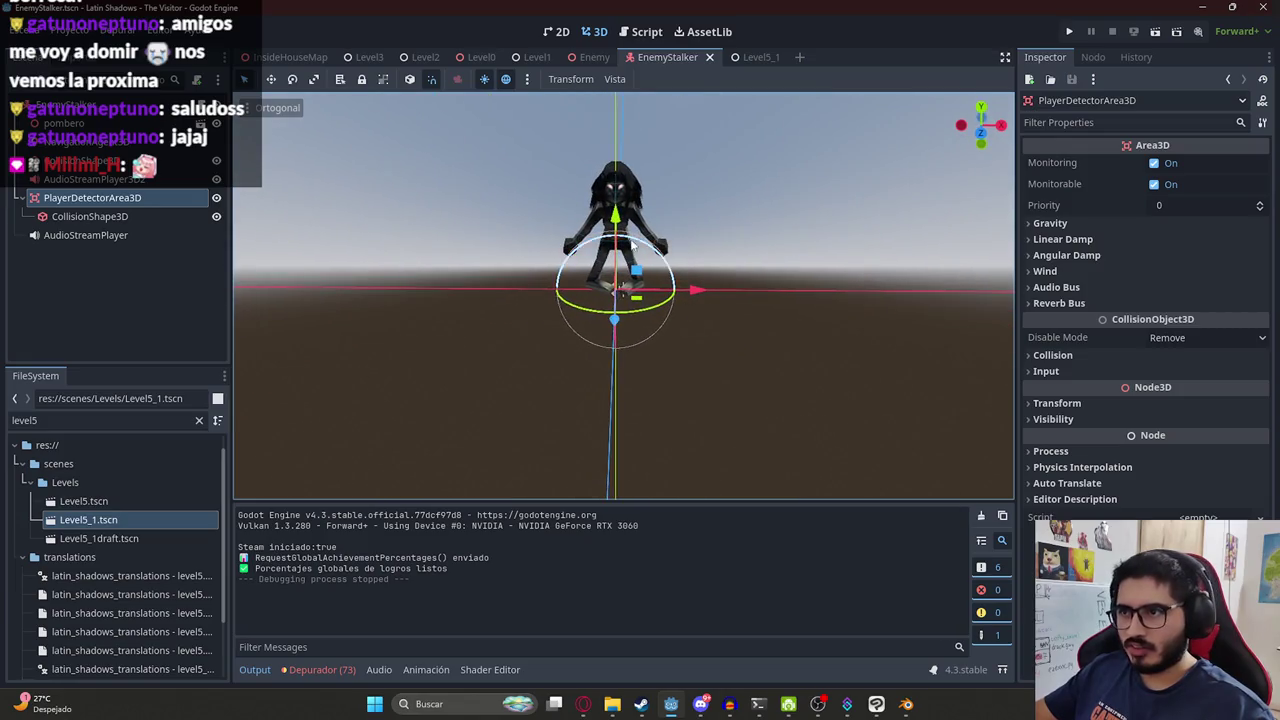
pyautogui.keyDown('shift'); pyautogui.moveTo(632, 243); pyautogui.dragTo(690, 288, button='middle'); pyautogui.keyUp('shift')
# Add a CPUParticles3D node to the EnemyStalker root.
pyautogui.rightClick(30, 100)
pyautogui.press('Escape')
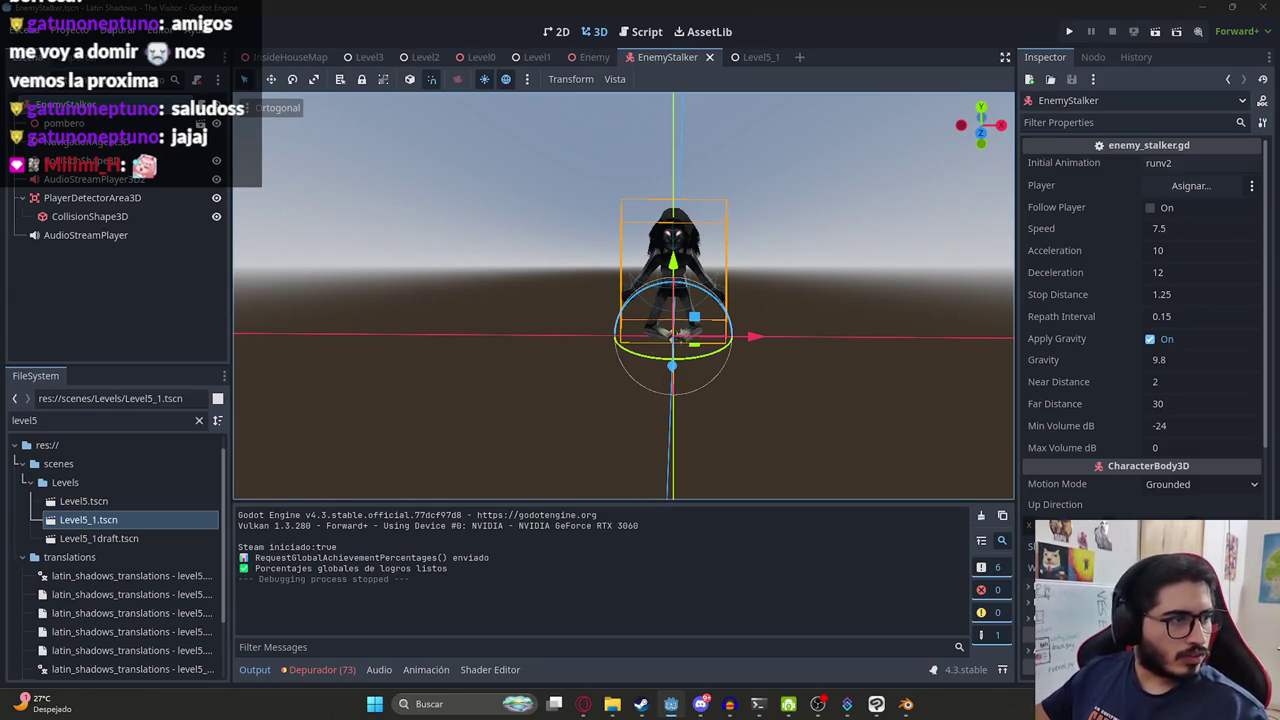
pyautogui.hotkey('ctrl', 'shift', 'z')
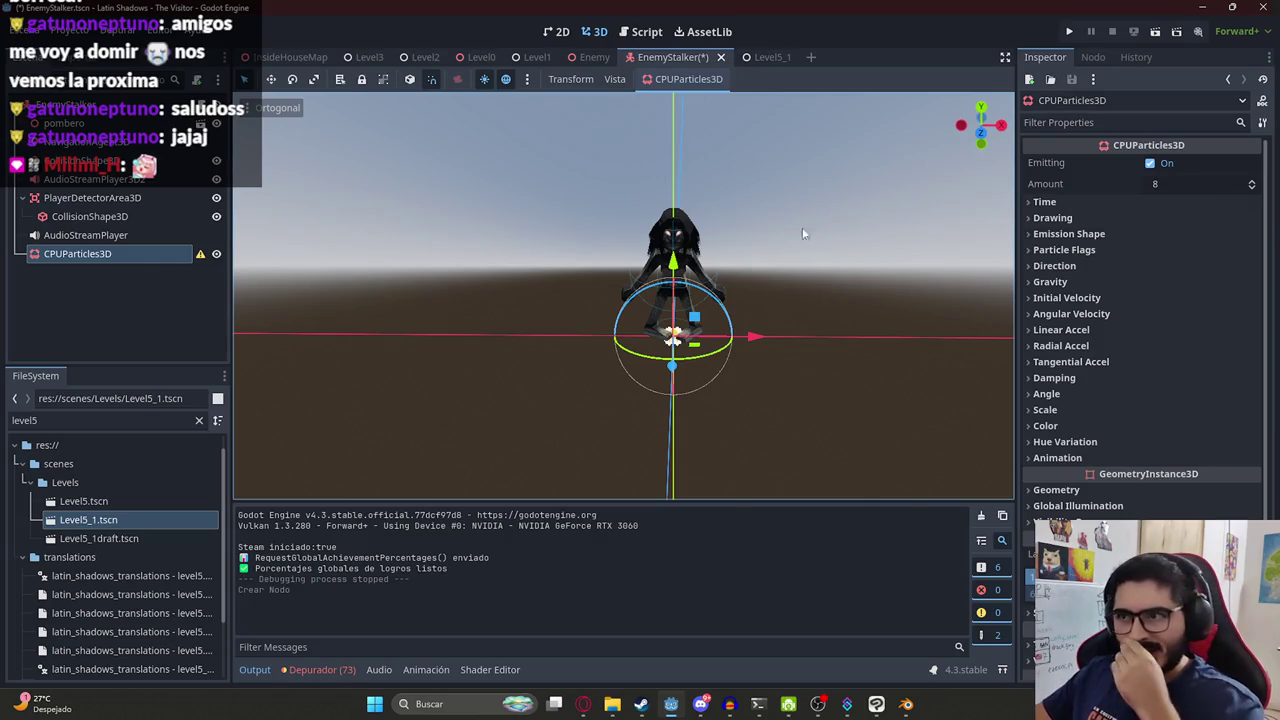
# Move the particle emitter vertically to sit at the Pombero's waist.
pyautogui.scroll(3, 837, 286)
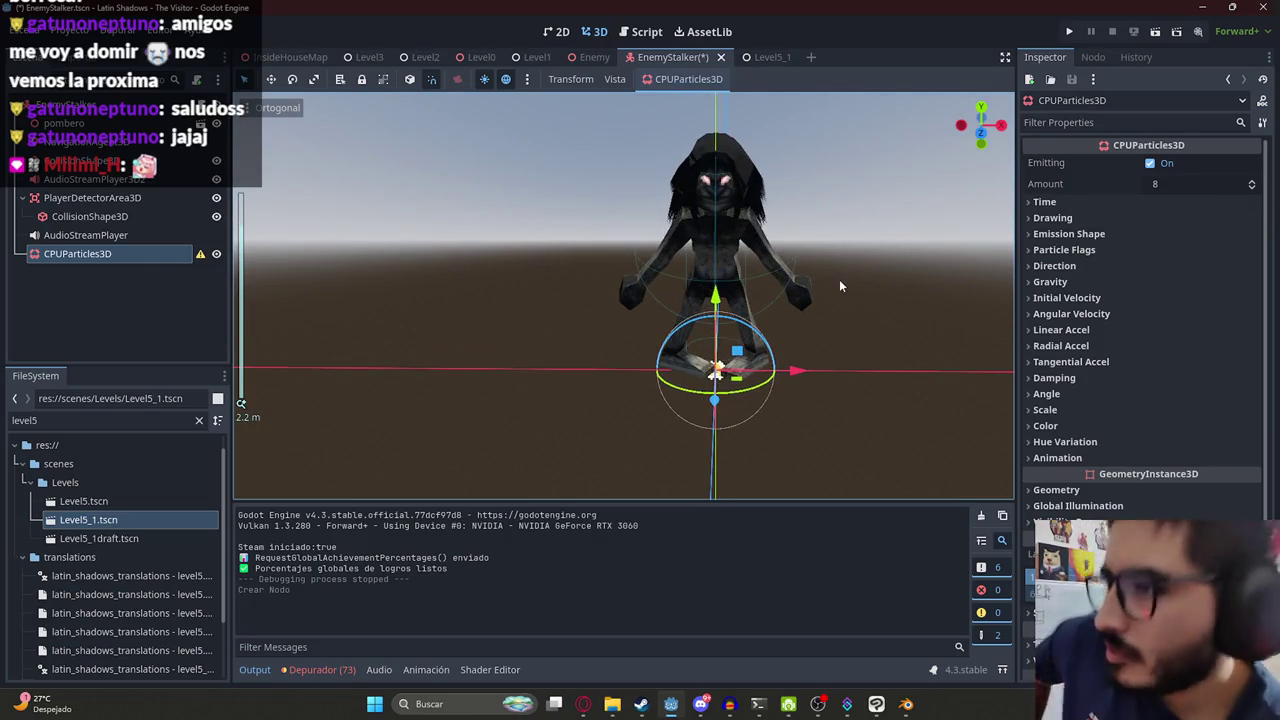
pyautogui.scroll(3, 816, 265)
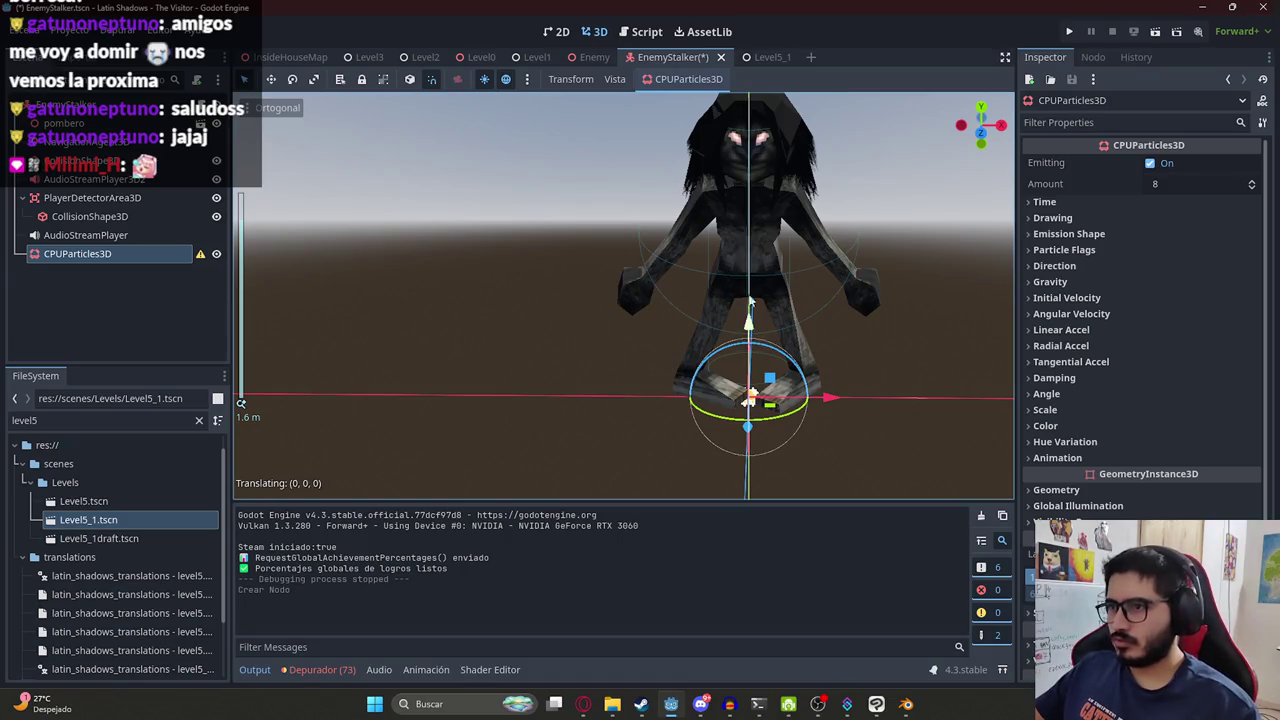
pyautogui.moveTo(750, 300); pyautogui.dragTo(753, 238)
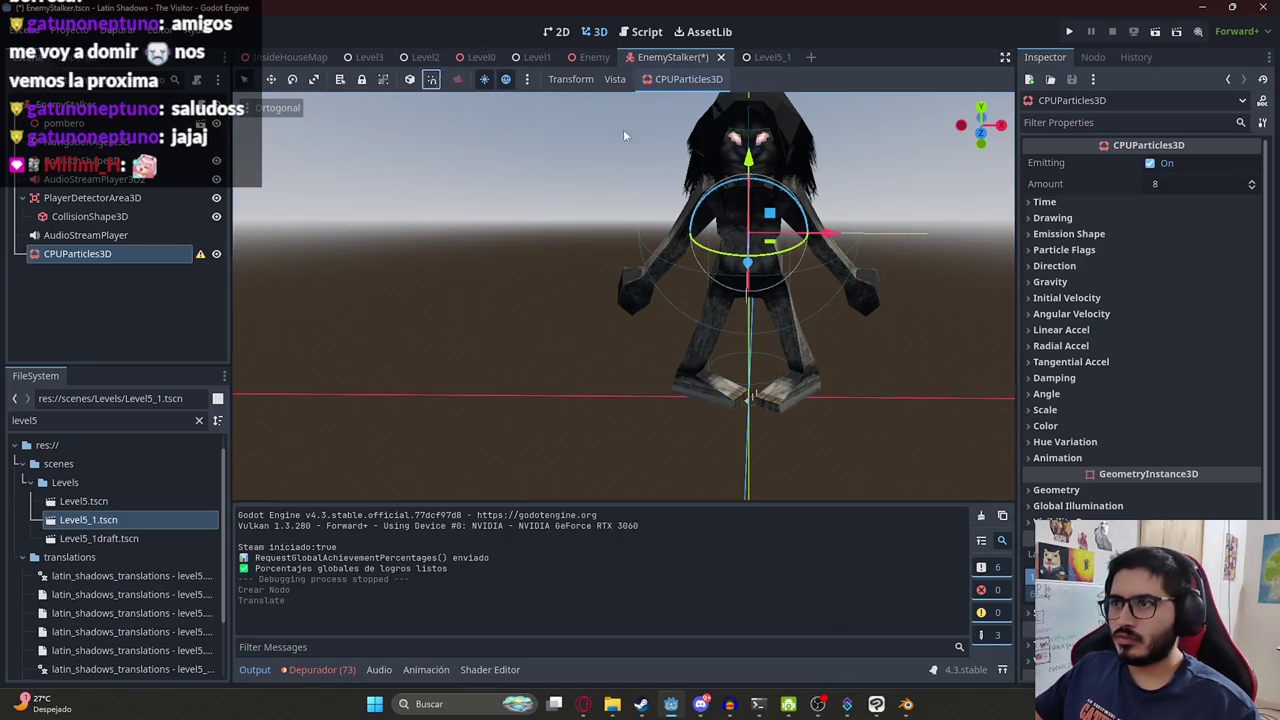
pyautogui.moveTo(765, 170); pyautogui.dragTo(855, 228)
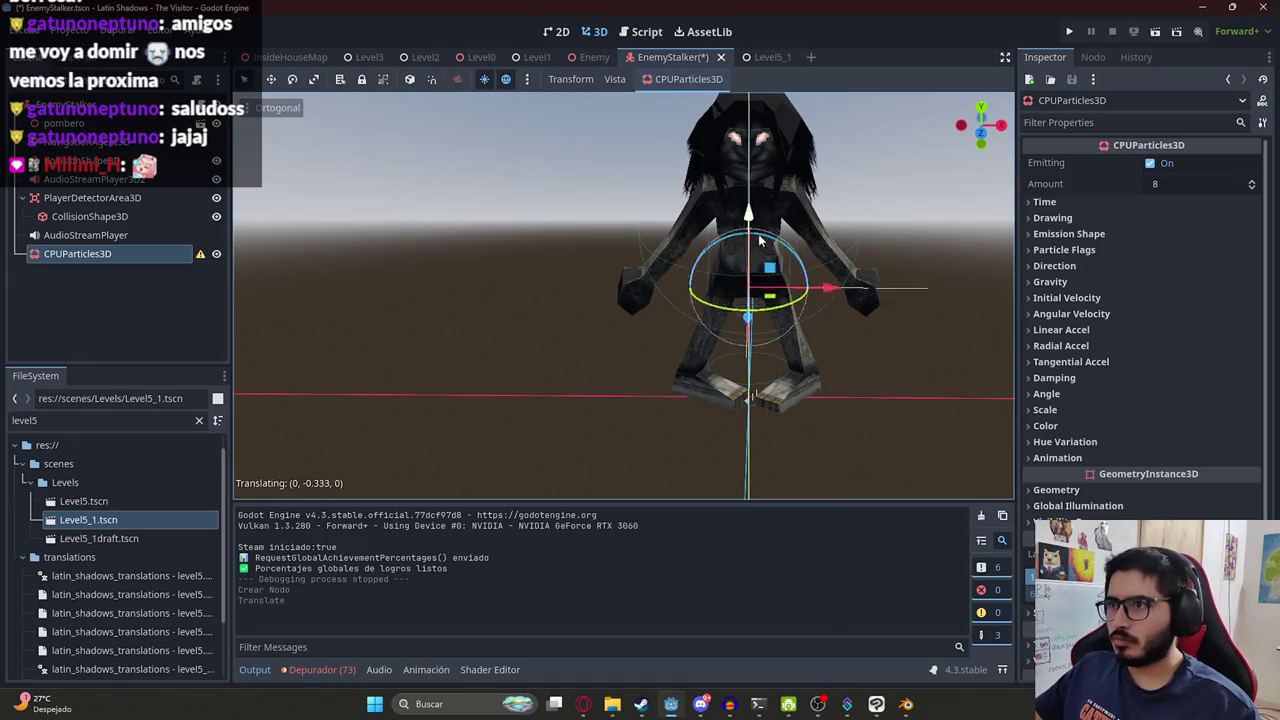
# Expand the particle Drawing, Time, Emission Shape and Flags settings, choosing a Sphere emission shape.
pyautogui.click(1104, 218)
pyautogui.click(1097, 203)
pyautogui.scroll(-5, 1085, 478)
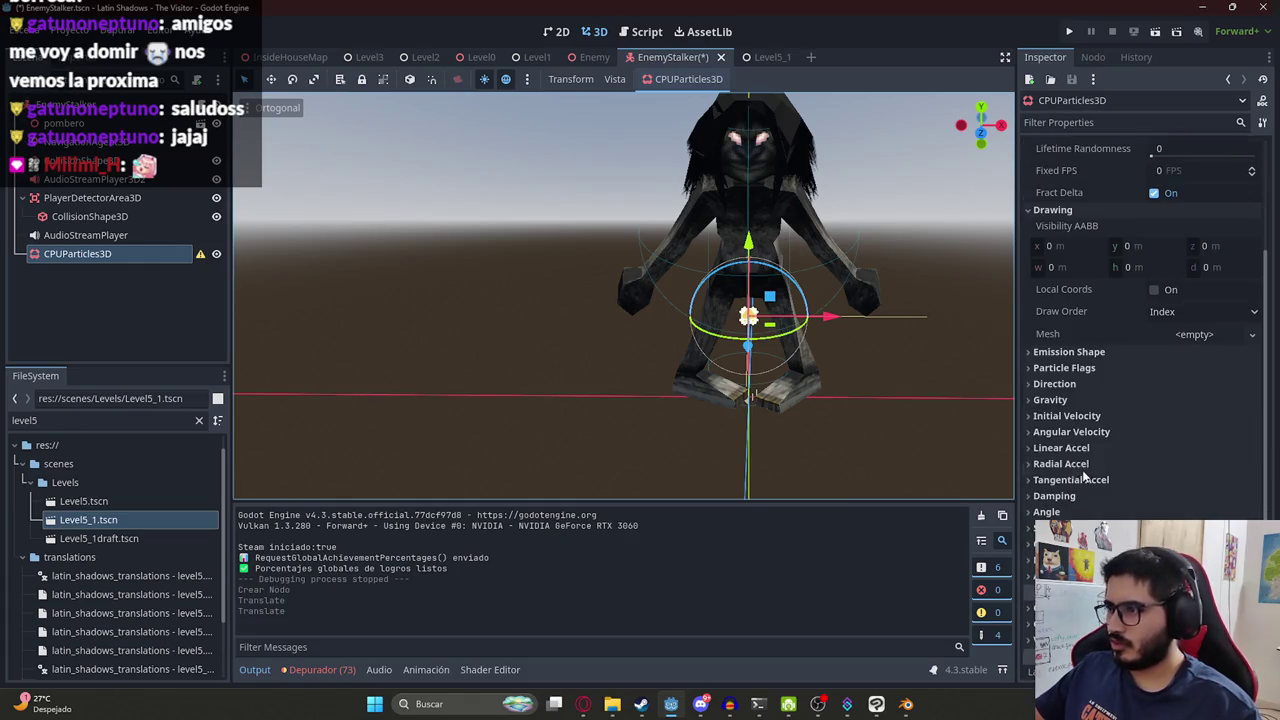
pyautogui.click(1070, 352)
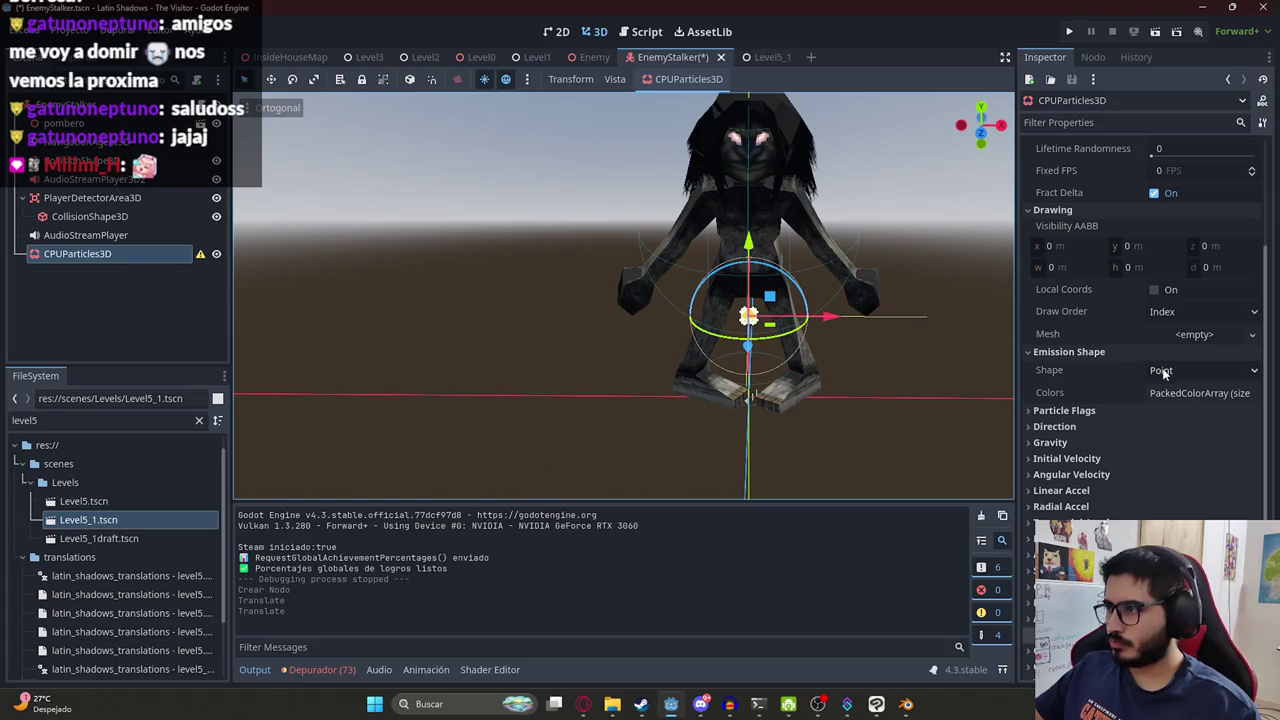
pyautogui.click(1104, 410)
pyautogui.click(1195, 370)
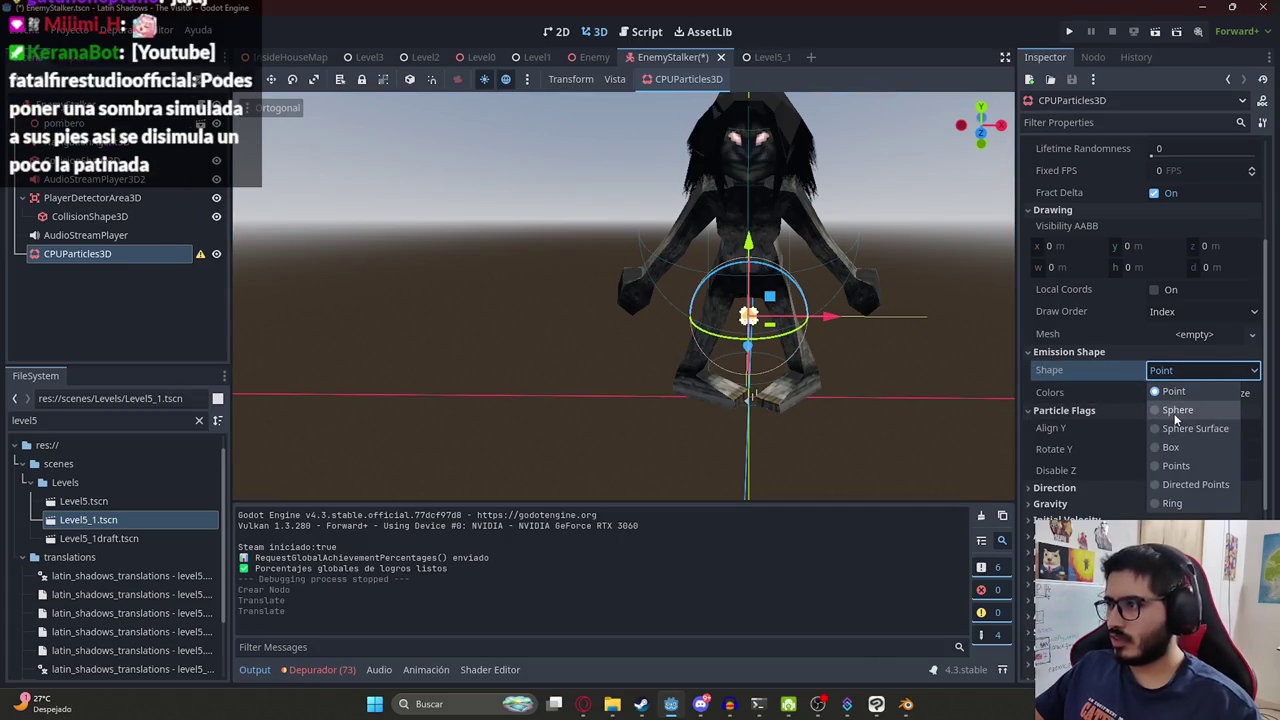
pyautogui.press('Escape')
pyautogui.press('Down')
pyautogui.click(1160, 395)
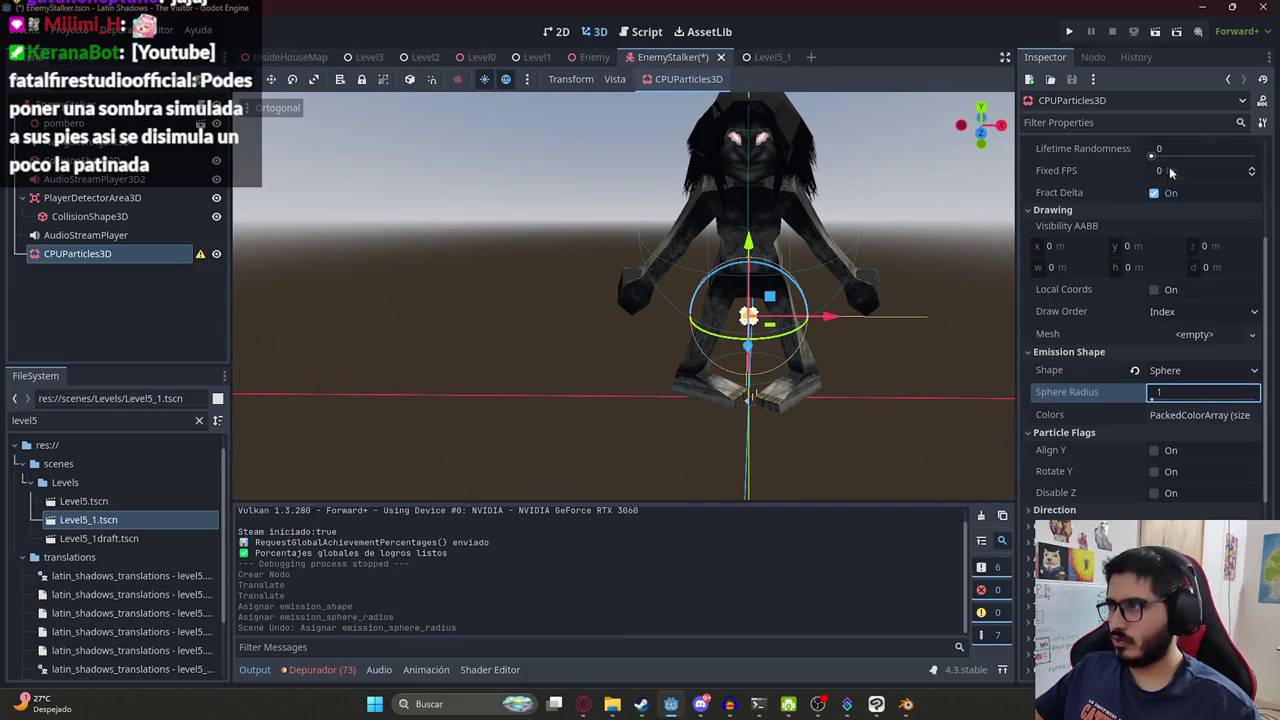
pyautogui.scroll(5, 1169, 170)
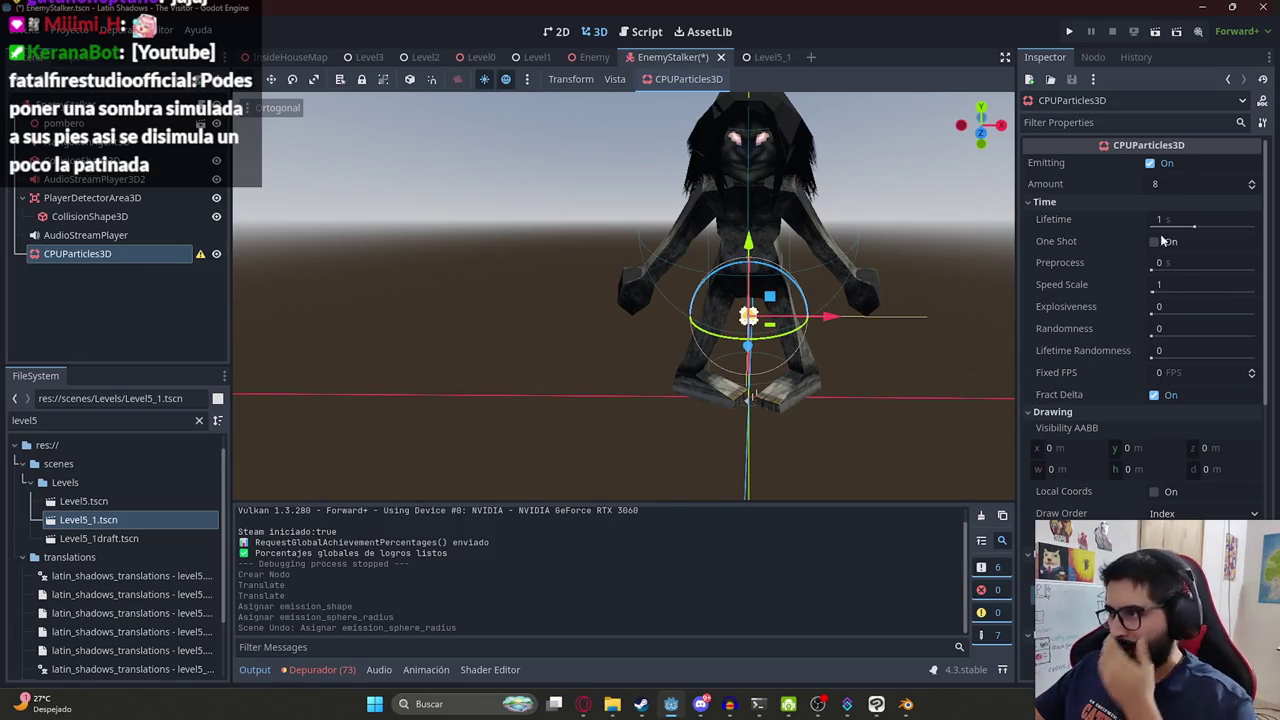
# Turn on Emitting and review the Direction section's Spread and Flatness.
pyautogui.click(1150, 163)
pyautogui.scroll(5, 738, 306)
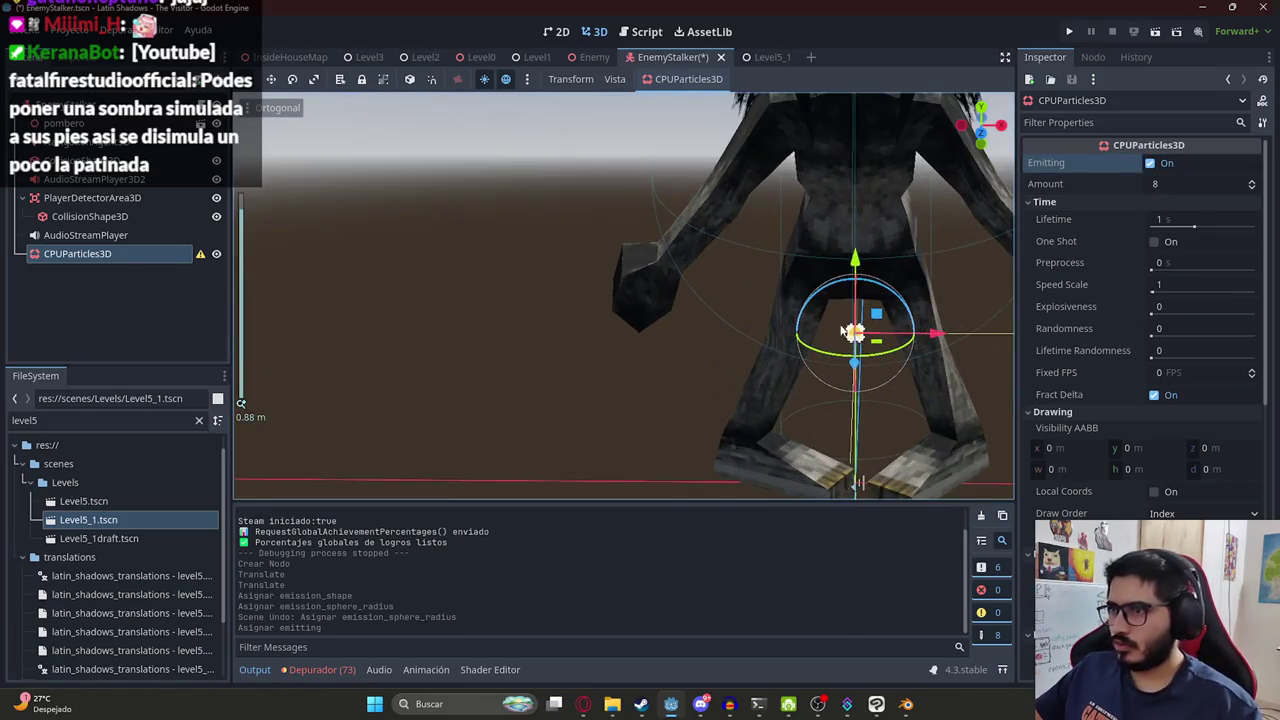
pyautogui.scroll(-2, 760, 310)
pyautogui.scroll(4, 810, 320)
pyautogui.scroll(-5, 815, 326)
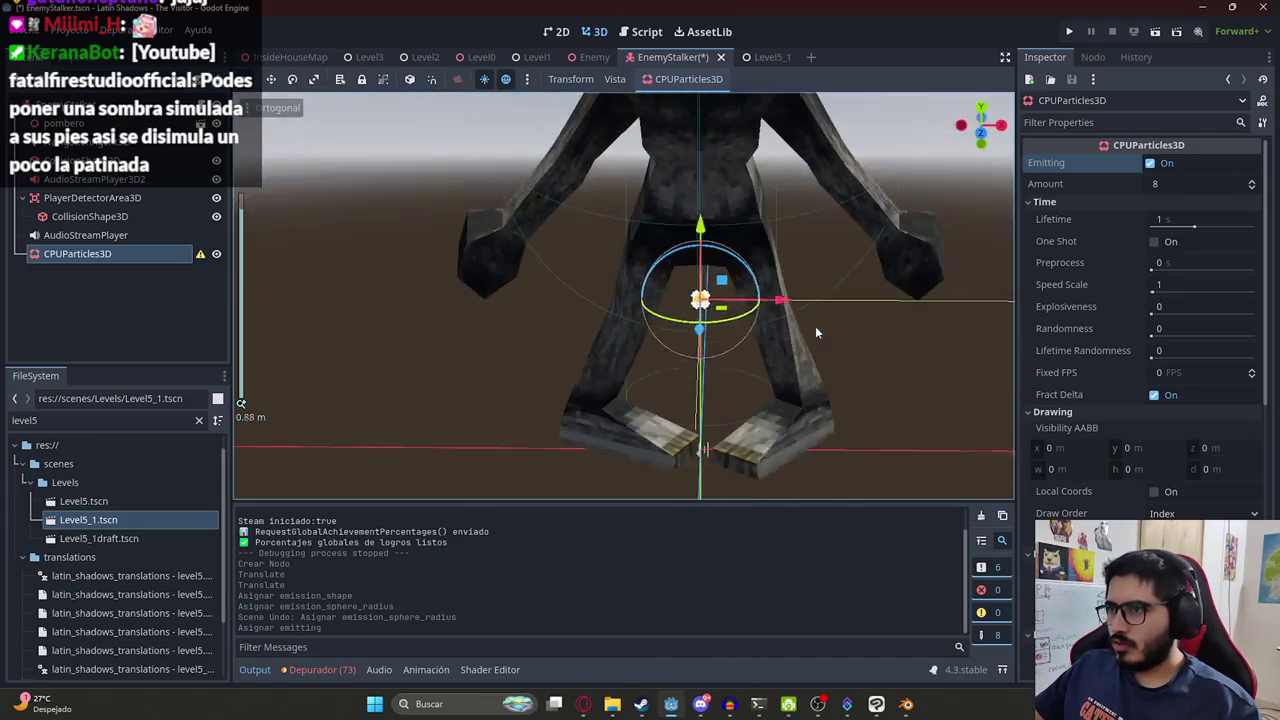
pyautogui.scroll(-5, 1138, 420)
pyautogui.scroll(-5, 1138, 462)
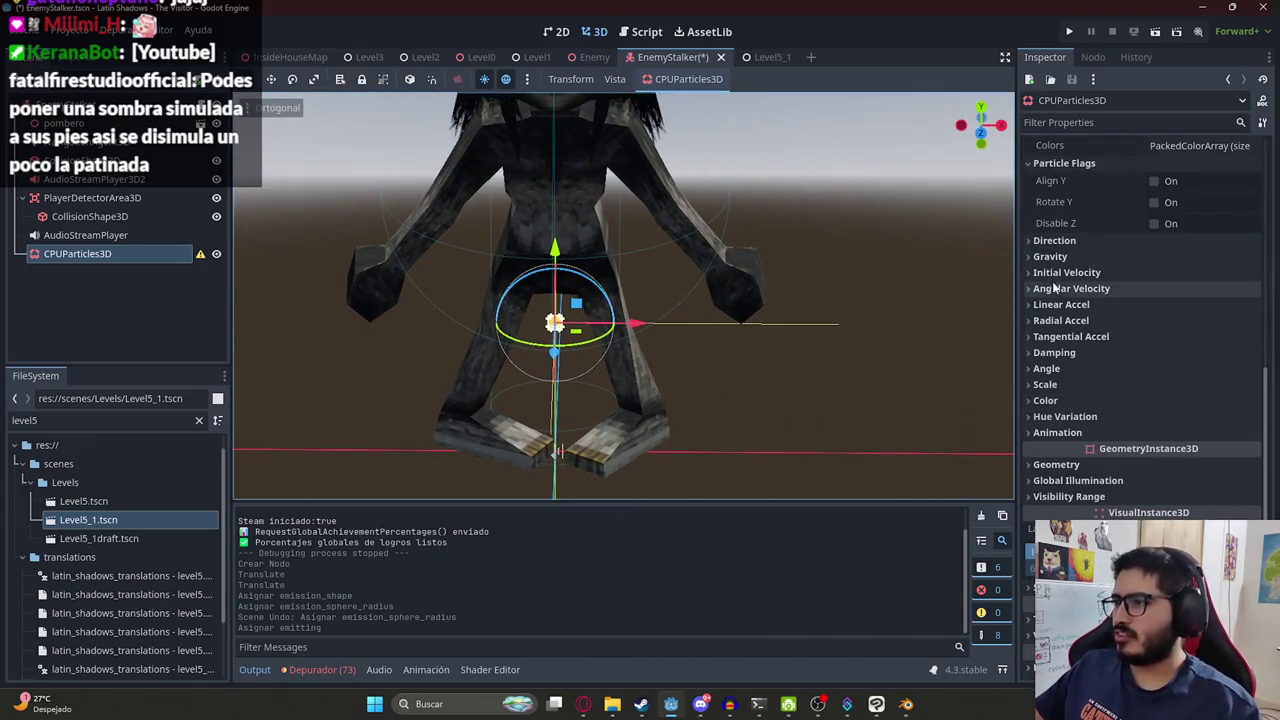
pyautogui.click(1055, 232)
pyautogui.click(1055, 241)
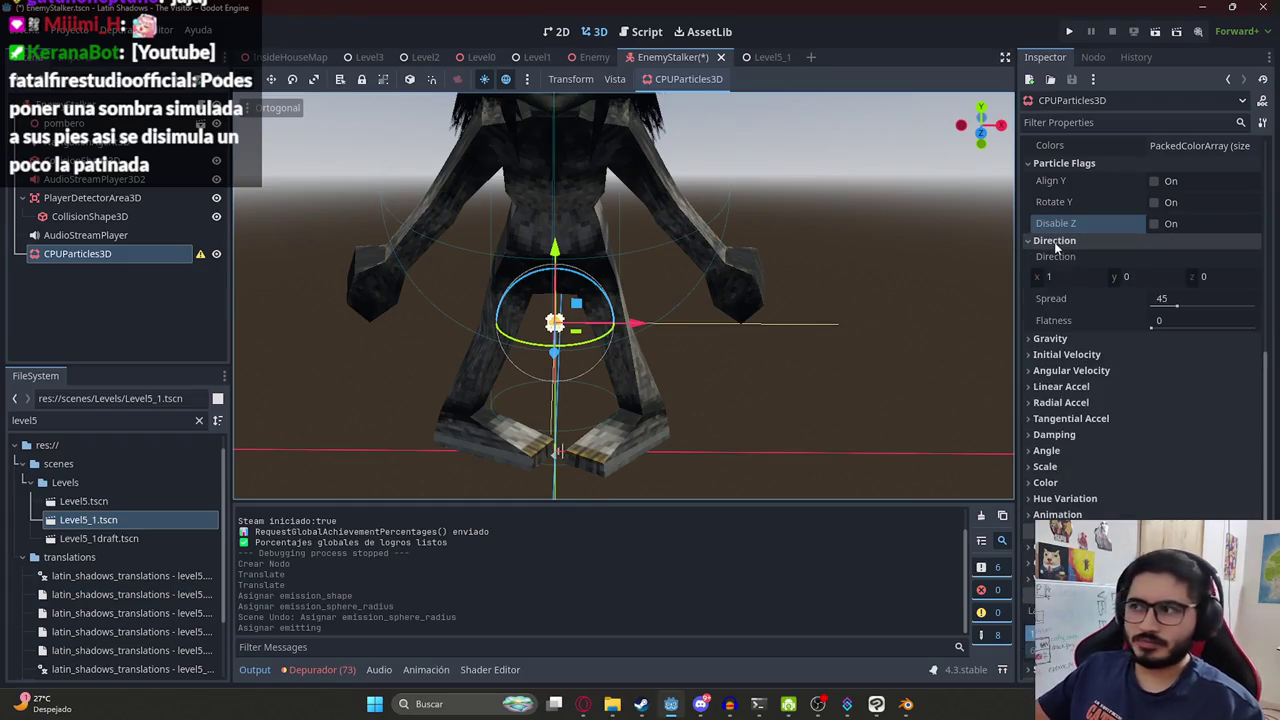
pyautogui.click(1055, 241)
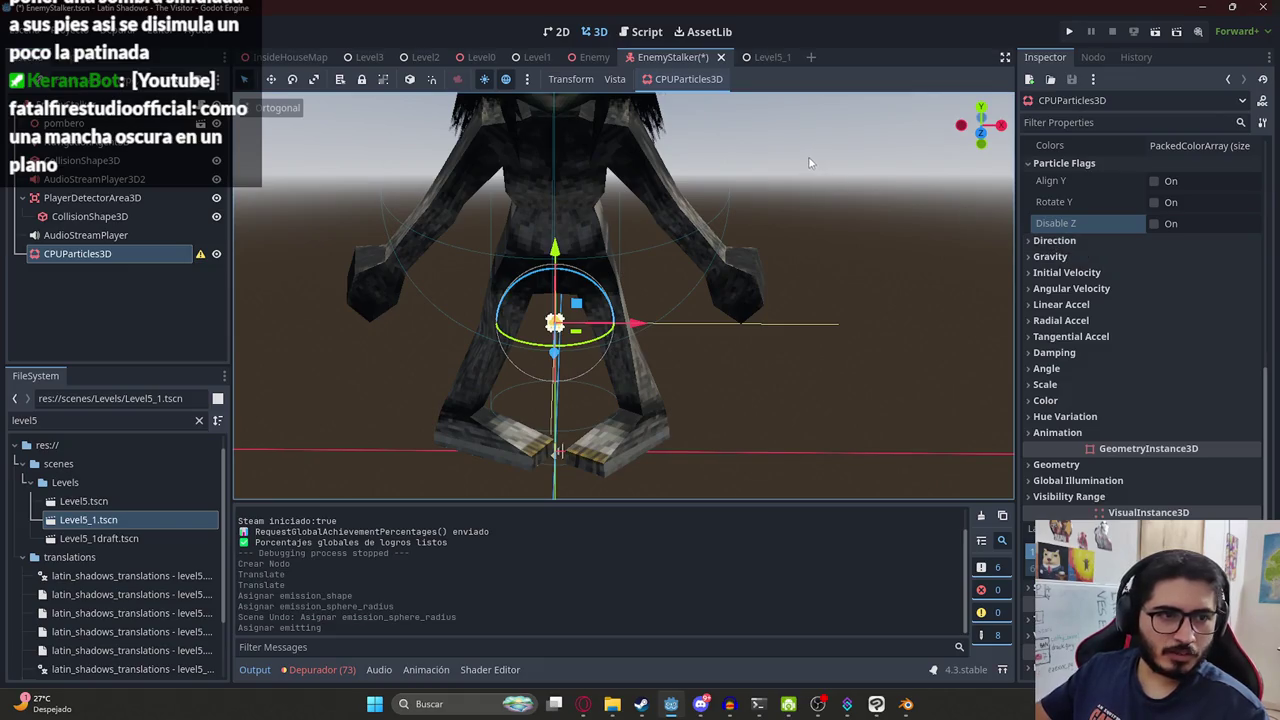
pyautogui.rightClick(127, 255)
# Delete the CPUParticles3D node and add a Sprite3D child to EnemyStalker.
pyautogui.click(155, 678)
pyautogui.click(610, 370)
pyautogui.rightClick(66, 117)
pyautogui.click(93, 143)
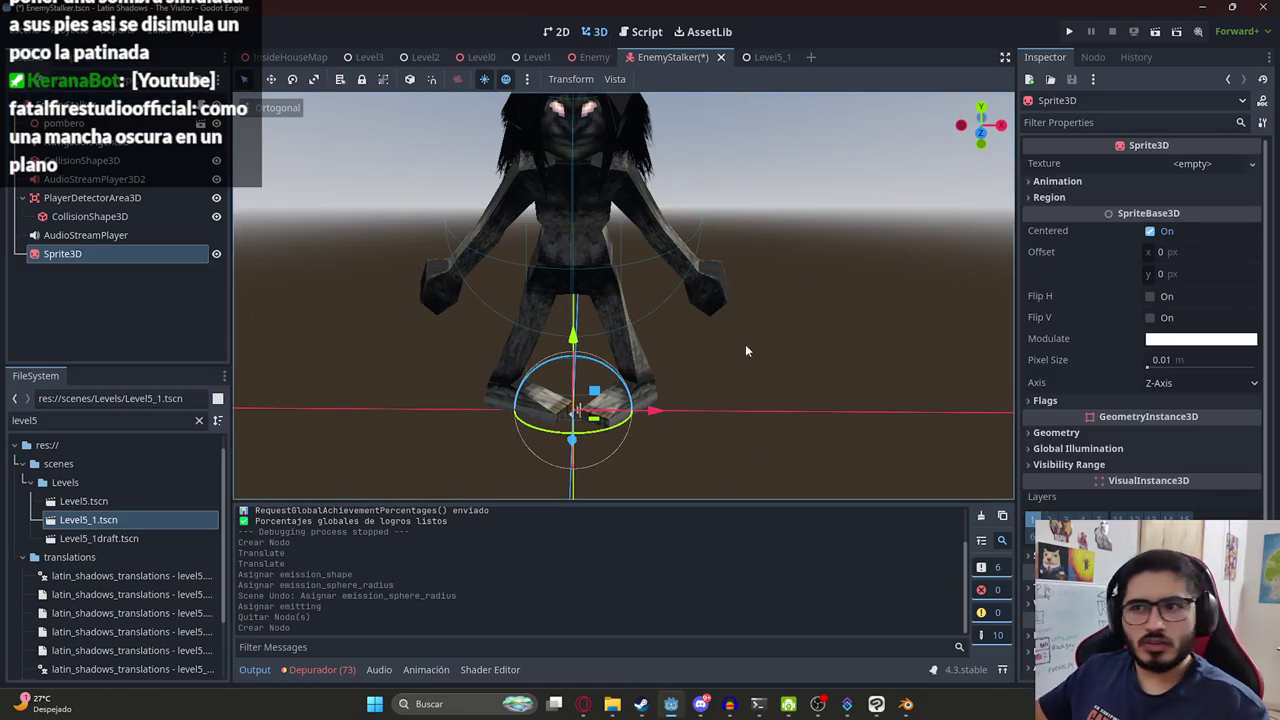
pyautogui.scroll(5, 556, 409)
pyautogui.scroll(2, 610, 428)
pyautogui.moveTo(623, 250)
pyautogui.mouseDown(button='middle')
pyautogui.moveTo(708, 350)
pyautogui.moveTo(554, 314)
pyautogui.moveTo(600, 177)
pyautogui.mouseUp(button='middle')
pyautogui.scroll(3, 708, 350)
pyautogui.scroll(2, 566, 316)
pyautogui.moveTo(591, 440); pyautogui.dragTo(640, 262, button='middle')
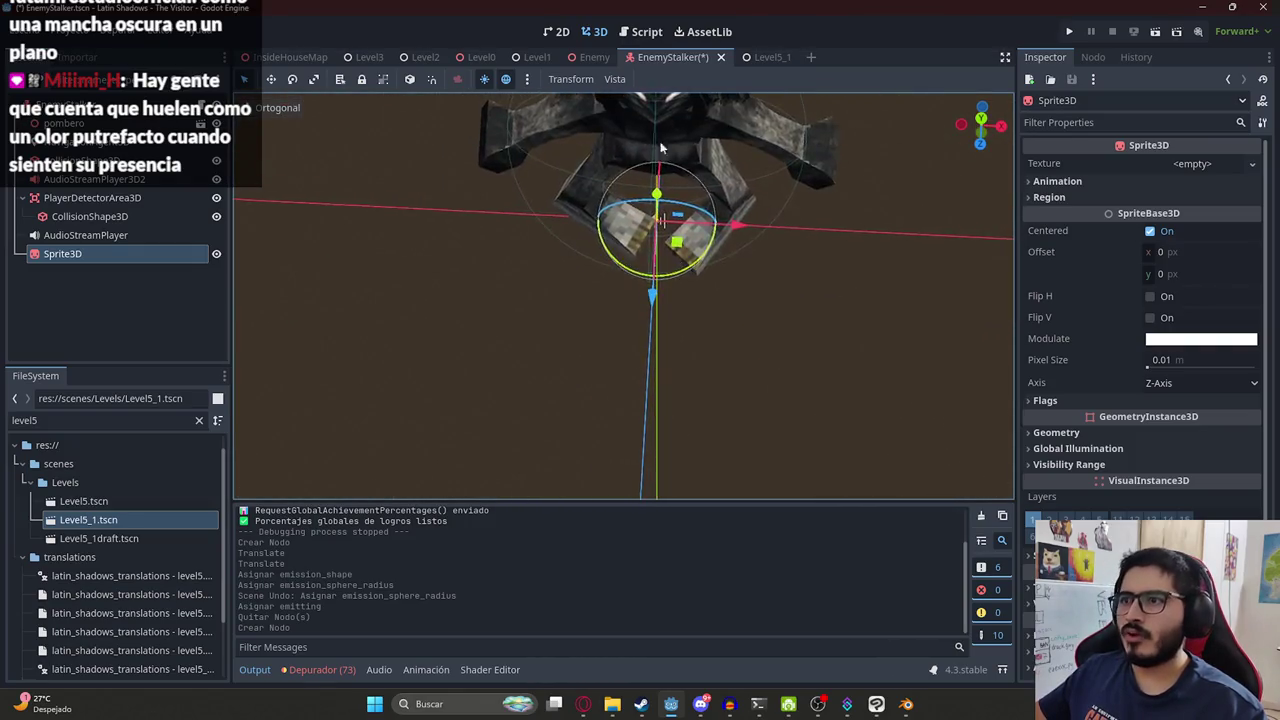
pyautogui.scroll(-2, 651, 251)
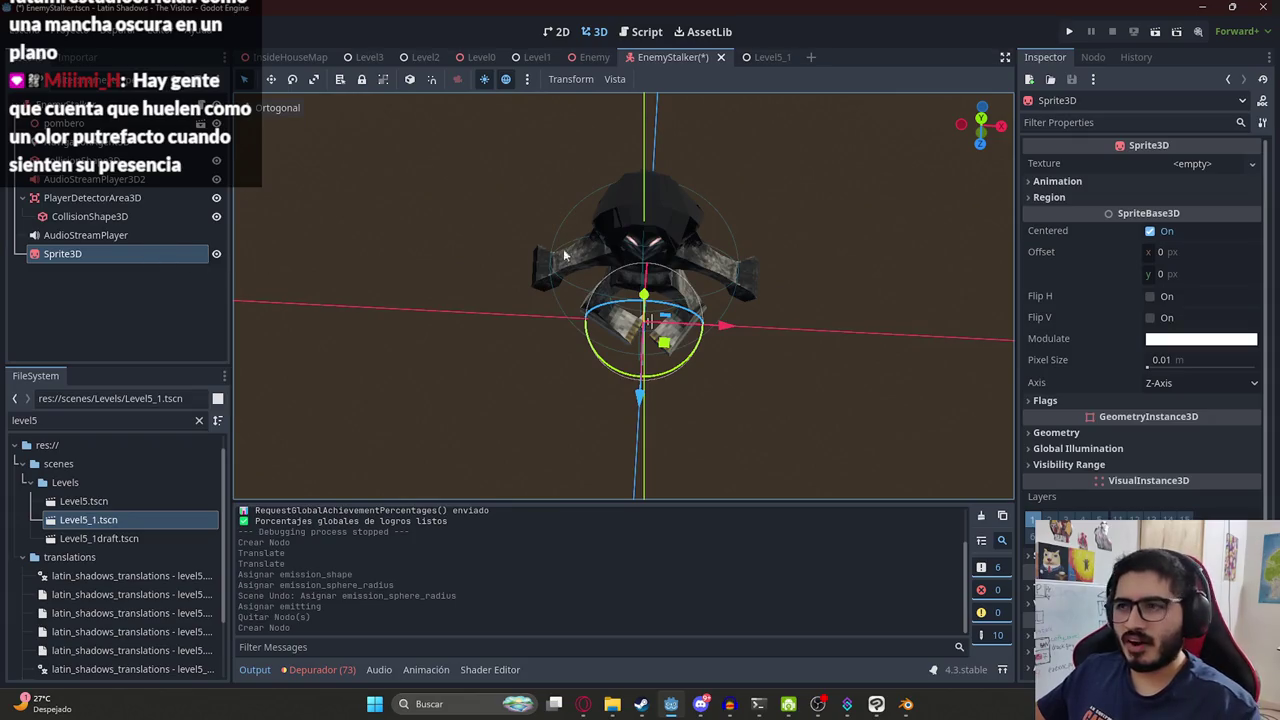
pyautogui.scroll(-3, 565, 256)
pyautogui.scroll(4, 797, 284)
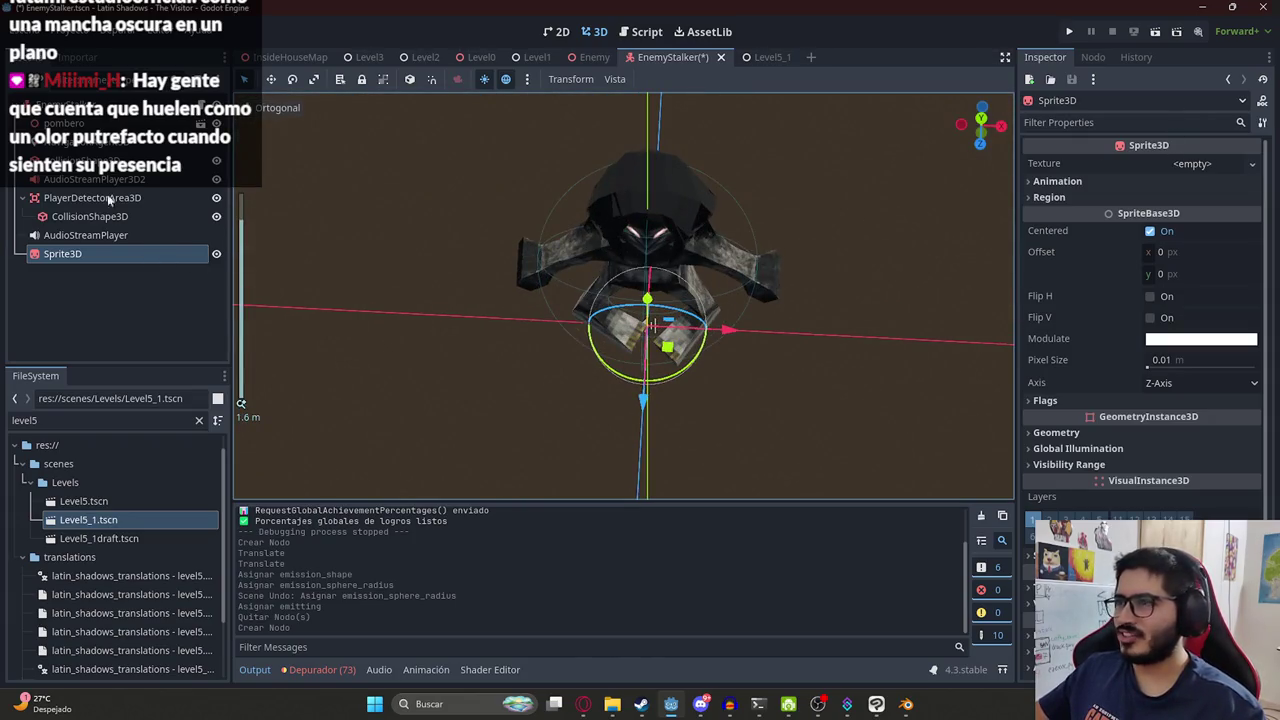
# Add a ColorRect node and nest it under the Sprite3D.
pyautogui.rightClick(114, 106)
pyautogui.click(170, 135)
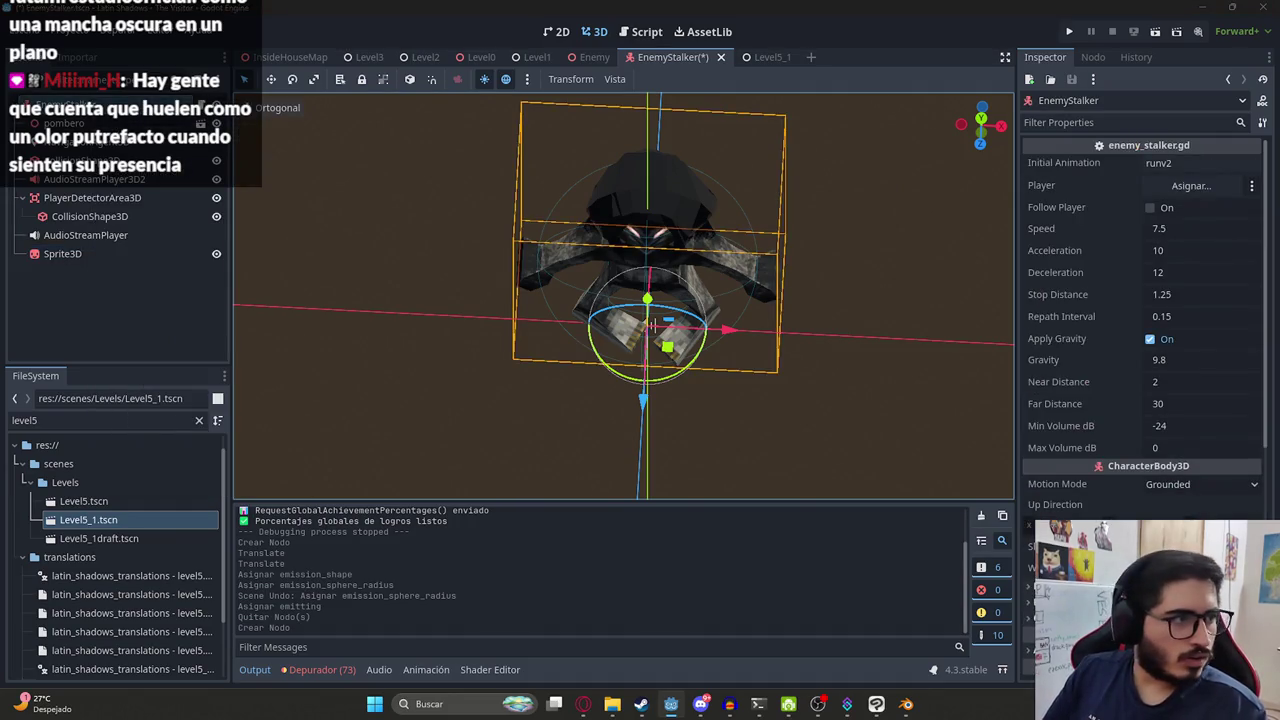
pyautogui.hotkey('ctrl', 'a')
pyautogui.press('Return')
pyautogui.moveTo(64, 272); pyautogui.dragTo(70, 251)
pyautogui.click(70, 251)
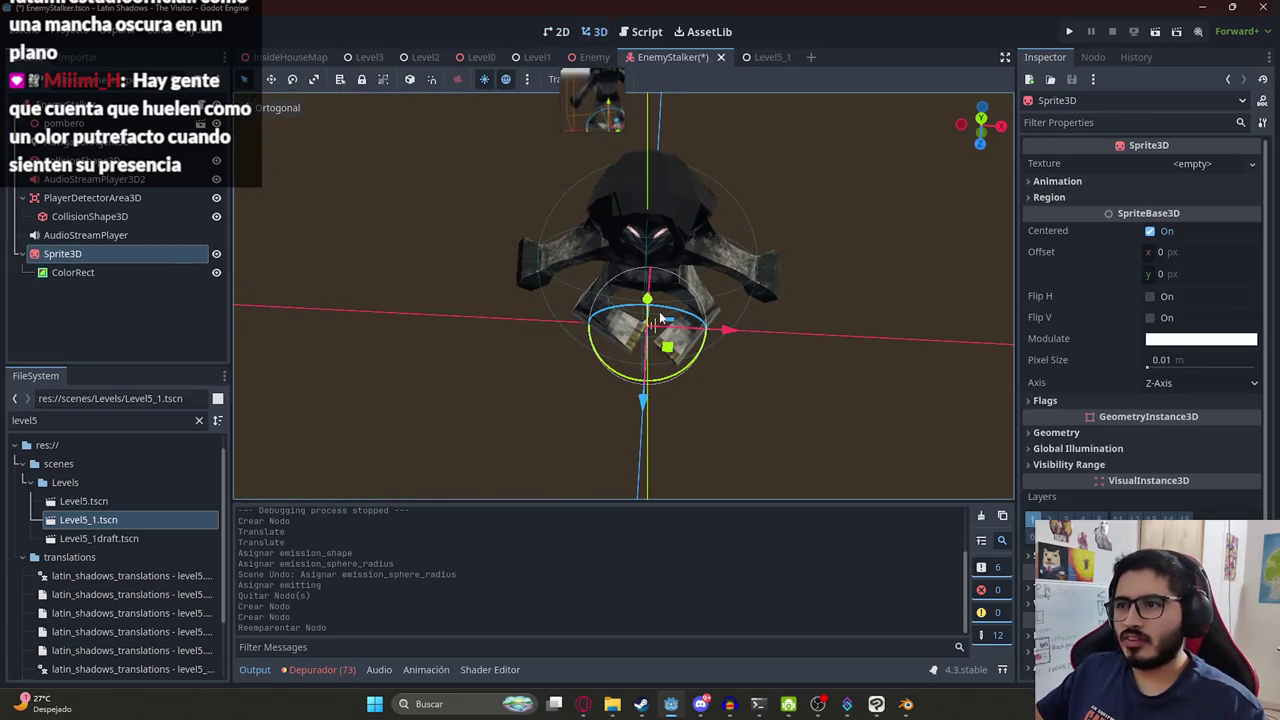
pyautogui.click(156, 274)
pyautogui.rightClick(156, 274)
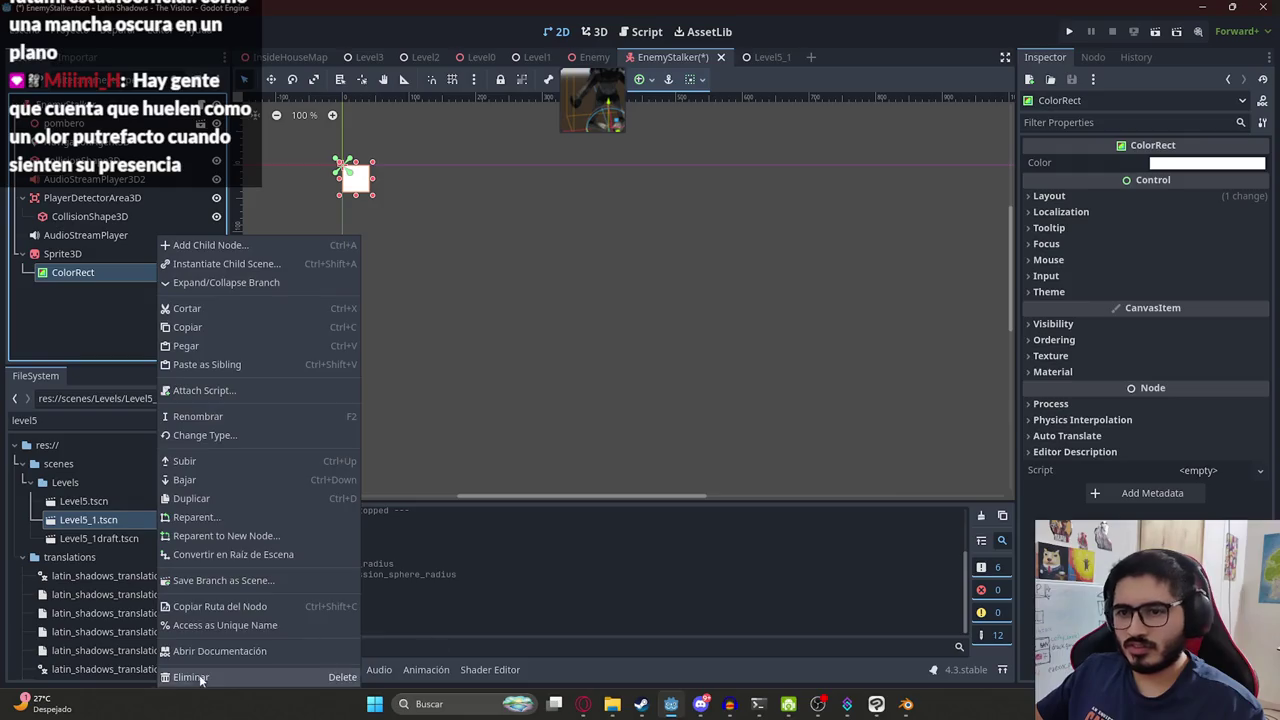
# Delete the ColorRect node from under the Sprite3D.
pyautogui.click(190, 678)
pyautogui.press('Return')
pyautogui.click(135, 256)
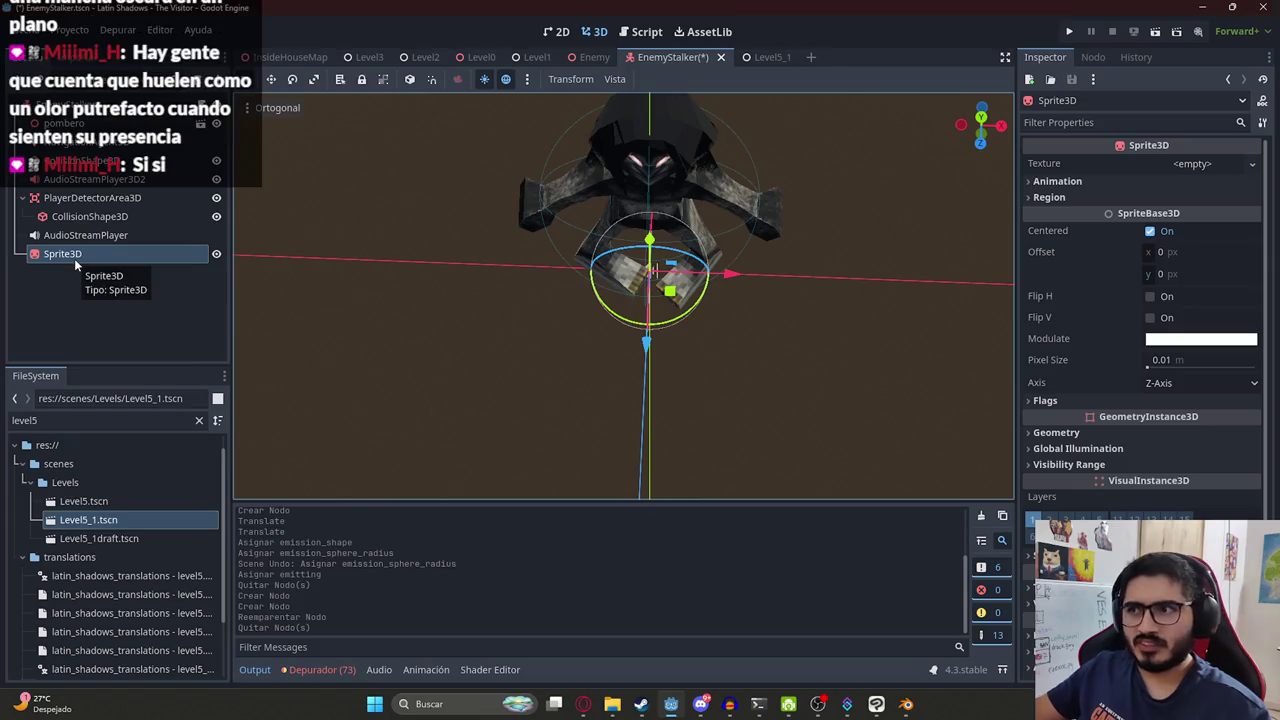
# Frame the Sprite3D in the viewport and save the EnemyStalker scene.
pyautogui.moveTo(308, 264); pyautogui.dragTo(581, 305, button='middle')
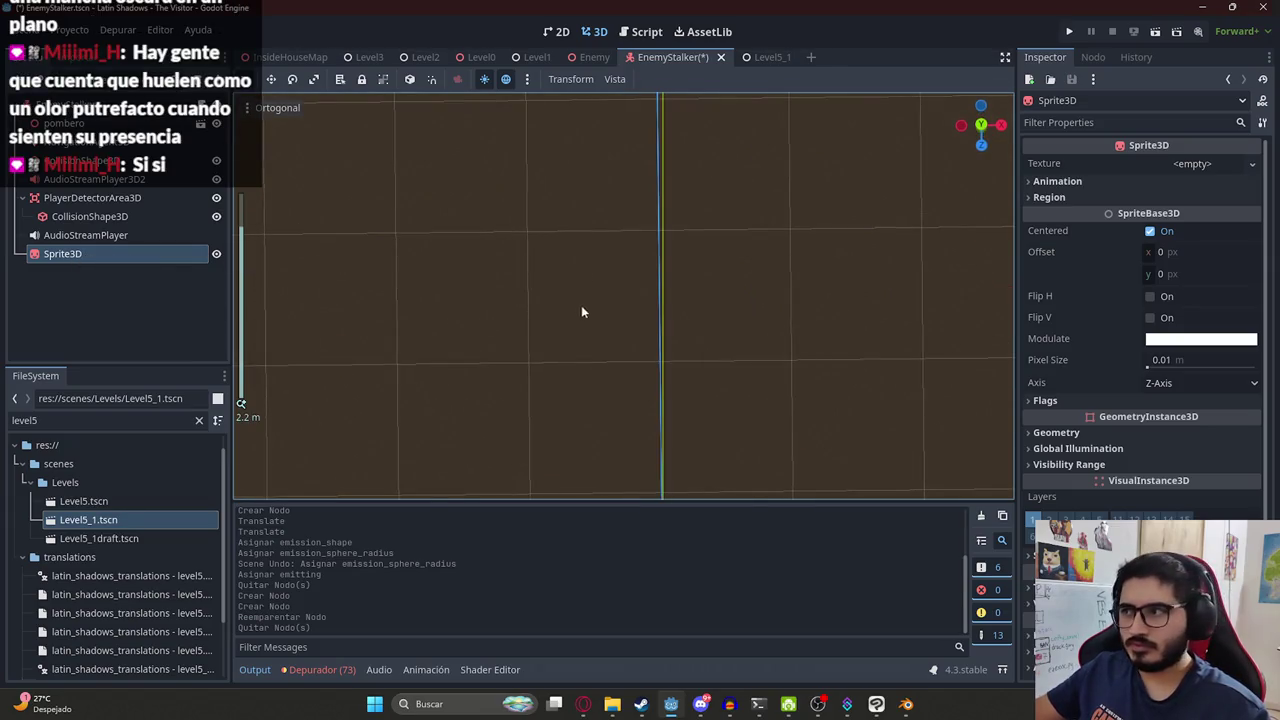
pyautogui.scroll(-3, 620, 320)
pyautogui.moveTo(665, 332)
pyautogui.mouseDown(button='middle')
pyautogui.moveTo(605, 323)
pyautogui.moveTo(597, 340)
pyautogui.moveTo(592, 81)
pyautogui.moveTo(617, 176)
pyautogui.mouseUp(button='middle')
pyautogui.scroll(4, 640, 328)
pyautogui.scroll(2, 597, 340)
pyautogui.scroll(1, 597, 344)
pyautogui.scroll(-2, 597, 344)
pyautogui.press('f')
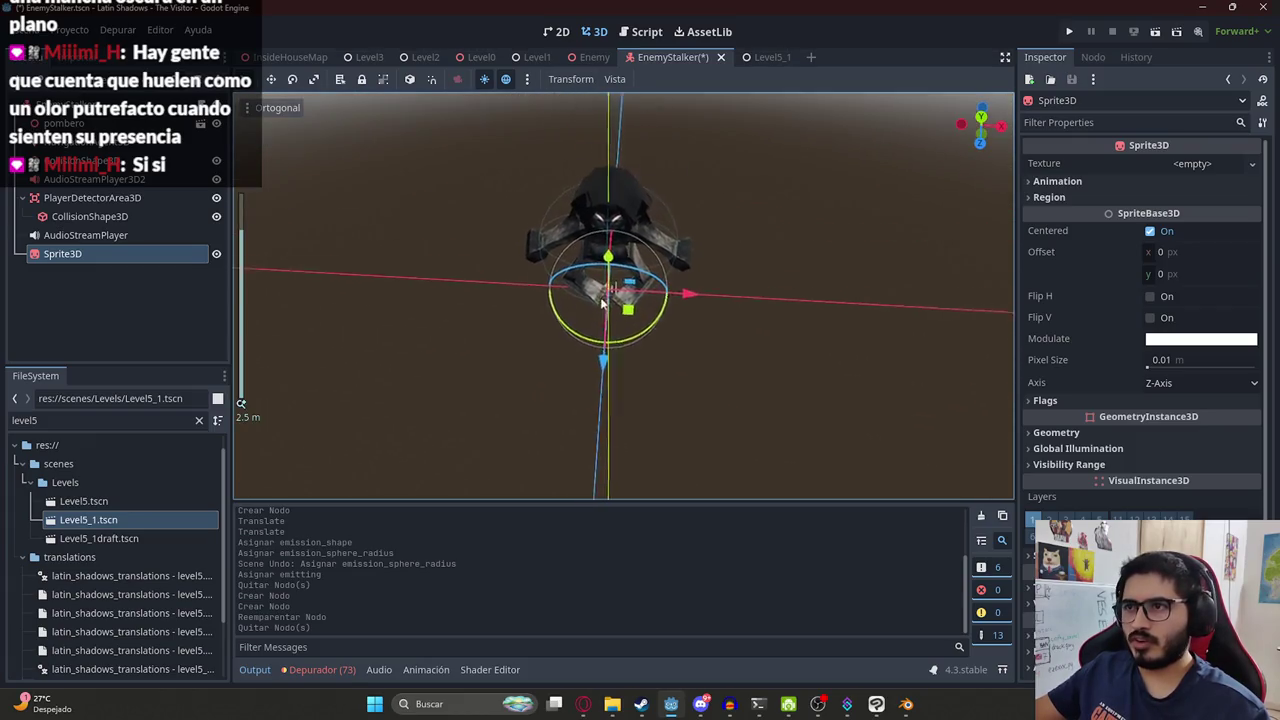
pyautogui.hotkey('ctrl', 's')
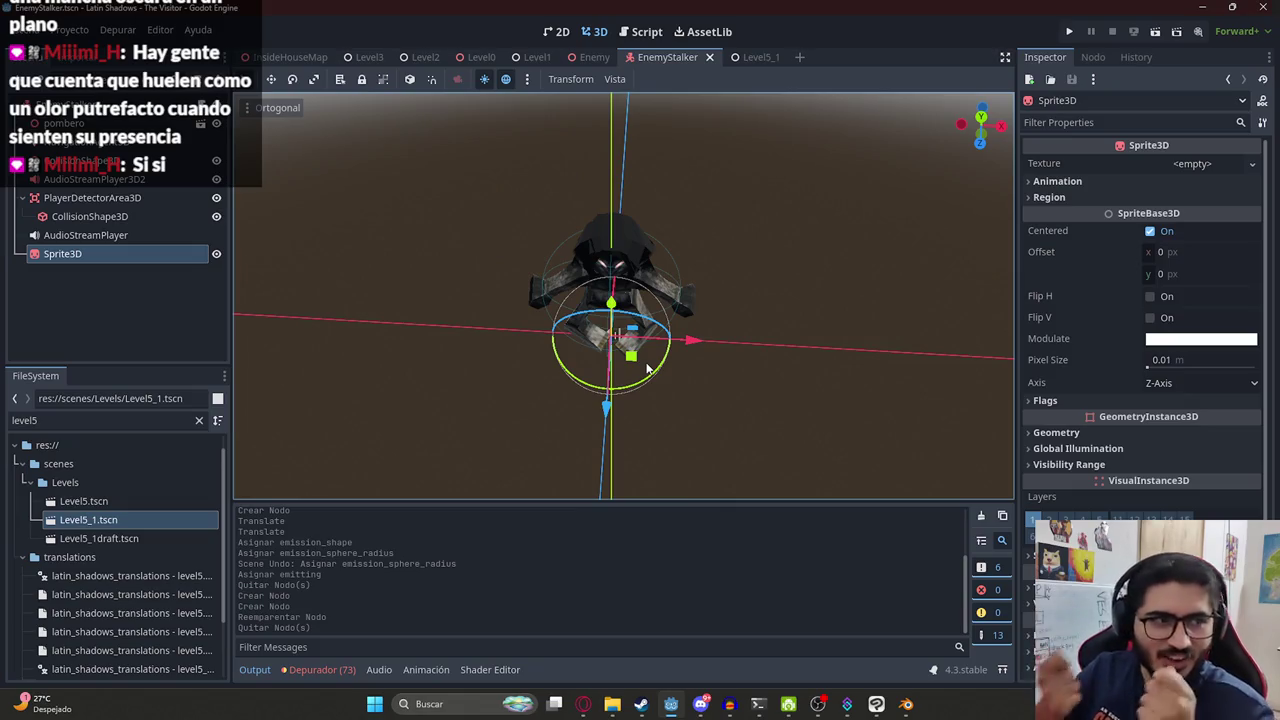
# Orbit around the enemy model, then switch to the web browser.
pyautogui.moveTo(626, 334); pyautogui.dragTo(679, 258, button='middle')
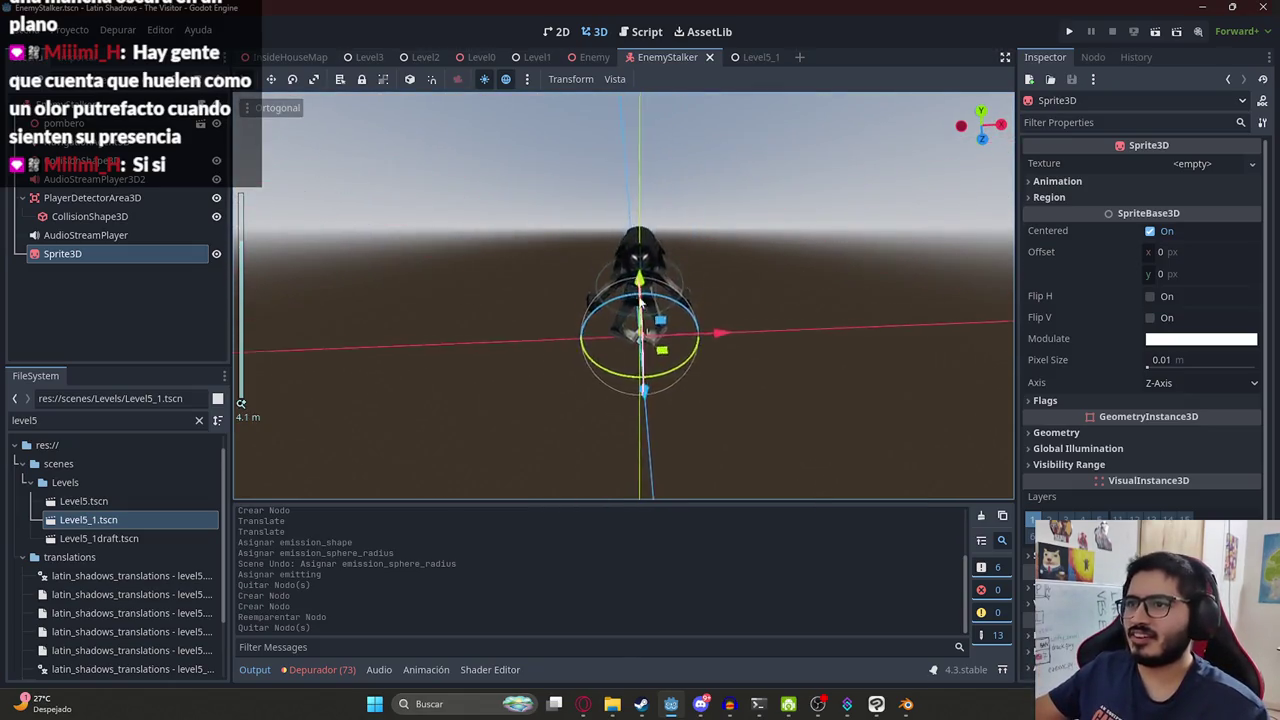
pyautogui.scroll(3, 679, 258)
pyautogui.scroll(-3, 700, 270)
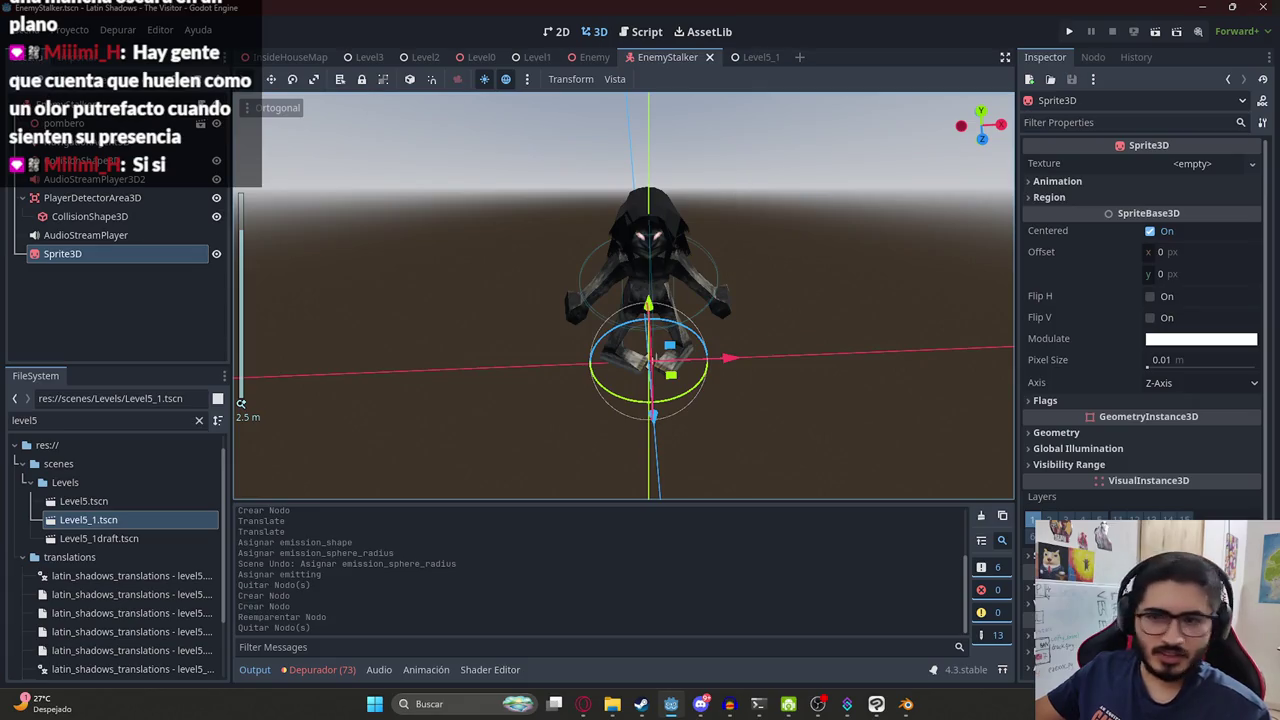
pyautogui.click(583, 704)
# Pause the music, search YouTube for 'cosas girando' and play a result full screen.
pyautogui.click(600, 360)
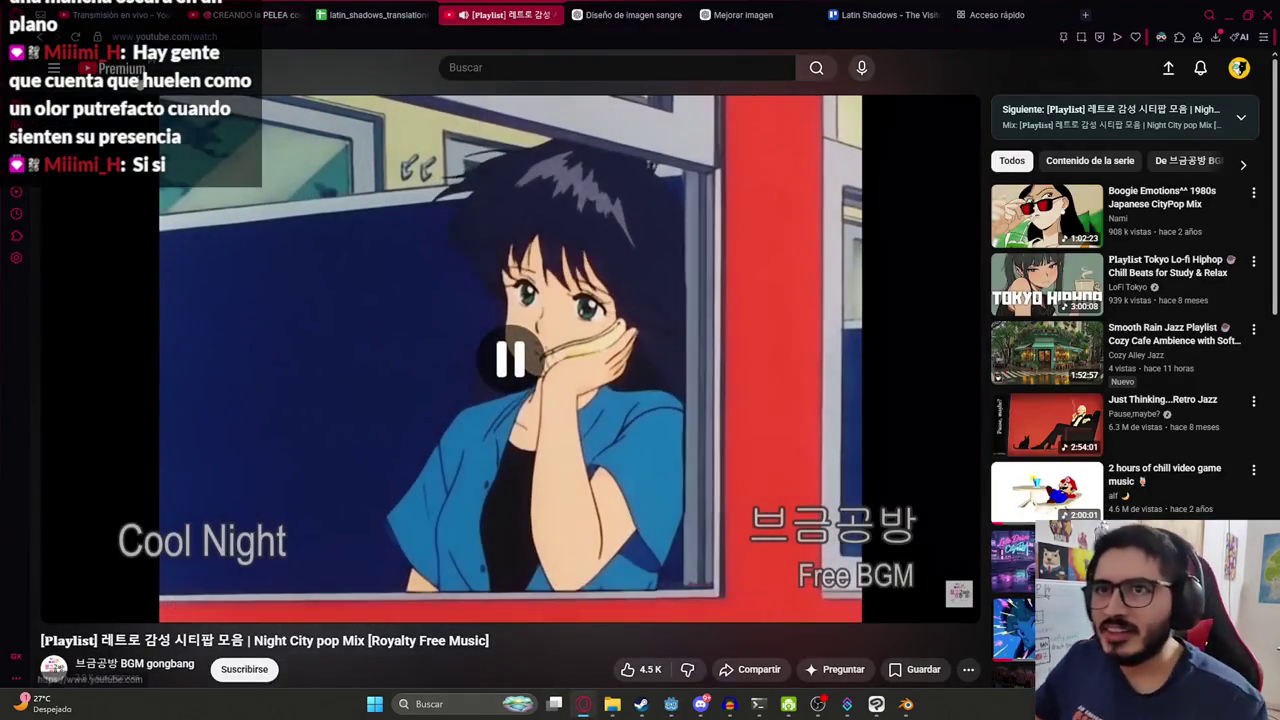
pyautogui.click(632, 8)
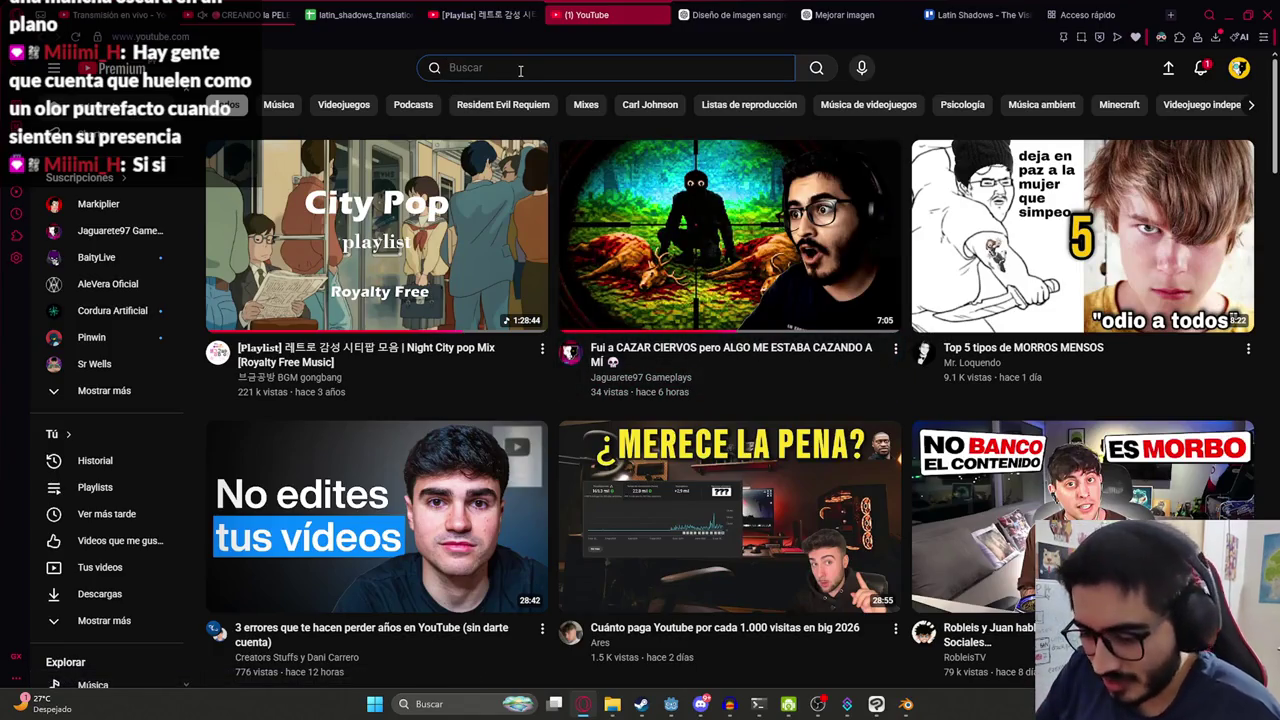
pyautogui.write('cosas girando')
pyautogui.press('Return')
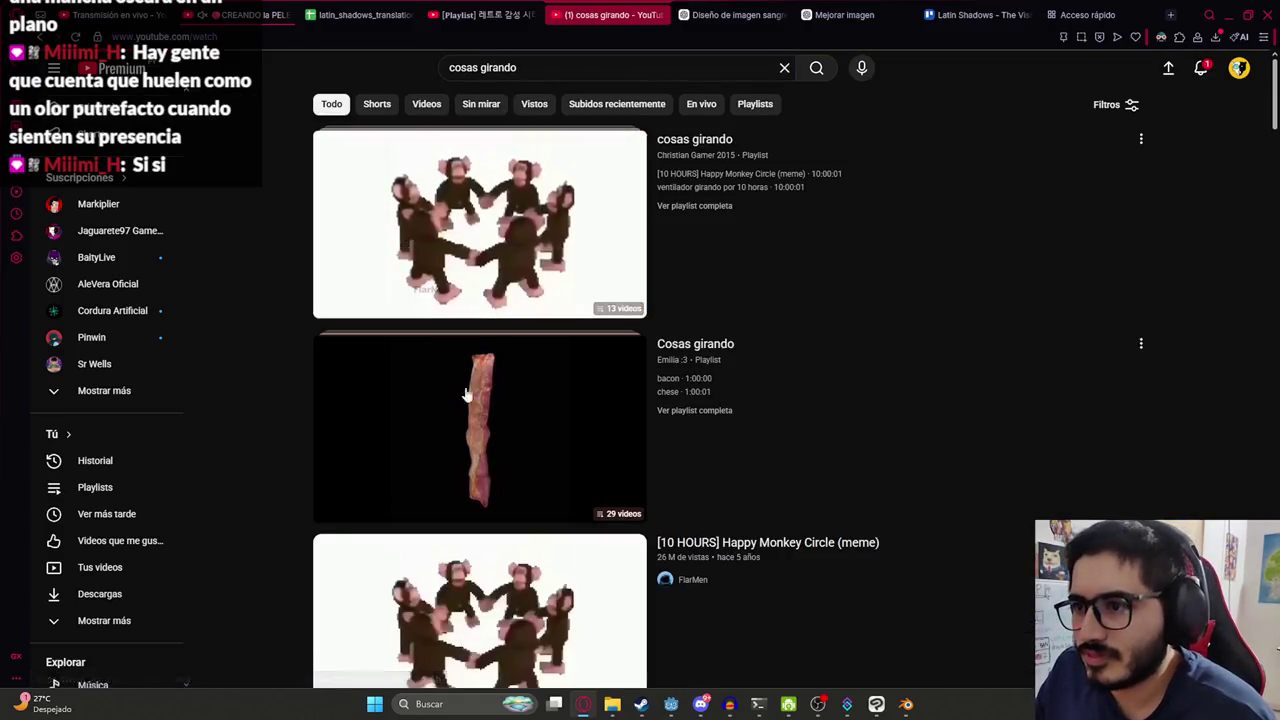
pyautogui.click(466, 400)
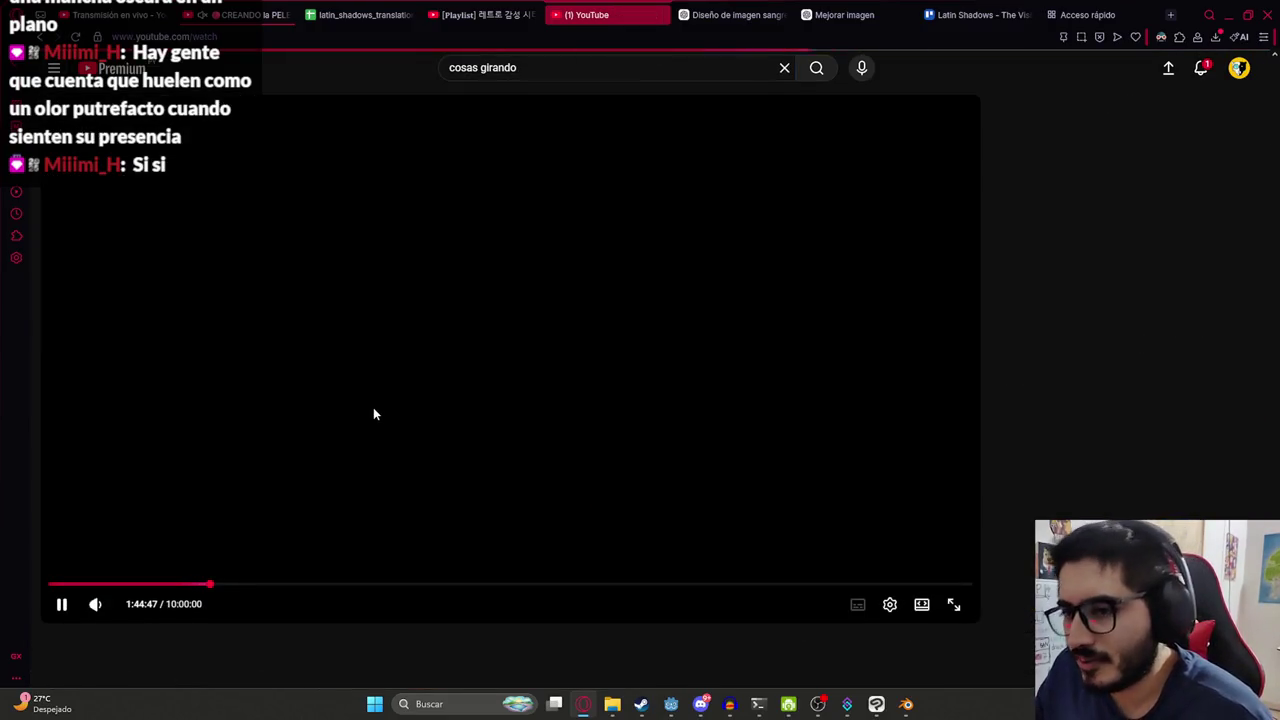
pyautogui.doubleClick(372, 410)
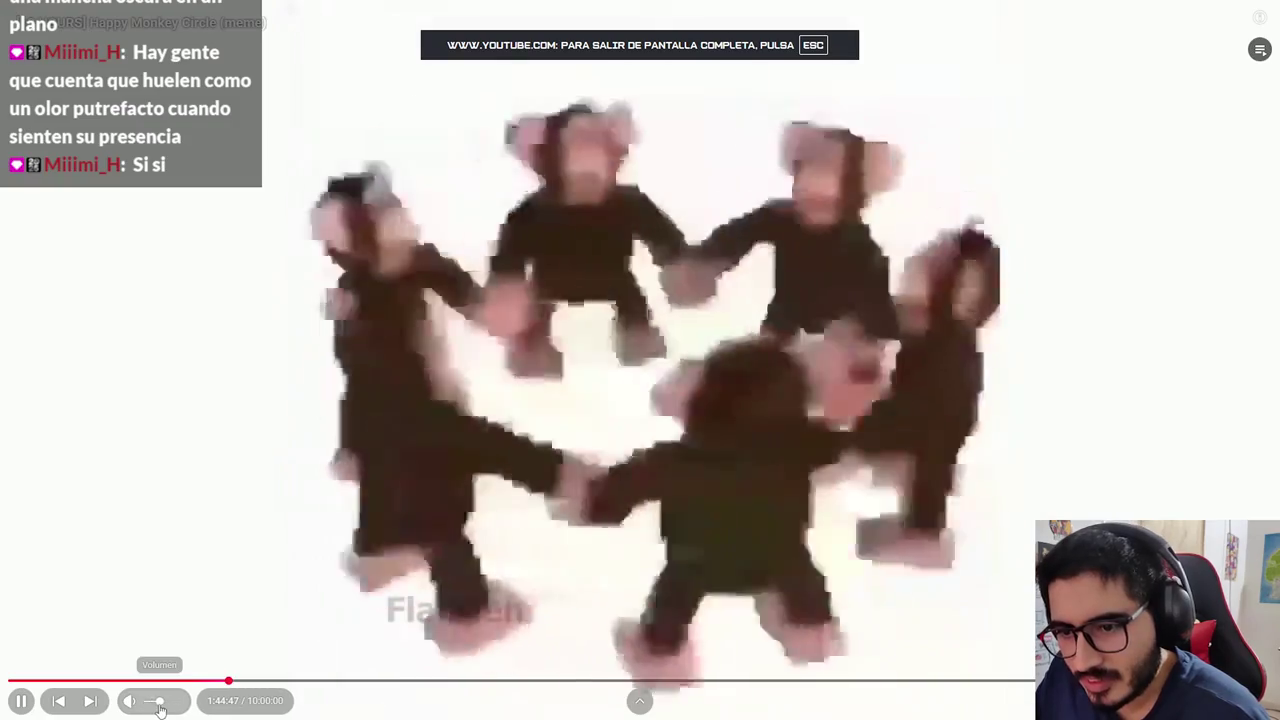
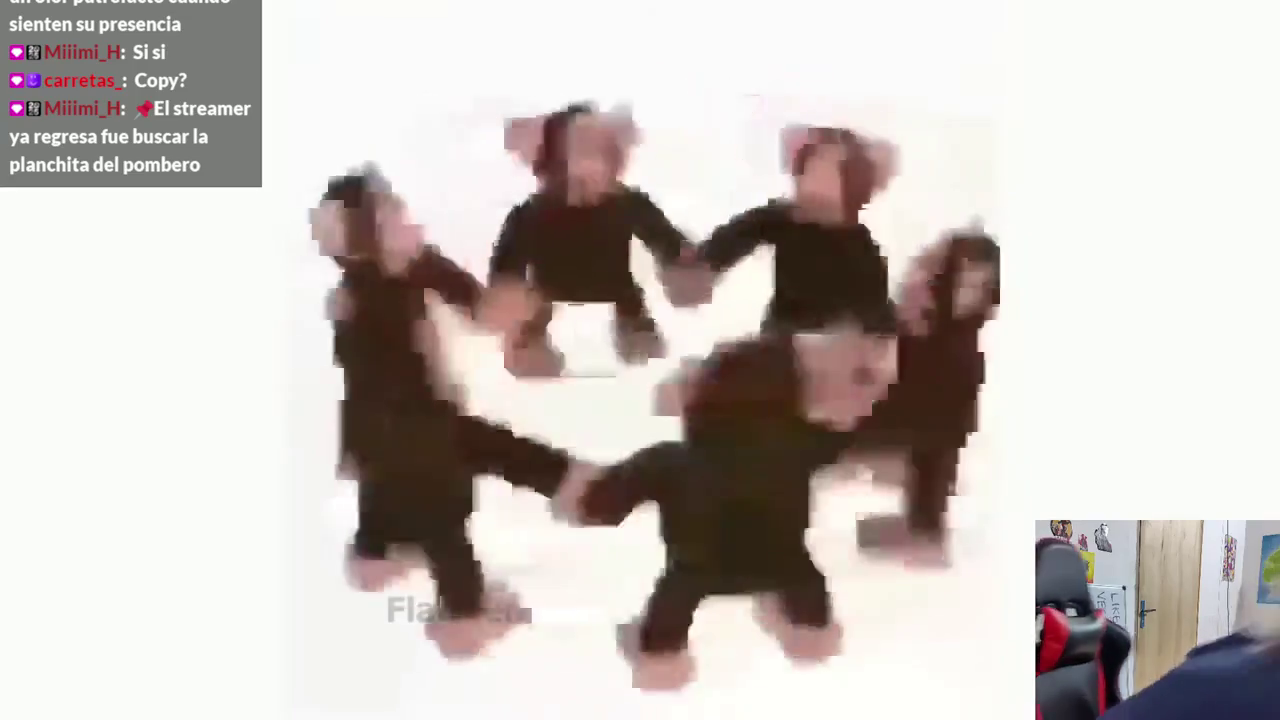
# Pause the fullscreen monkey video, open the city-pop playlist tab, and return to Godot.
pyautogui.press('space')
pyautogui.press('Escape')
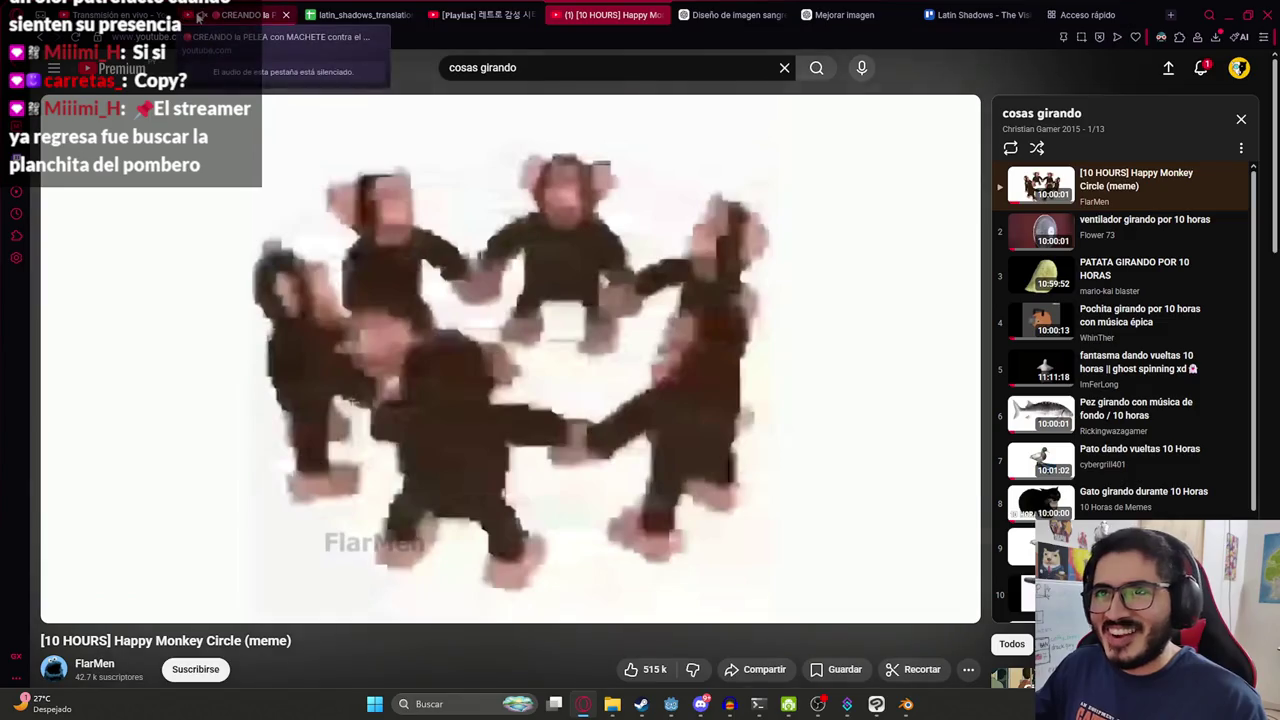
pyautogui.click(485, 15)
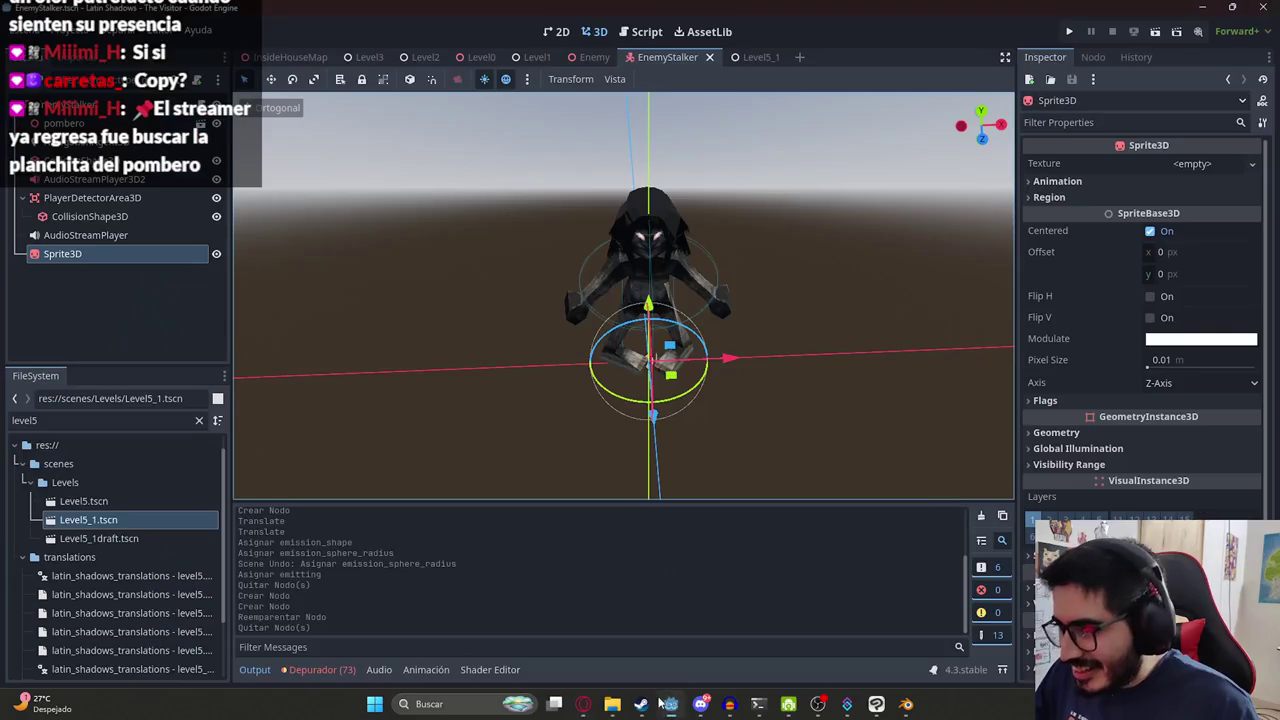
pyautogui.click(671, 704)
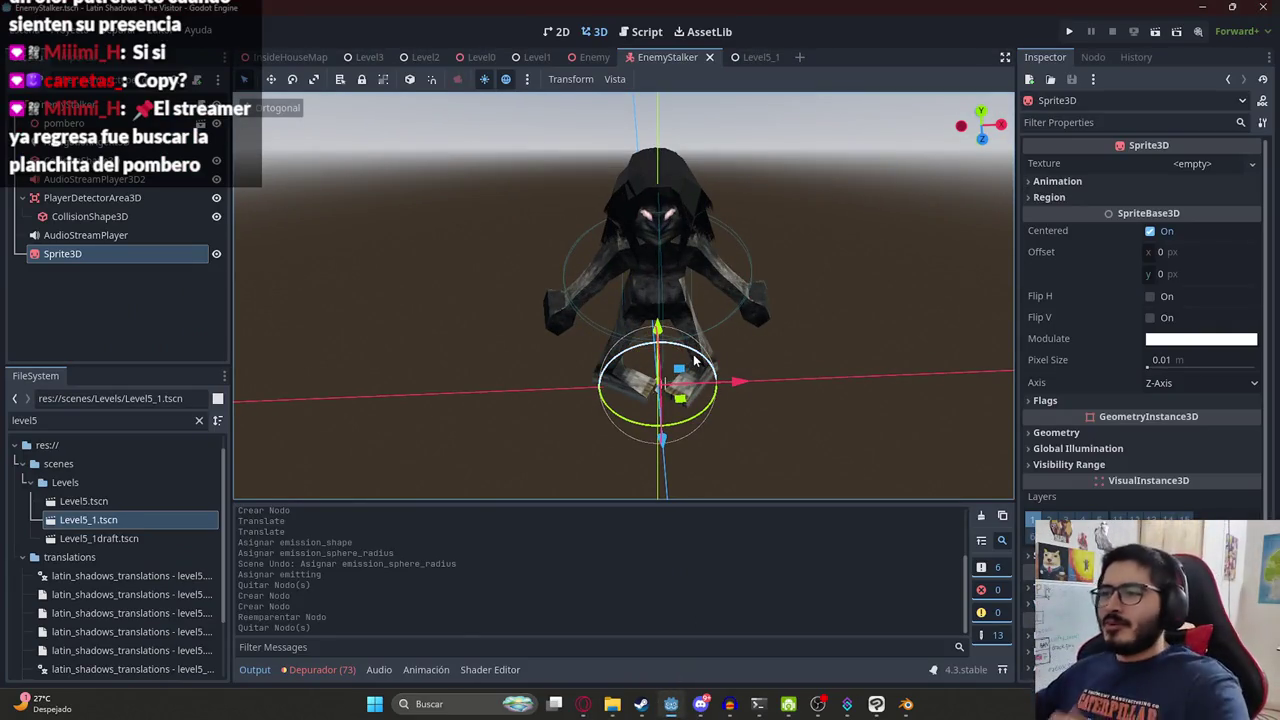
# View the EnemyStalker from a low angle, then bring up the Directos folder in File Explorer.
pyautogui.moveTo(745, 316); pyautogui.dragTo(660, 186, button='middle')
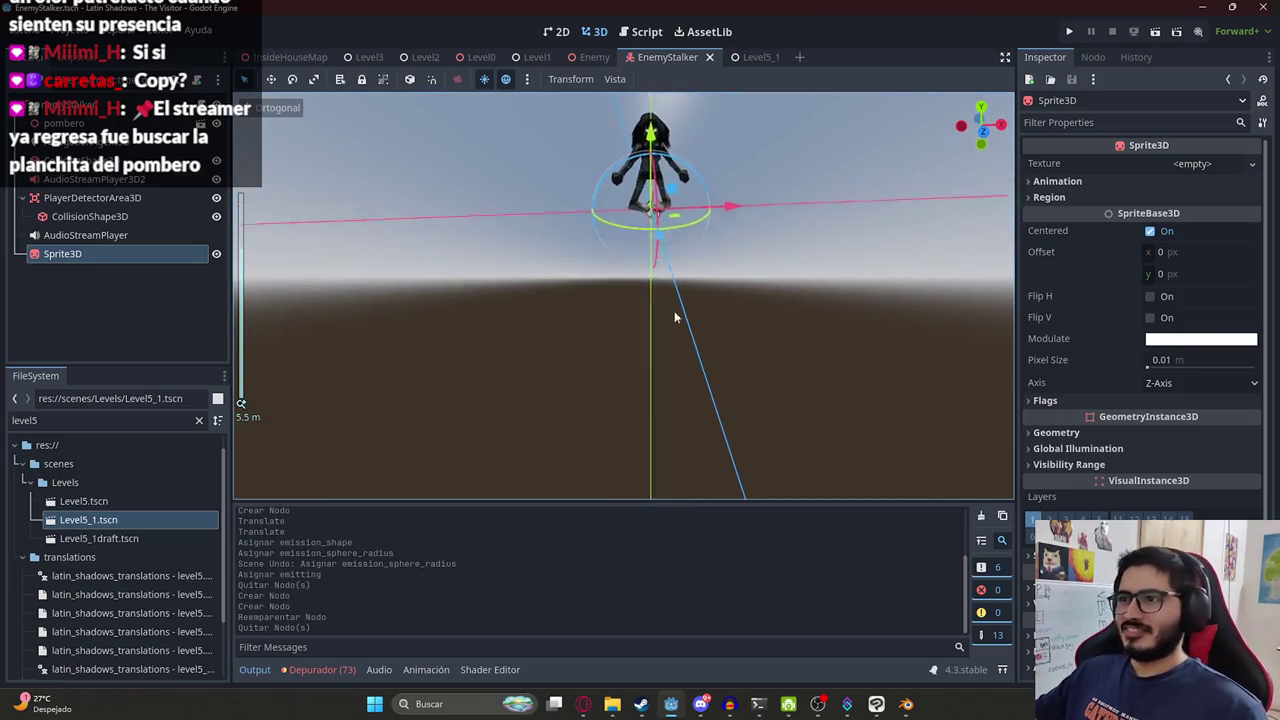
pyautogui.scroll(3, 657, 296)
pyautogui.click(876, 705)
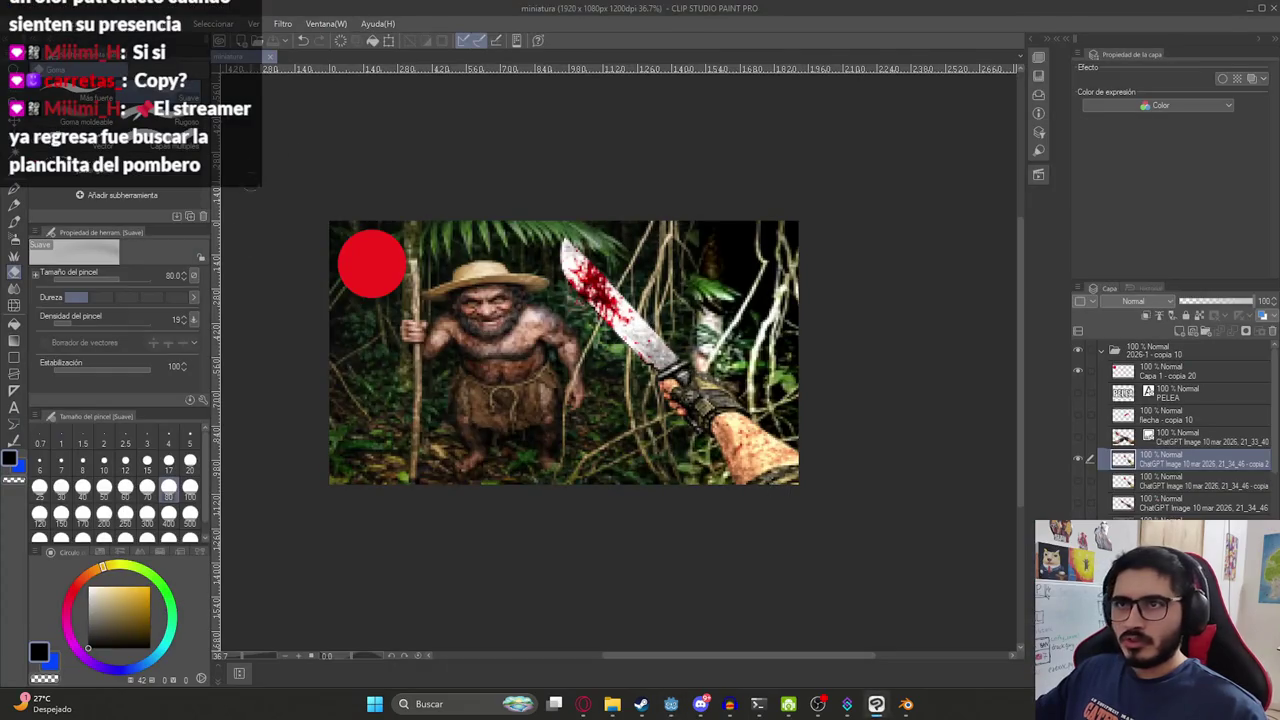
pyautogui.click(614, 707)
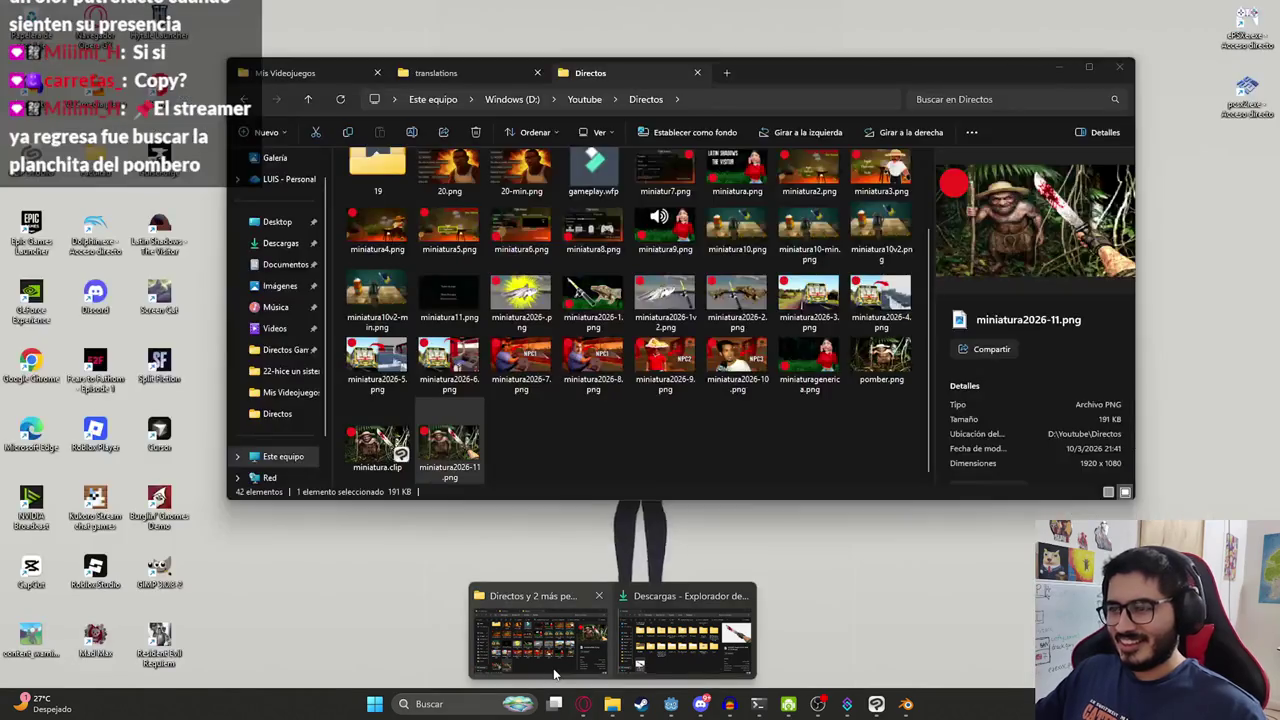
# Open the Mis Videojuegos folder and preview DonMariano, FishUI and LibroMitosYLeyendas .clip files.
pyautogui.click(545, 640)
pyautogui.click(285, 72)
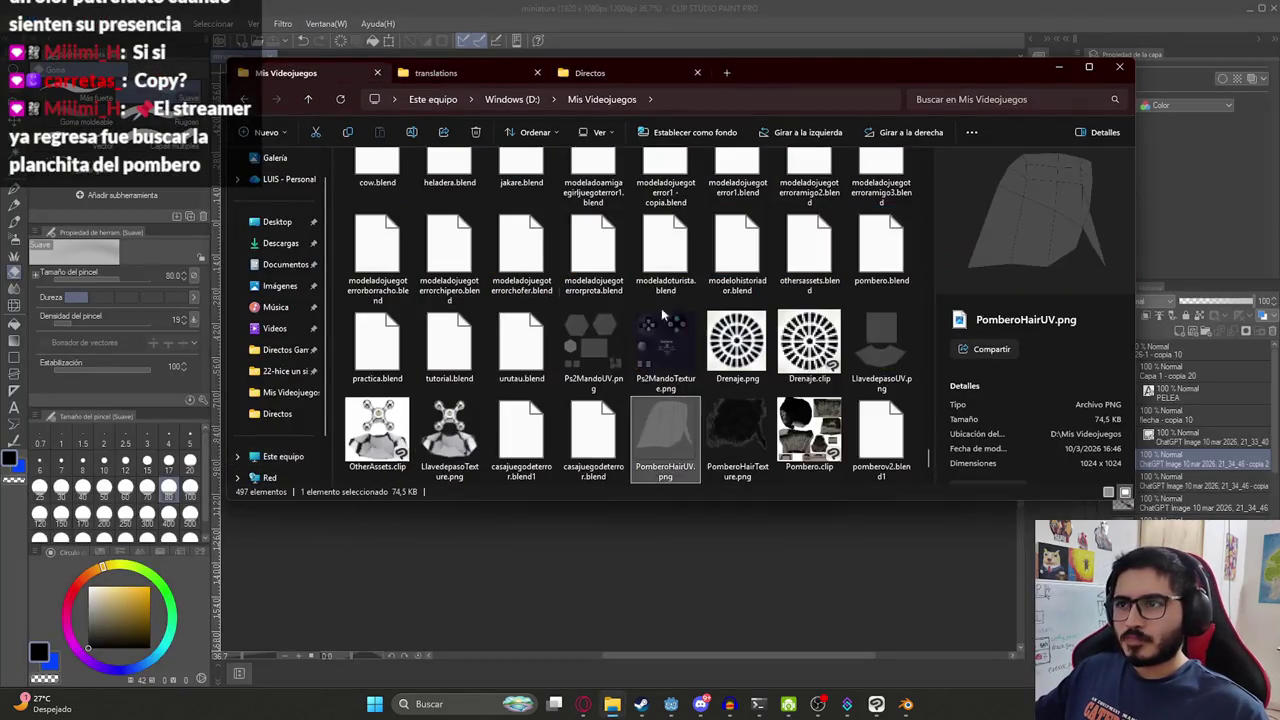
pyautogui.scroll(10, 712, 370)
pyautogui.scroll(10, 740, 375)
pyautogui.scroll(10, 746, 379)
pyautogui.scroll(10, 737, 395)
pyautogui.scroll(10, 736, 392)
pyautogui.scroll(10, 735, 388)
pyautogui.scroll(10, 733, 384)
pyautogui.scroll(10, 729, 380)
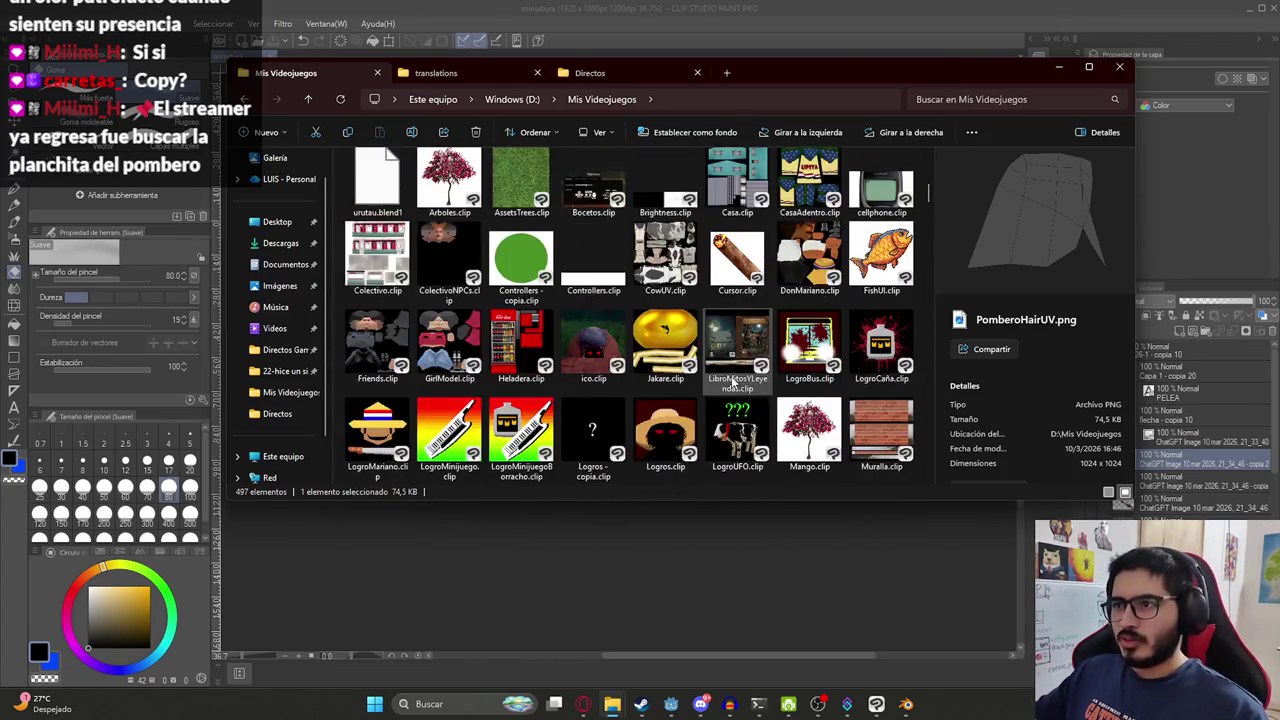
pyautogui.click(781, 277)
pyautogui.click(886, 261)
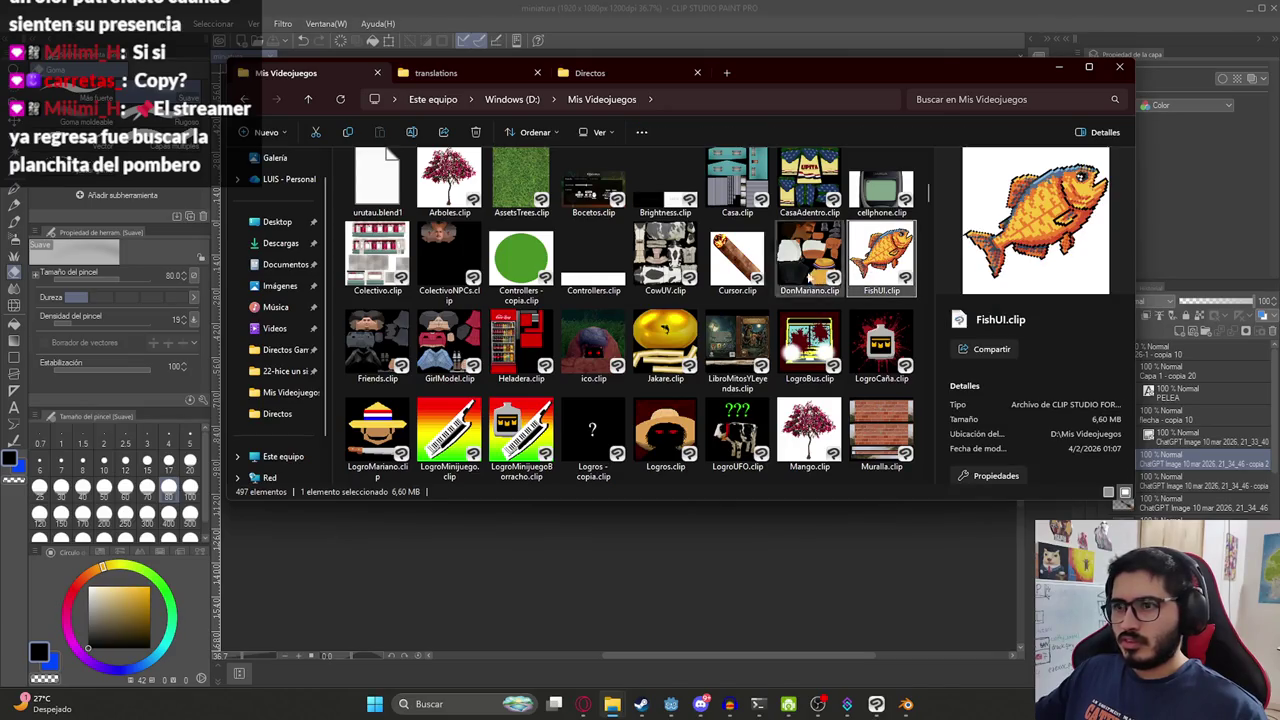
pyautogui.click(738, 345)
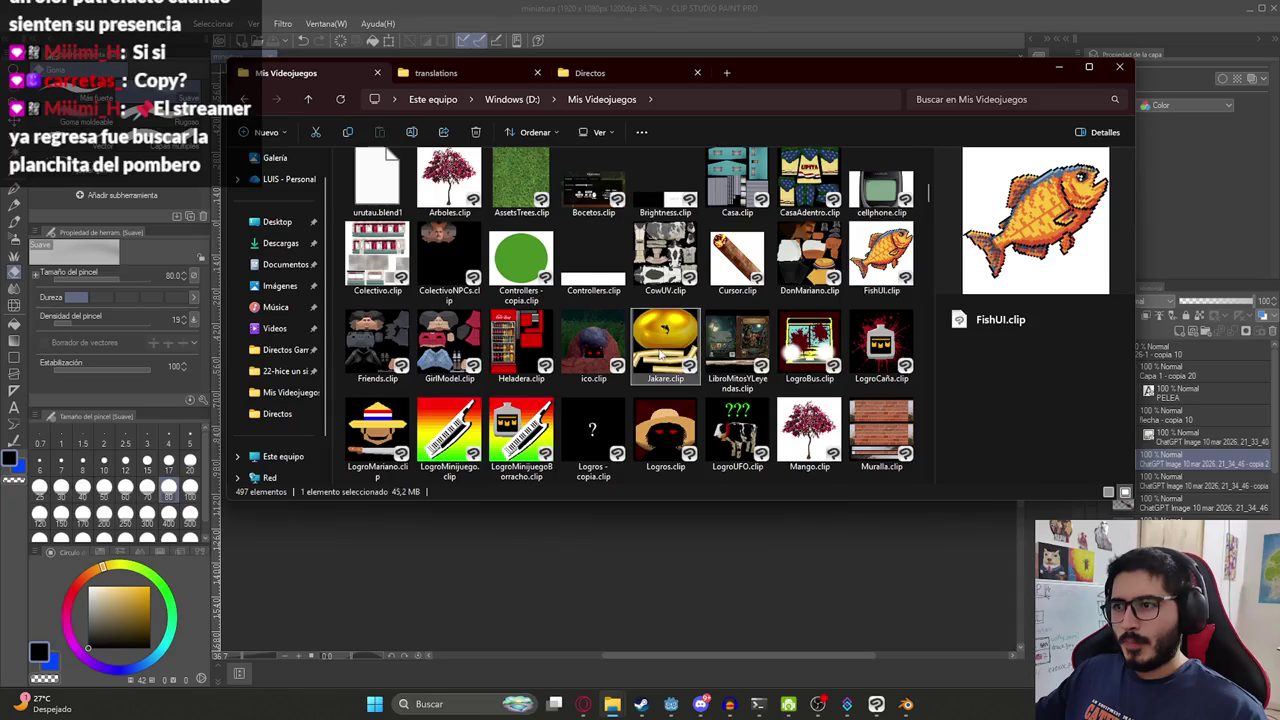
pyautogui.scroll(-2, 835, 344)
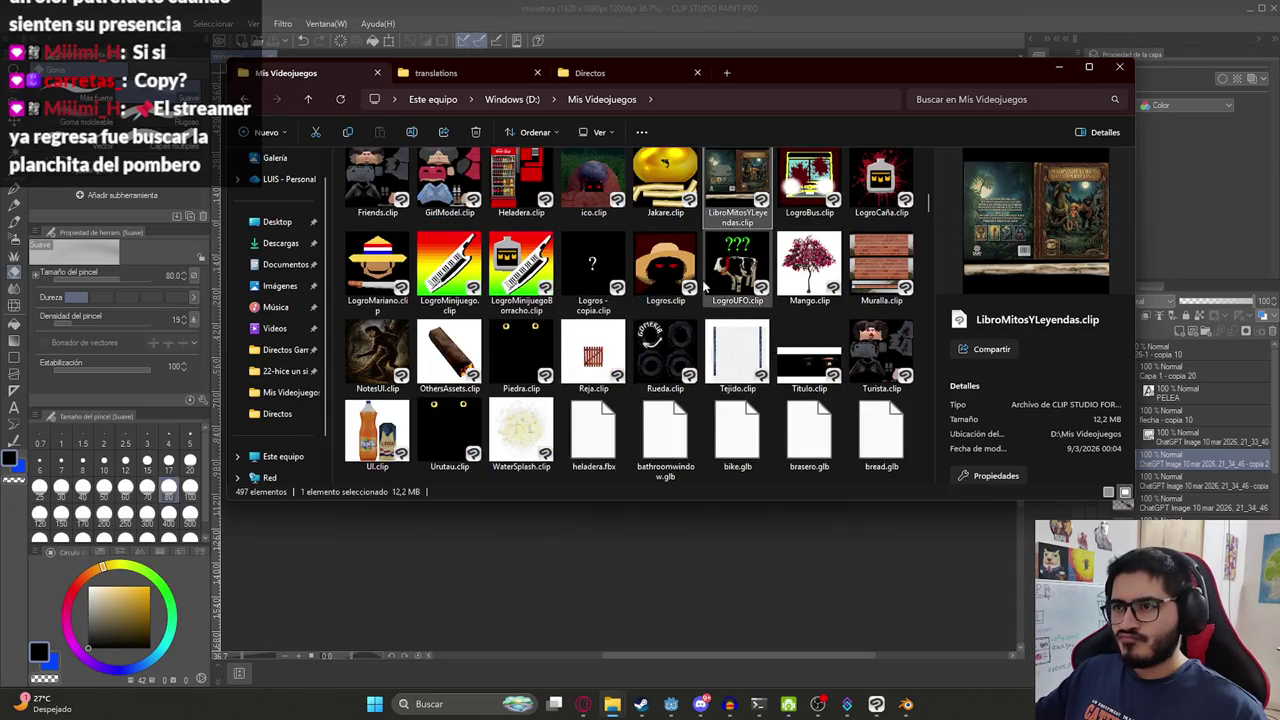
pyautogui.moveTo(665, 268)
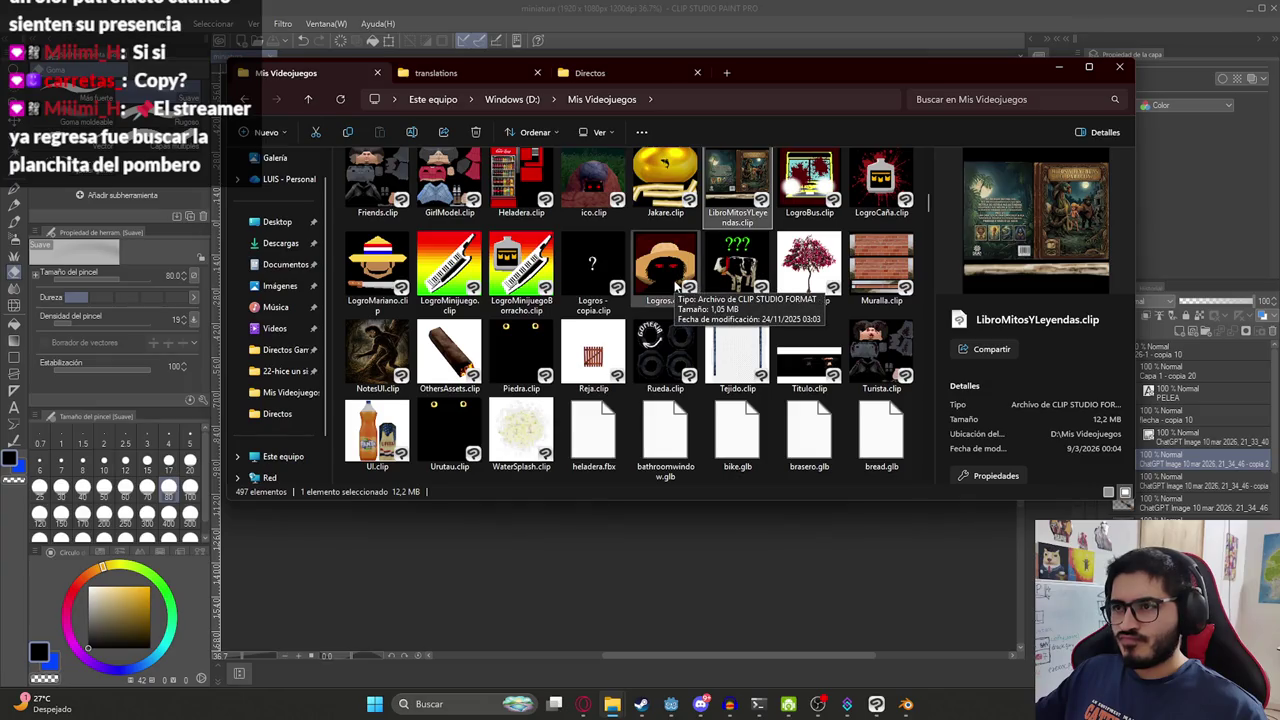
# Duplicate Logros.clip, rename the copy to Sprites.clip, and open it in Clip Studio Paint.
pyautogui.click(676, 287)
pyautogui.scroll(1, 783, 303)
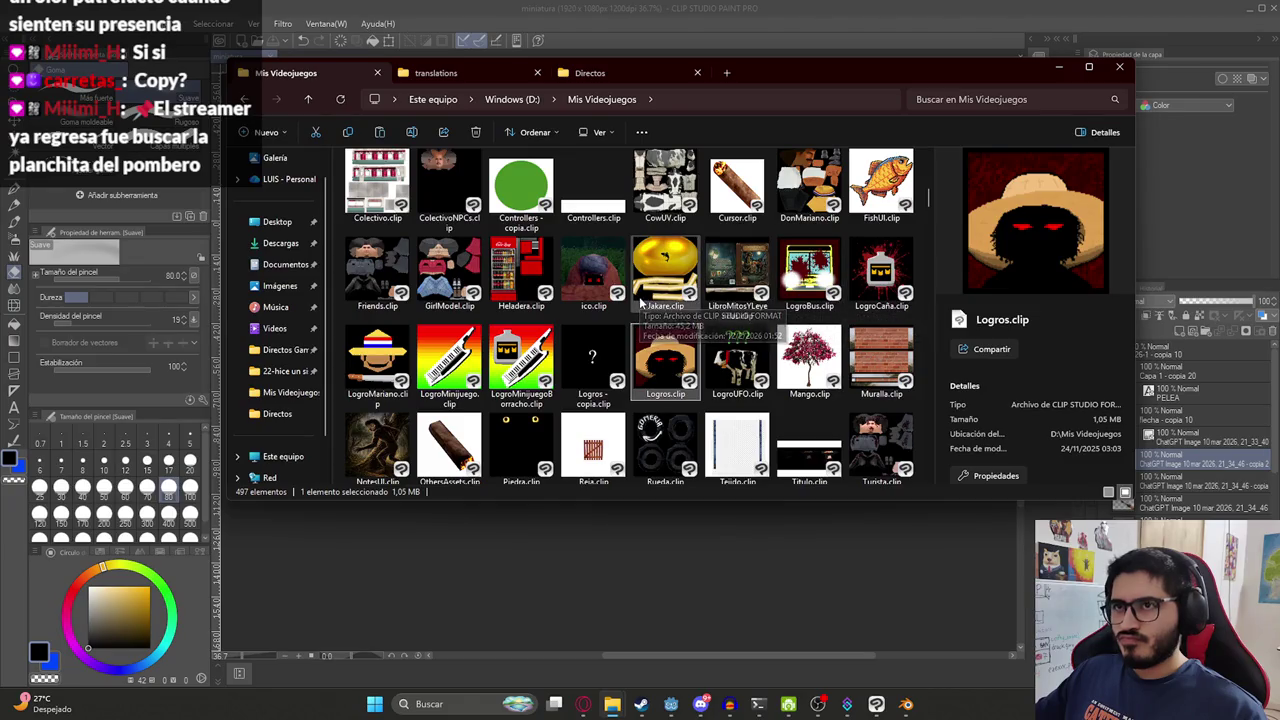
pyautogui.hotkey('ctrl', 'v')
pyautogui.click(456, 470)
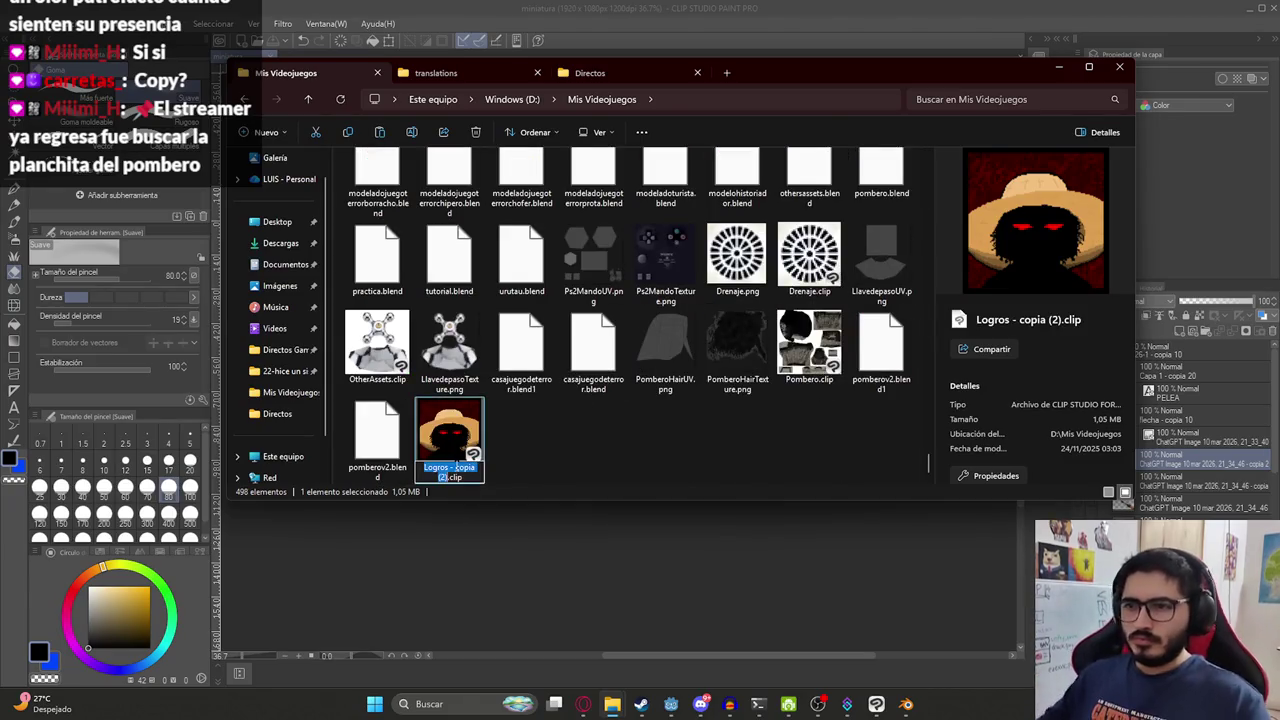
pyautogui.write('Sprites')
pyautogui.press('Return')
pyautogui.doubleClick(455, 464)
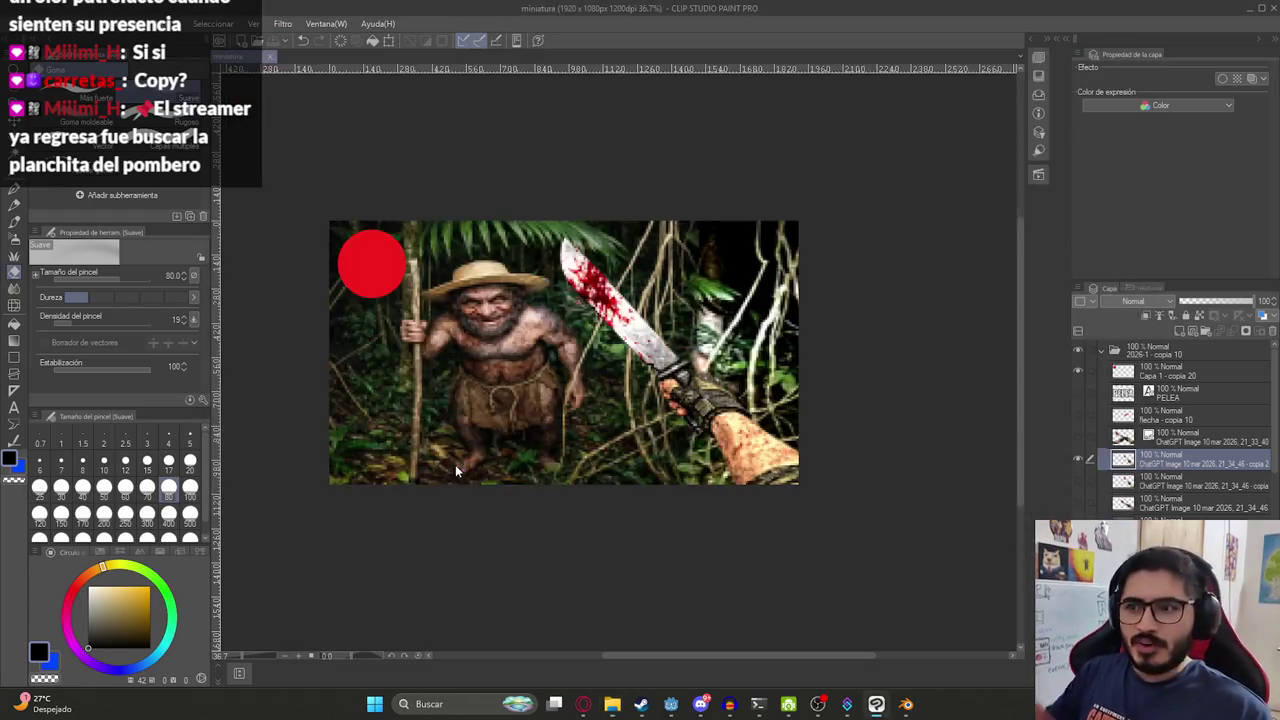
pyautogui.scroll(5, 1167, 387)
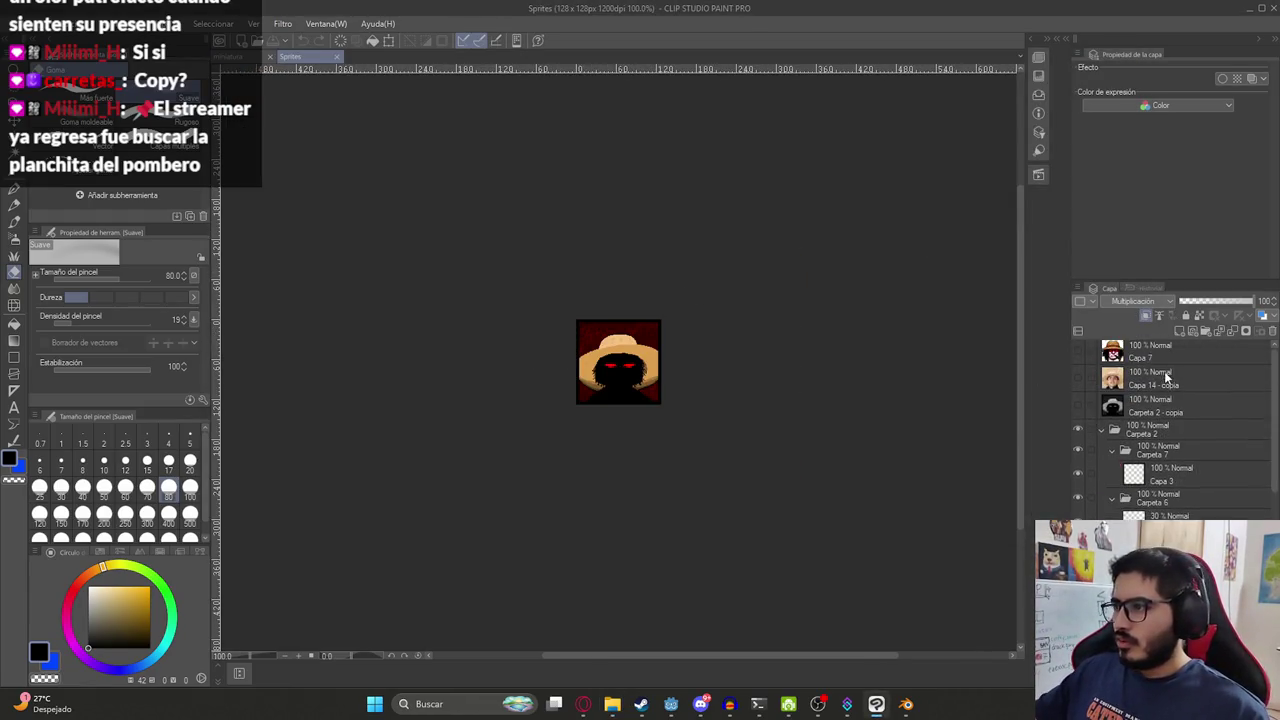
# Delete all existing layers and change the canvas size to 1024×1024.
pyautogui.click(1160, 360)
pyautogui.keyDown('shift'); pyautogui.click(1143, 435); pyautogui.keyUp('shift')
pyautogui.rightClick(1143, 435)
pyautogui.click(1150, 216)
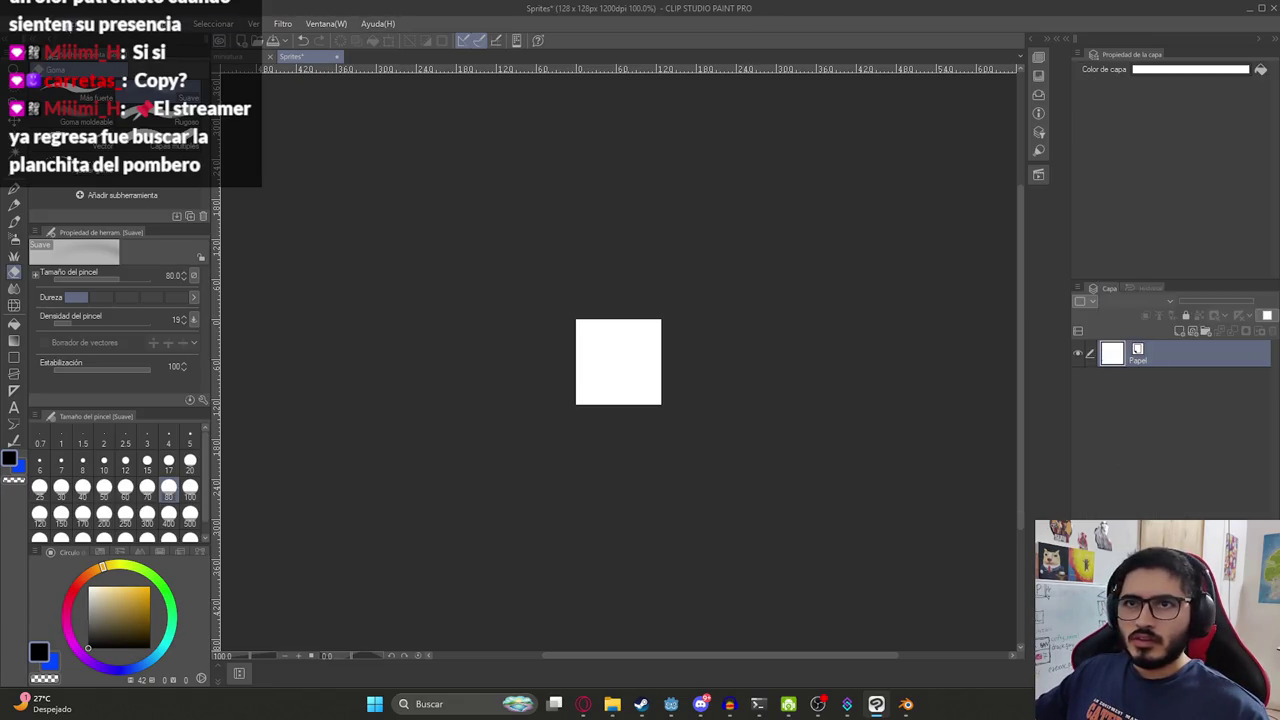
pyautogui.click(62, 23)
pyautogui.click(158, 379)
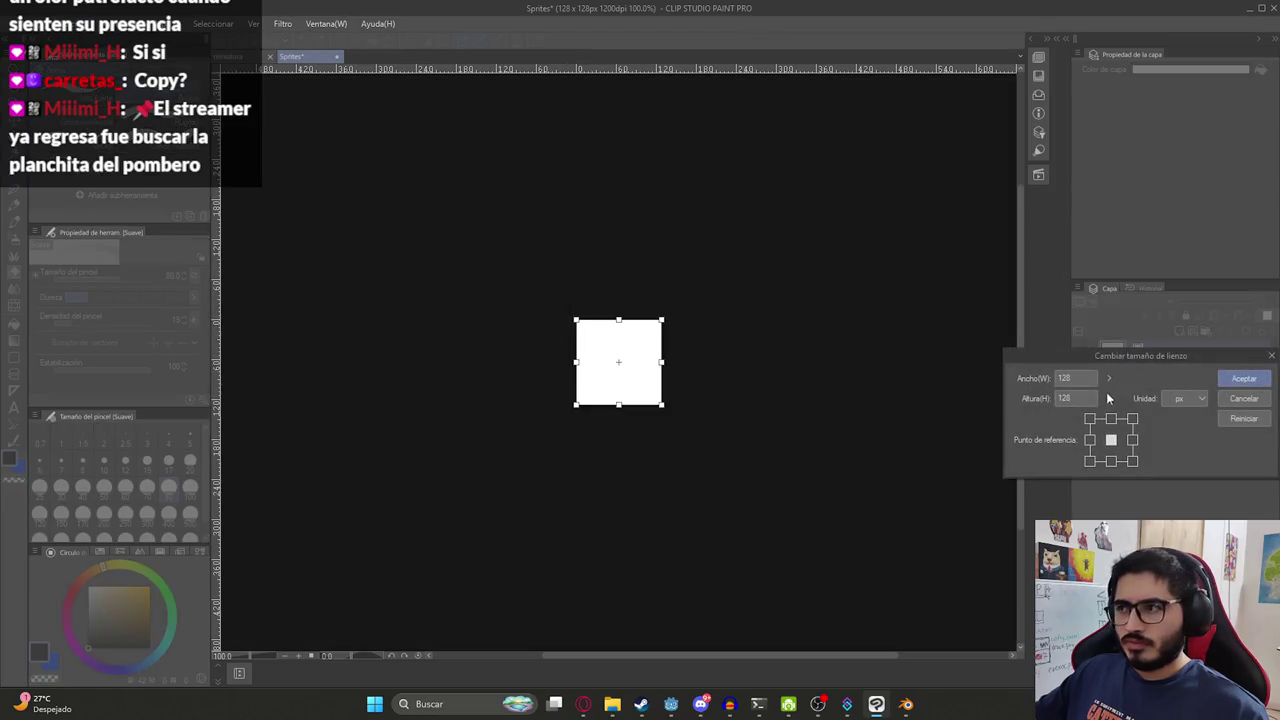
pyautogui.write('1024')
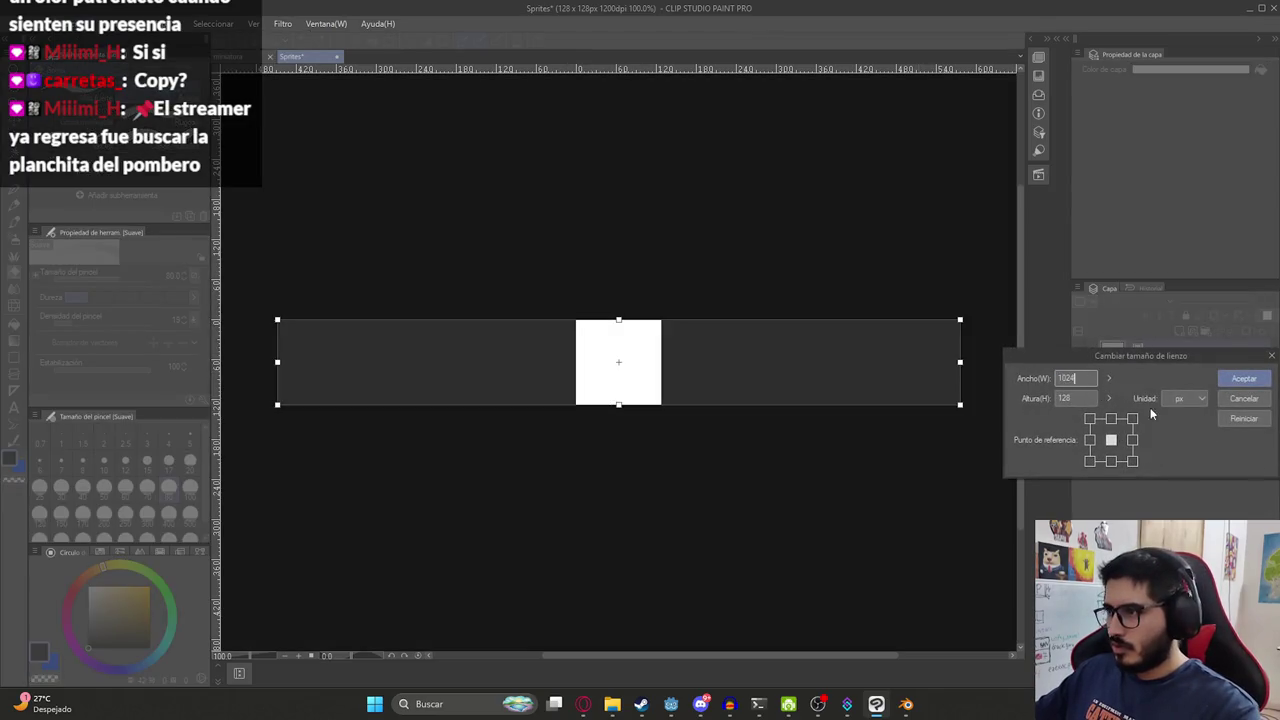
pyautogui.write('1024')
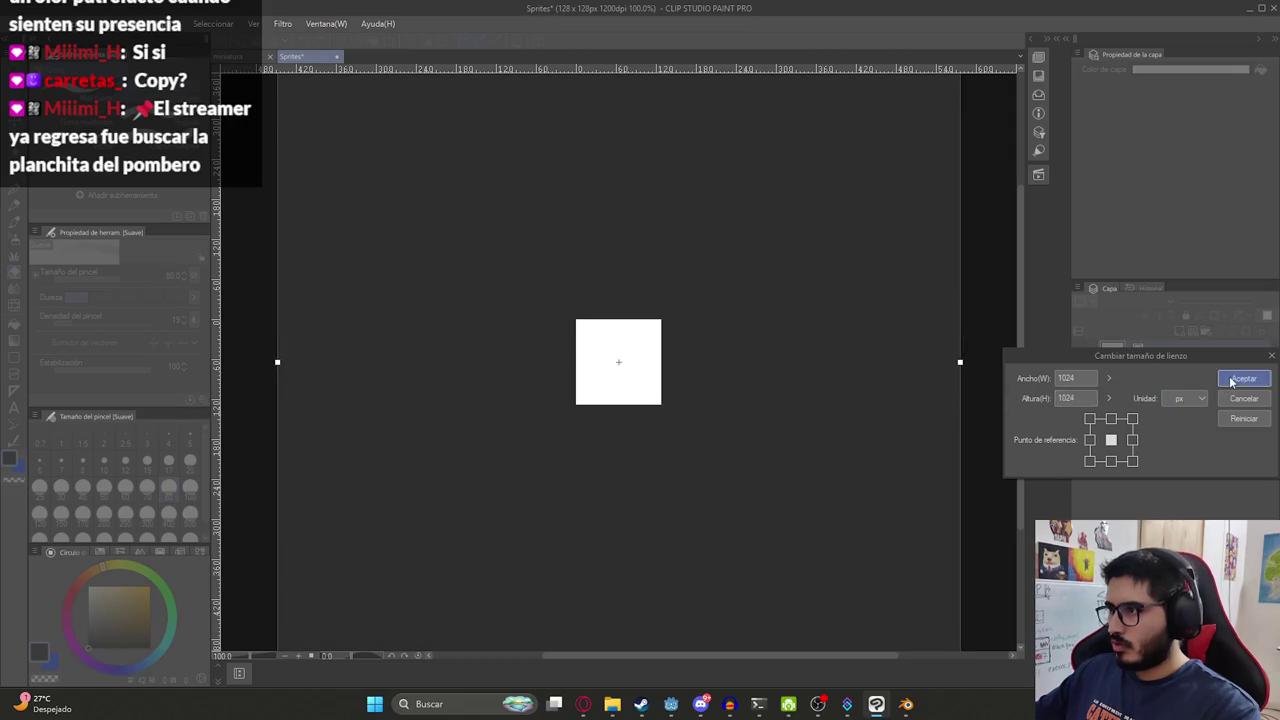
pyautogui.click(1243, 378)
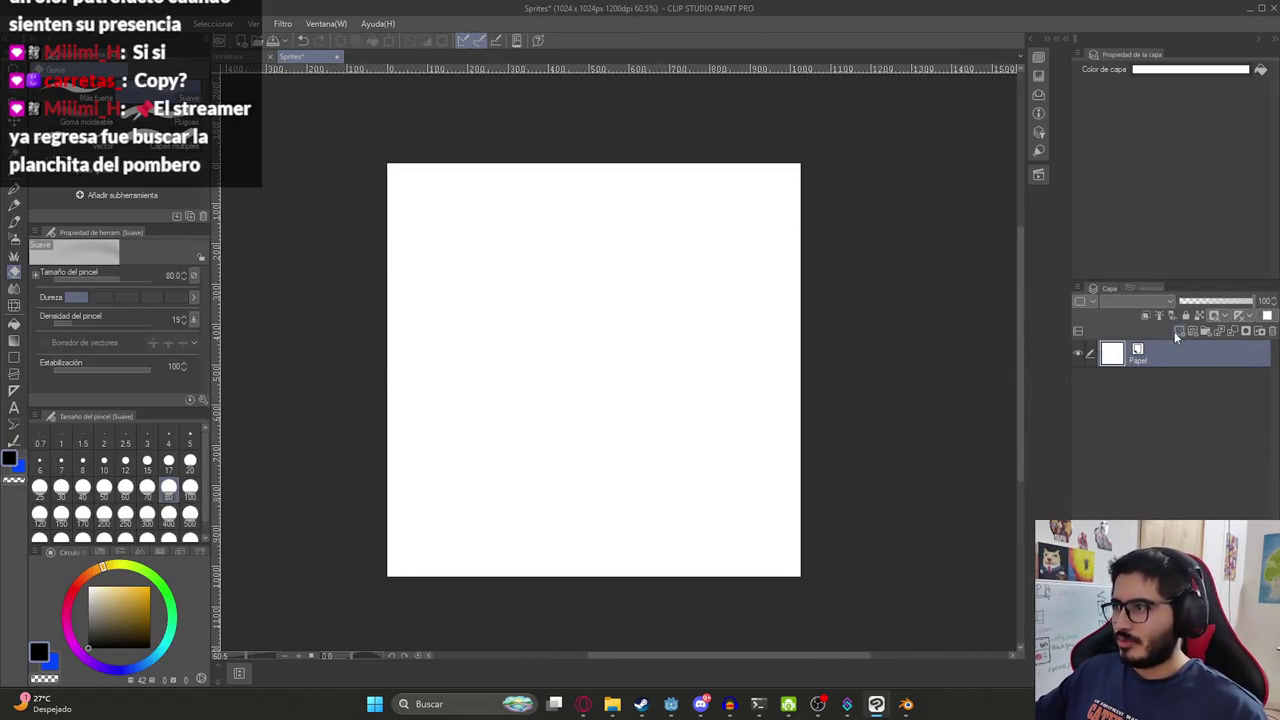
# On a new layer above Papel, draw a filled black circle and nudge it into place.
pyautogui.click(1177, 332)
pyautogui.press('u')
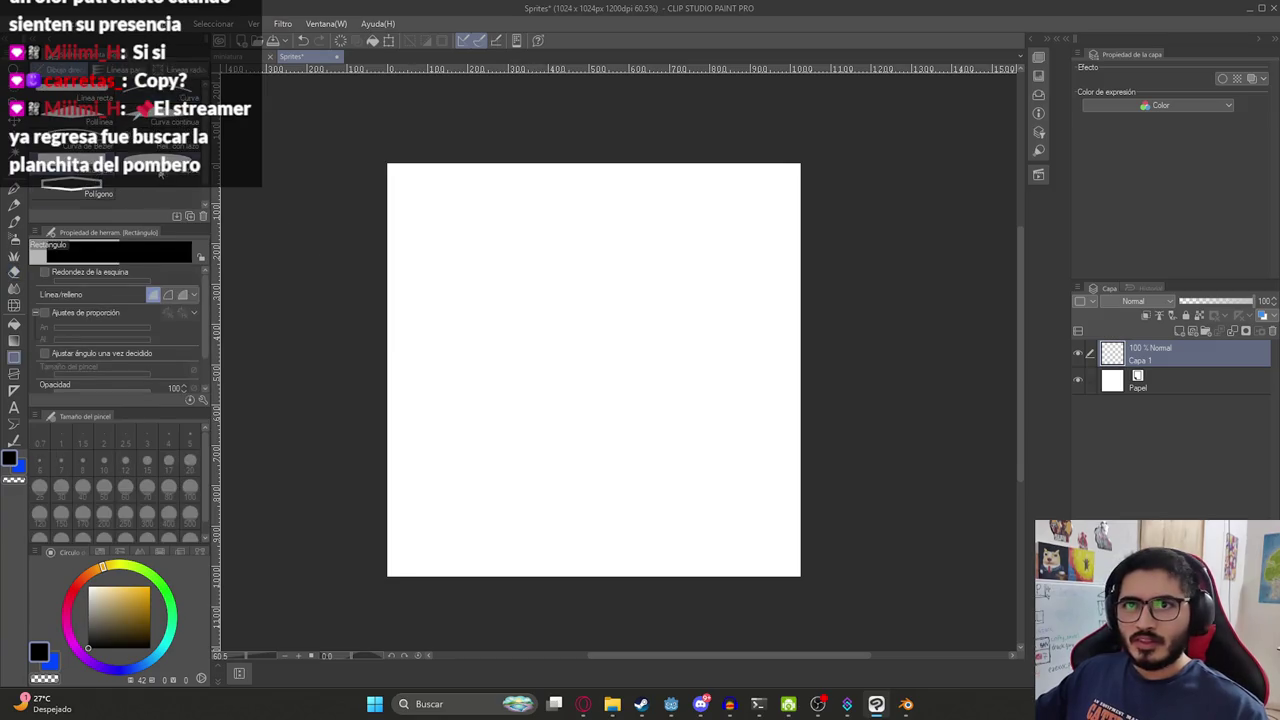
pyautogui.click(160, 172)
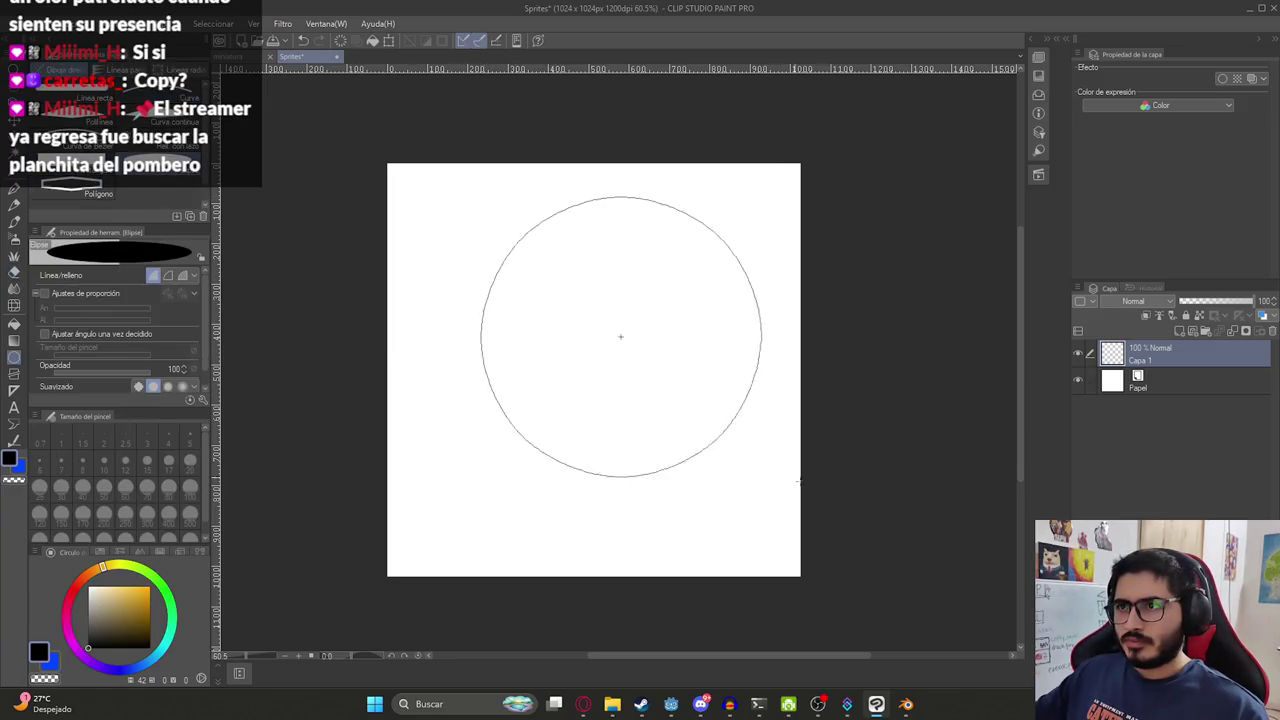
pyautogui.moveTo(481, 196); pyautogui.dragTo(874, 588)
pyautogui.press('k')
pyautogui.moveTo(830, 426); pyautogui.dragTo(765, 408)
pyautogui.hotkey('ctrl', 'z')
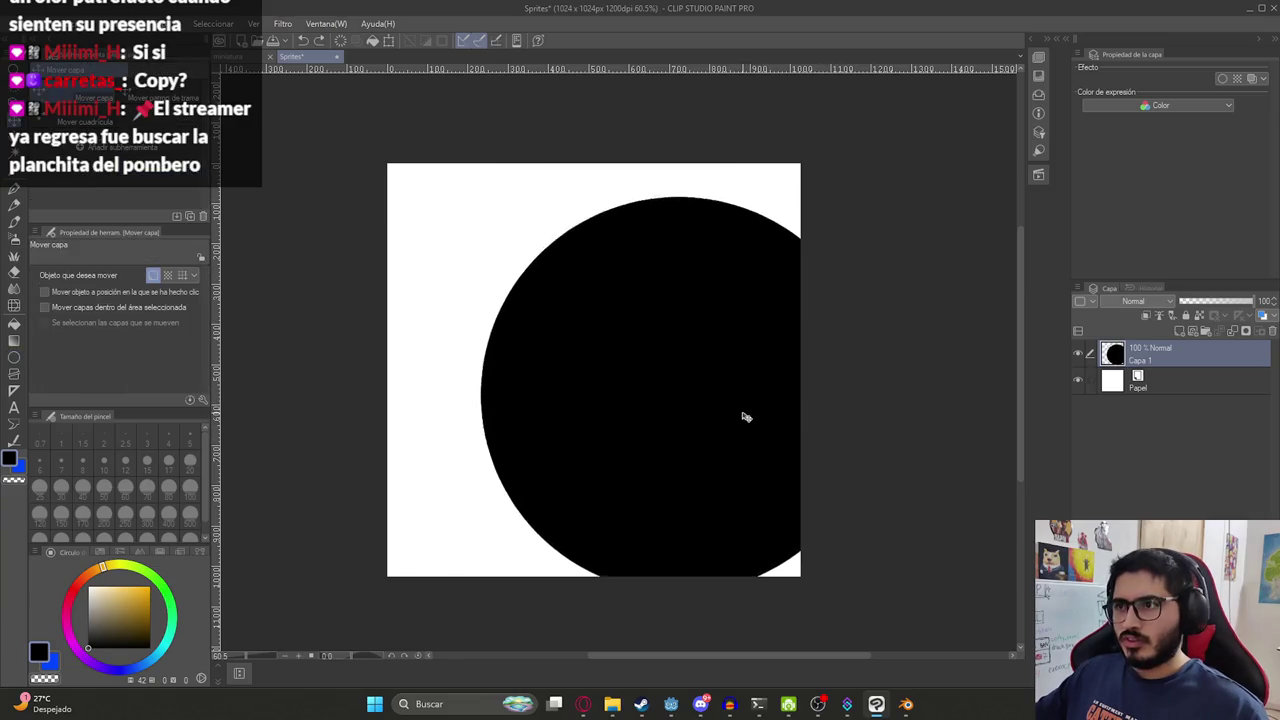
pyautogui.hotkey('ctrl', 'z')
pyautogui.press('u')
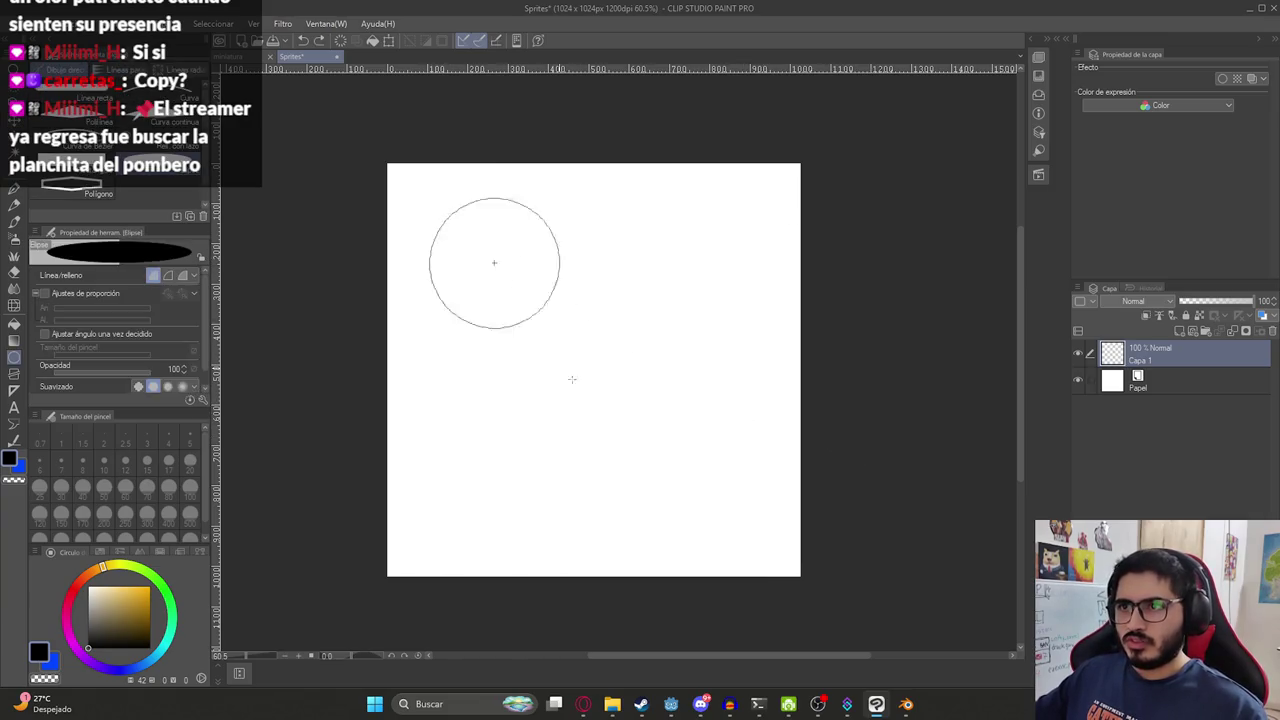
pyautogui.moveTo(572, 379)
pyautogui.mouseDown()
pyautogui.moveTo(793, 564)
pyautogui.moveTo(340, 164)
pyautogui.moveTo(419, 246)
pyautogui.mouseUp()
pyautogui.hotkey('ctrl', 'z')
pyautogui.press('k')
pyautogui.moveTo(457, 317); pyautogui.dragTo(455, 324)
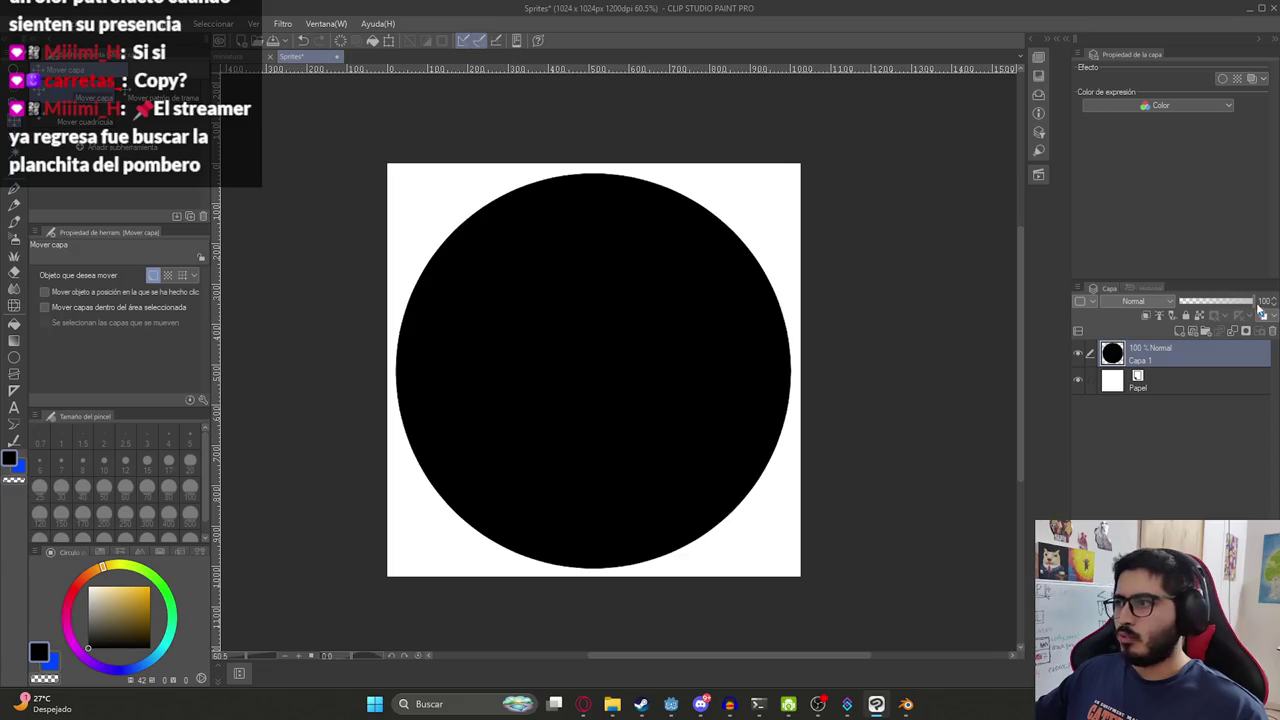
# Copy the circle layer, apply a size-20 Mosaico filter, and hide the white Papel layer.
pyautogui.hotkey('ctrl', 'c')
pyautogui.hotkey('ctrl', 'v')
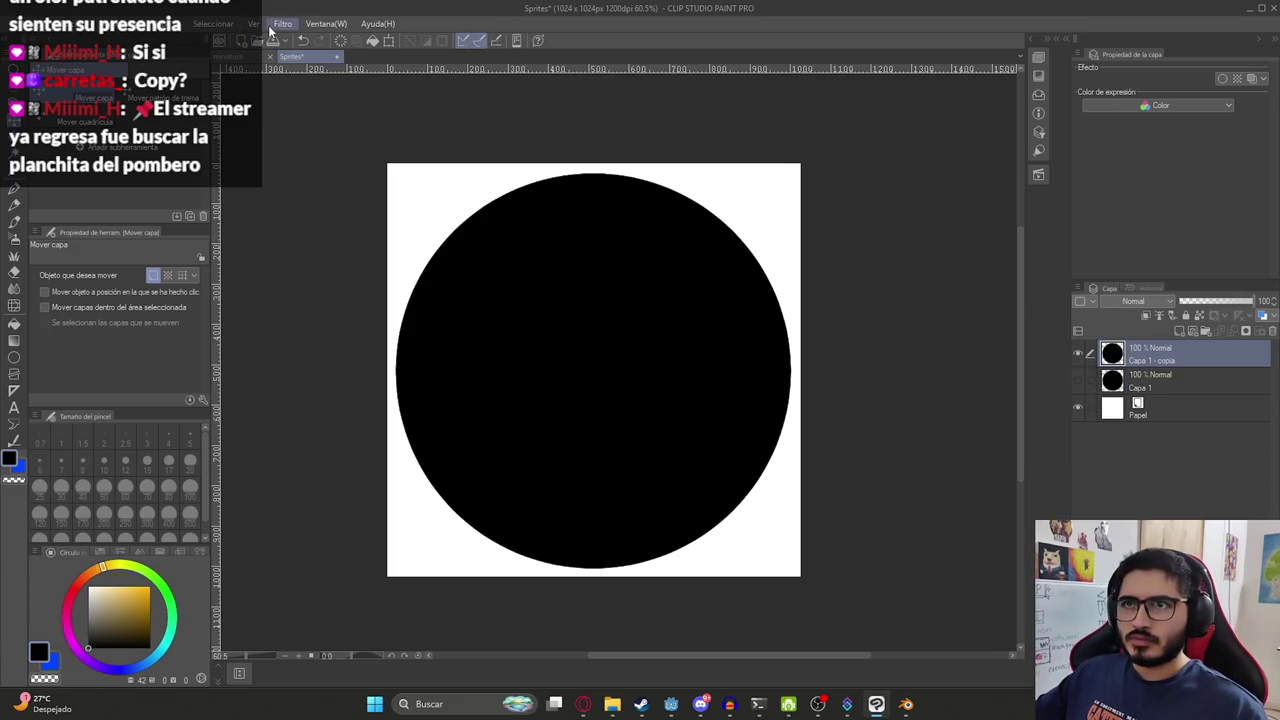
pyautogui.click(281, 24)
pyautogui.click(429, 106)
pyautogui.write('20')
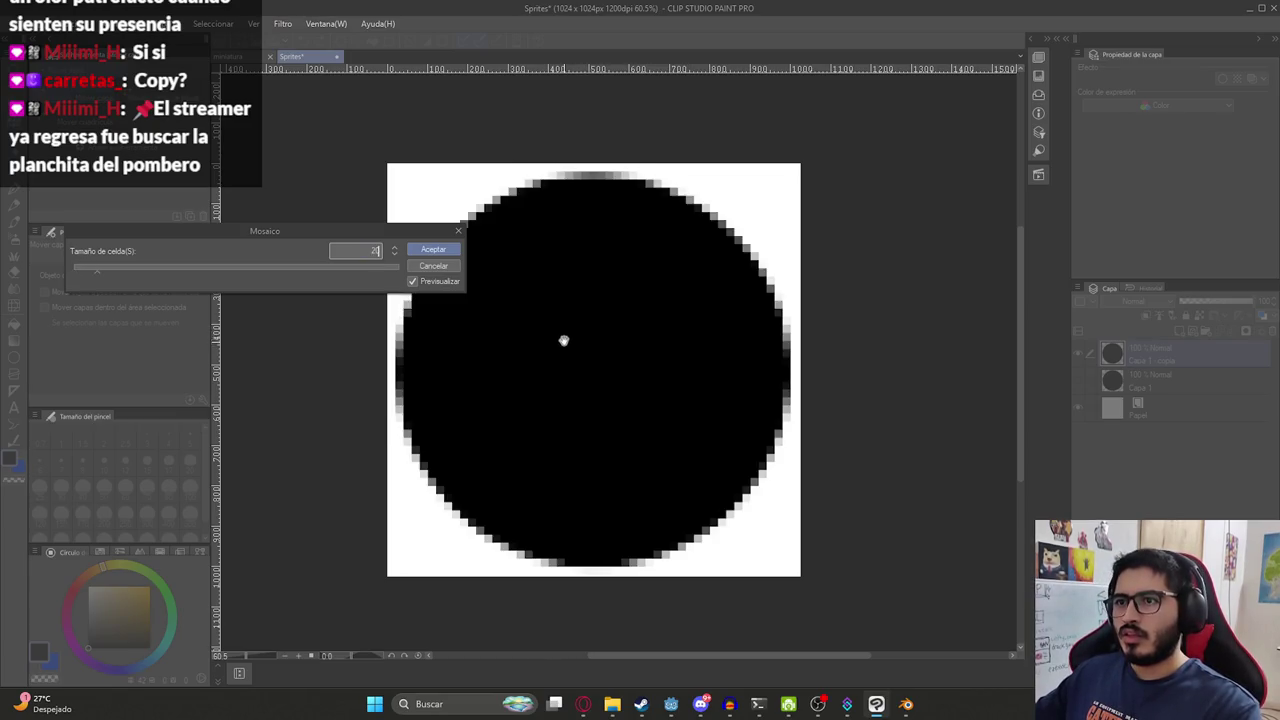
pyautogui.press('Return')
pyautogui.click(1078, 410)
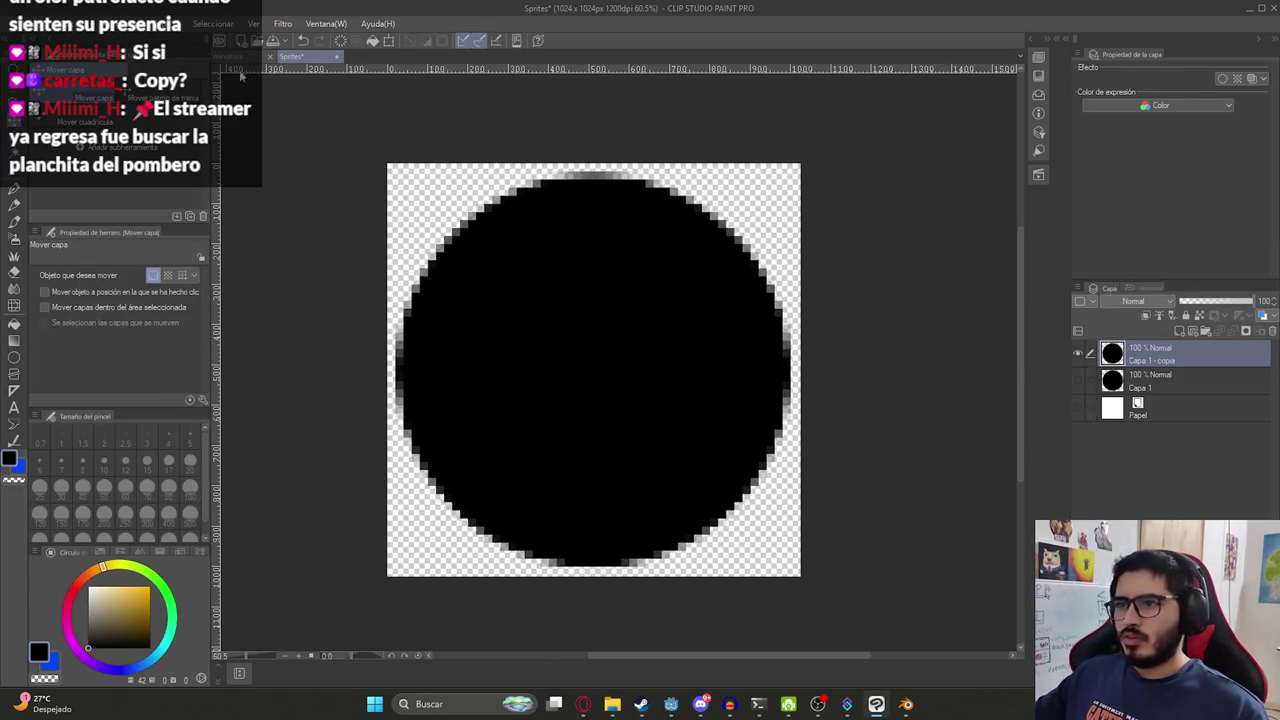
pyautogui.click(40, 24)
pyautogui.moveTo(66, 195)
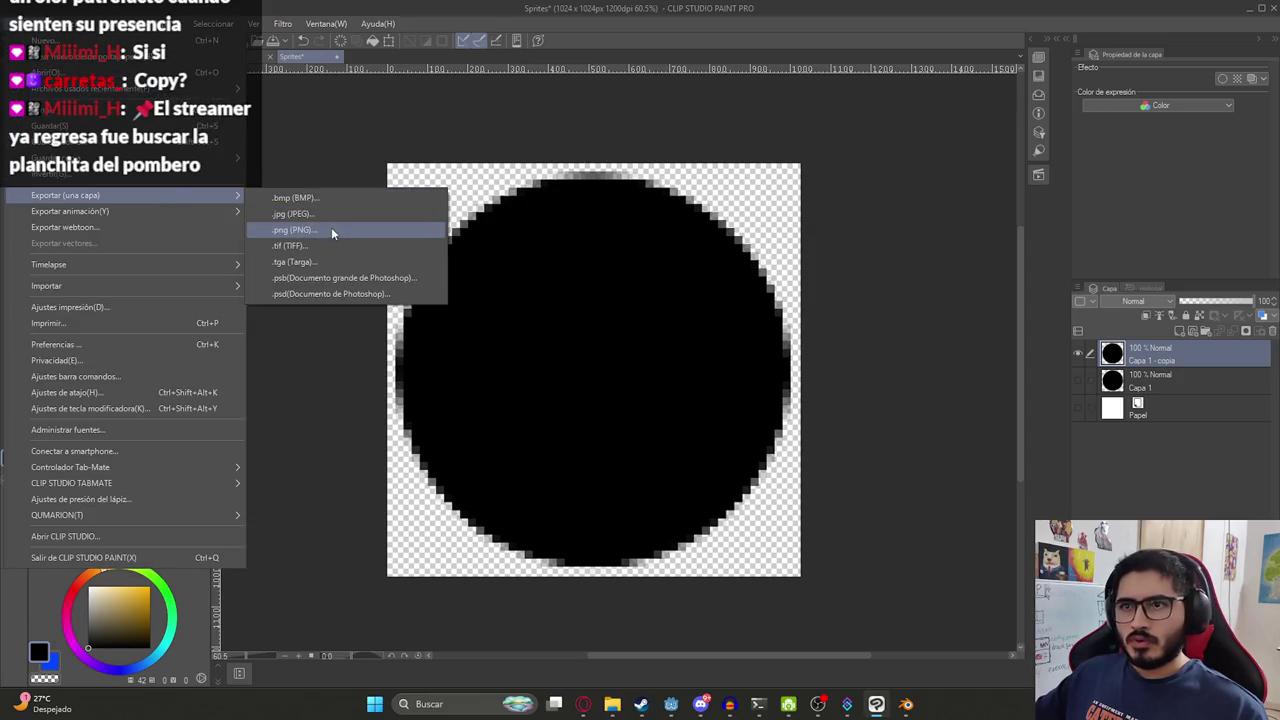
# Export the layer as a PNG named Shadow.
pyautogui.click(332, 233)
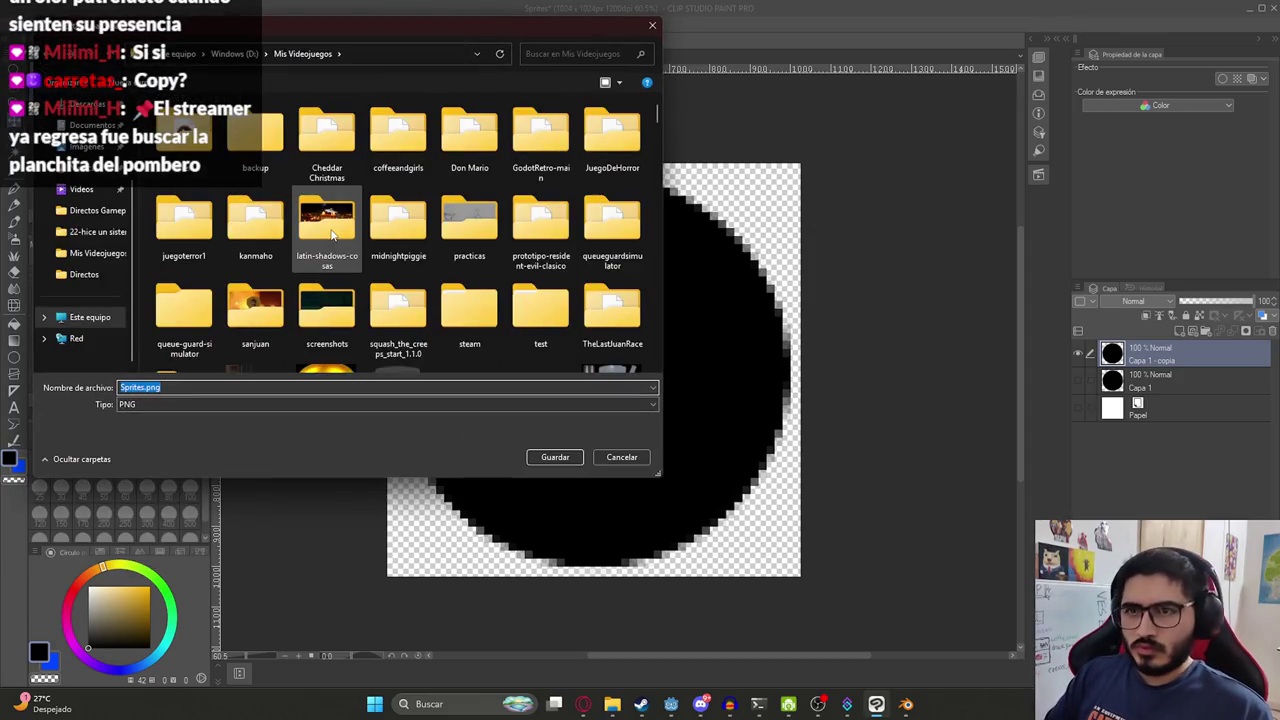
pyautogui.write('Shado')
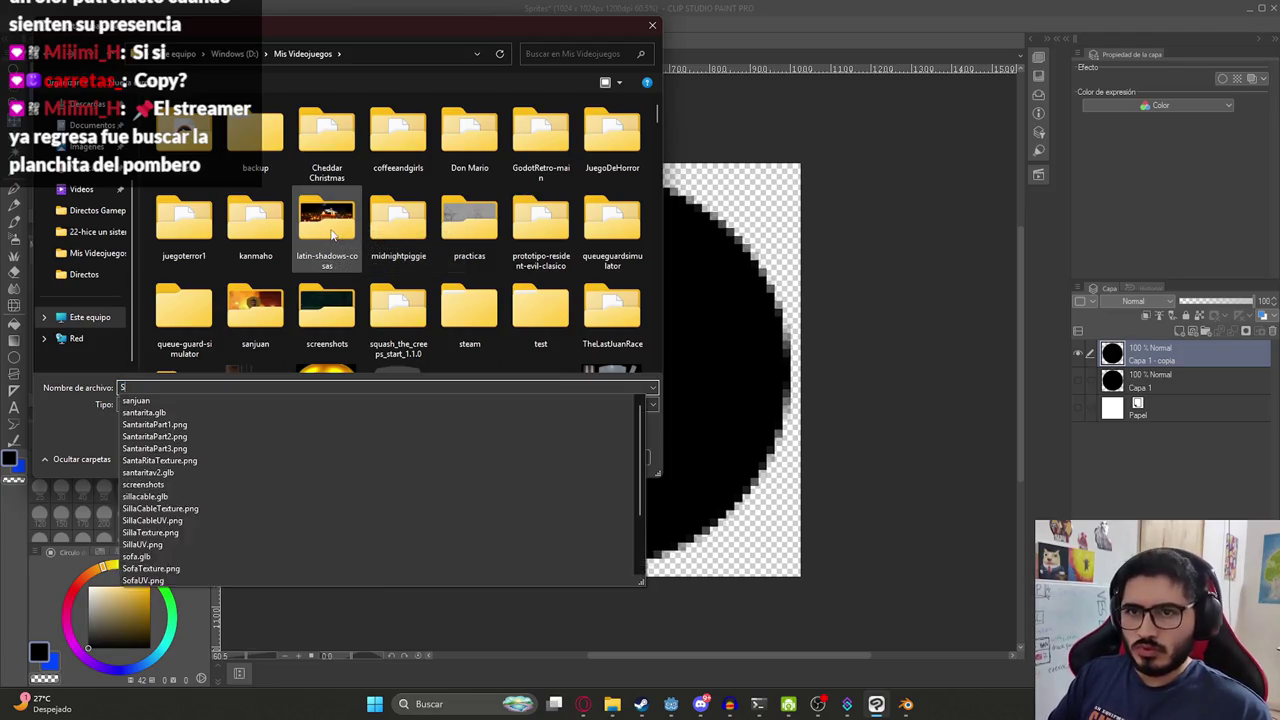
pyautogui.press('Return')
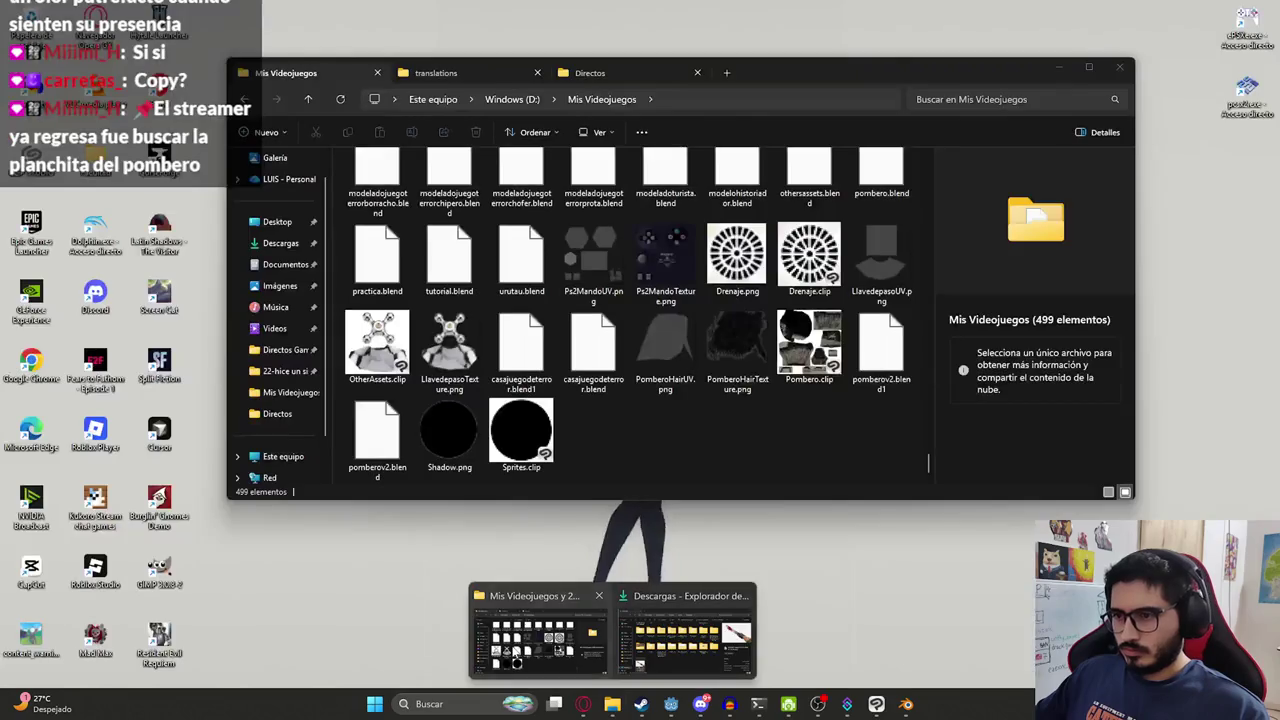
# Check Shadow.png in Mis Videojuegos, browse to juegoterror1/assets/textures, then return to Clip Studio Paint.
pyautogui.moveTo(612, 704)
pyautogui.click(545, 640)
pyautogui.click(420, 450)
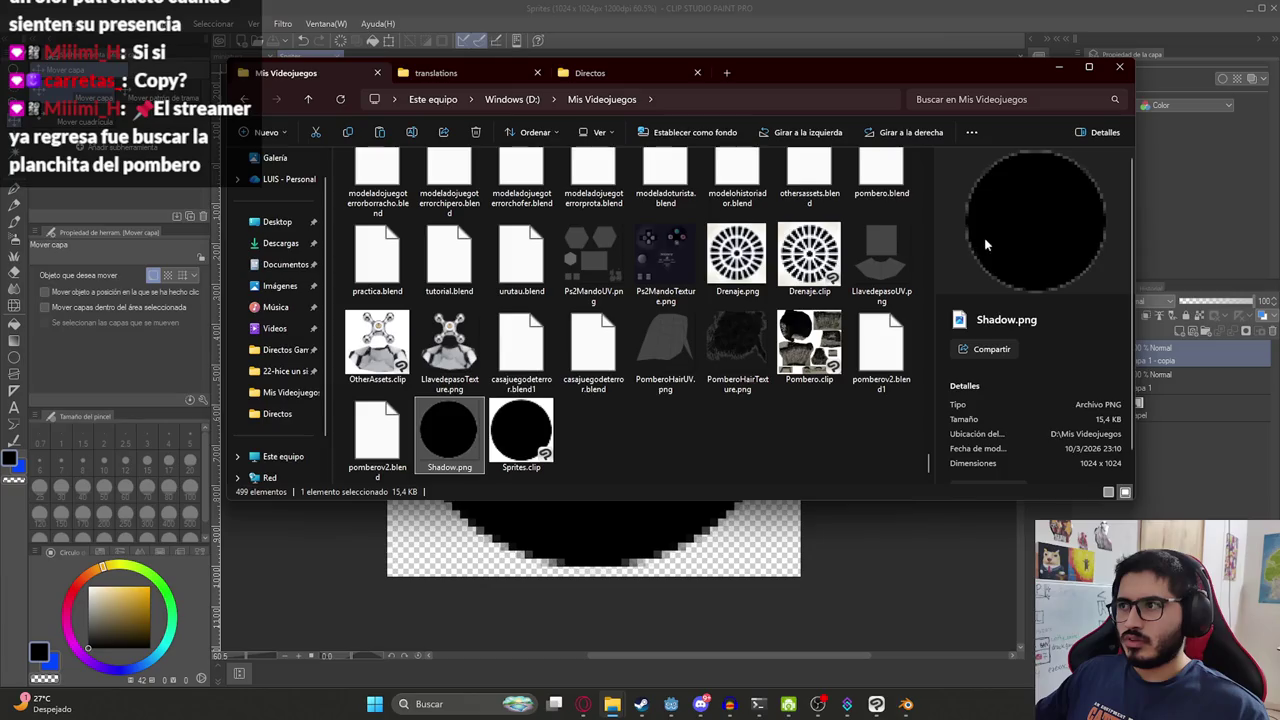
pyautogui.scroll(5, 630, 310)
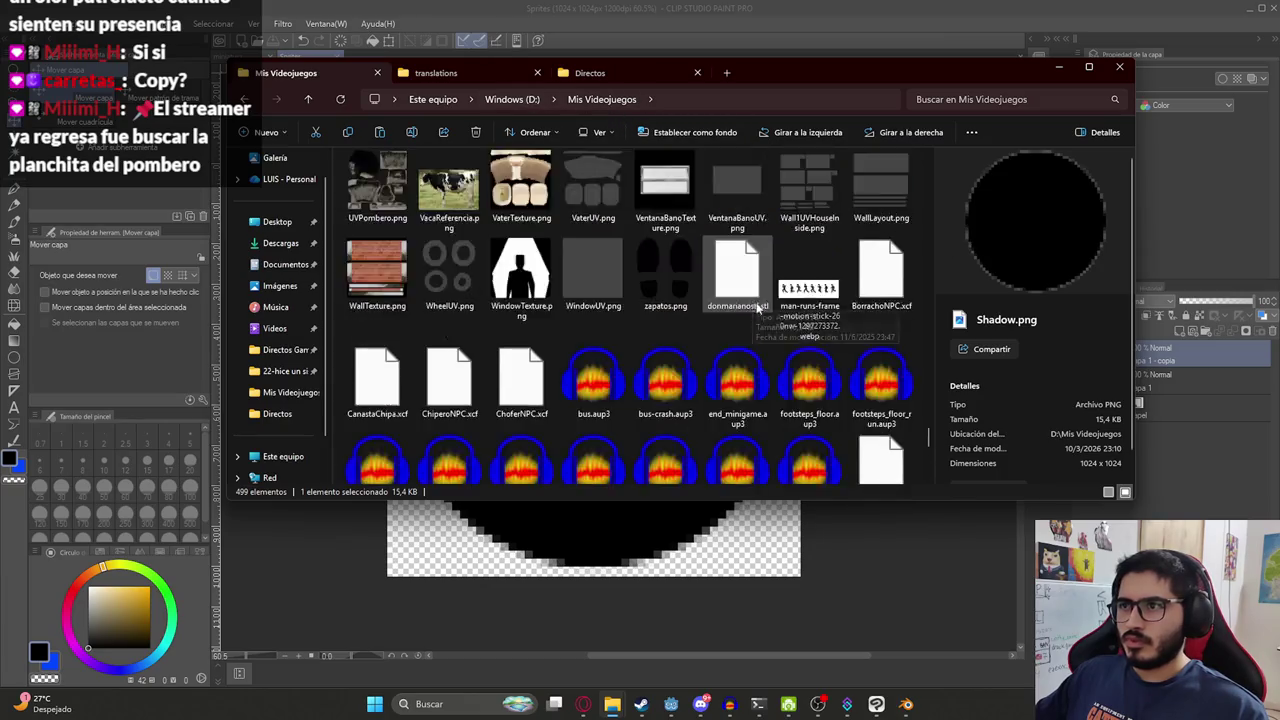
pyautogui.scroll(5, 630, 310)
pyautogui.click(486, 74)
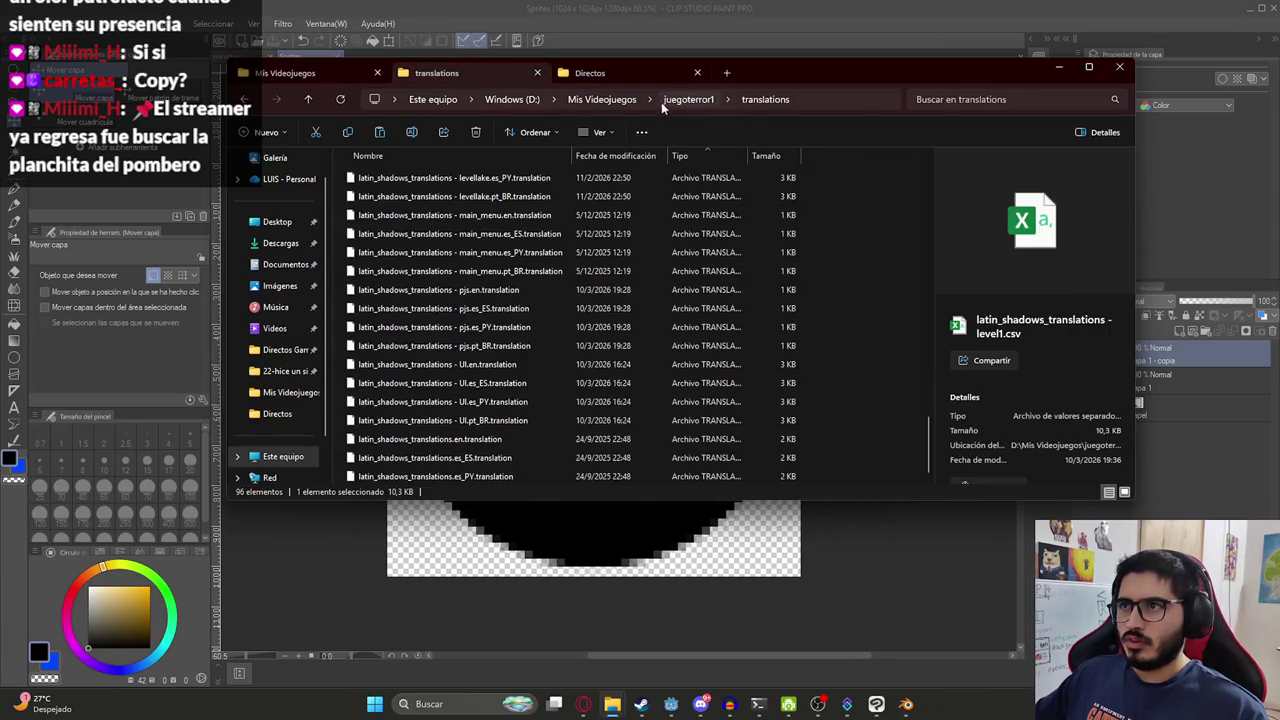
pyautogui.click(675, 99)
pyautogui.click(741, 193)
pyautogui.doubleClick(741, 193)
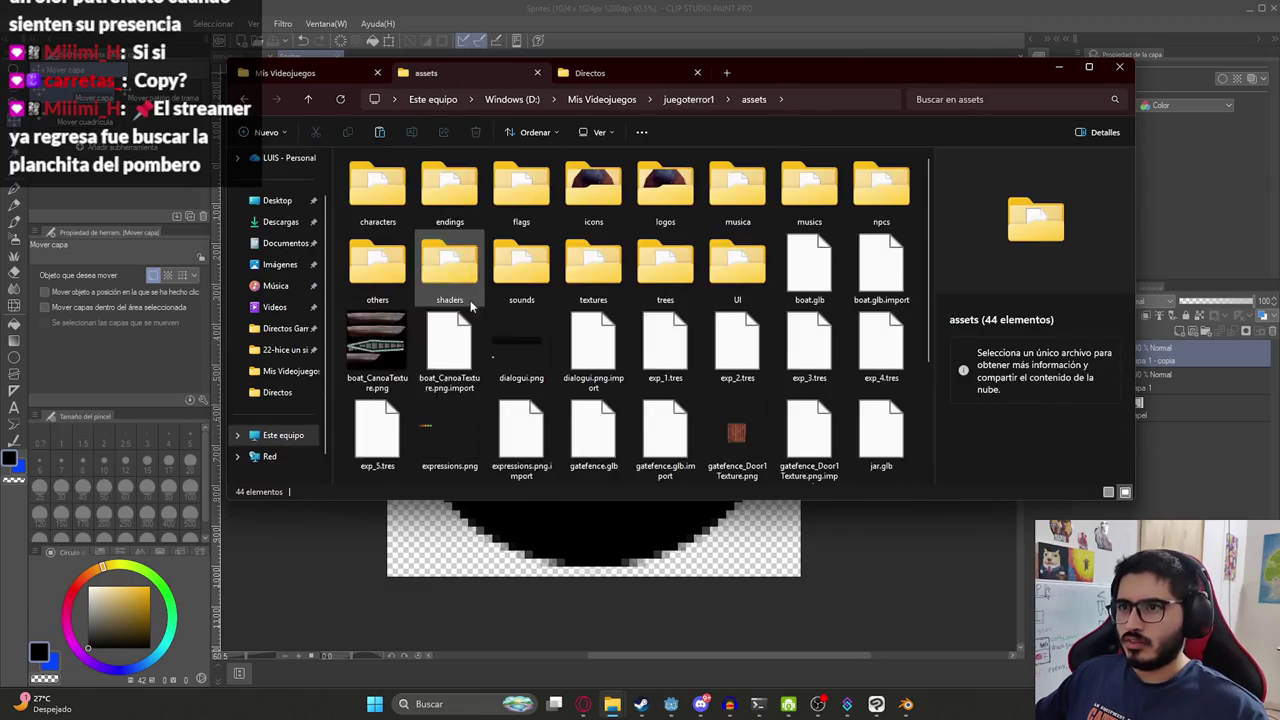
pyautogui.doubleClick(598, 280)
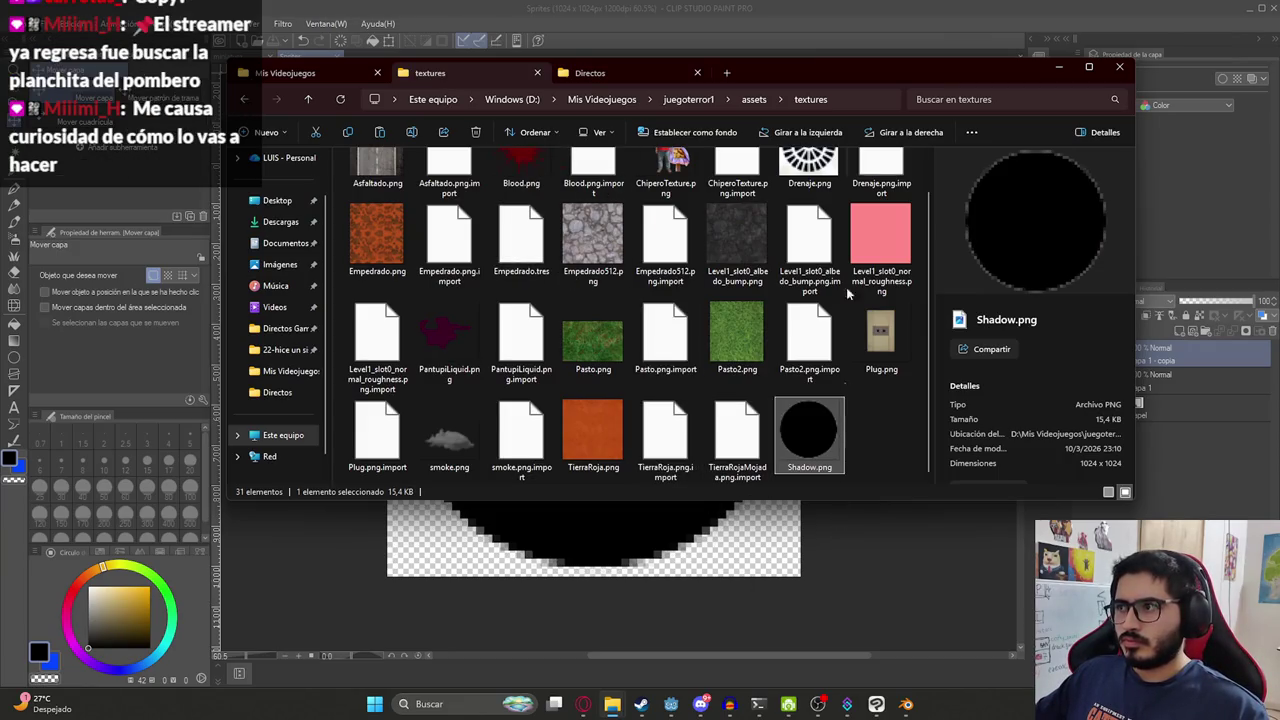
pyautogui.hotkey('alt', 'Tab')
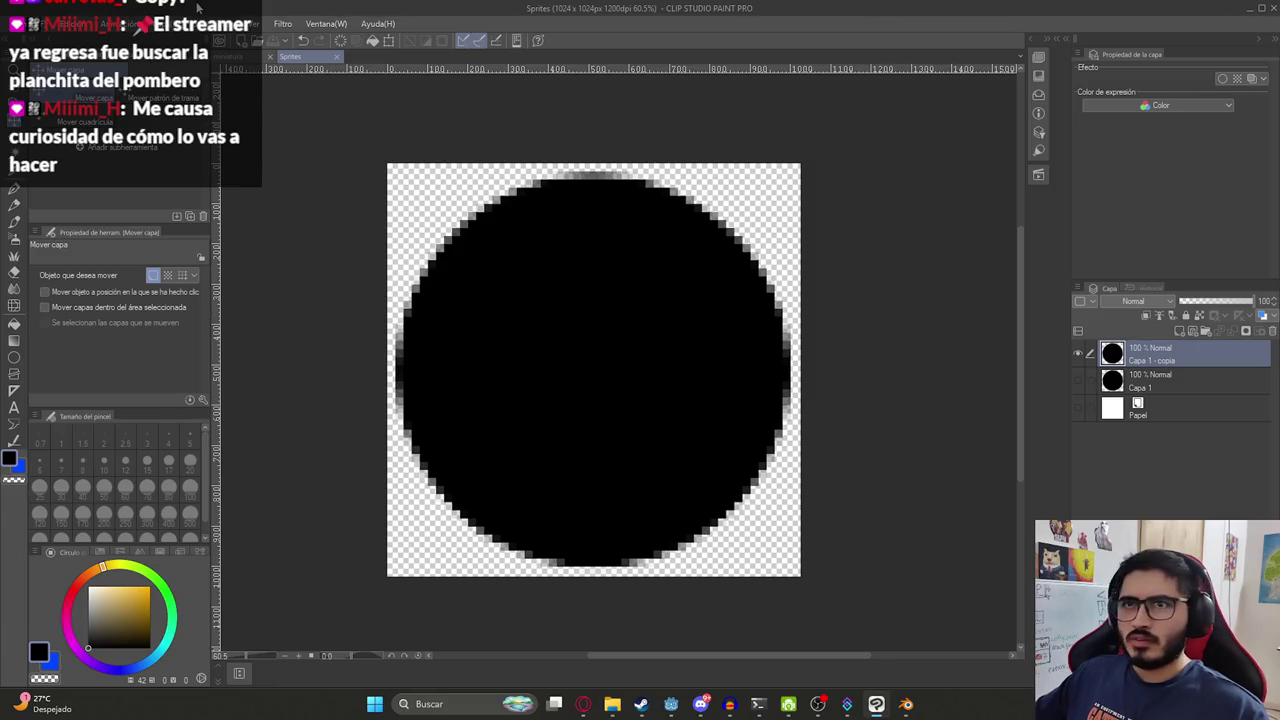
# Try Brightness/Contrast at -100 brightness and extreme contrast, then dismiss it.
pyautogui.click(212, 22)
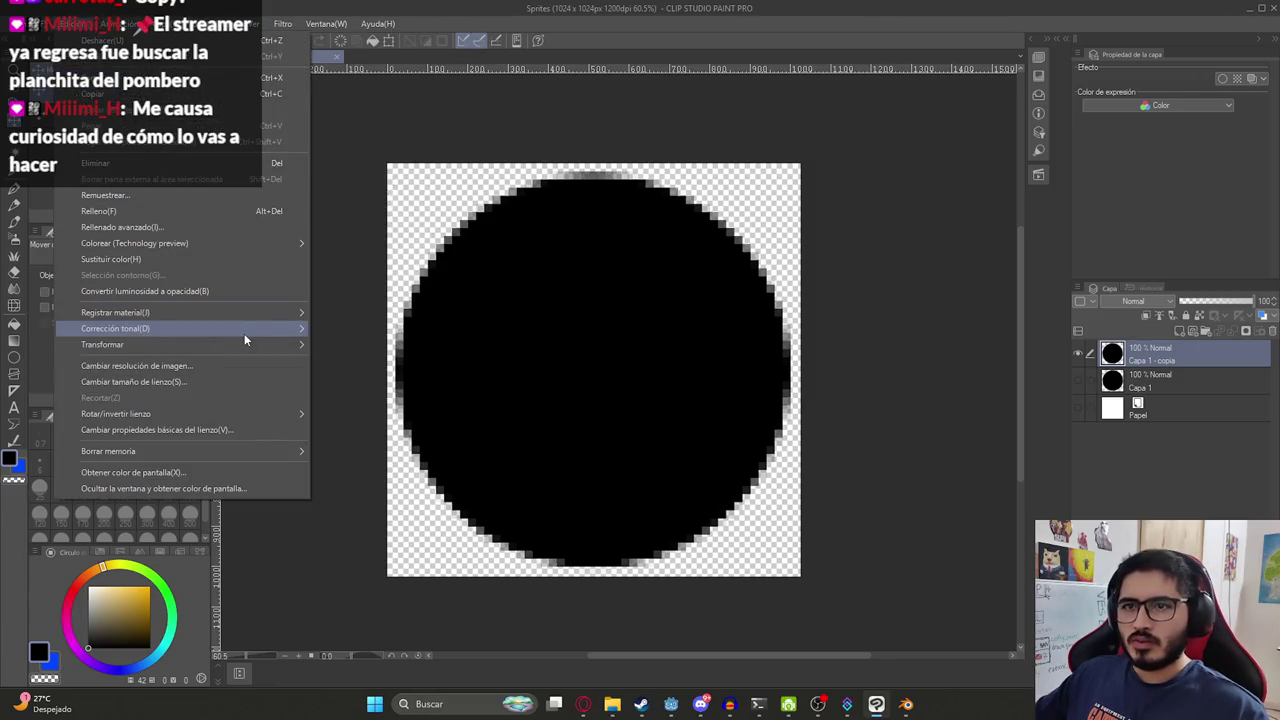
pyautogui.moveTo(115, 328)
pyautogui.click(348, 331)
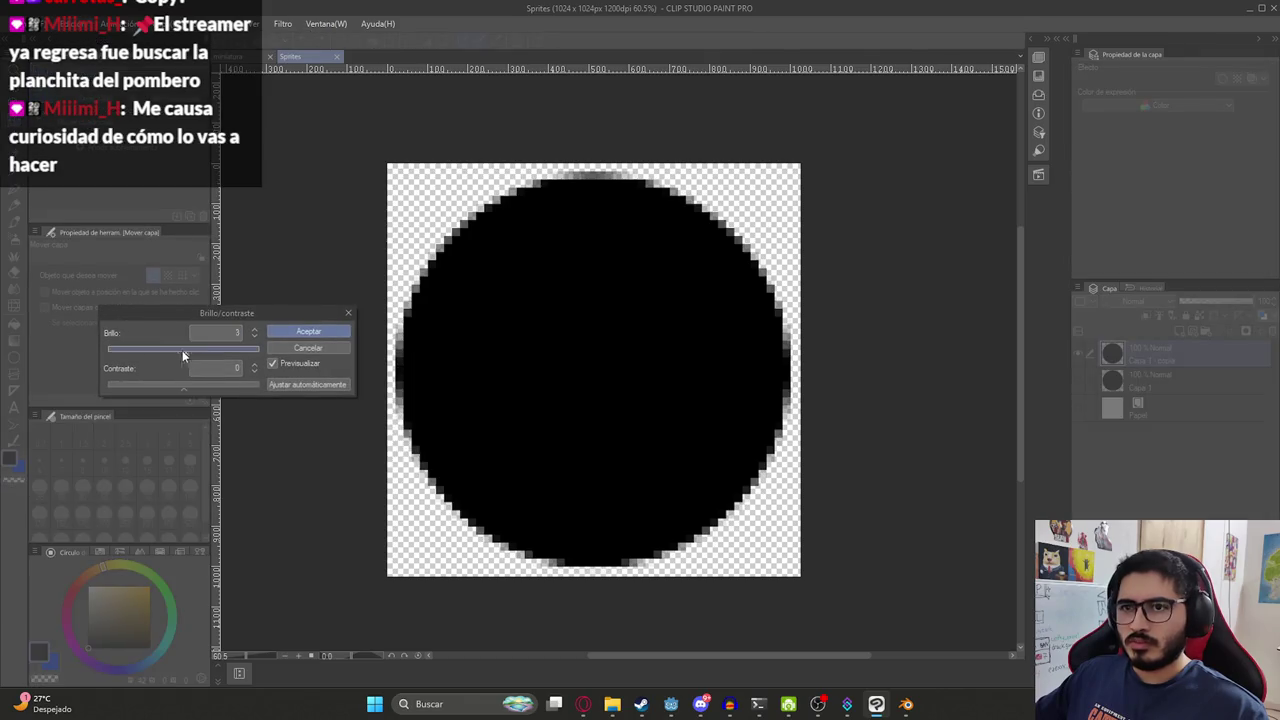
pyautogui.moveTo(183, 355); pyautogui.dragTo(108, 352)
pyautogui.moveTo(168, 386); pyautogui.dragTo(38, 387)
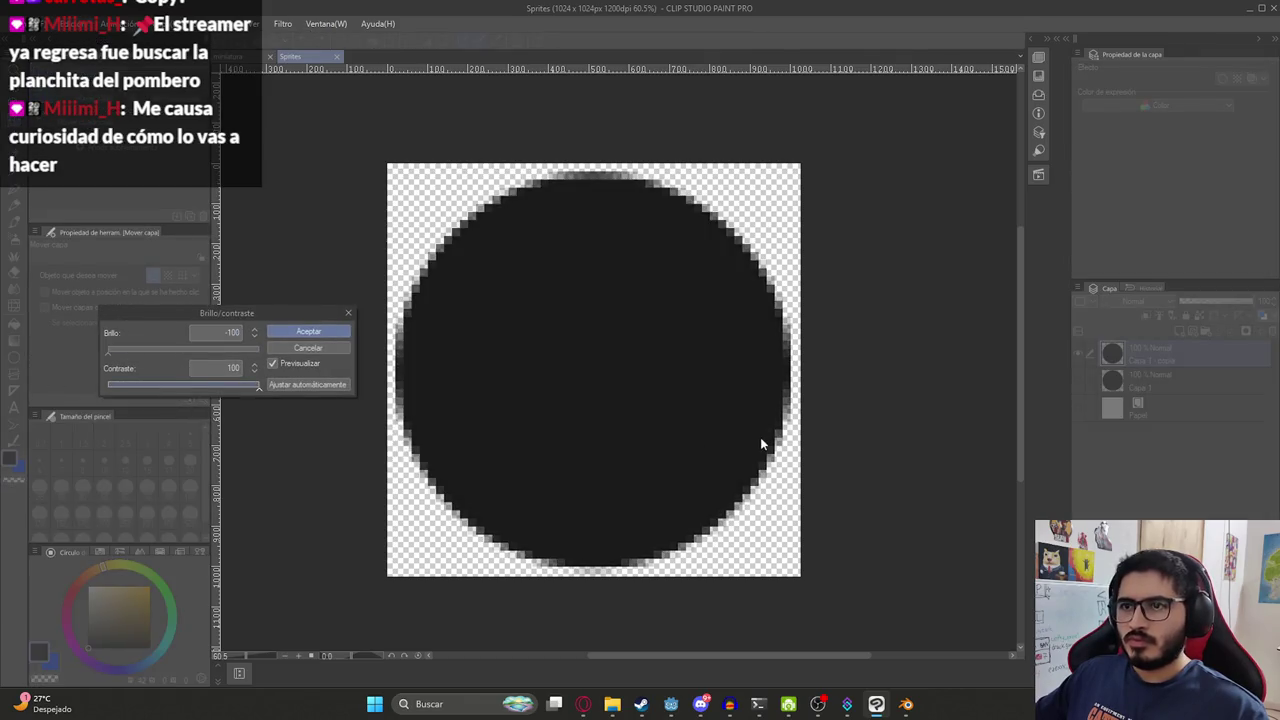
pyautogui.click(308, 331)
# Export the canvas as the PNG image Sprites.png into Mis Videojuegos.
pyautogui.click(18, 23)
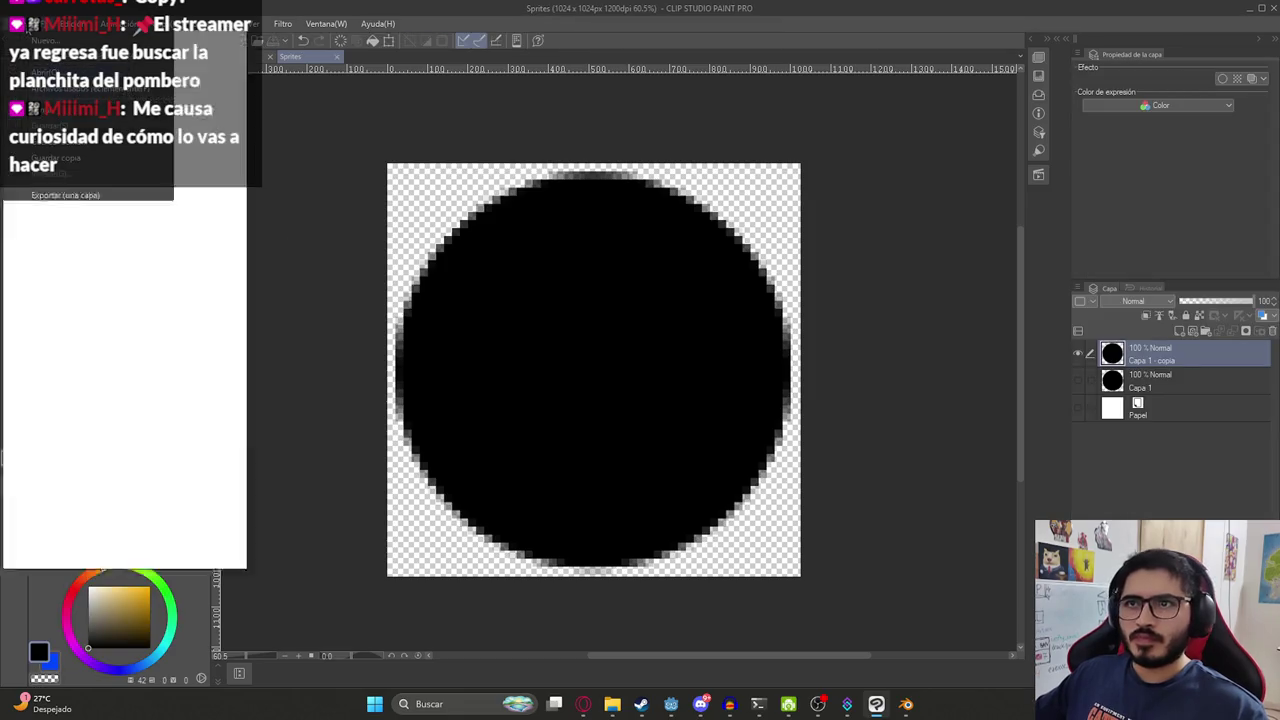
pyautogui.click(286, 214)
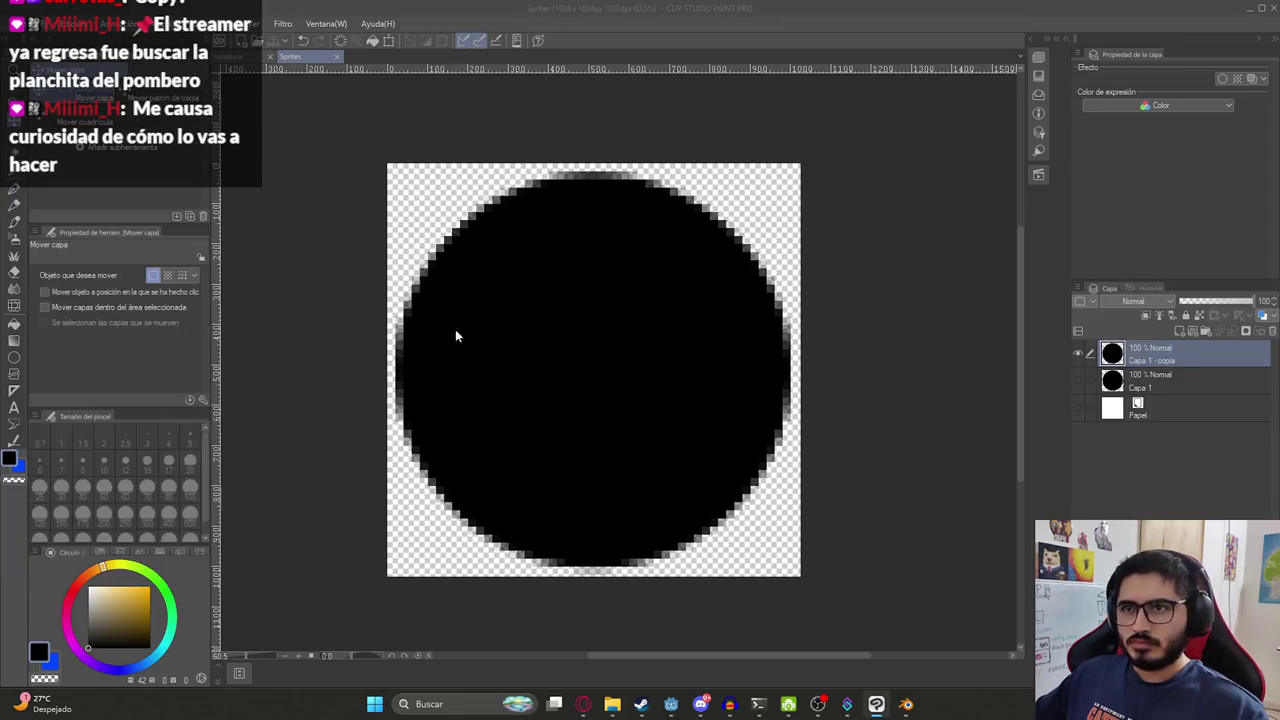
pyautogui.press('Return')
pyautogui.press('Return')
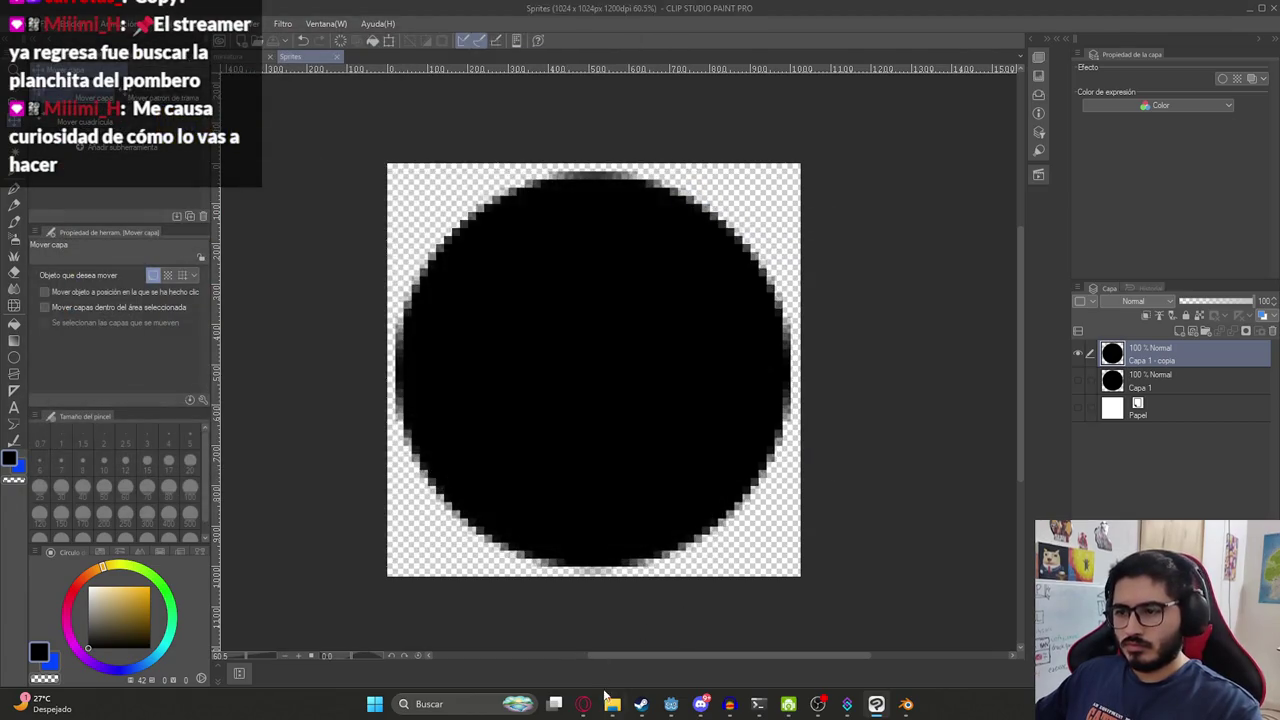
pyautogui.moveTo(612, 704)
pyautogui.click(535, 640)
pyautogui.click(274, 77)
# Refresh the Mis Videojuegos folder to show the export and delete the old Shadow.png.
pyautogui.scroll(-10, 718, 372)
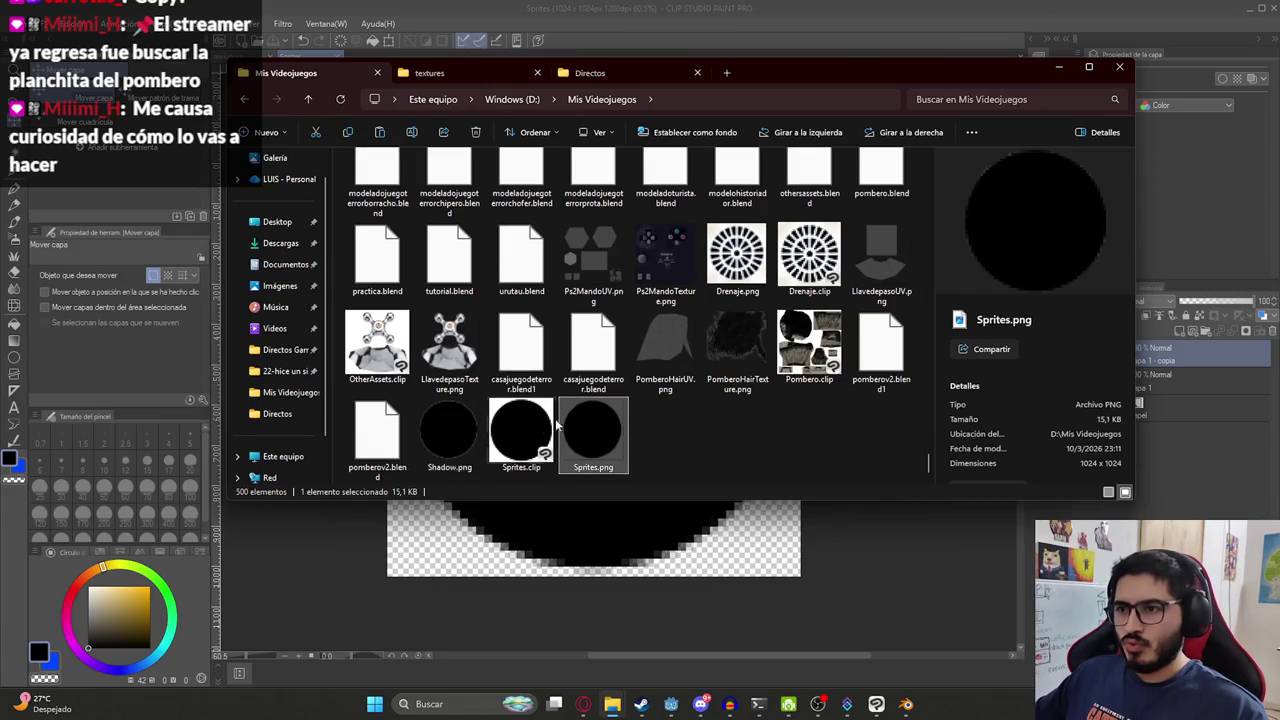
pyautogui.click(682, 432)
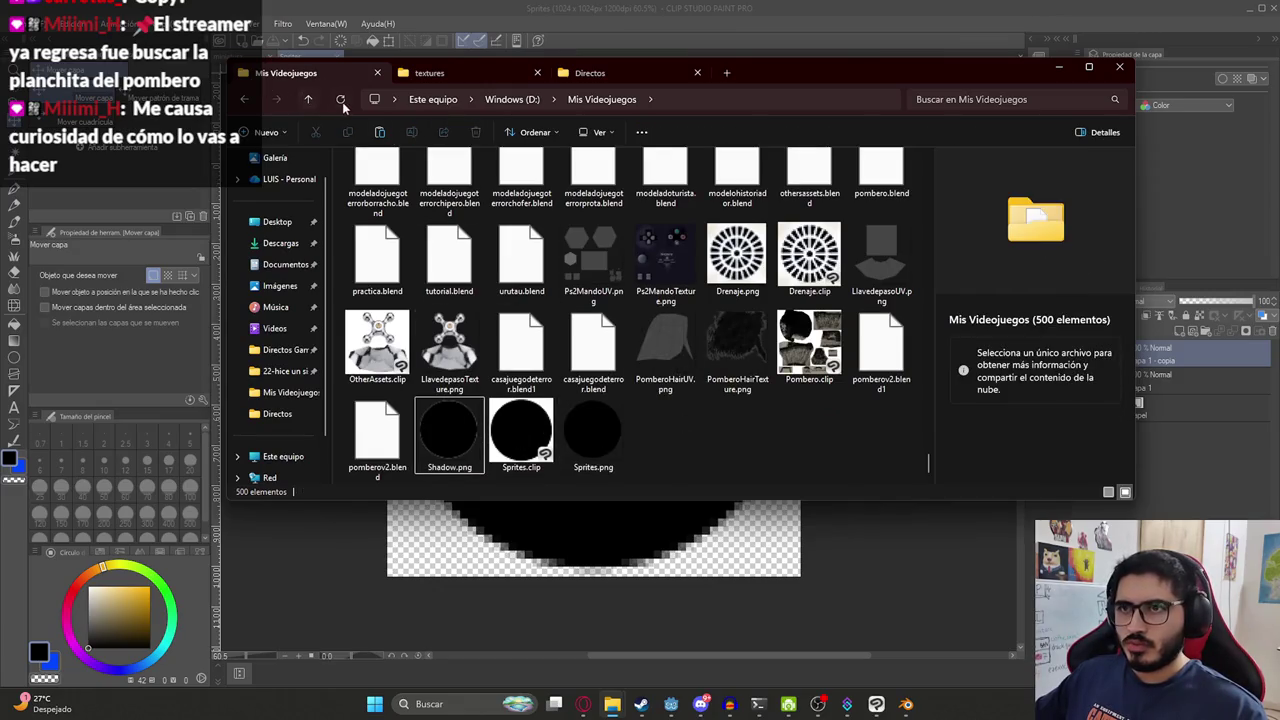
pyautogui.click(341, 99)
pyautogui.moveTo(929, 160); pyautogui.dragTo(931, 294)
pyautogui.moveTo(931, 202); pyautogui.dragTo(935, 511)
pyautogui.write('sp')
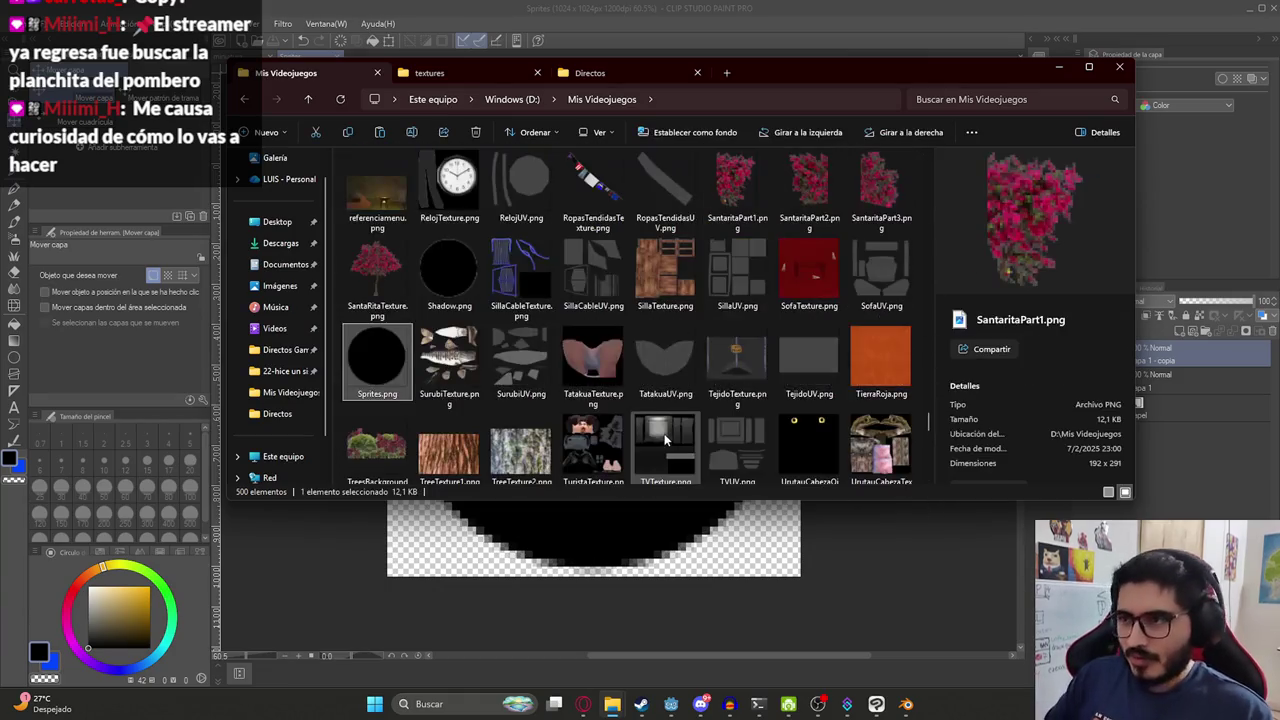
pyautogui.click(449, 272)
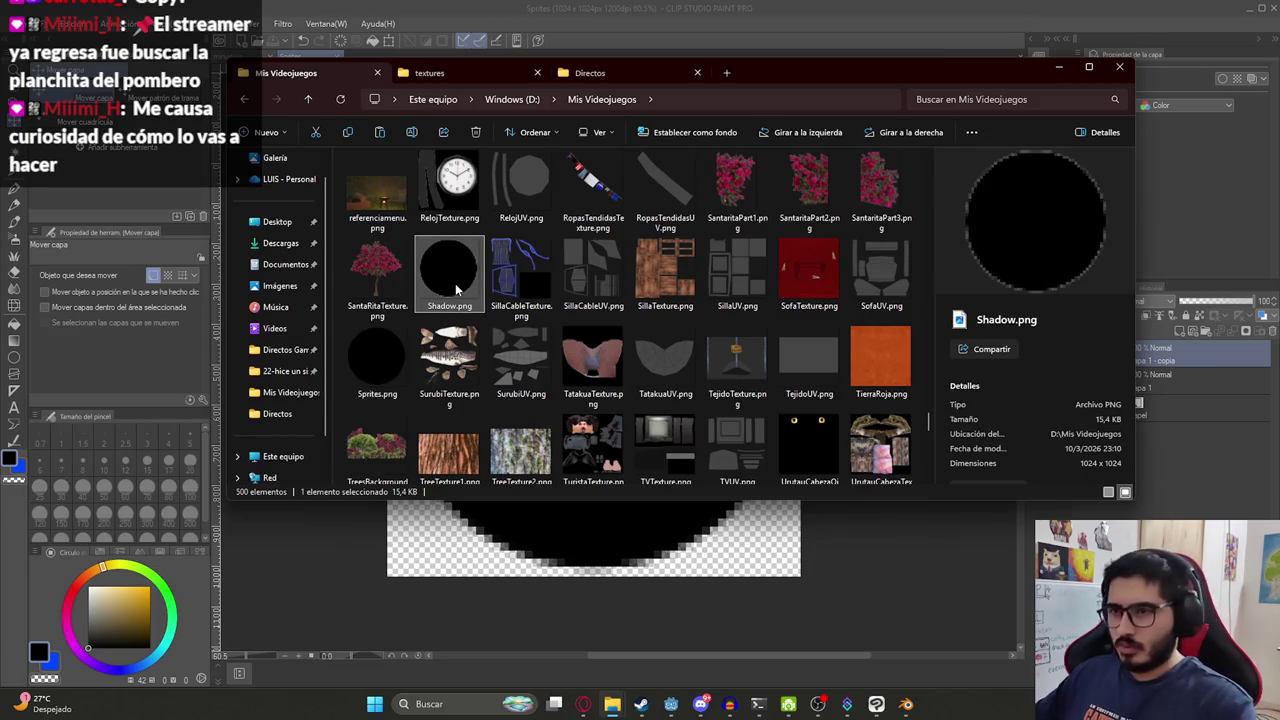
pyautogui.press('Delete')
# Paste Sprites.png into the textures folder and delete the old Shadow.png there.
pyautogui.click(881, 270)
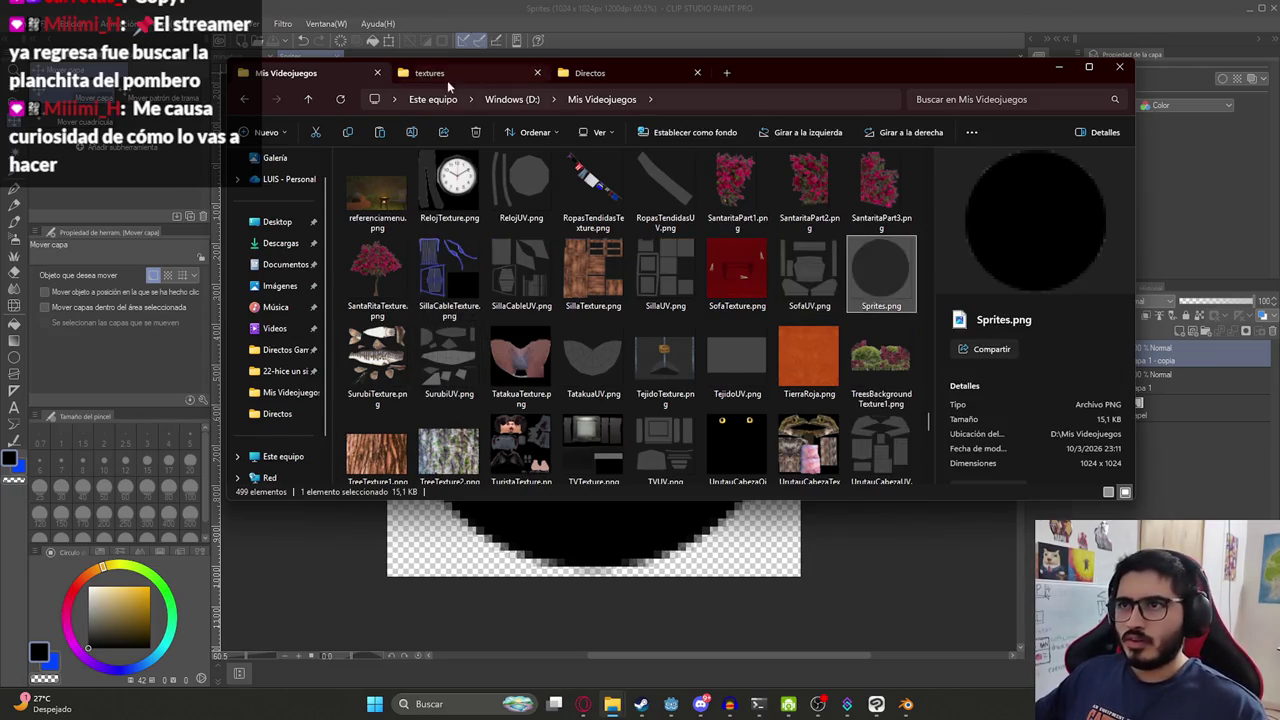
pyautogui.click(430, 72)
pyautogui.hotkey('ctrl', 'v')
pyautogui.click(826, 462)
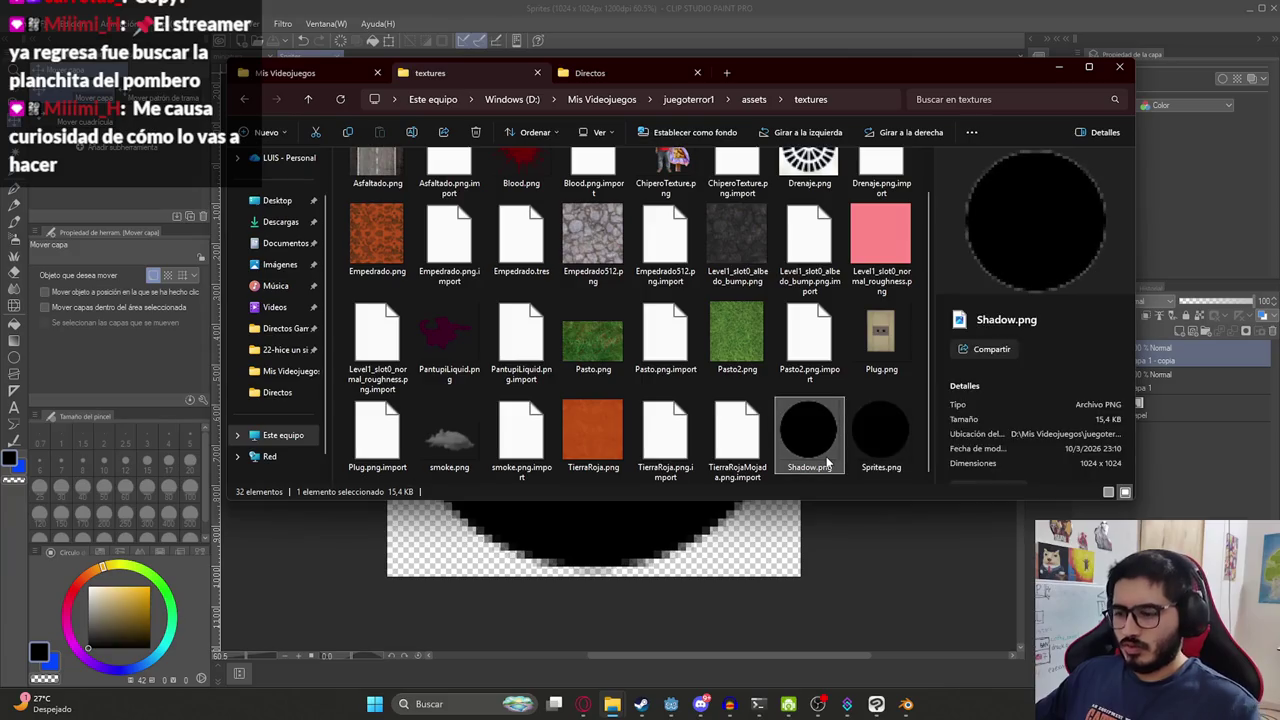
pyautogui.press('Delete')
# Rename the pasted Sprites.png to Shadow.png and return to Godot.
pyautogui.click(803, 471)
pyautogui.press('F2')
pyautogui.write('Shadow')
pyautogui.press('Return')
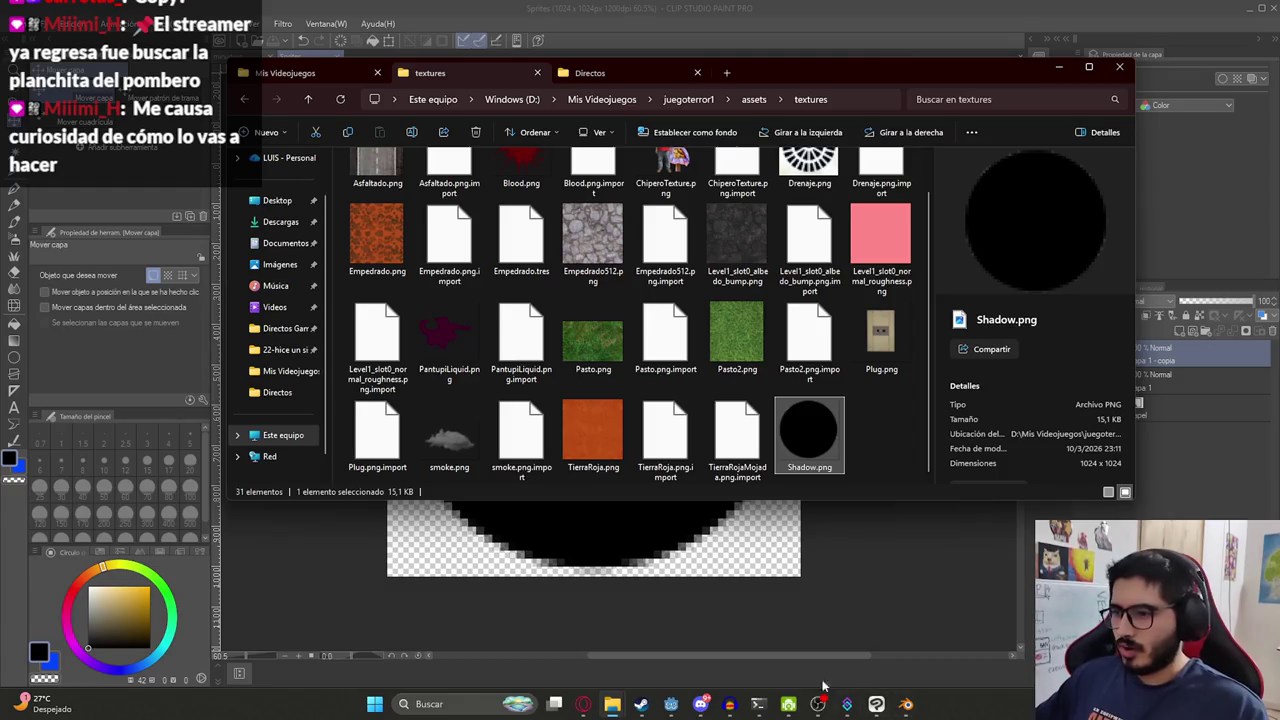
pyautogui.click(698, 706)
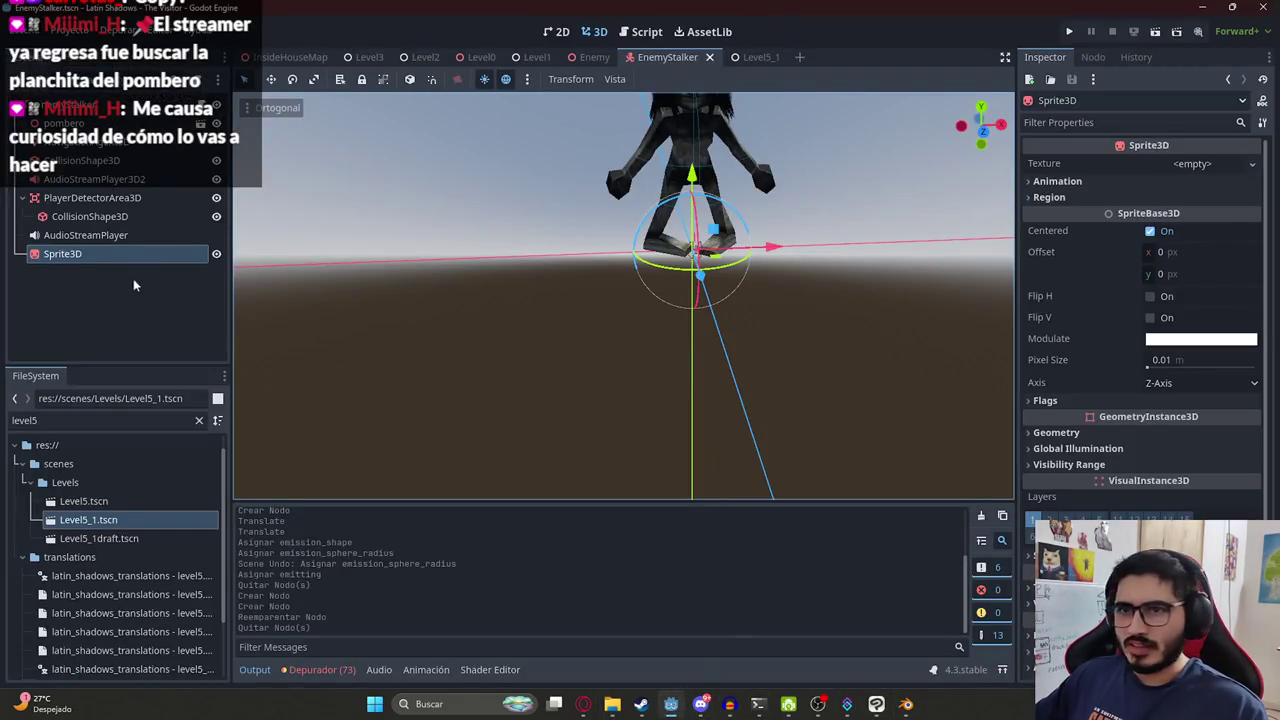
# Filter the FileSystem for 'shadow' and assign Shadow.png as the Sprite3D texture.
pyautogui.doubleClick(75, 422)
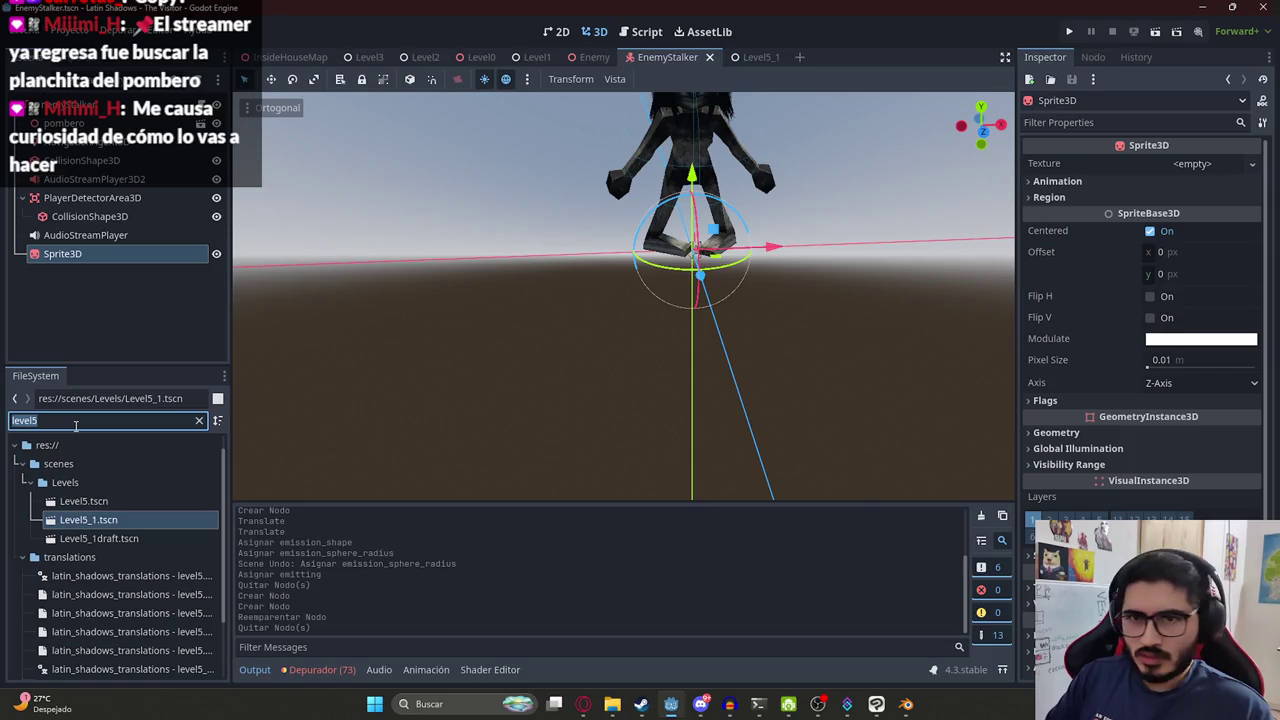
pyautogui.write('shadop')
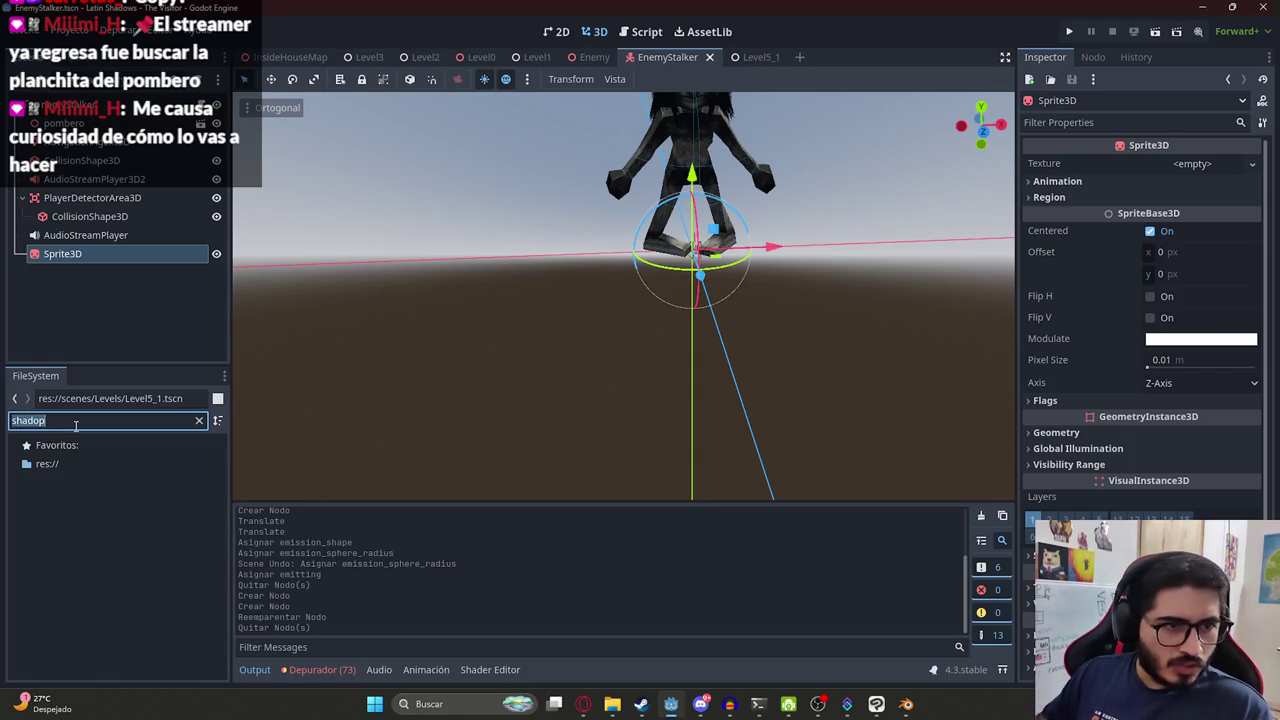
pyautogui.press('BackSpace')
pyautogui.write('w')
pyautogui.moveTo(90, 500); pyautogui.dragTo(116, 268)
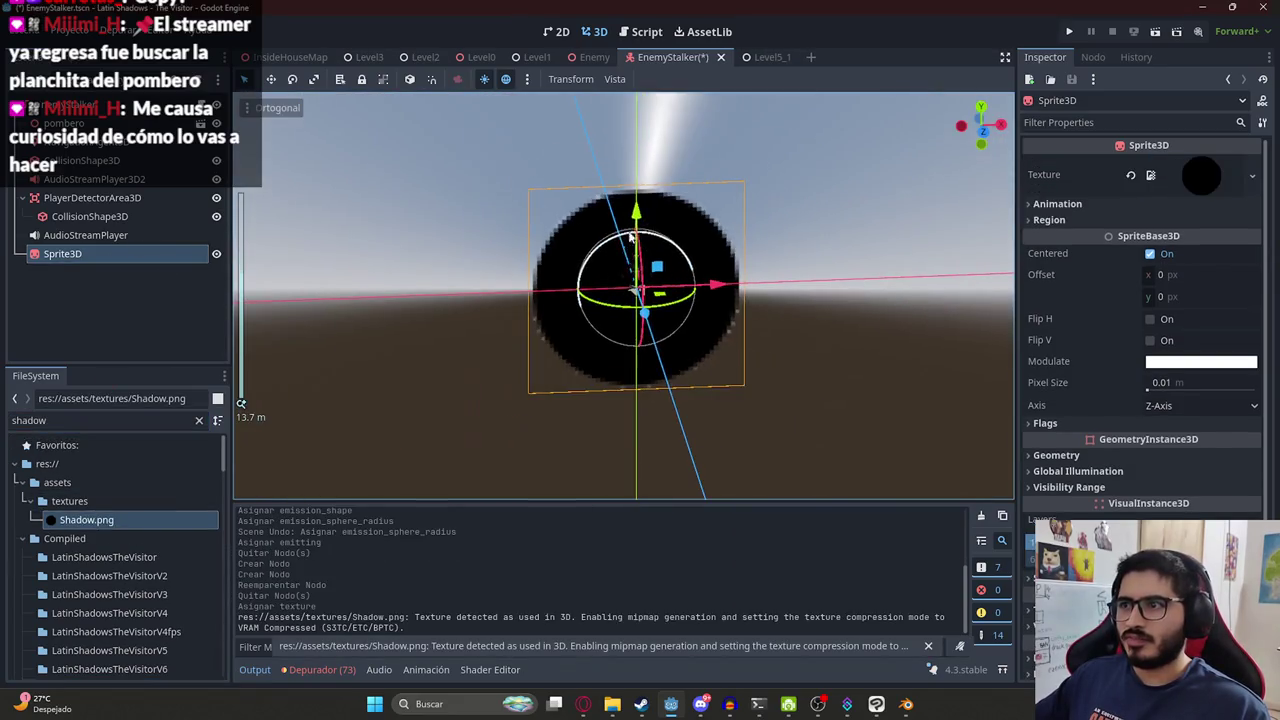
# Set the Sprite3D's X rotation to -90 to lay it flat.
pyautogui.scroll(3, 683, 234)
pyautogui.moveTo(683, 234); pyautogui.dragTo(785, 244, button='middle')
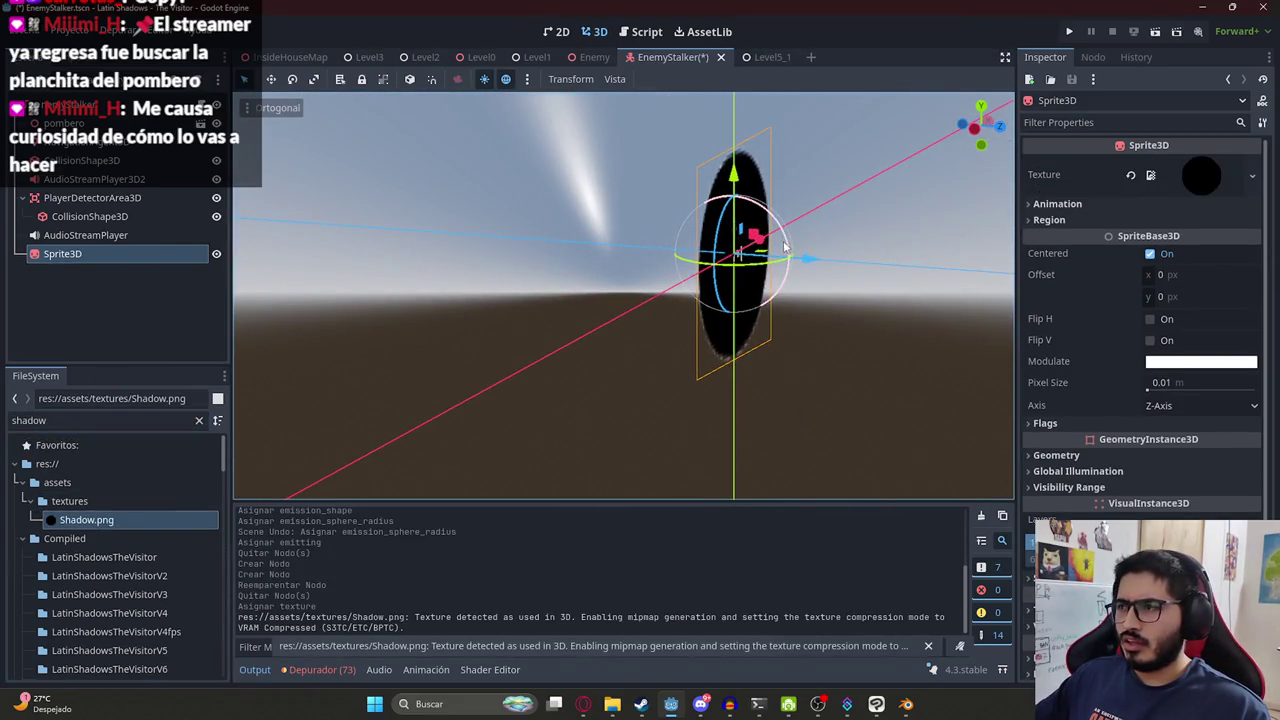
pyautogui.moveTo(785, 244); pyautogui.dragTo(750, 181)
pyautogui.scroll(-2, 1138, 450)
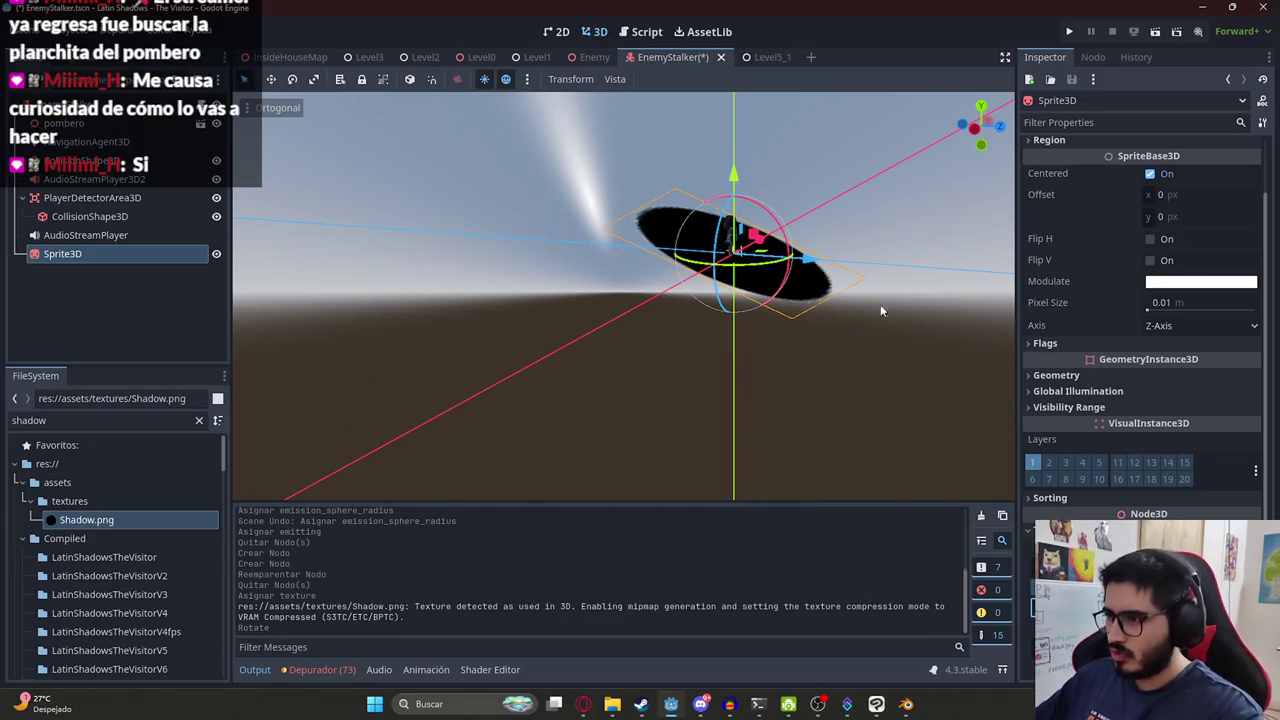
pyautogui.press('Return')
# Set the sprite's Texture Filter to Nearest via the 'filter' property search.
pyautogui.scroll(-2, 1140, 400)
pyautogui.scroll(-2, 1140, 400)
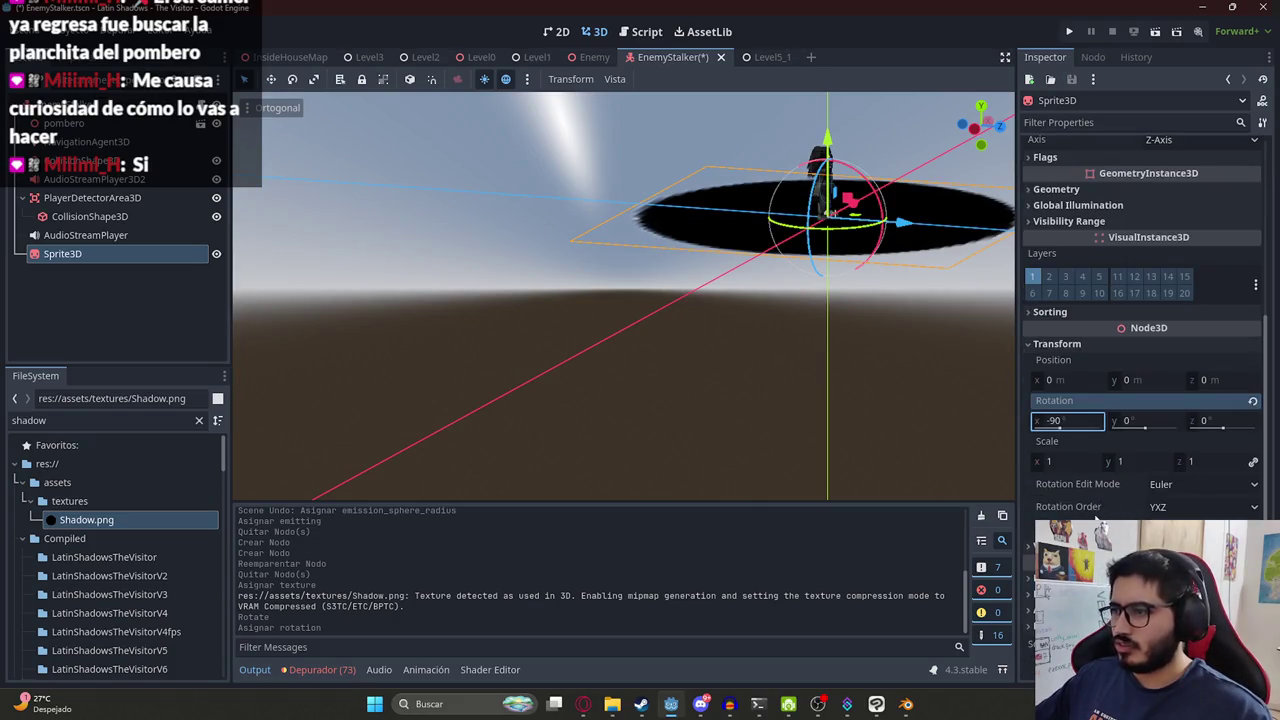
pyautogui.click(1065, 121)
pyautogui.write('fl')
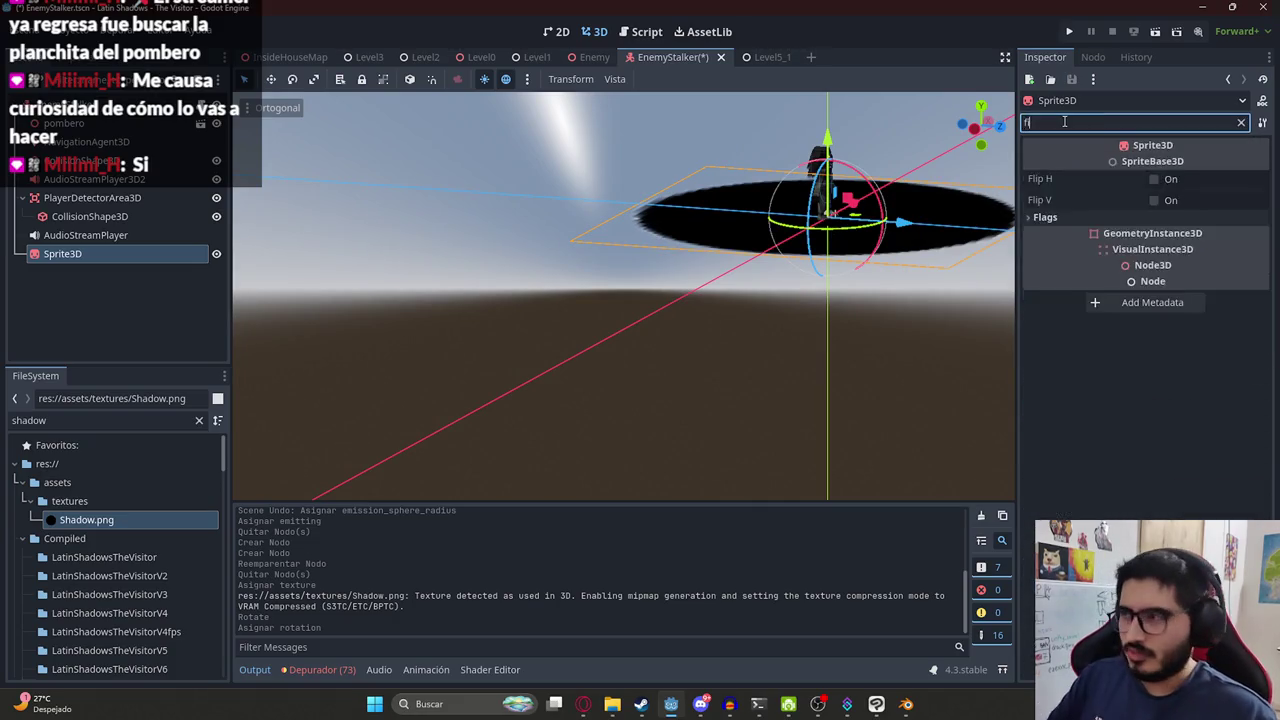
pyautogui.press('BackSpace')
pyautogui.write('ilter')
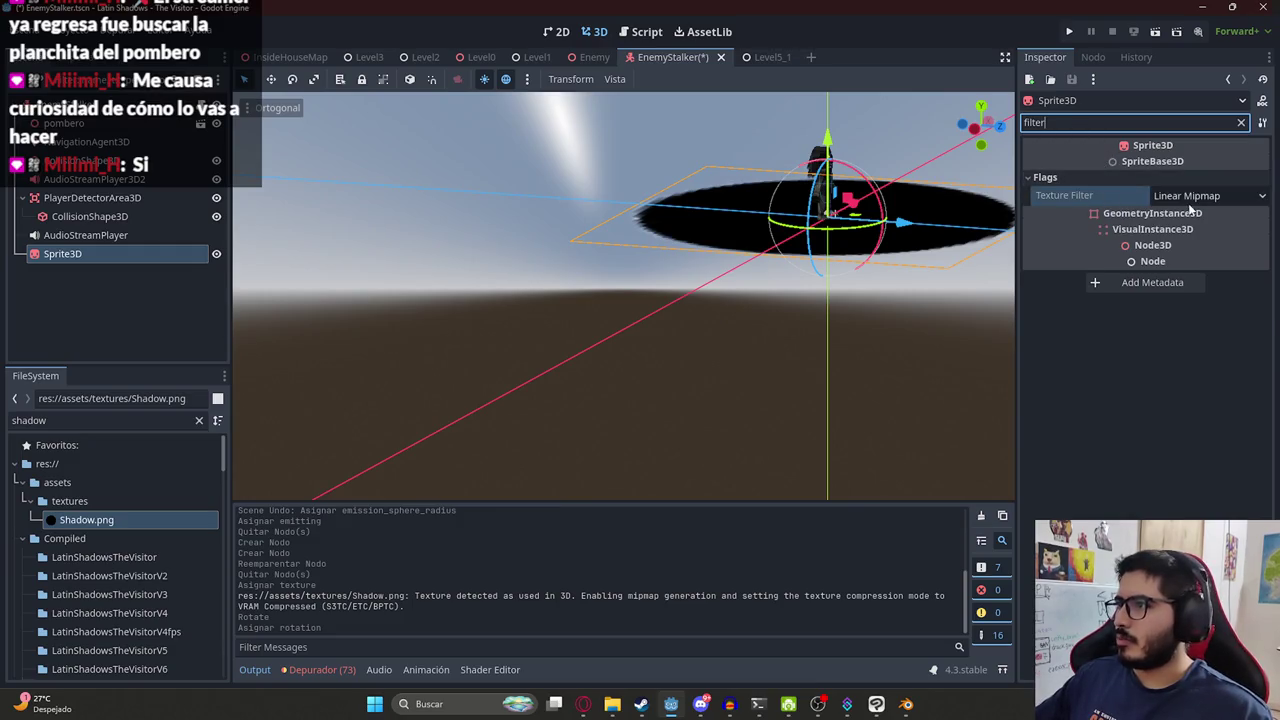
pyautogui.click(1205, 196)
pyautogui.click(1160, 215)
pyautogui.moveTo(660, 300)
pyautogui.mouseDown(button='middle')
pyautogui.moveTo(636, 312)
pyautogui.moveTo(687, 223)
pyautogui.mouseUp(button='middle')
pyautogui.scroll(2, 684, 352)
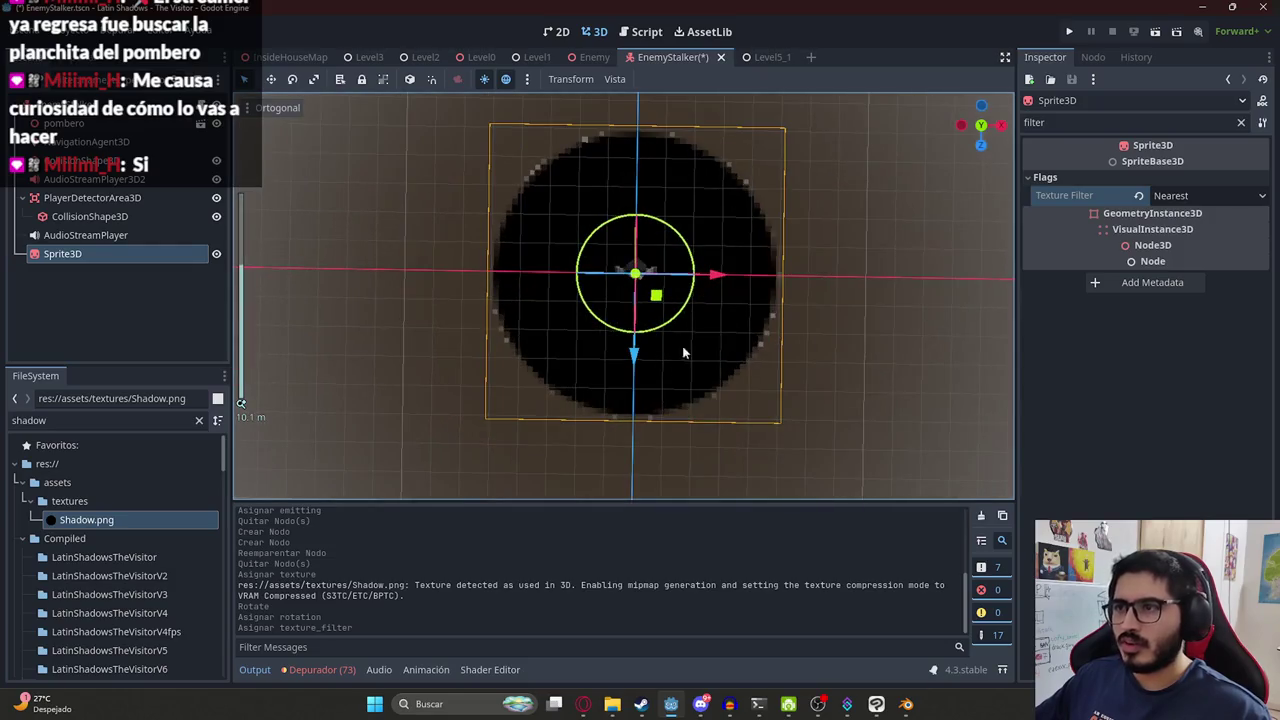
pyautogui.click(1241, 122)
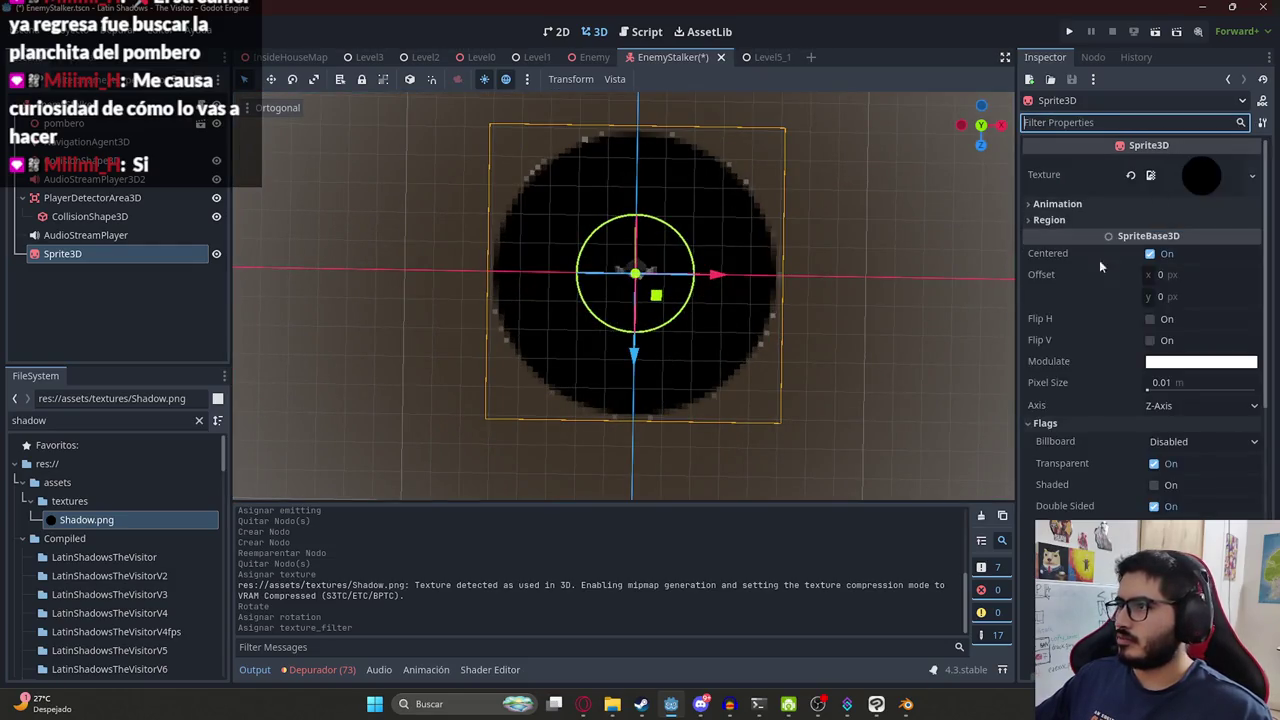
# Rename the Sprite3D node to ShadowSprite3D and set its scale to 0.17.
pyautogui.doubleClick(88, 253)
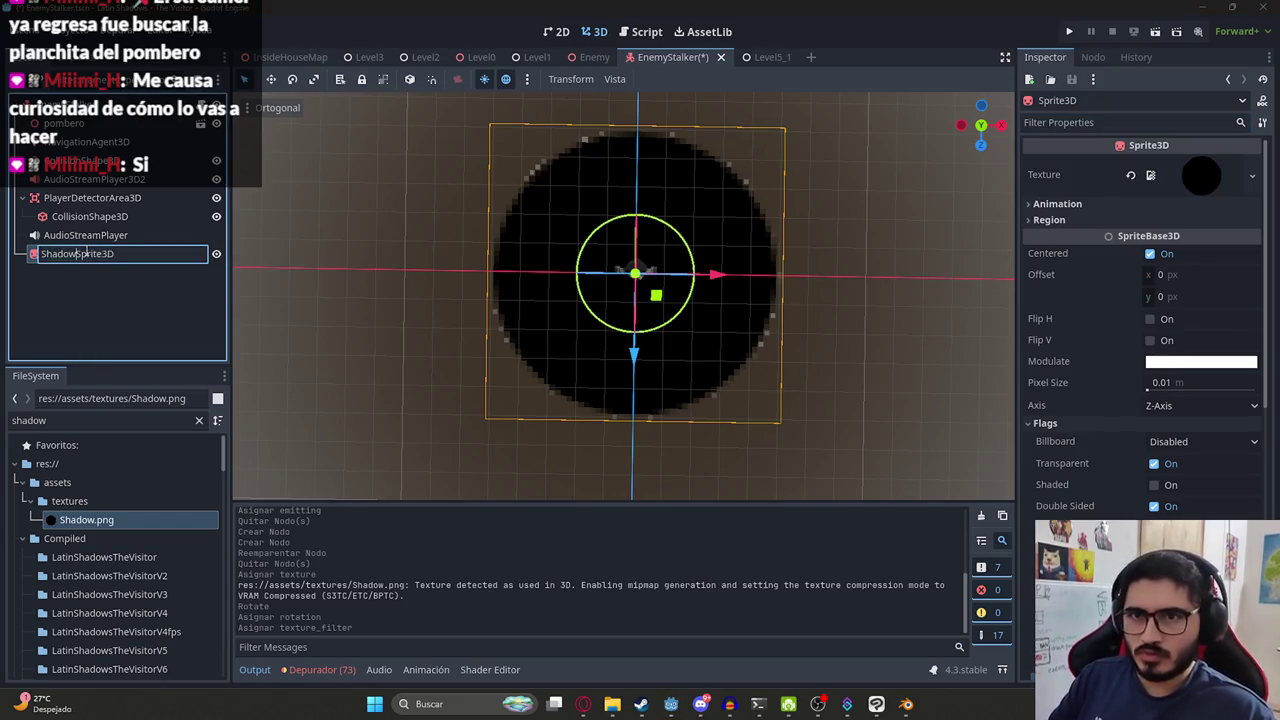
pyautogui.press('Return')
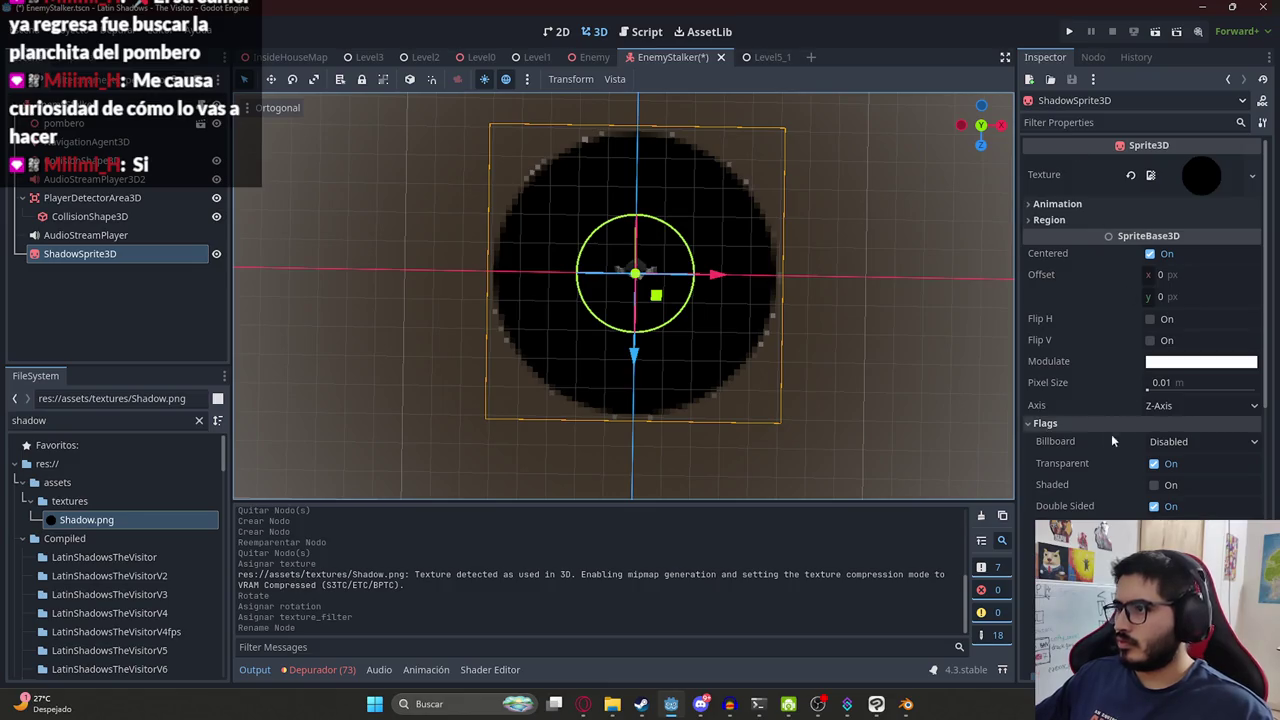
pyautogui.scroll(-5, 1111, 434)
pyautogui.click(1074, 459)
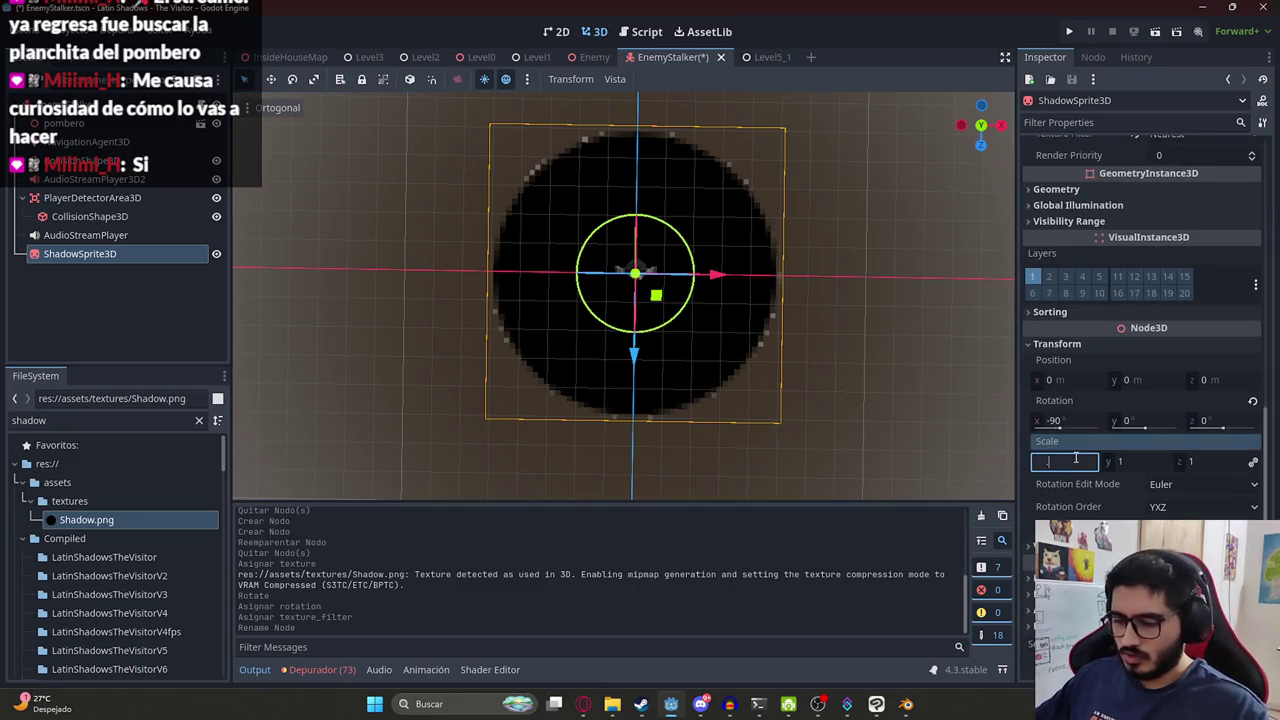
pyautogui.write('0.17')
pyautogui.press('Return')
# Shrink the ShadowSprite3D scale further to 0.11 beneath the EnemyStalker.
pyautogui.scroll(2, 758, 375)
pyautogui.scroll(2, 758, 375)
pyautogui.scroll(2, 760, 380)
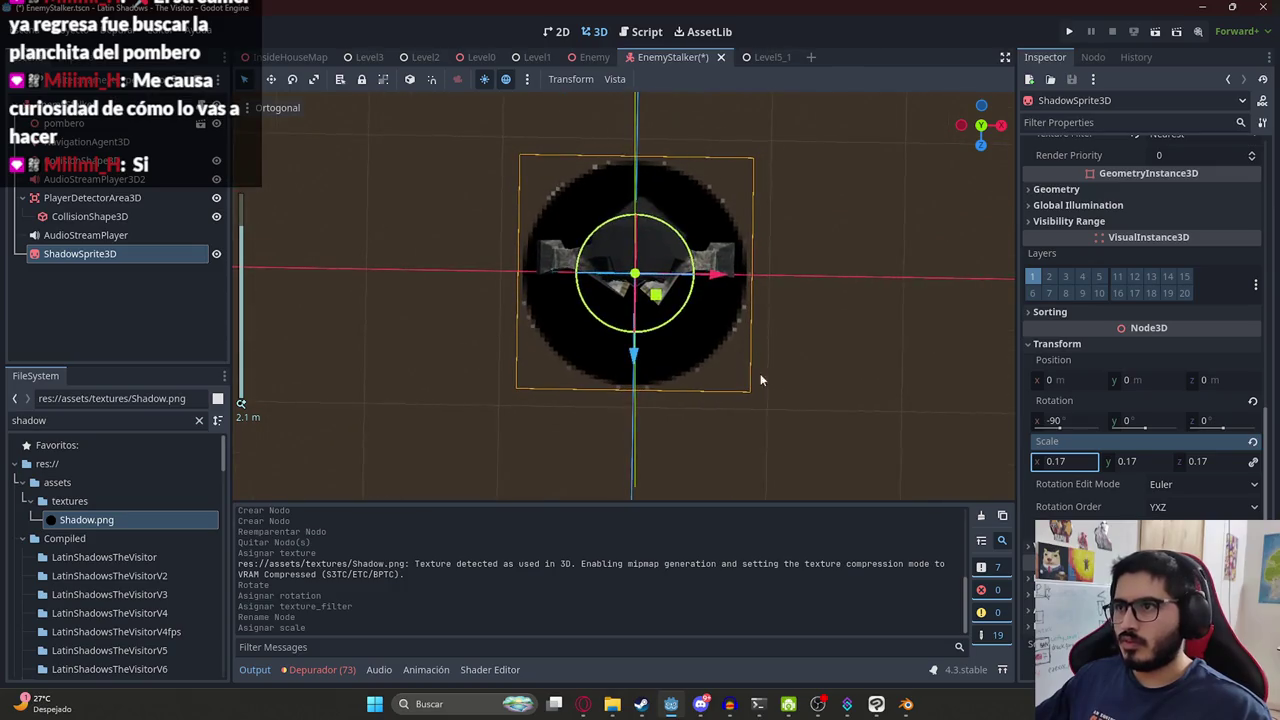
pyautogui.moveTo(1077, 469); pyautogui.dragTo(1110, 469)
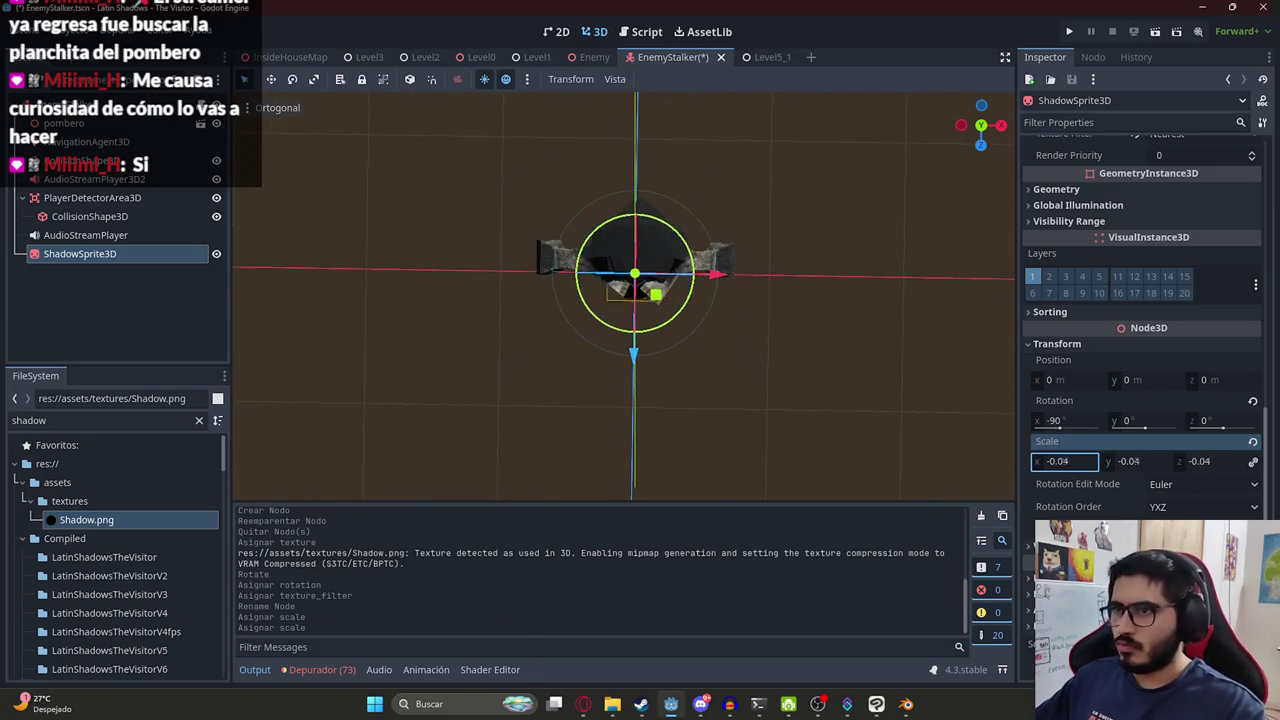
pyautogui.hotkey('ctrl', 'z')
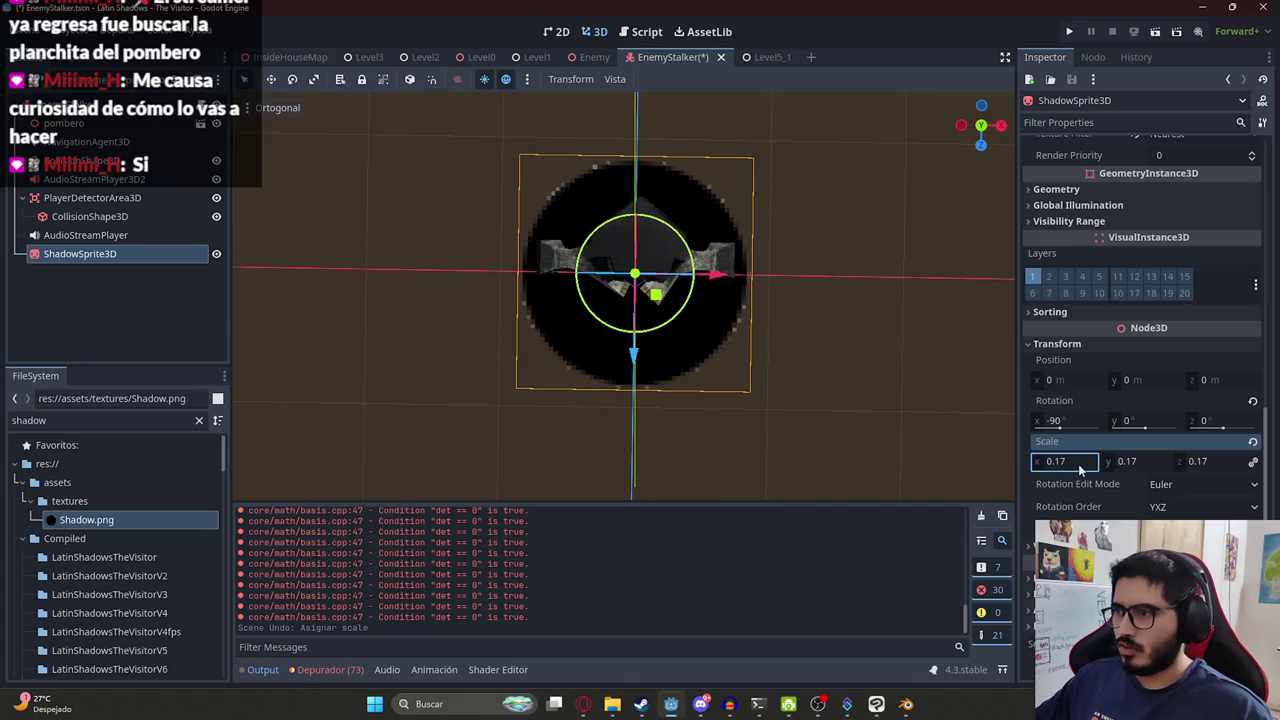
pyautogui.moveTo(1080, 469); pyautogui.dragTo(1060, 469)
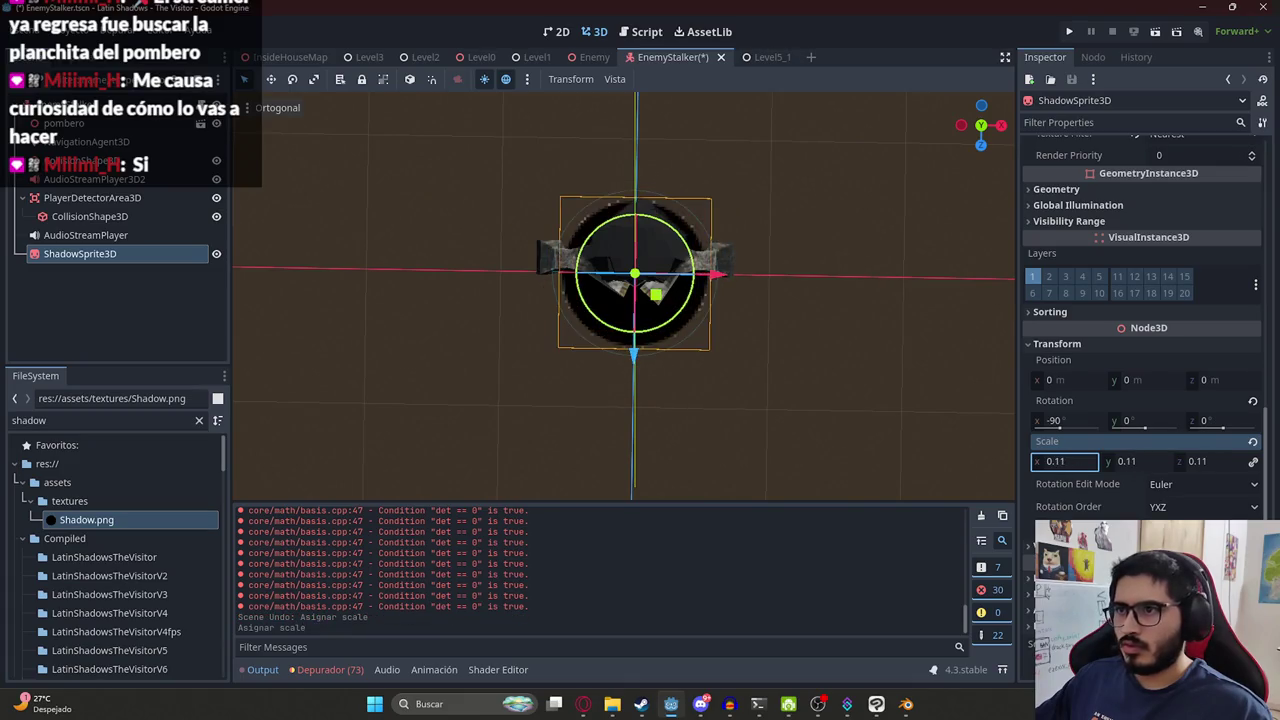
pyautogui.moveTo(685, 295)
pyautogui.mouseDown(button='middle')
pyautogui.moveTo(685, 192)
pyautogui.moveTo(671, 442)
pyautogui.moveTo(830, 235)
pyautogui.moveTo(657, 329)
pyautogui.moveTo(795, 321)
pyautogui.moveTo(667, 391)
pyautogui.mouseUp(button='middle')
pyautogui.click(830, 235)
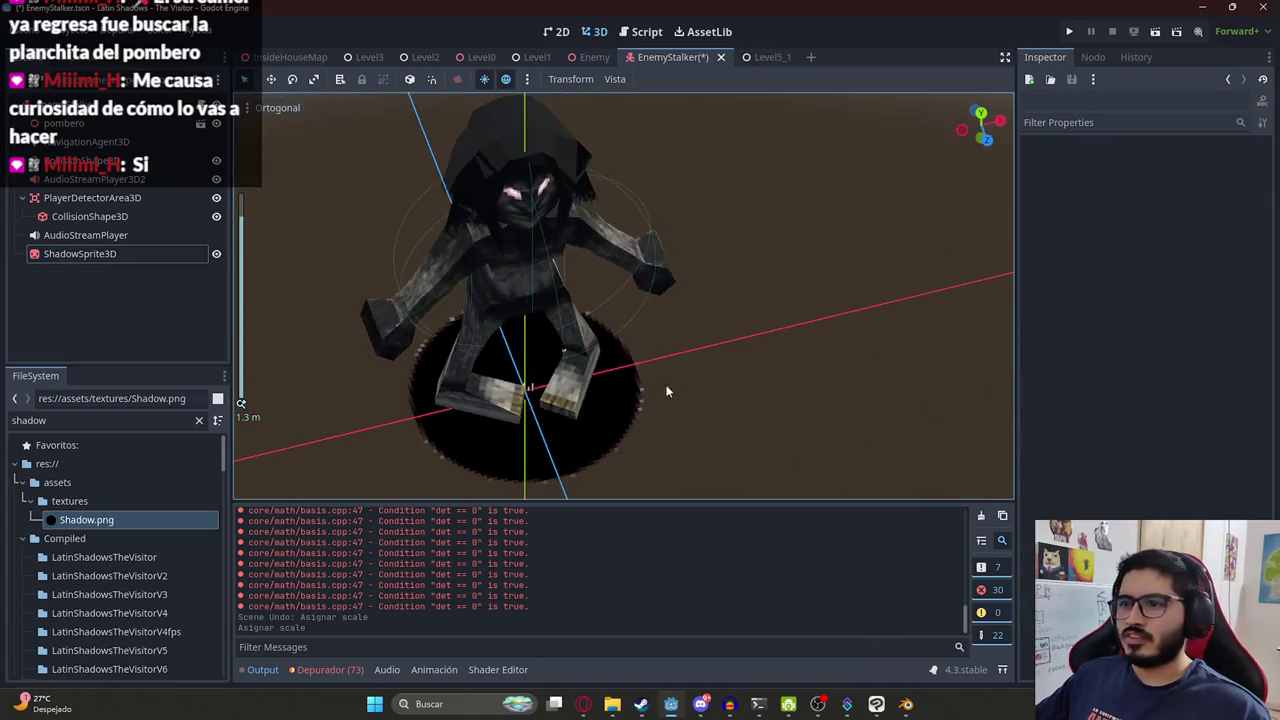
# Reselect ShadowSprite3D and try a larger pixel size, then undo that change.
pyautogui.click(613, 416)
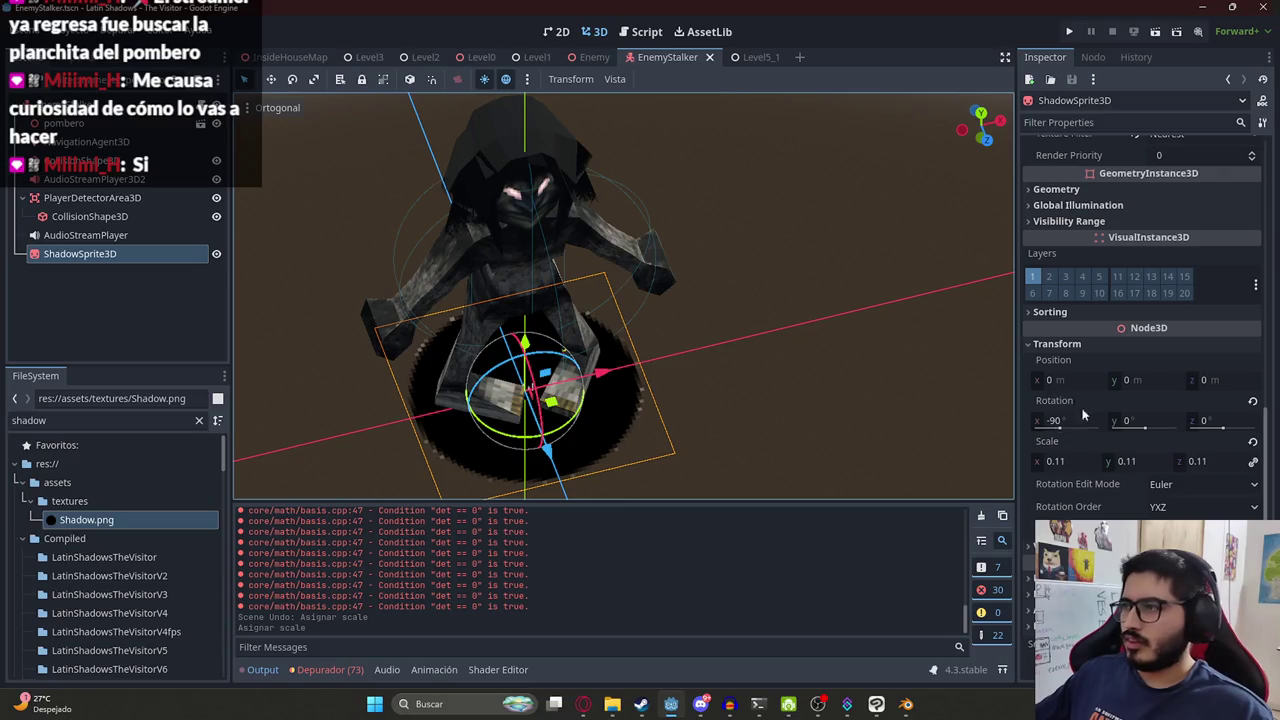
pyautogui.scroll(-1, 1085, 480)
pyautogui.scroll(-2, 1100, 465)
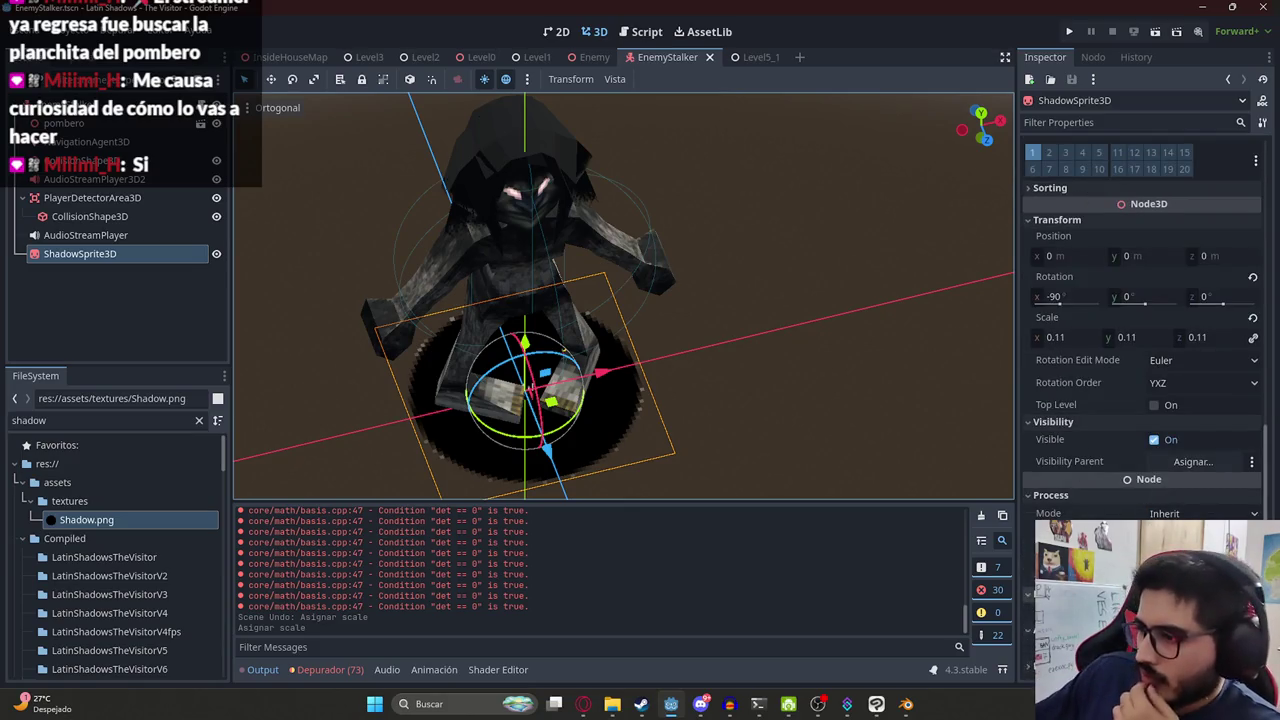
pyautogui.scroll(-2, 1142, 320)
pyautogui.scroll(-2, 1142, 320)
pyautogui.scroll(10, 1142, 320)
pyautogui.scroll(5, 1143, 308)
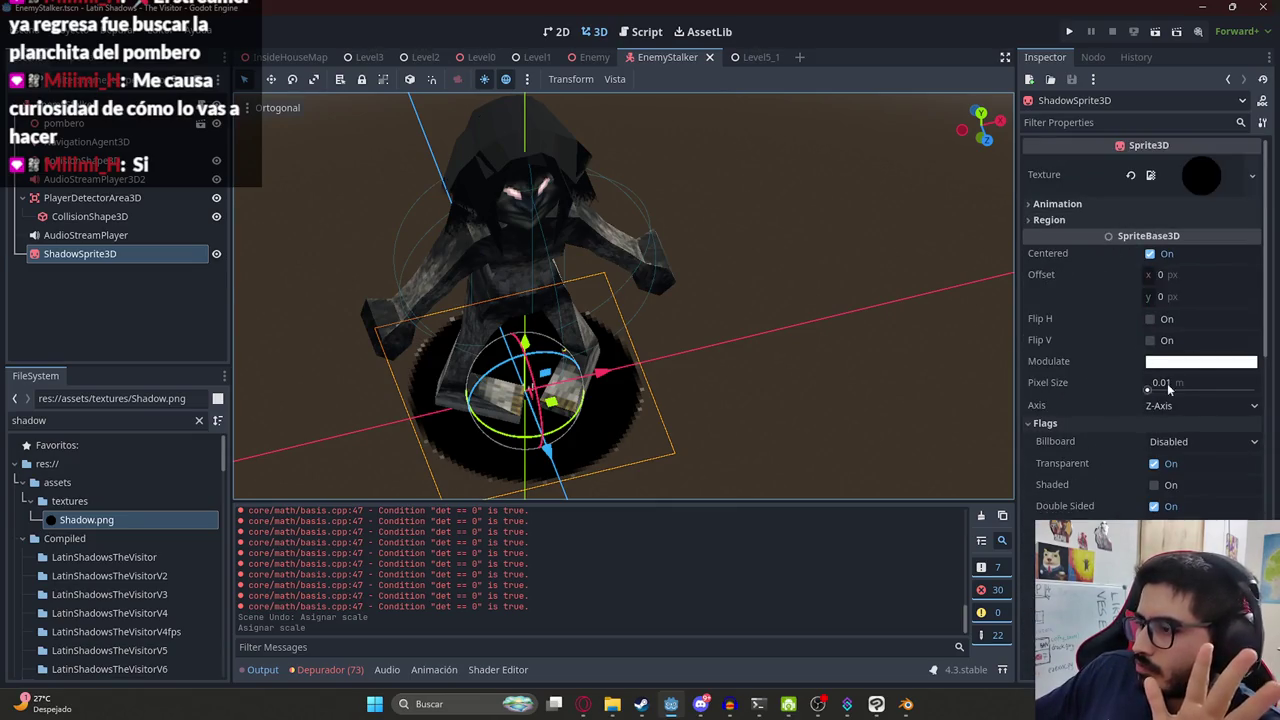
pyautogui.moveTo(1148, 386); pyautogui.dragTo(1146, 391)
pyautogui.hotkey('ctrl', 'z')
pyautogui.hotkey('ctrl', 'z')
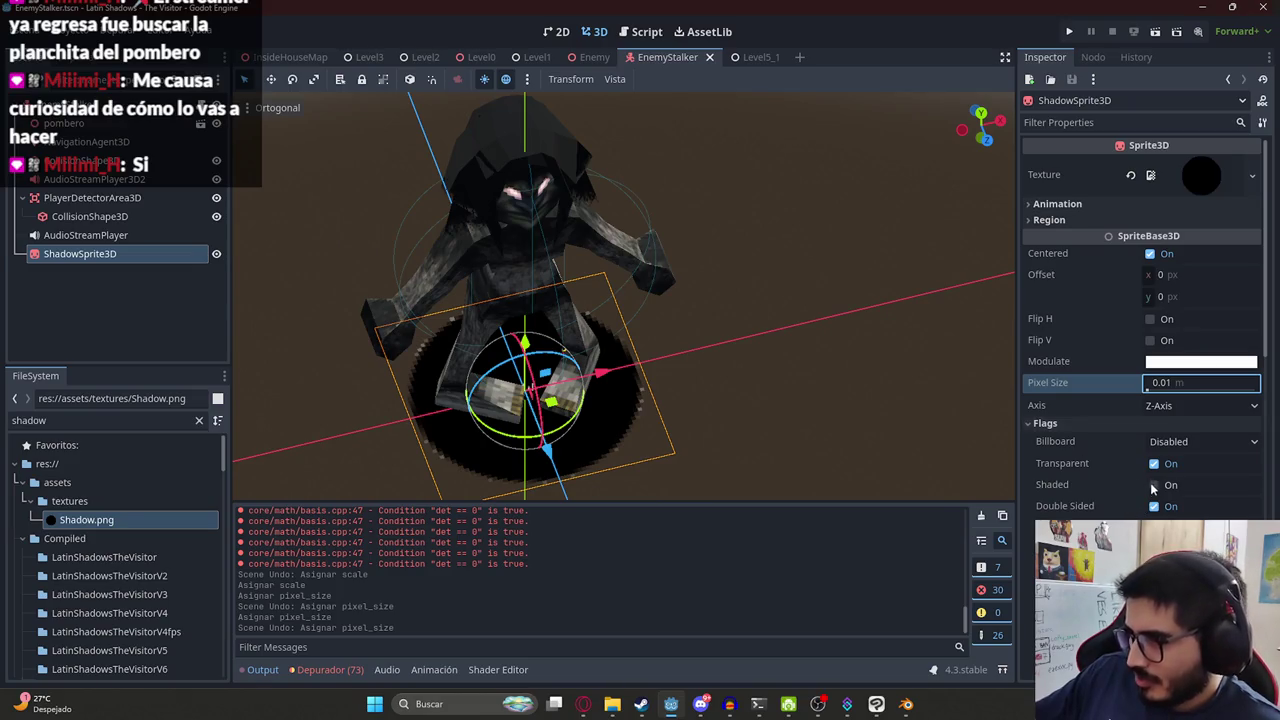
# Turn off Shaded and toggle Transparent, testing Double Sided, No Depth Test and Fixed Size along the way.
pyautogui.click(1154, 486)
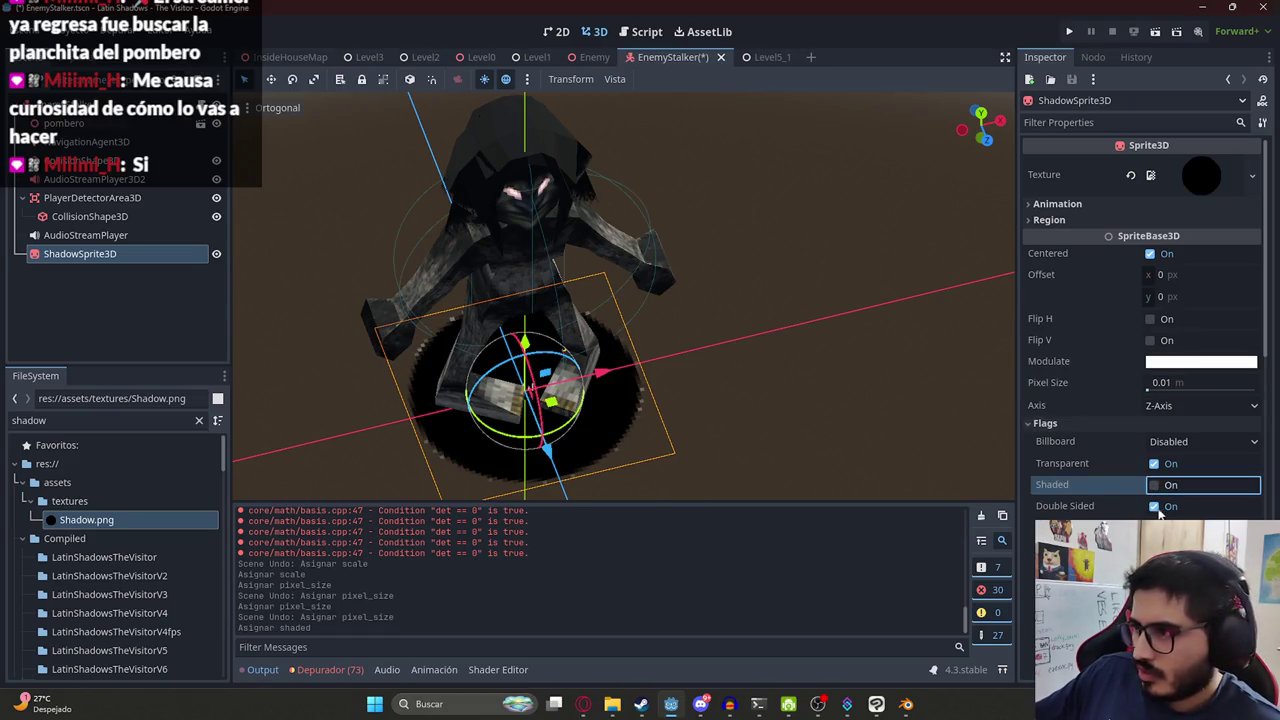
pyautogui.click(1155, 507)
pyautogui.click(1154, 507)
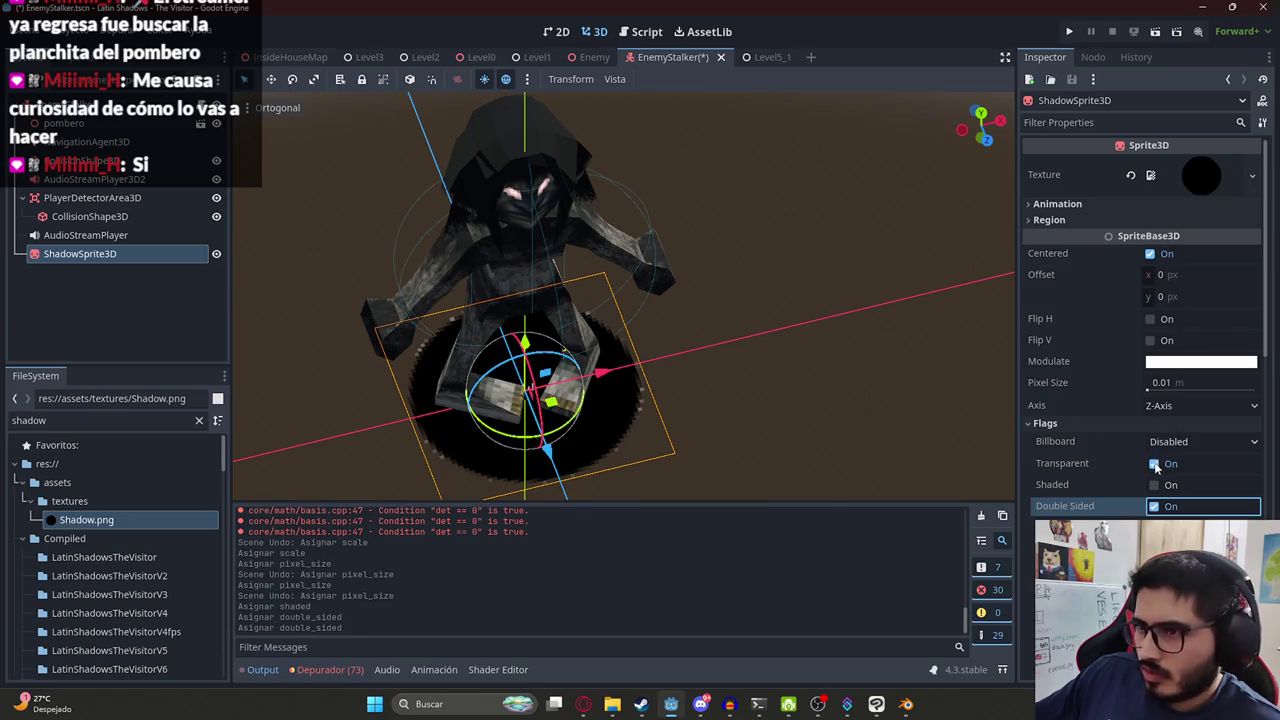
pyautogui.click(1155, 464)
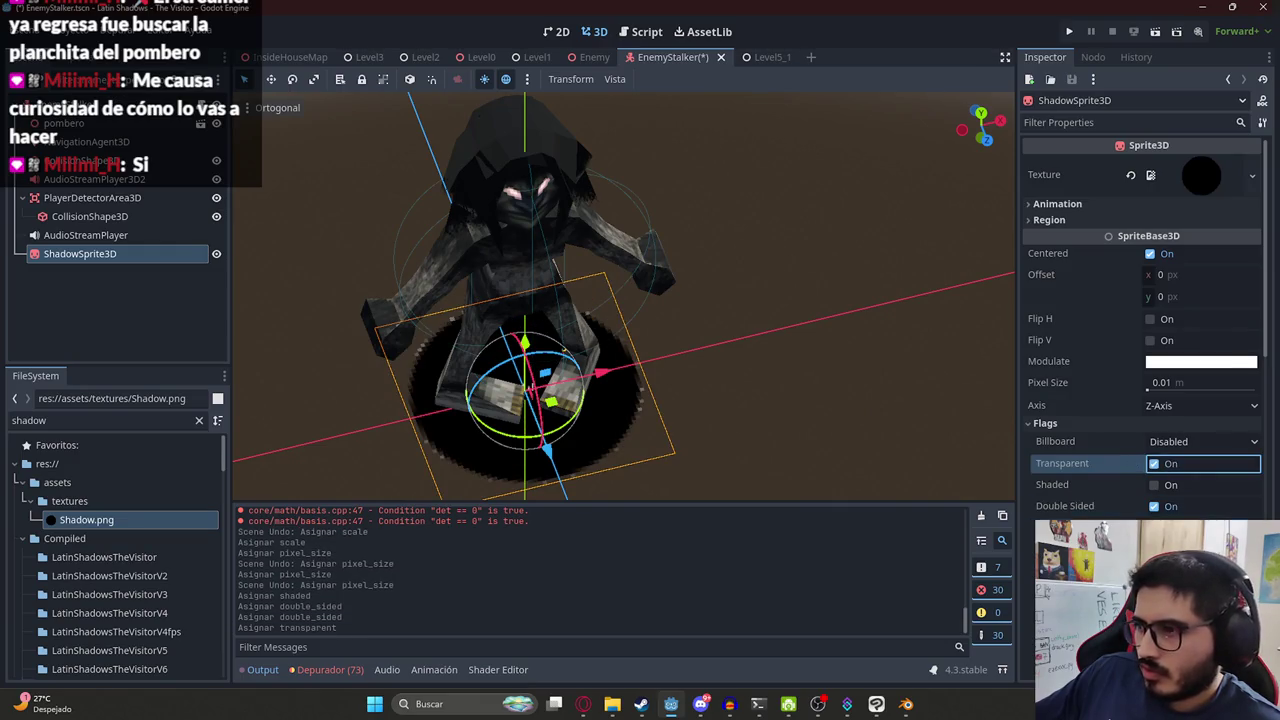
pyautogui.click(1154, 528)
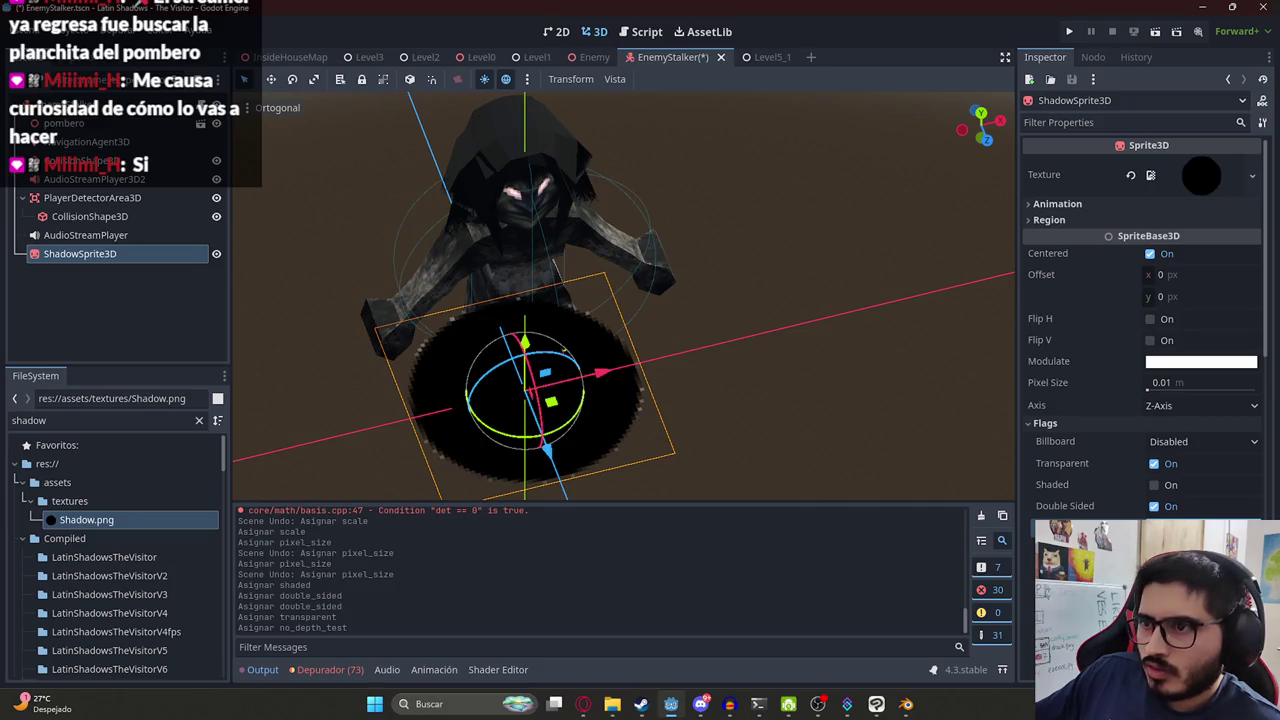
pyautogui.click(1154, 528)
pyautogui.click(1154, 549)
pyautogui.click(1154, 549)
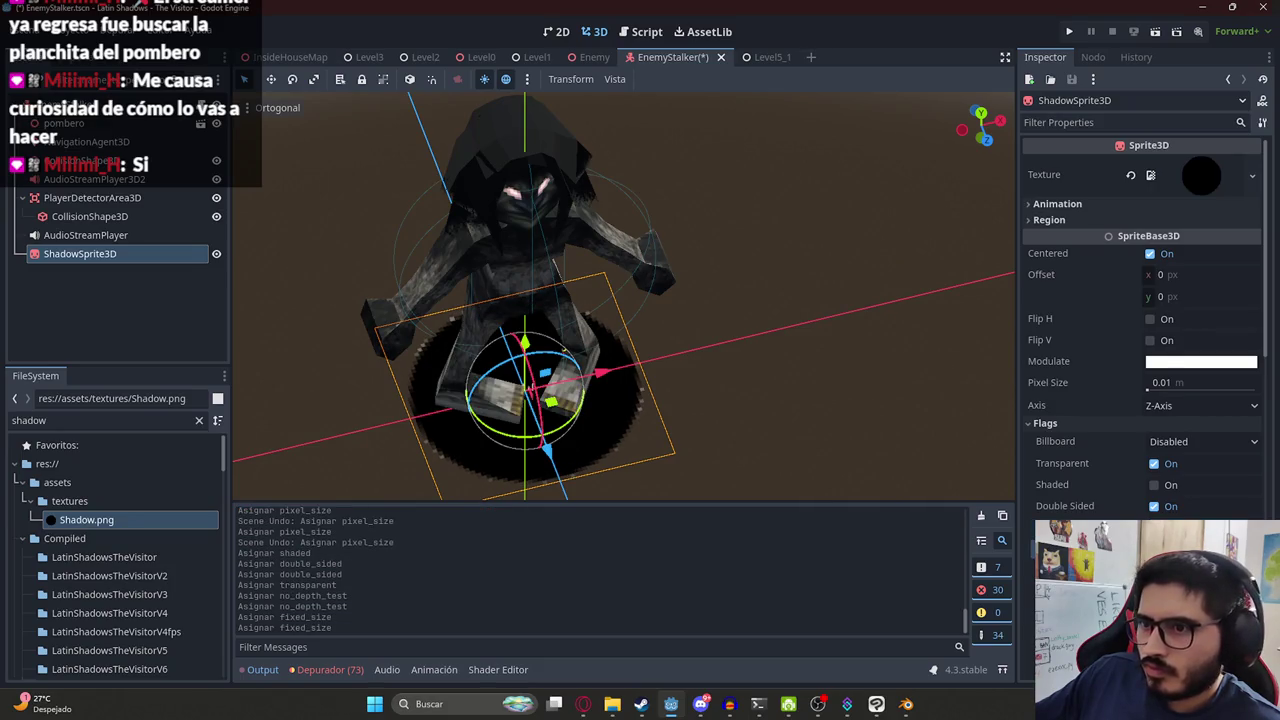
# Try Opaque Pre-Pass and Alpha Hash alpha cut modes, settling on Discard.
pyautogui.scroll(-3, 1154, 549)
pyautogui.click(1161, 443)
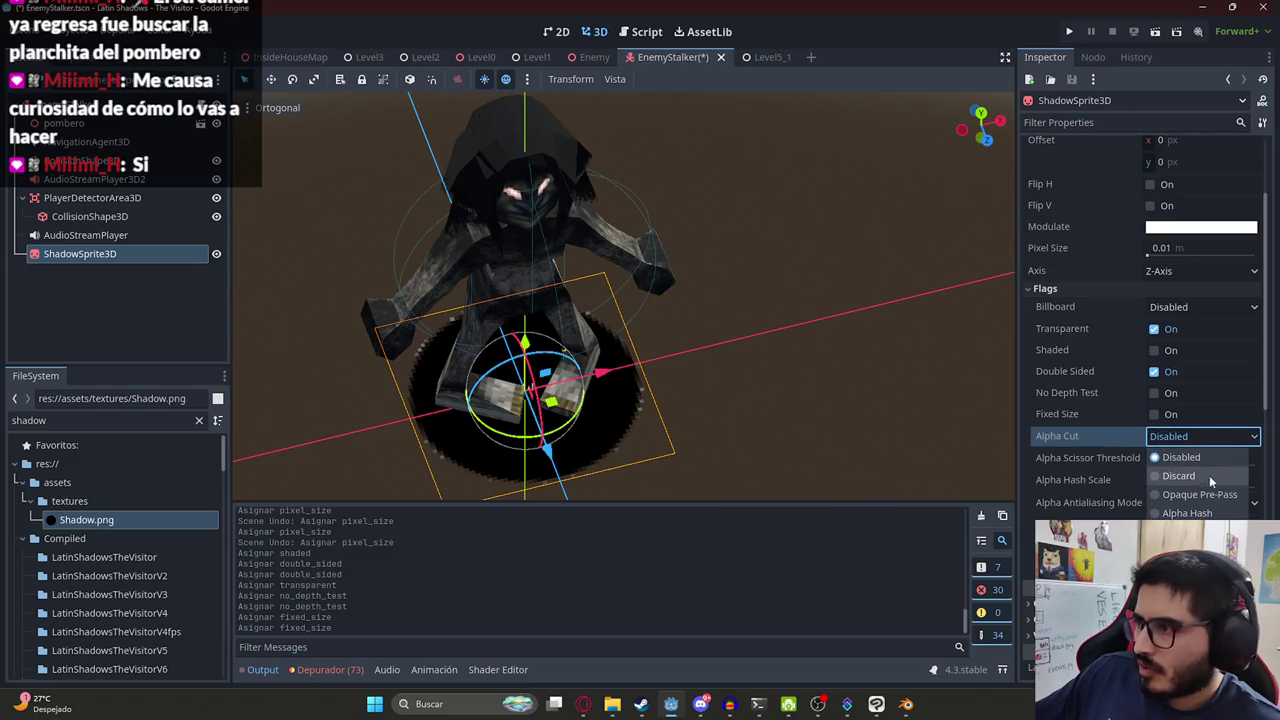
pyautogui.click(1190, 495)
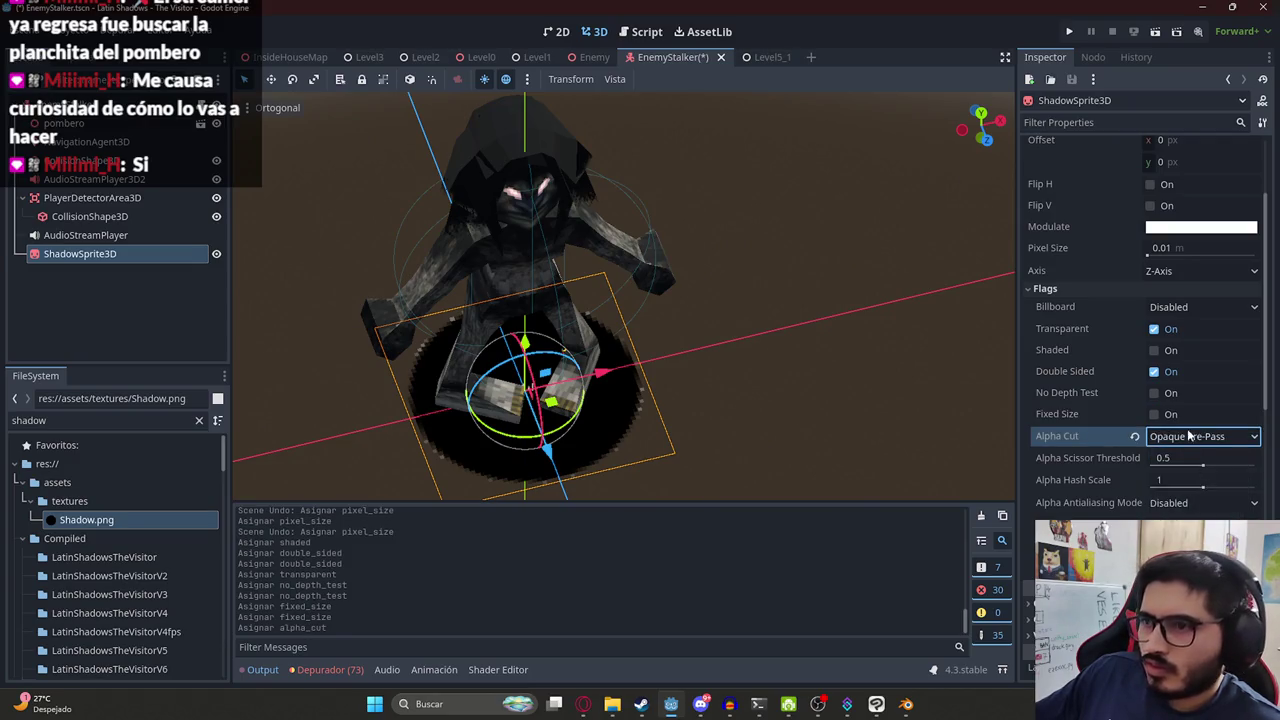
pyautogui.click(1187, 437)
pyautogui.click(1189, 512)
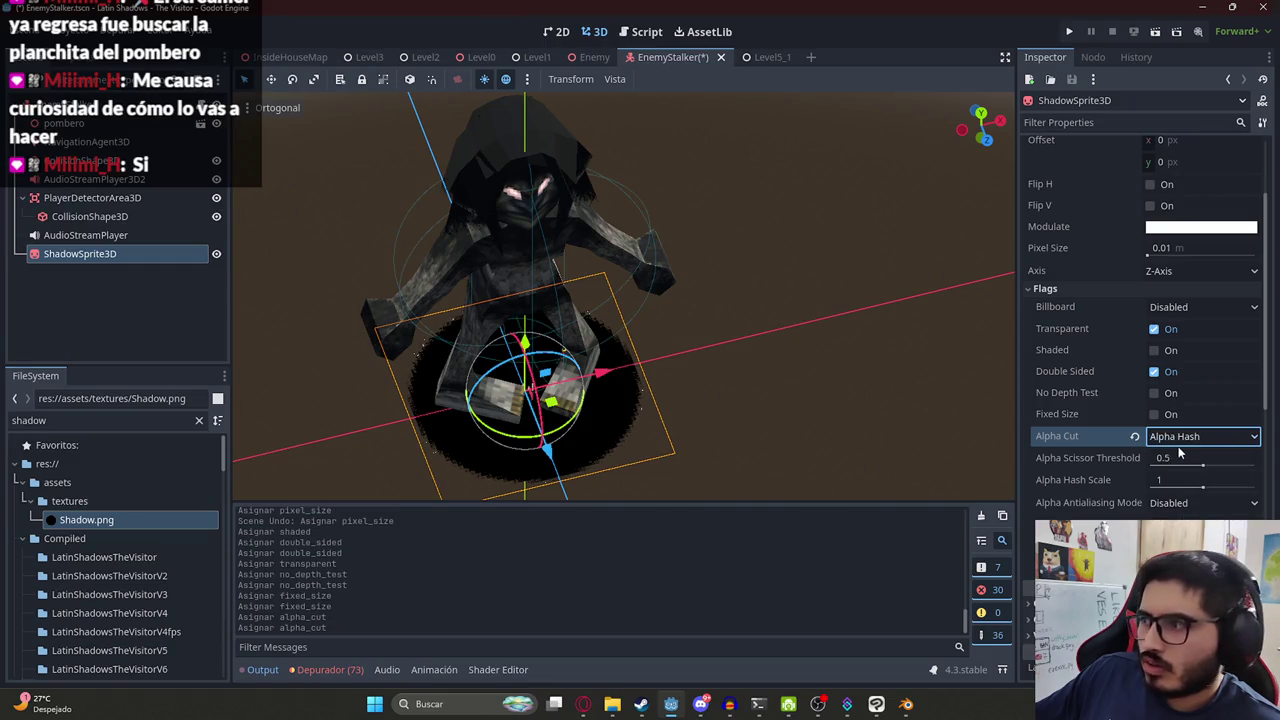
pyautogui.click(1179, 446)
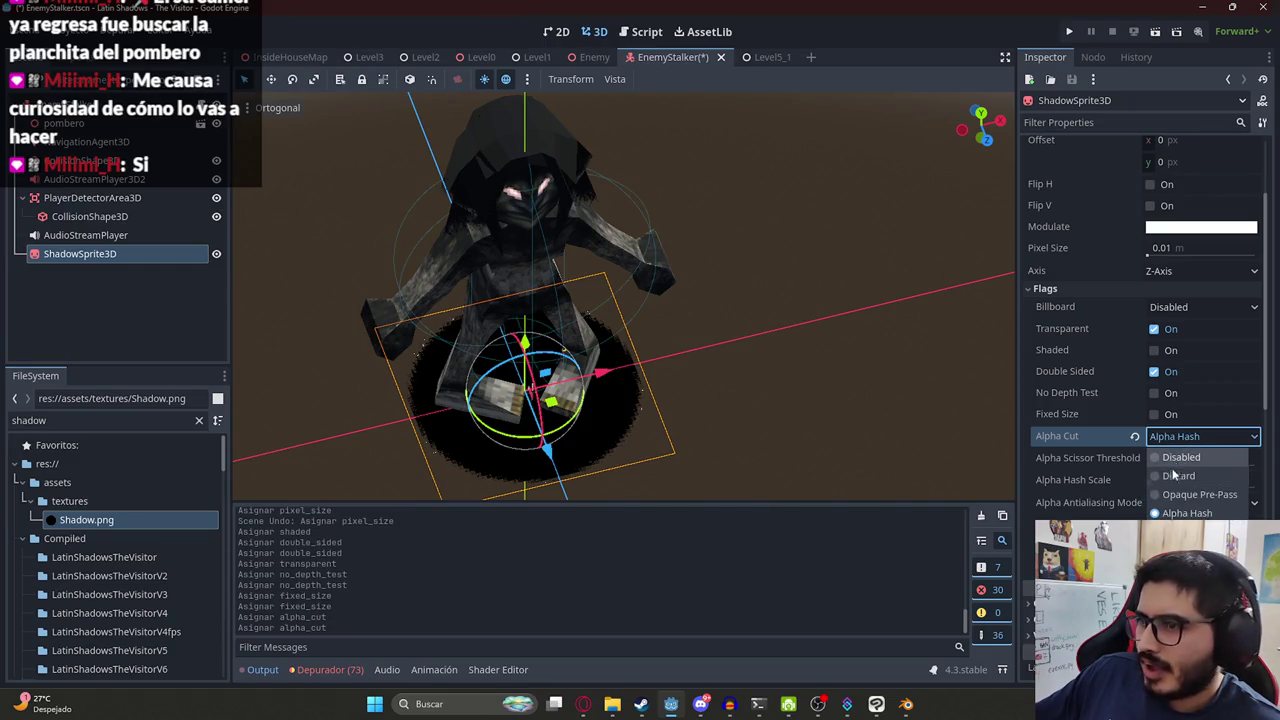
pyautogui.click(1177, 476)
# Orbit to a front view of the enemy and save the EnemyStalker scene.
pyautogui.moveTo(666, 423); pyautogui.dragTo(560, 360, button='middle')
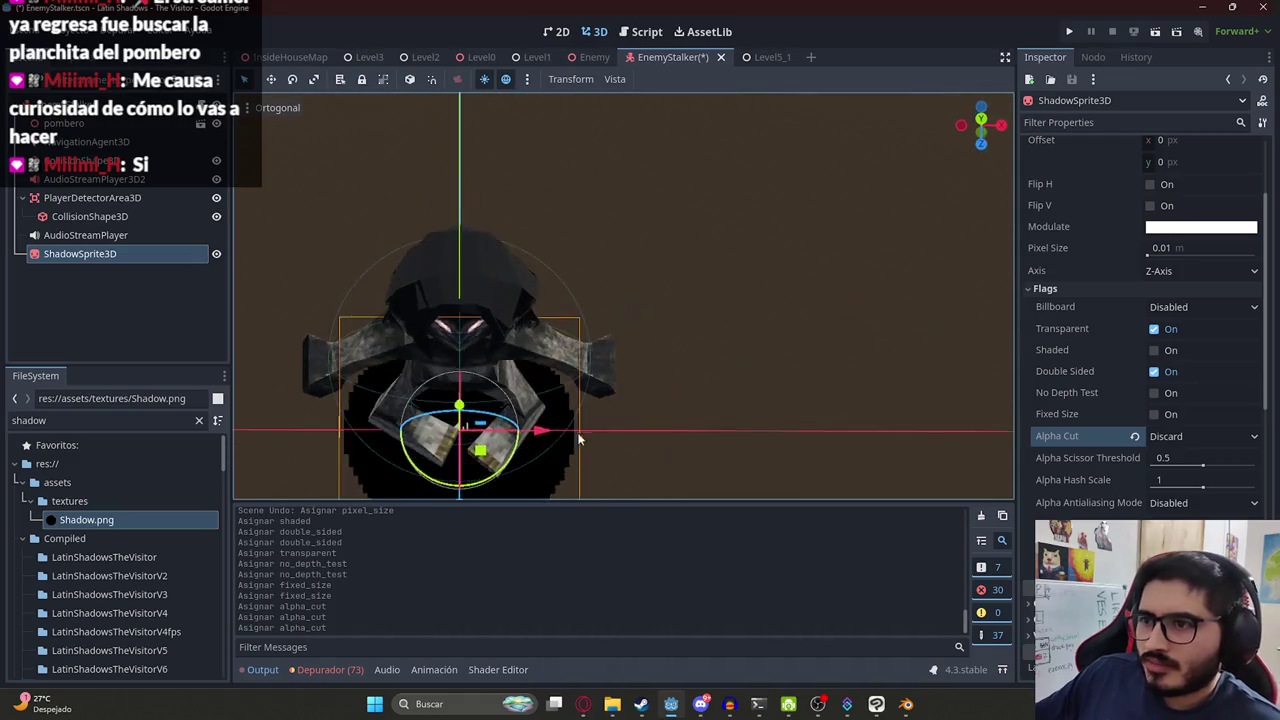
pyautogui.scroll(-3, 560, 360)
pyautogui.hotkey('ctrl', 's')
pyautogui.scroll(2, 538, 330)
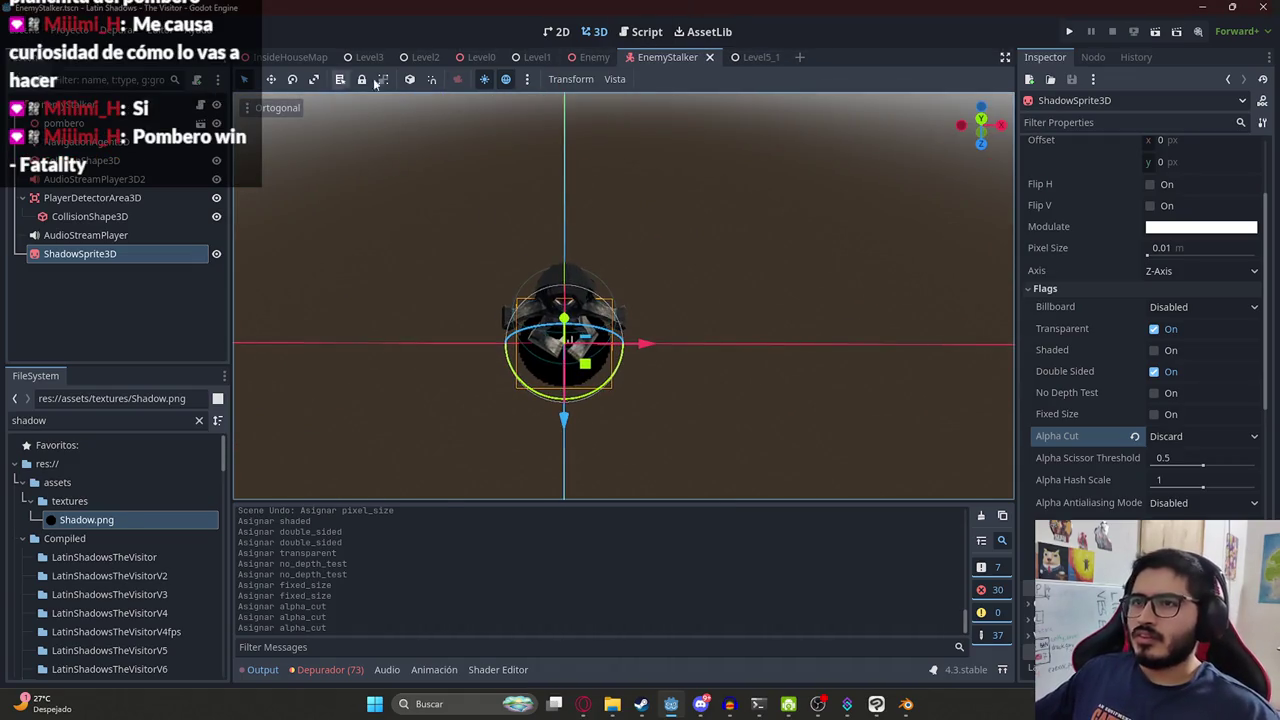
pyautogui.click(745, 57)
# Run Level5_1 via Reproducir Esta Escena to check the stalker's shadow, then quit from the pause menu.
pyautogui.rightClick(738, 58)
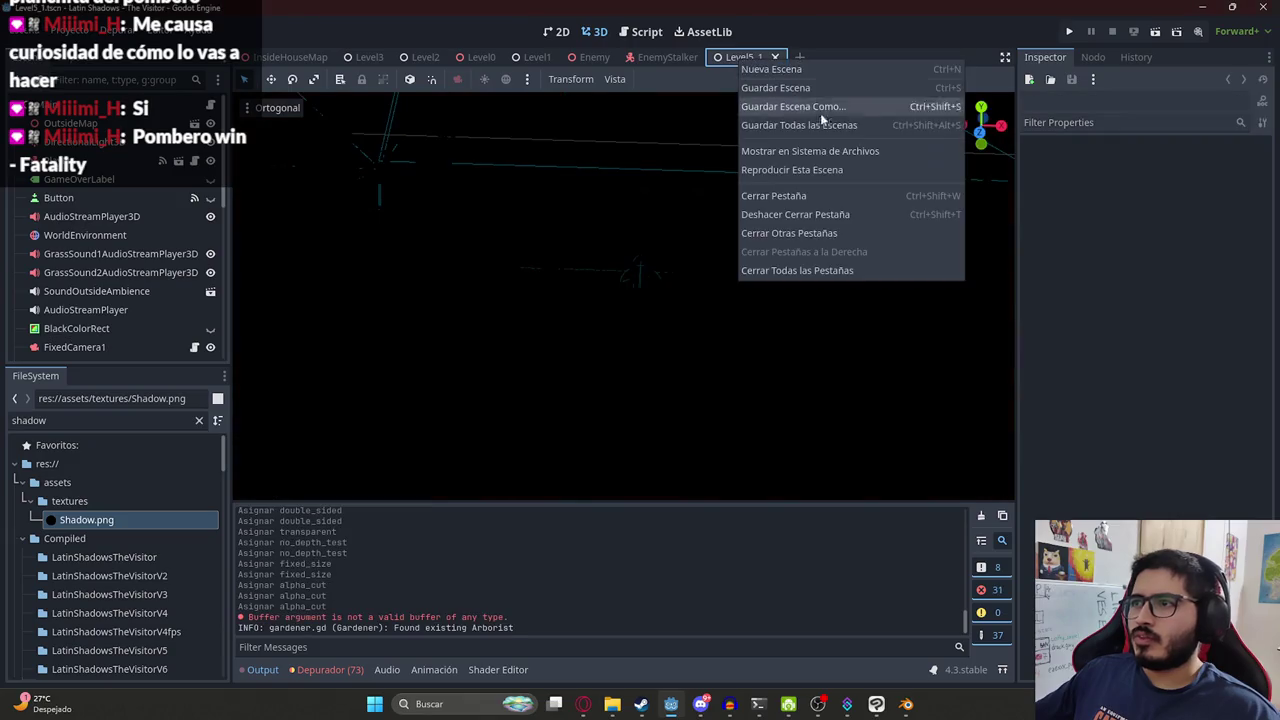
pyautogui.click(797, 167)
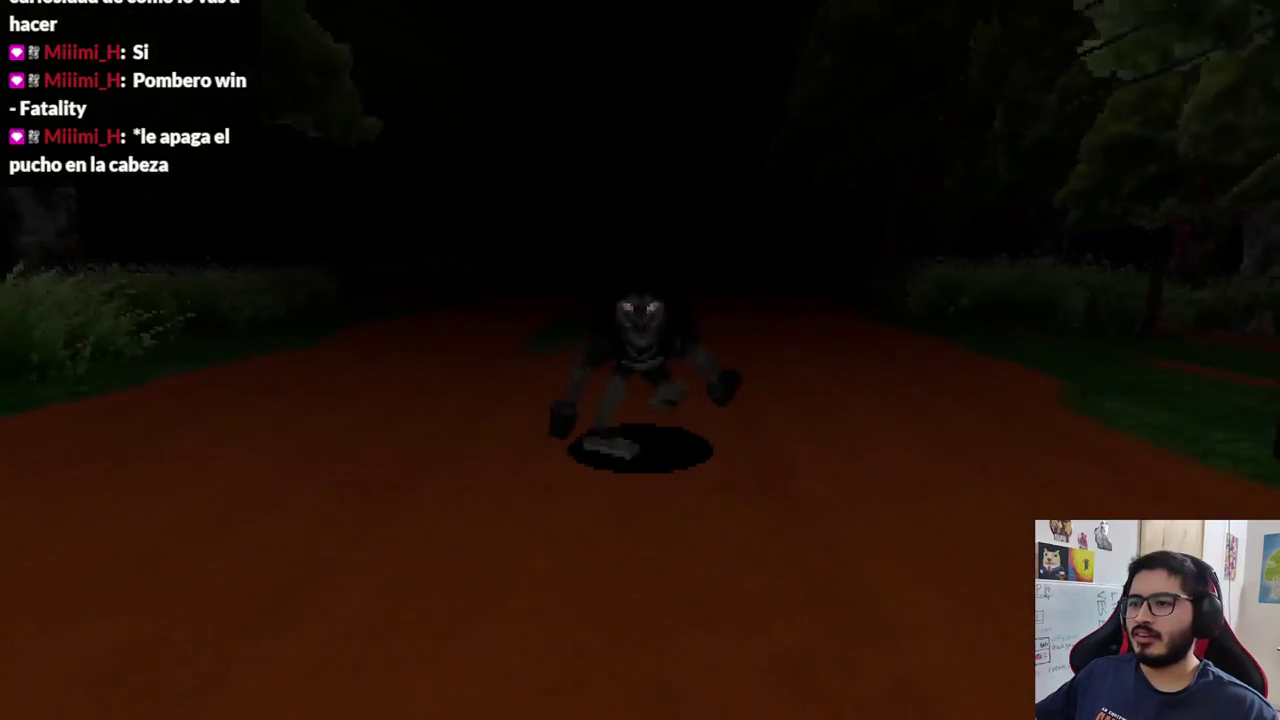
pyautogui.press('Escape')
pyautogui.click(660, 518)
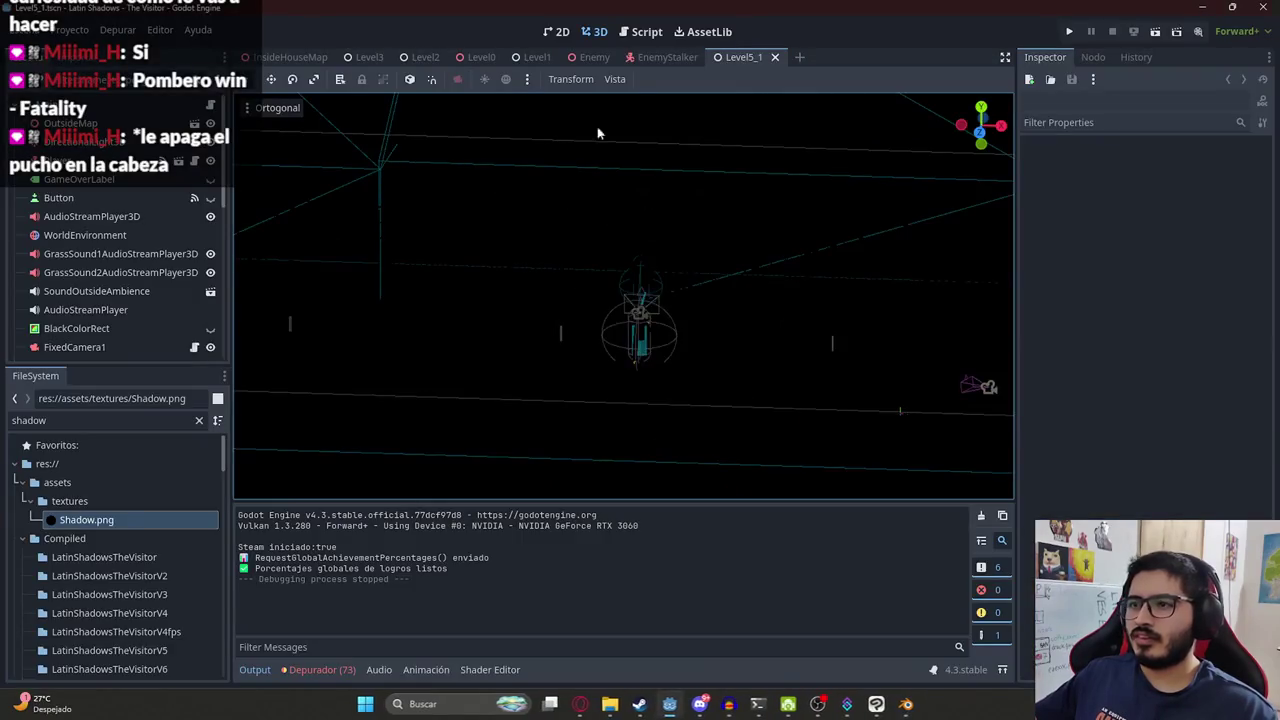
# Back in EnemyStalker, filter the Inspector for 'opac' and then clear the filter.
pyautogui.click(678, 57)
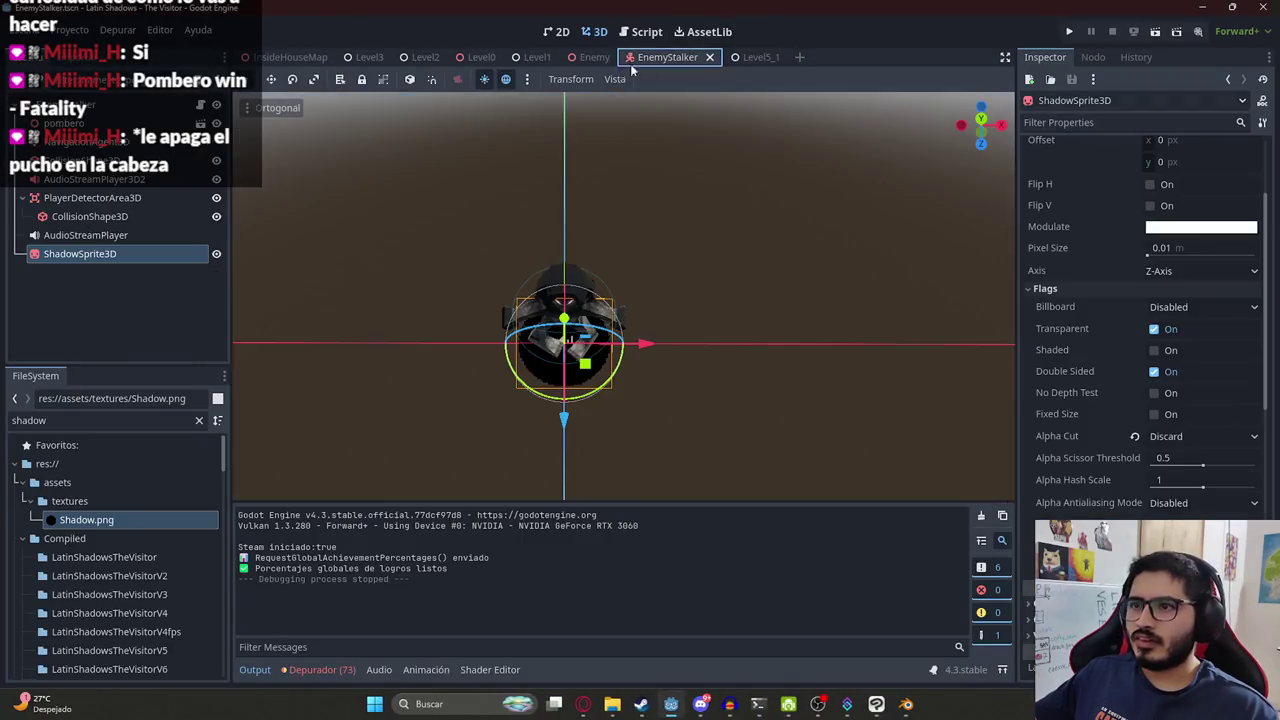
pyautogui.click(1080, 122)
pyautogui.scroll(-3, 1109, 382)
pyautogui.scroll(6, 1109, 382)
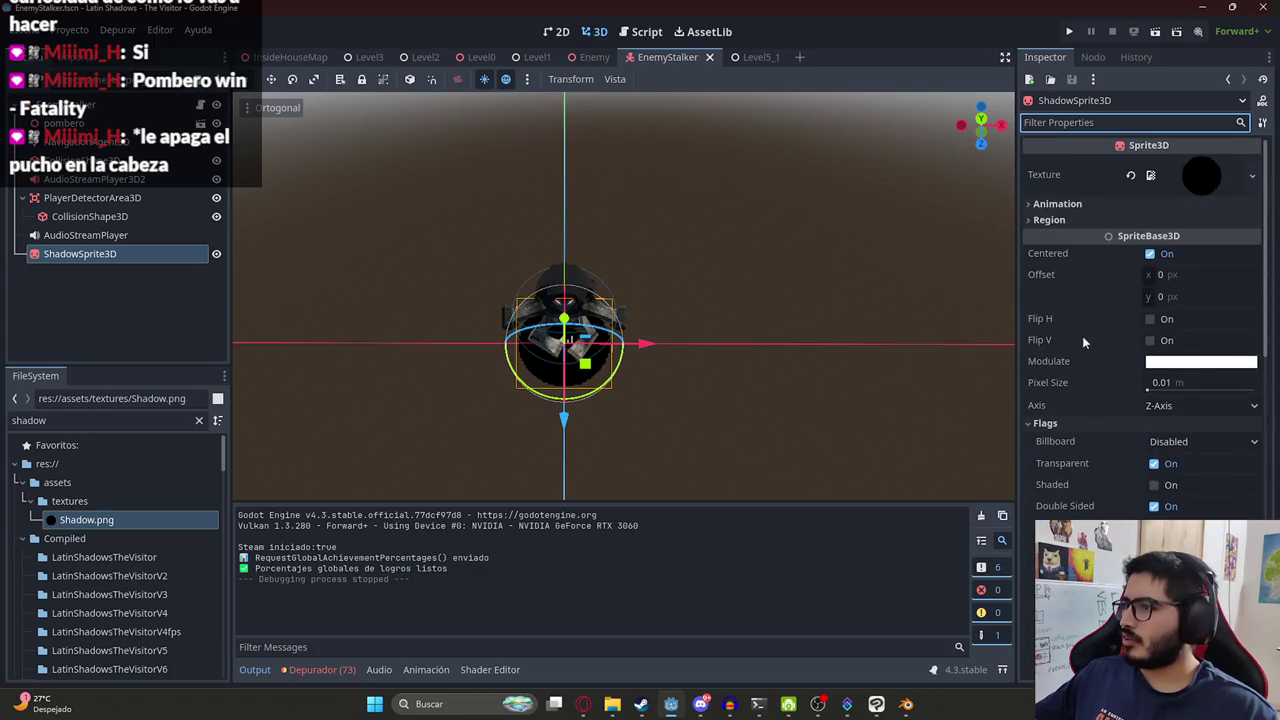
pyautogui.scroll(-3, 1082, 320)
pyautogui.write('opac')
pyautogui.press('BackSpace')
pyautogui.press('BackSpace')
pyautogui.press('BackSpace')
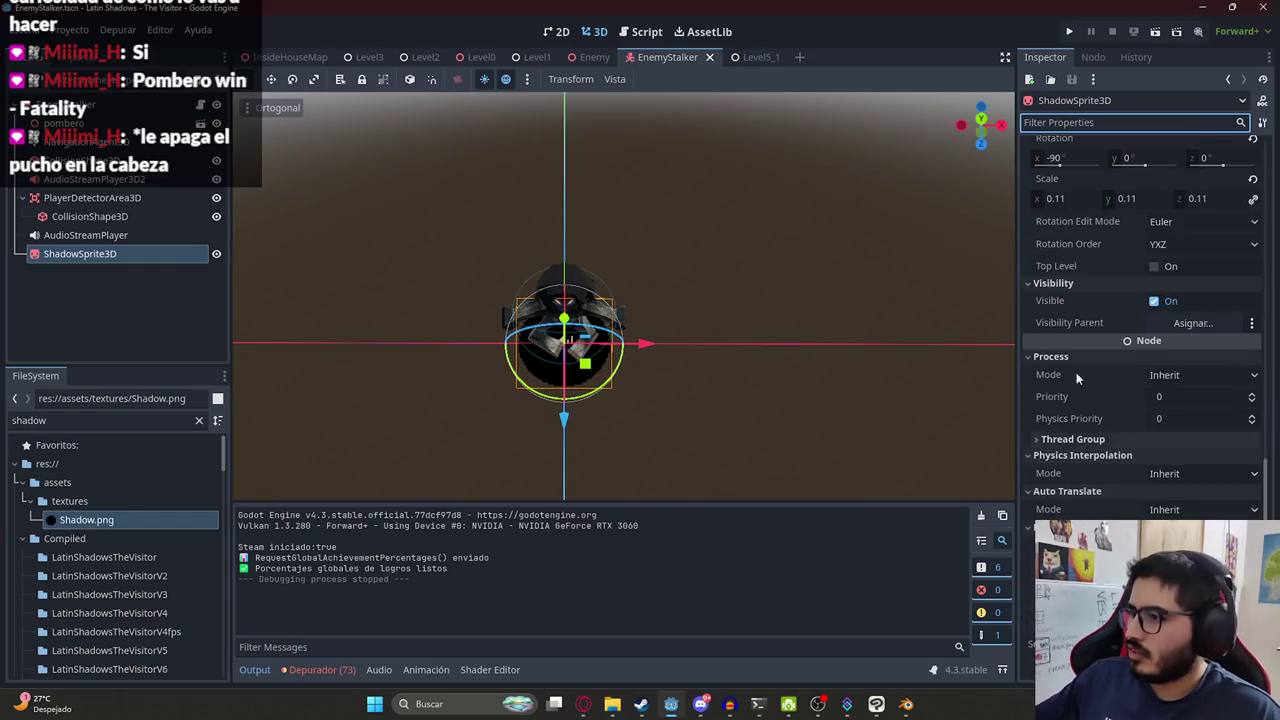
pyautogui.scroll(1, 1076, 372)
pyautogui.scroll(3, 1093, 359)
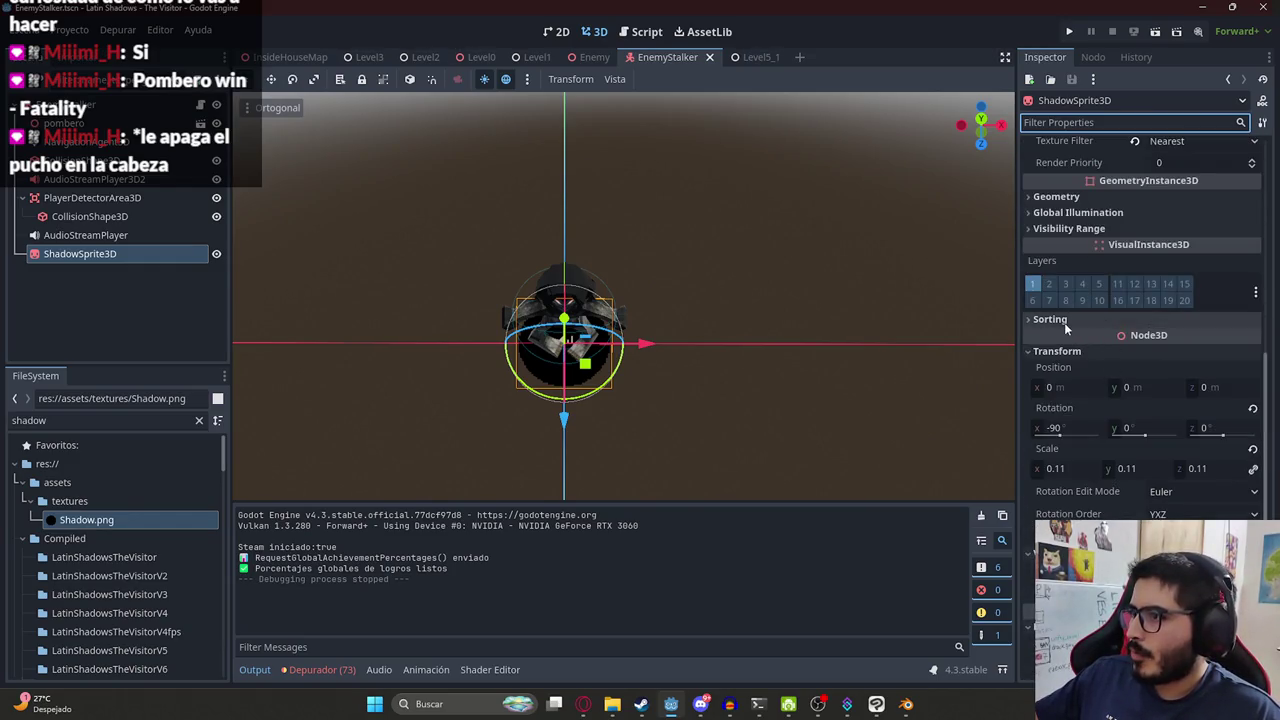
pyautogui.scroll(-5, 1080, 380)
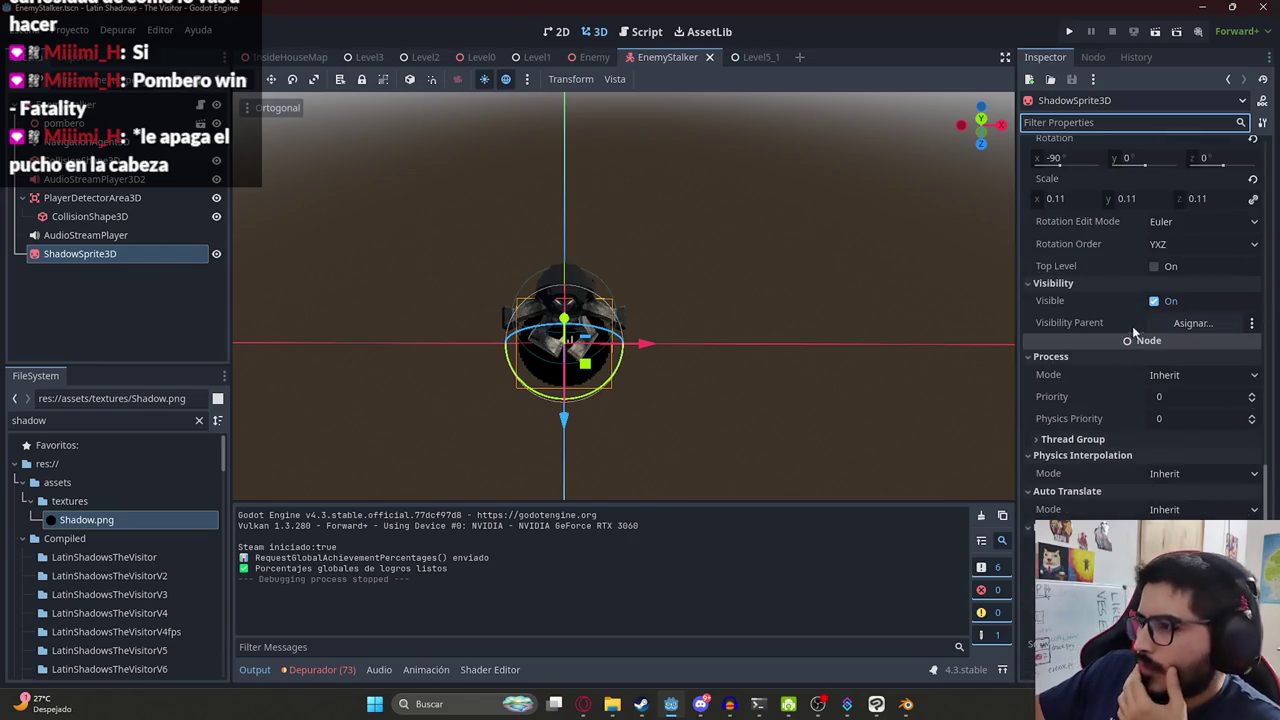
pyautogui.scroll(8, 1067, 456)
pyautogui.scroll(7, 1124, 500)
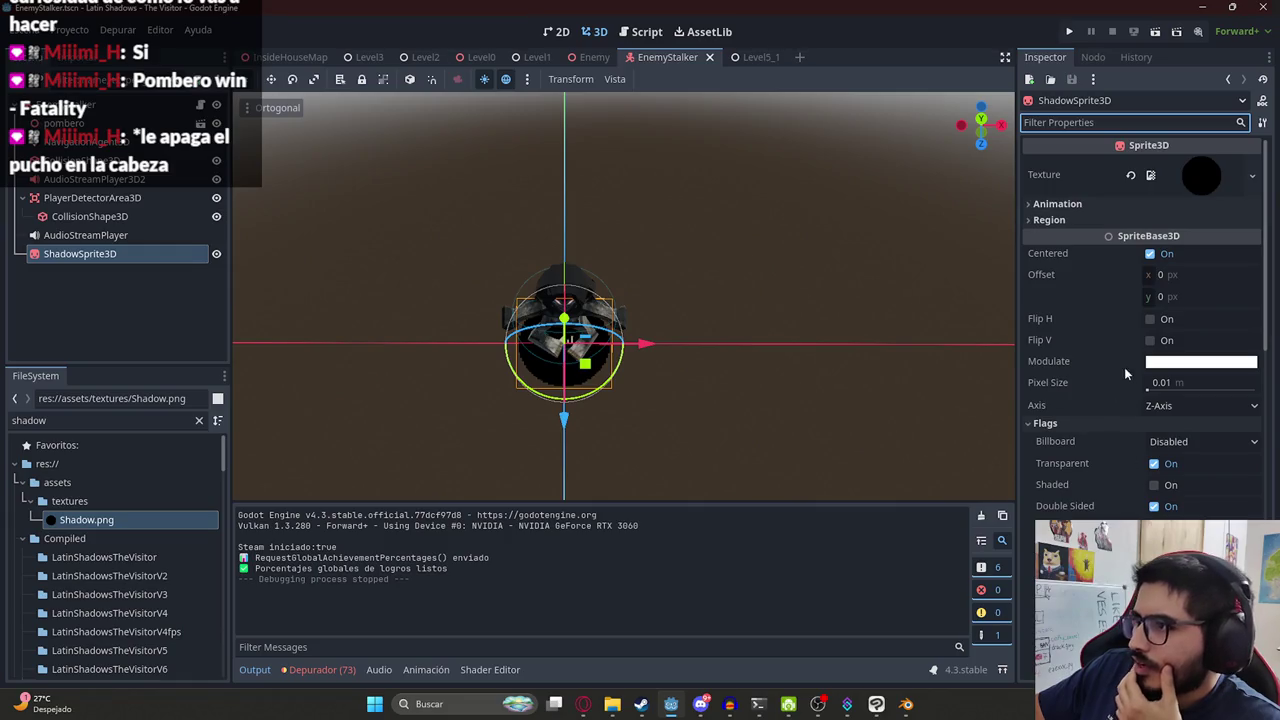
# Set the shadow sprite's Modulate alpha to 0.47 and save the scene.
pyautogui.click(1182, 361)
pyautogui.moveTo(1157, 308); pyautogui.dragTo(1157, 306)
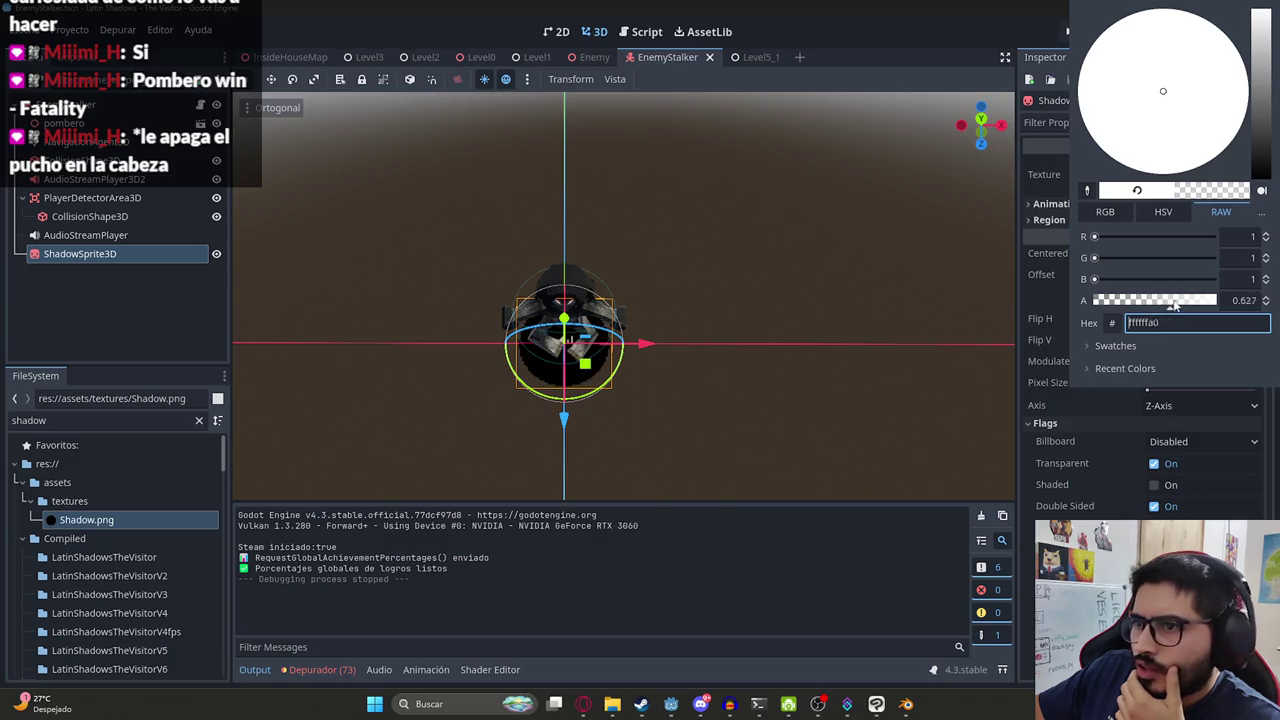
pyautogui.moveTo(1158, 305); pyautogui.dragTo(1152, 304)
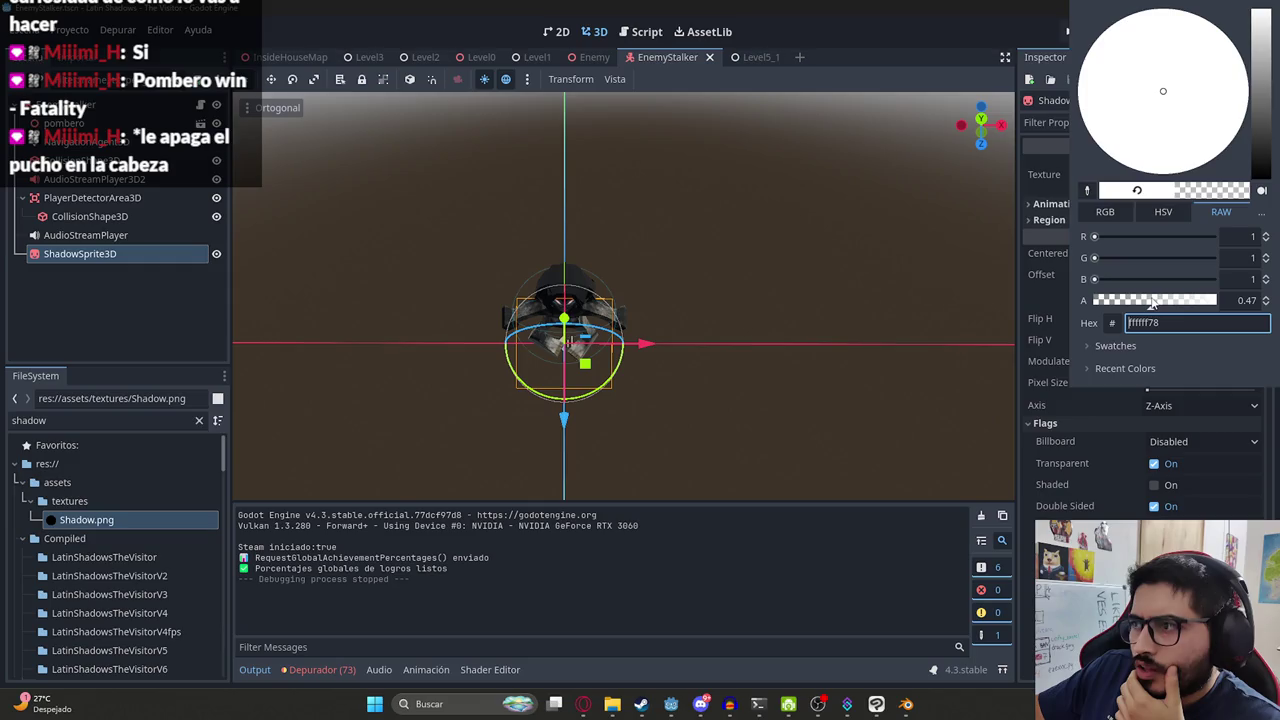
pyautogui.click(1178, 447)
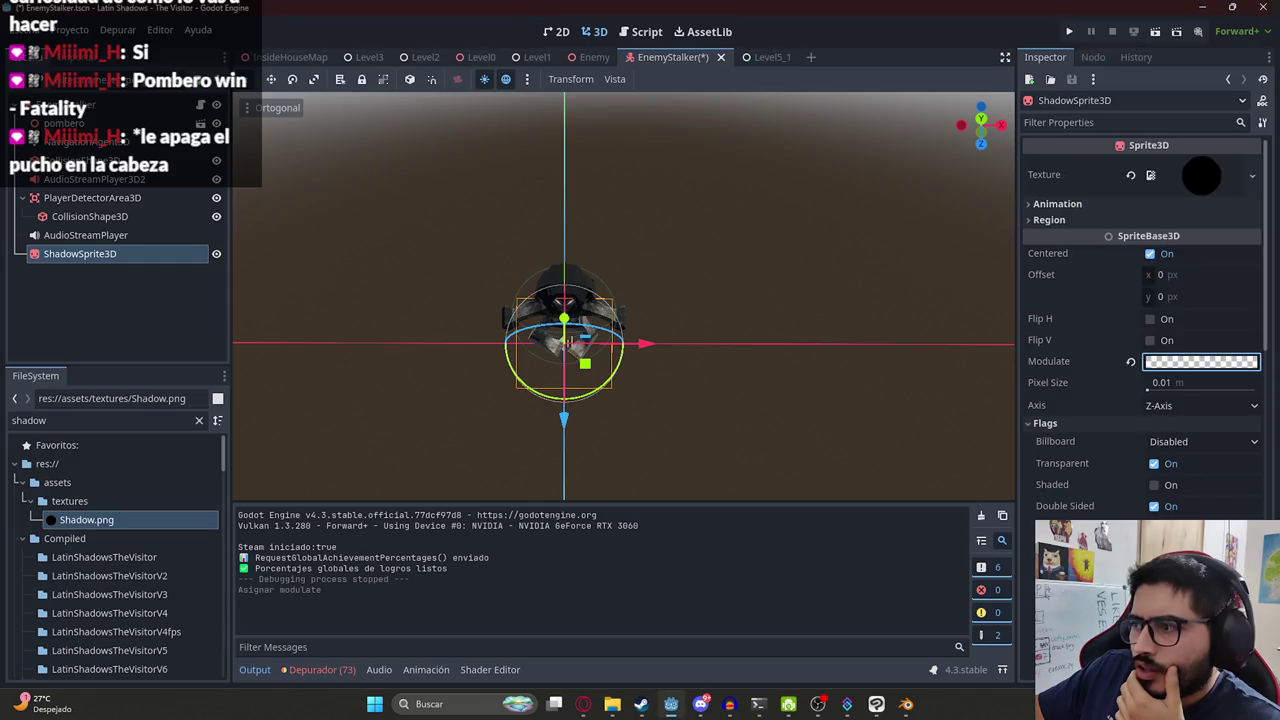
pyautogui.scroll(5, 623, 296)
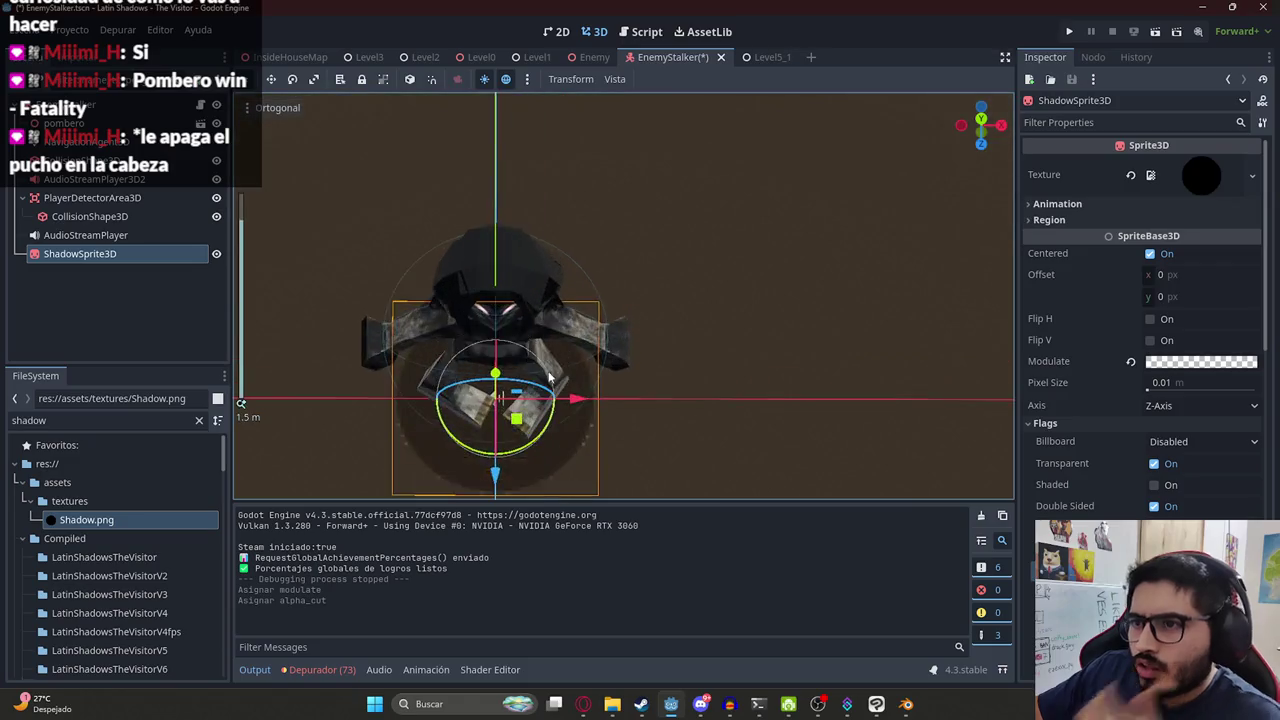
pyautogui.hotkey('ctrl', 's')
pyautogui.click(760, 57)
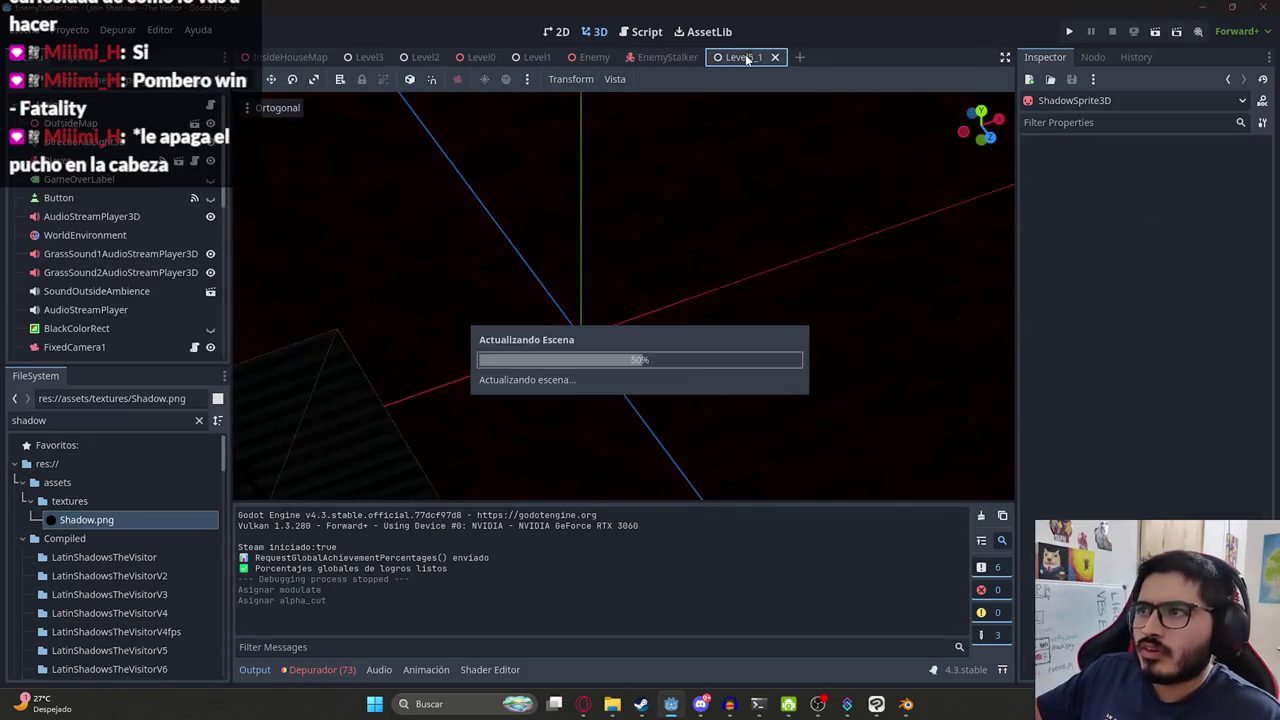
# Play Level5_1 to view the stalker's fainter shadow, then quit the running game.
pyautogui.rightClick(748, 57)
pyautogui.click(797, 170)
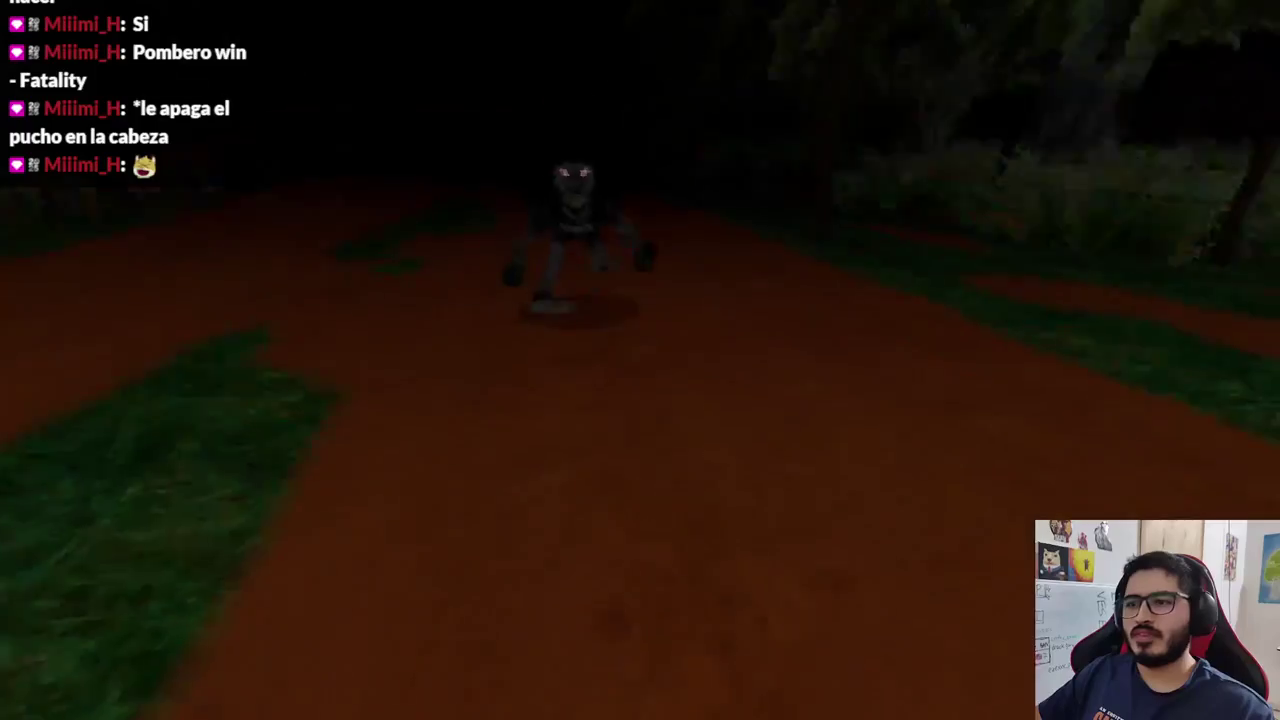
pyautogui.press('Escape')
pyautogui.click(651, 549)
# Duplicate the shadow circle layer and apply Mosaico with an enlarged cell size.
pyautogui.click(876, 704)
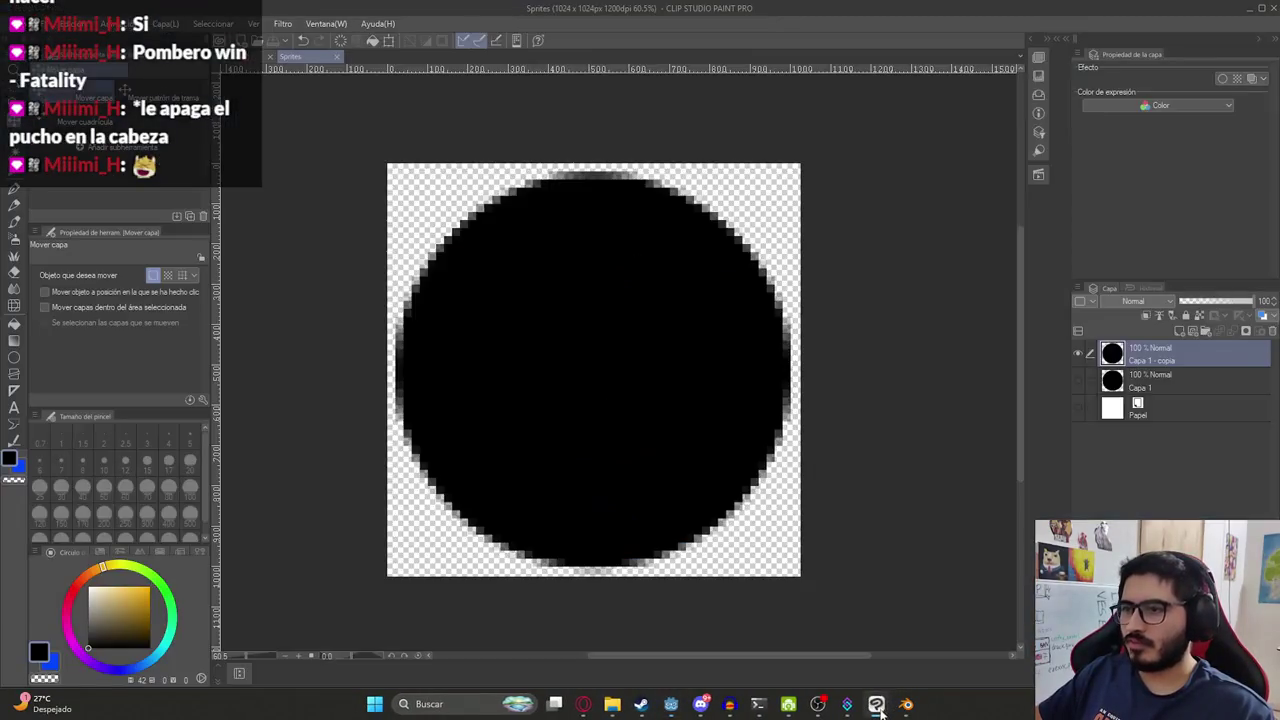
pyautogui.hotkey('ctrl', 'c')
pyautogui.hotkey('ctrl', 'v')
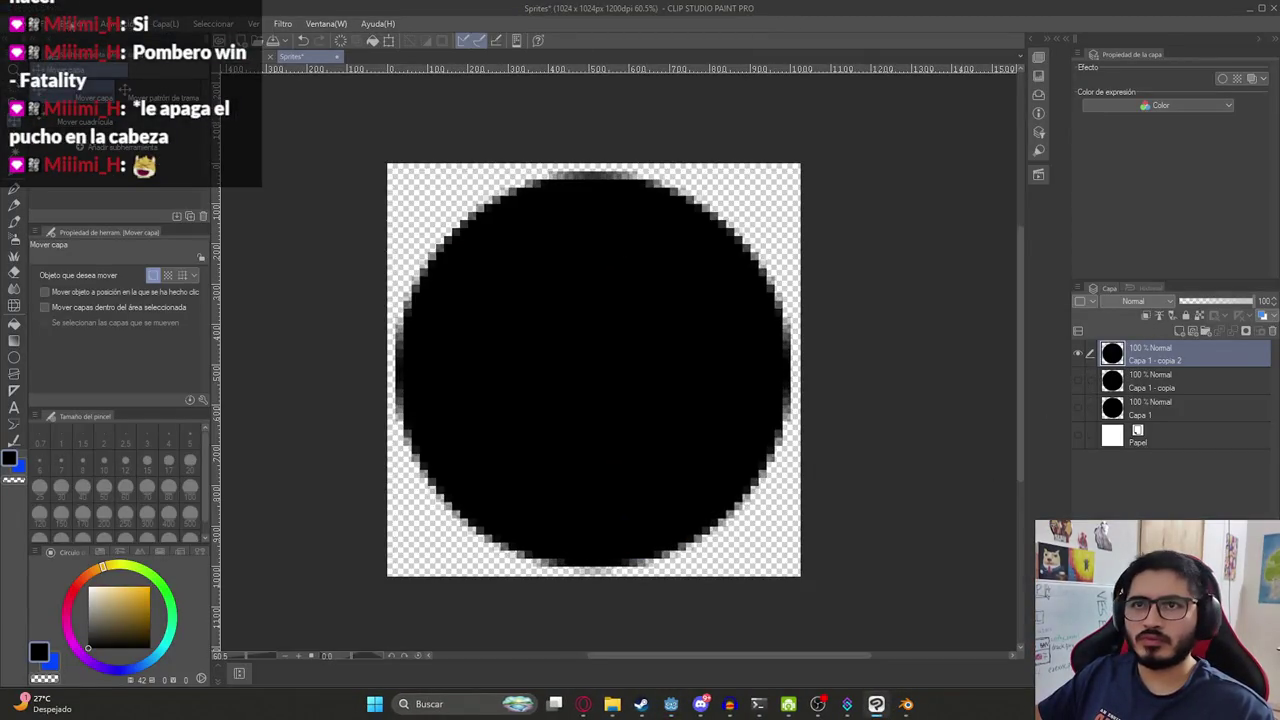
pyautogui.click(284, 24)
pyautogui.moveTo(306, 89)
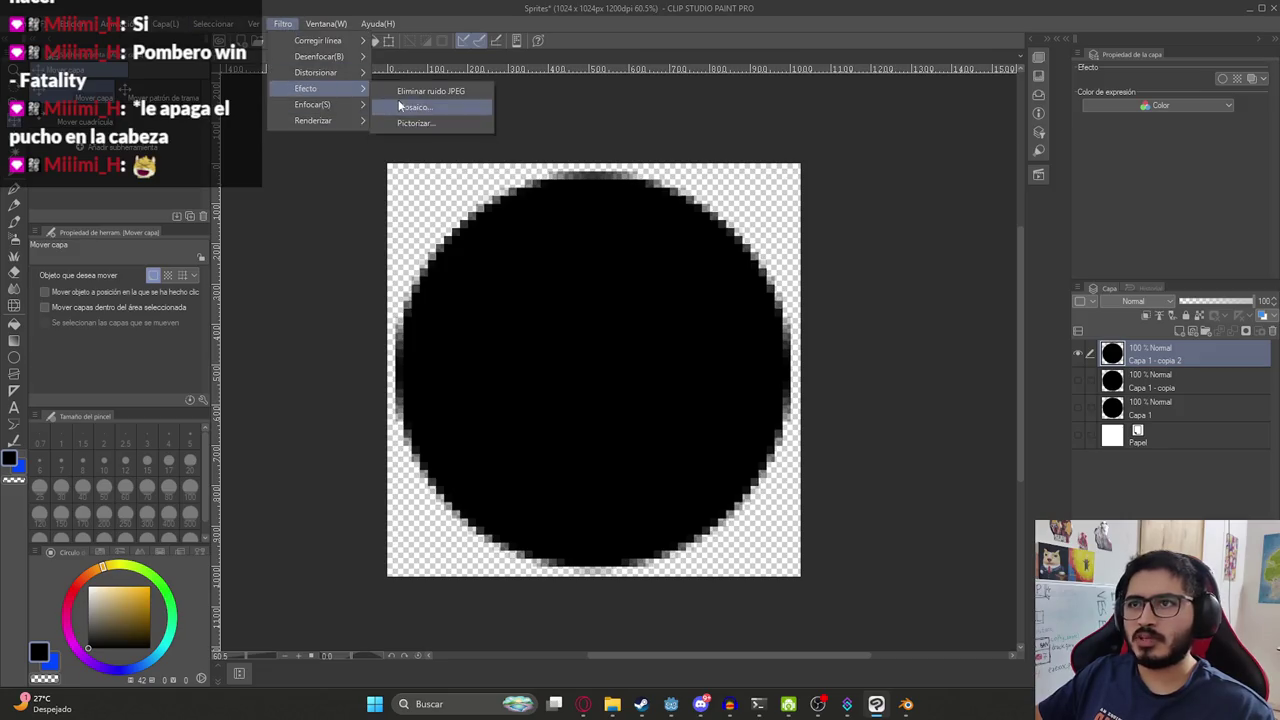
pyautogui.click(405, 105)
pyautogui.moveTo(141, 266); pyautogui.dragTo(123, 267)
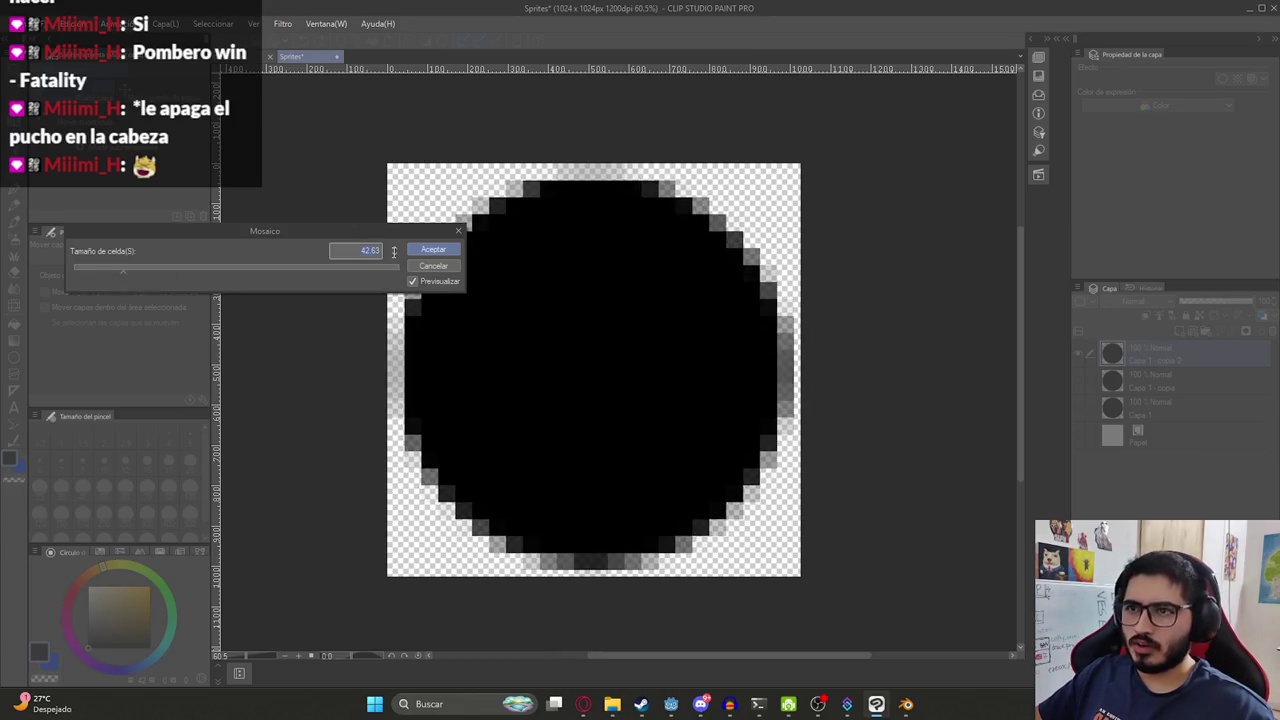
pyautogui.click(425, 256)
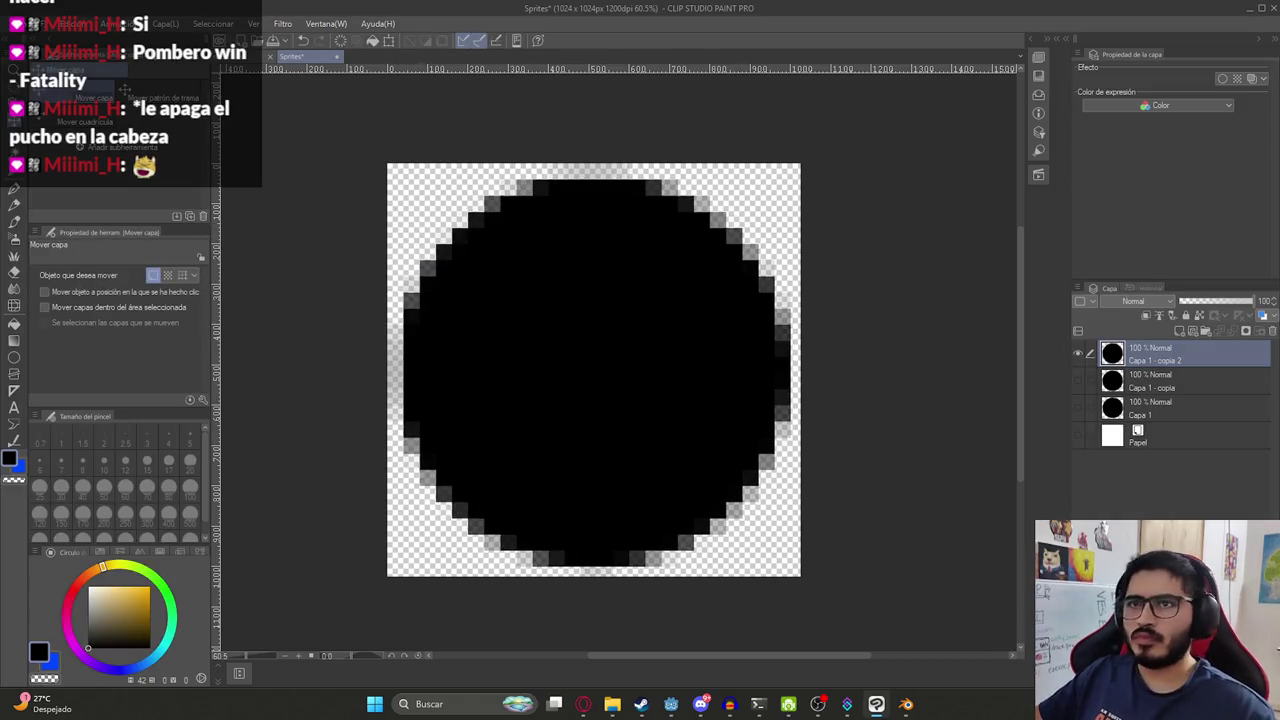
# Add a new layer and fill it with a black rectangle.
pyautogui.click(1177, 334)
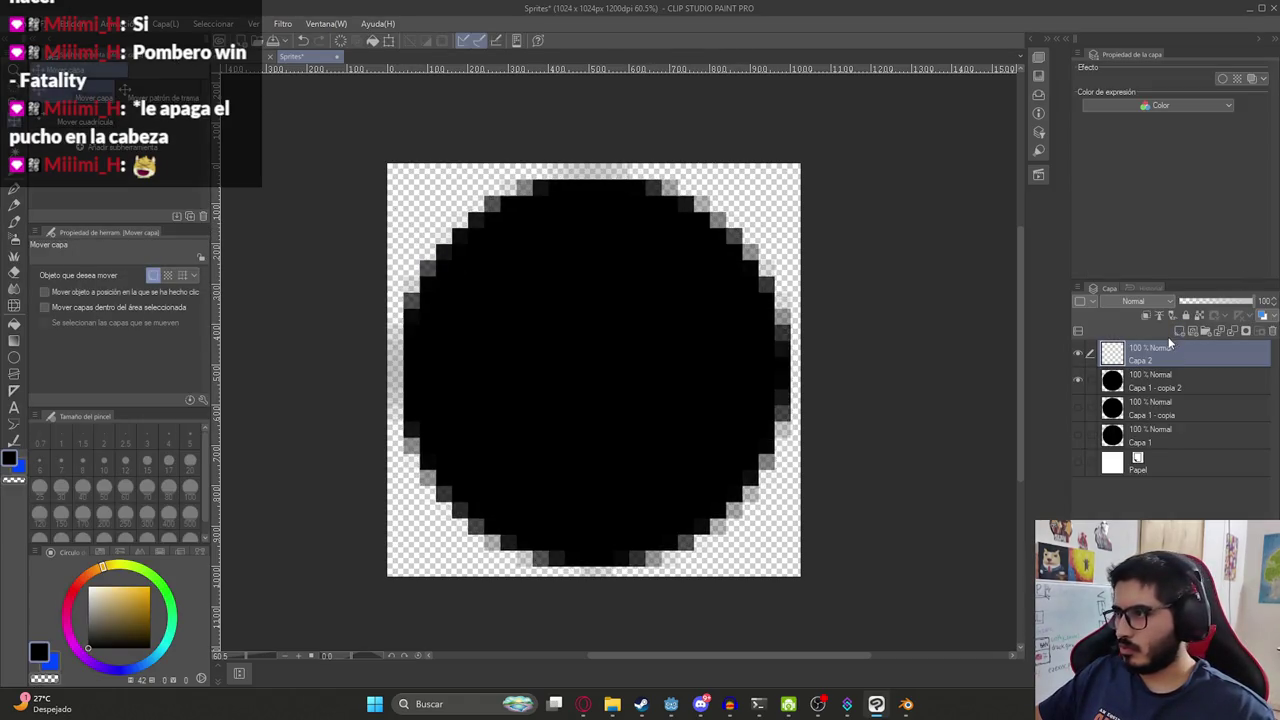
pyautogui.press('u')
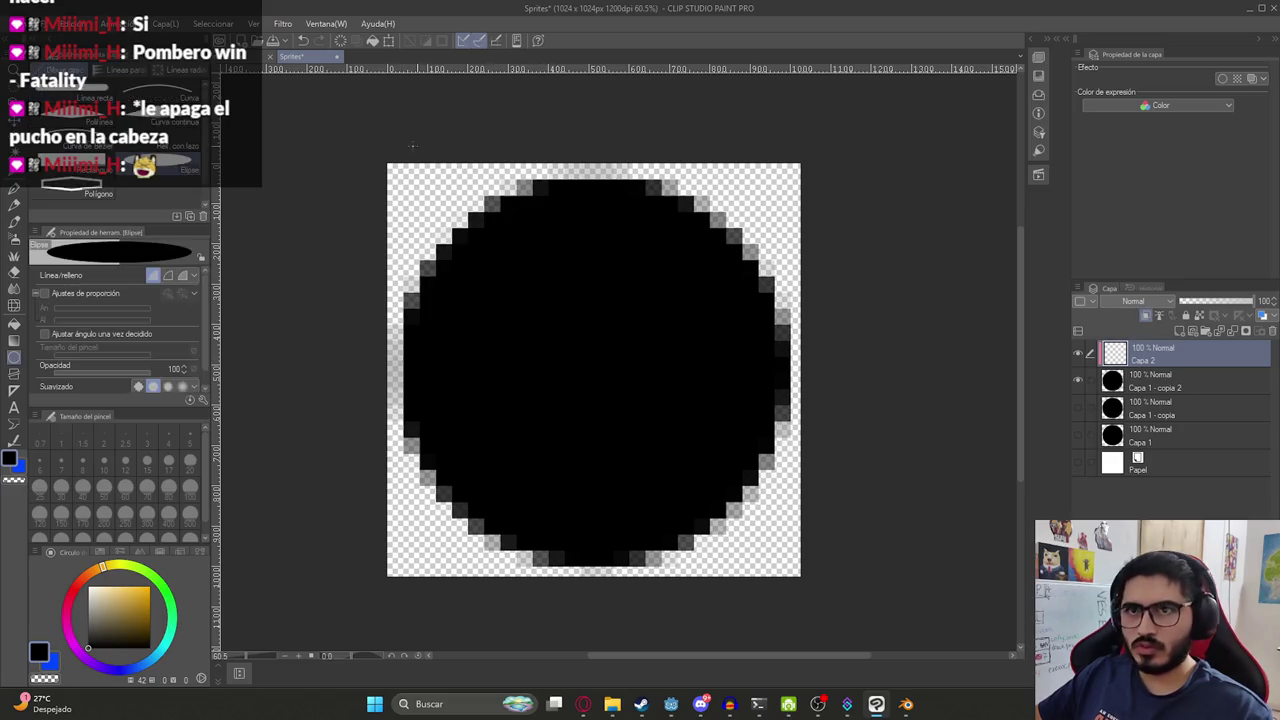
pyautogui.moveTo(500, 298); pyautogui.dragTo(500, 298)
pyautogui.hotkey('ctrl', '0')
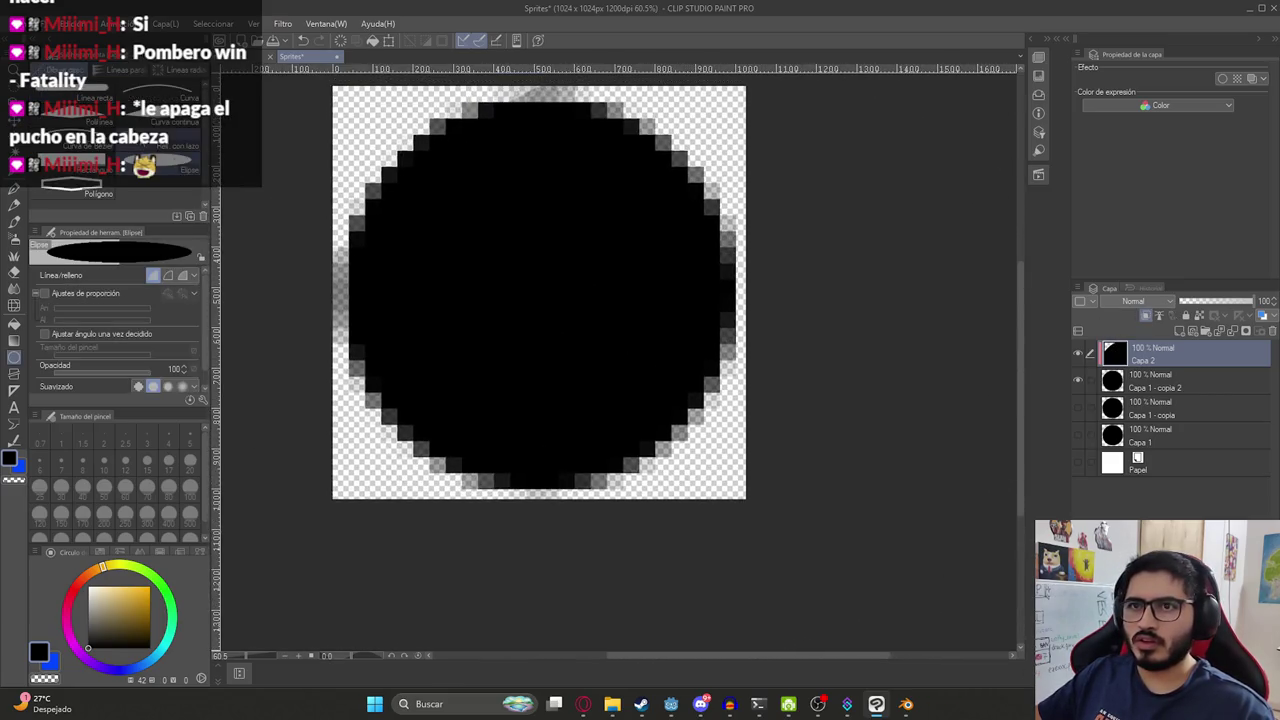
pyautogui.moveTo(501, 263); pyautogui.dragTo(756, 473)
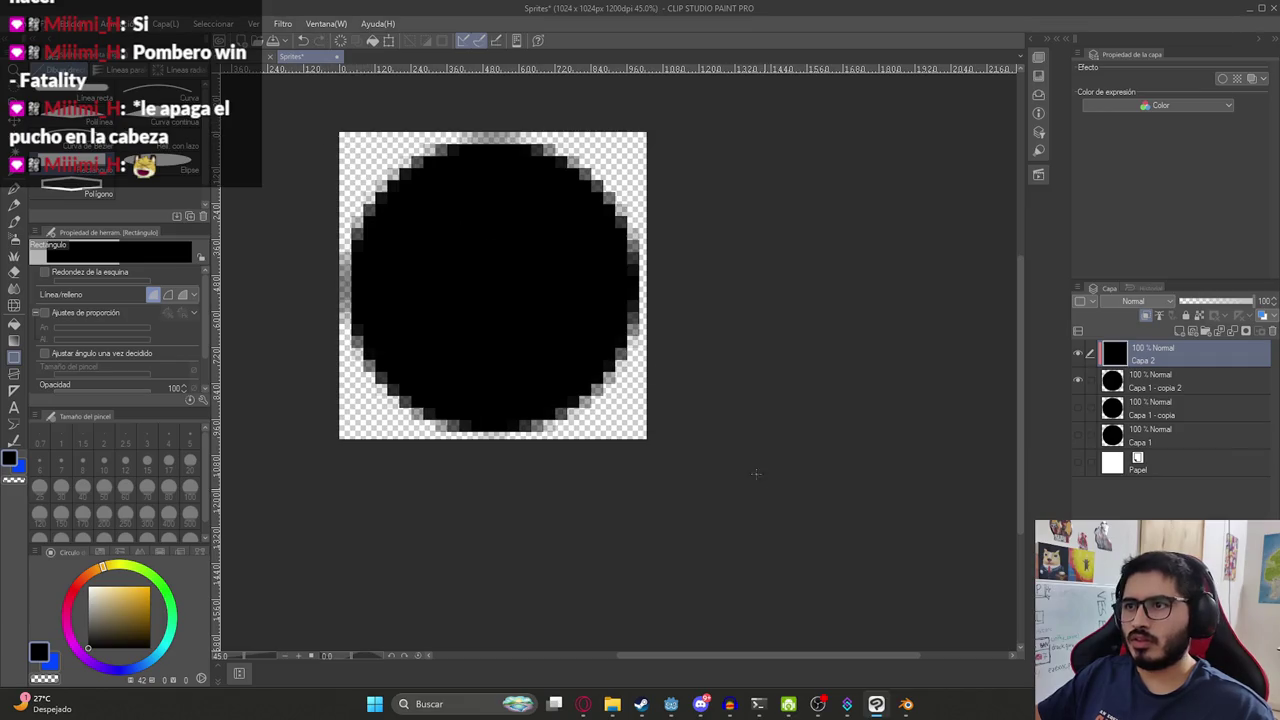
pyautogui.moveTo(315, 99); pyautogui.dragTo(870, 546)
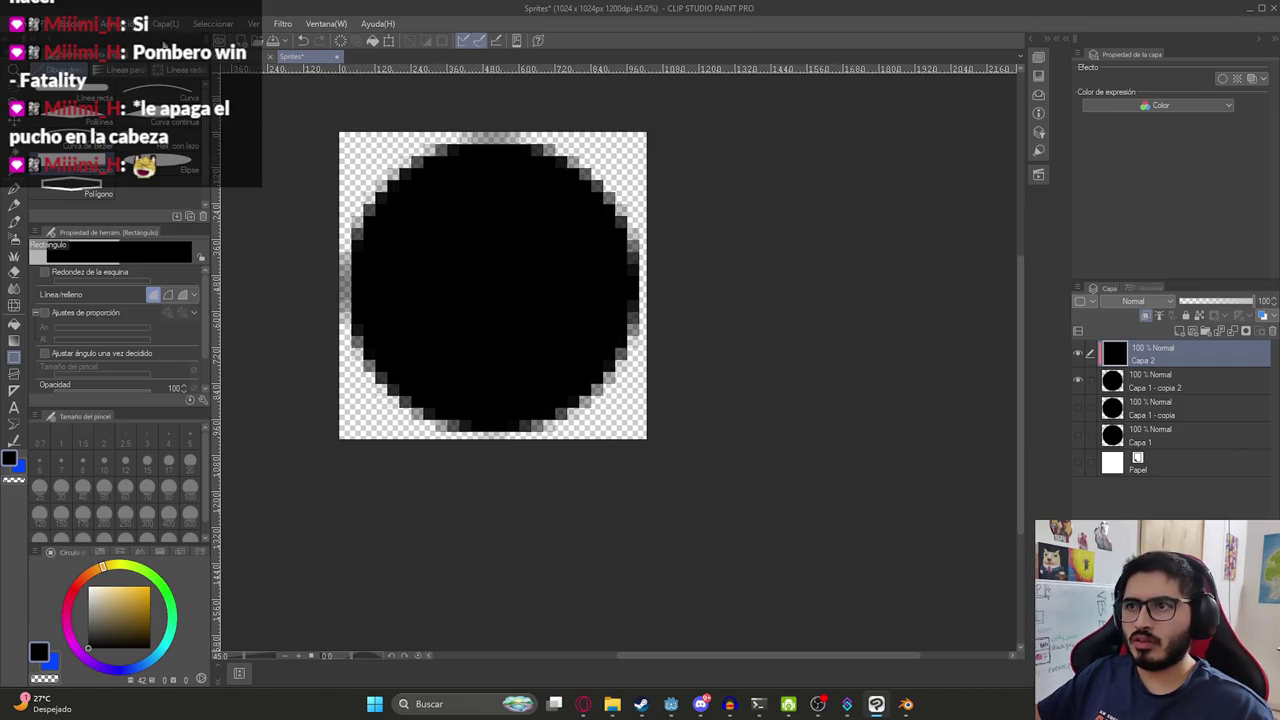
# Export the canvas as PNG, overwriting juegoterror1/assets/textures/Shadow.png.
pyautogui.click(20, 23)
pyautogui.click(317, 214)
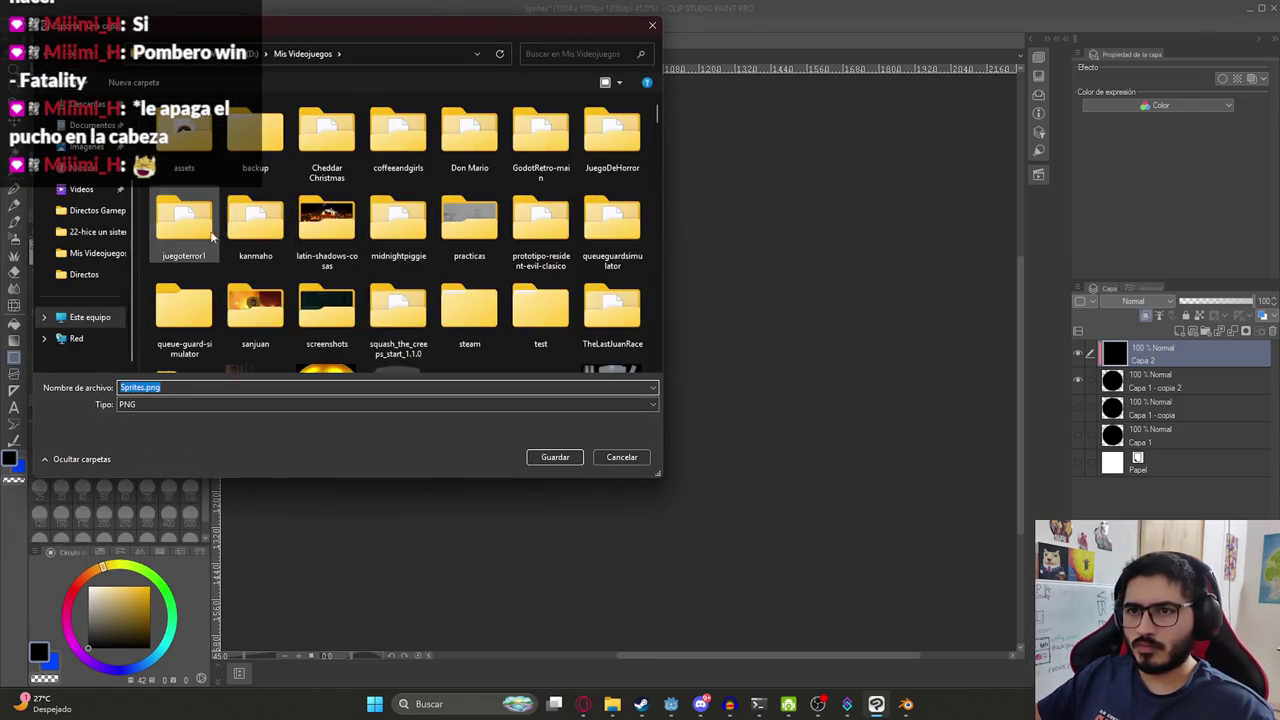
pyautogui.doubleClick(208, 225)
pyautogui.doubleClick(192, 214)
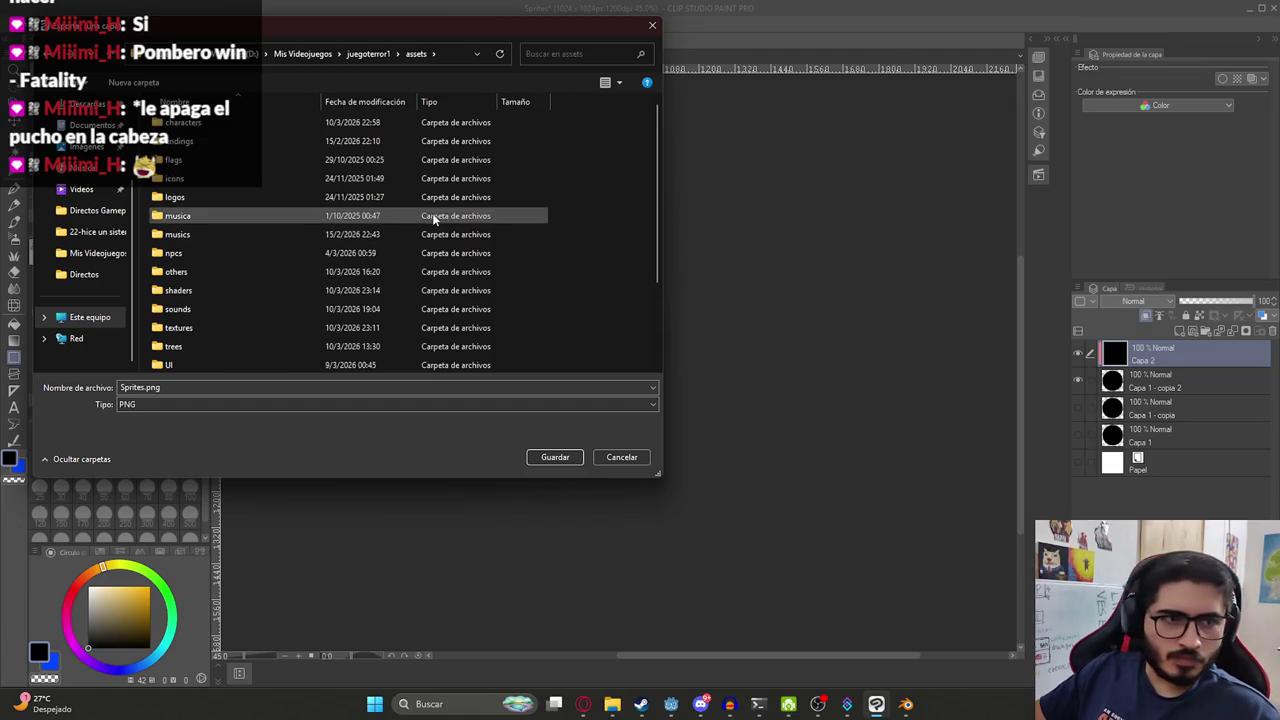
pyautogui.doubleClick(196, 327)
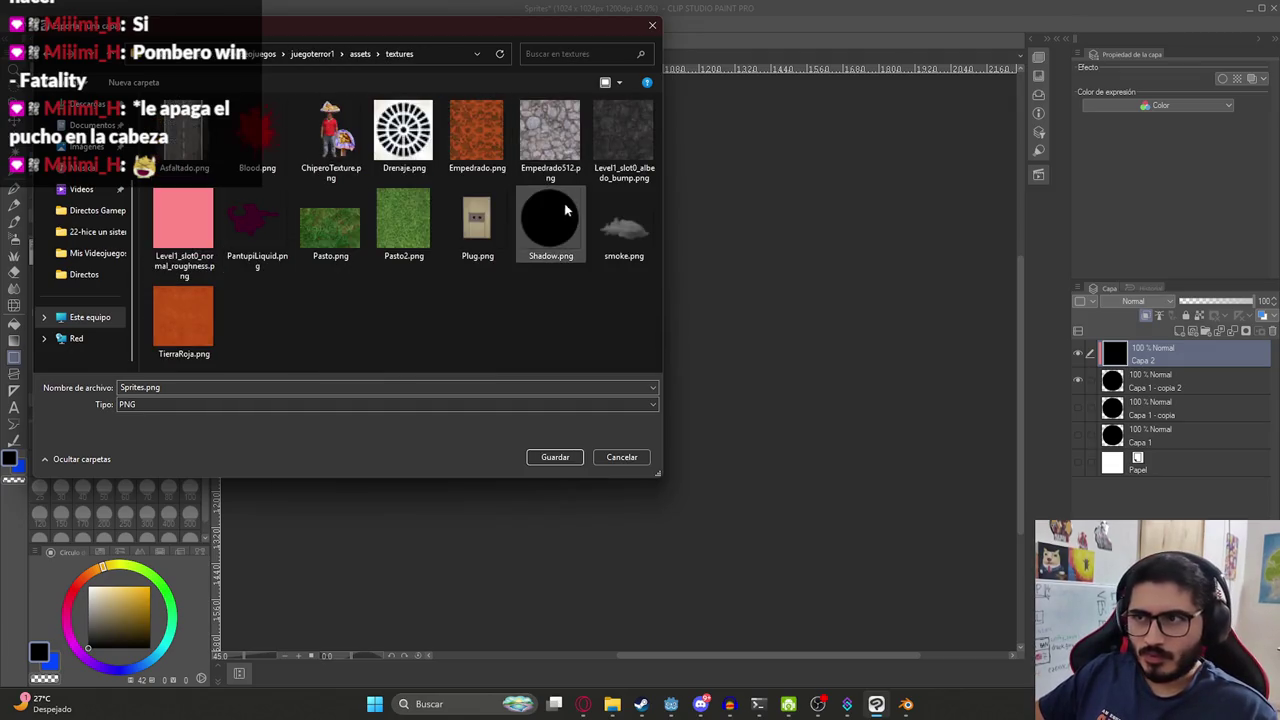
pyautogui.doubleClick(545, 232)
pyautogui.click(672, 351)
pyautogui.press('Return')
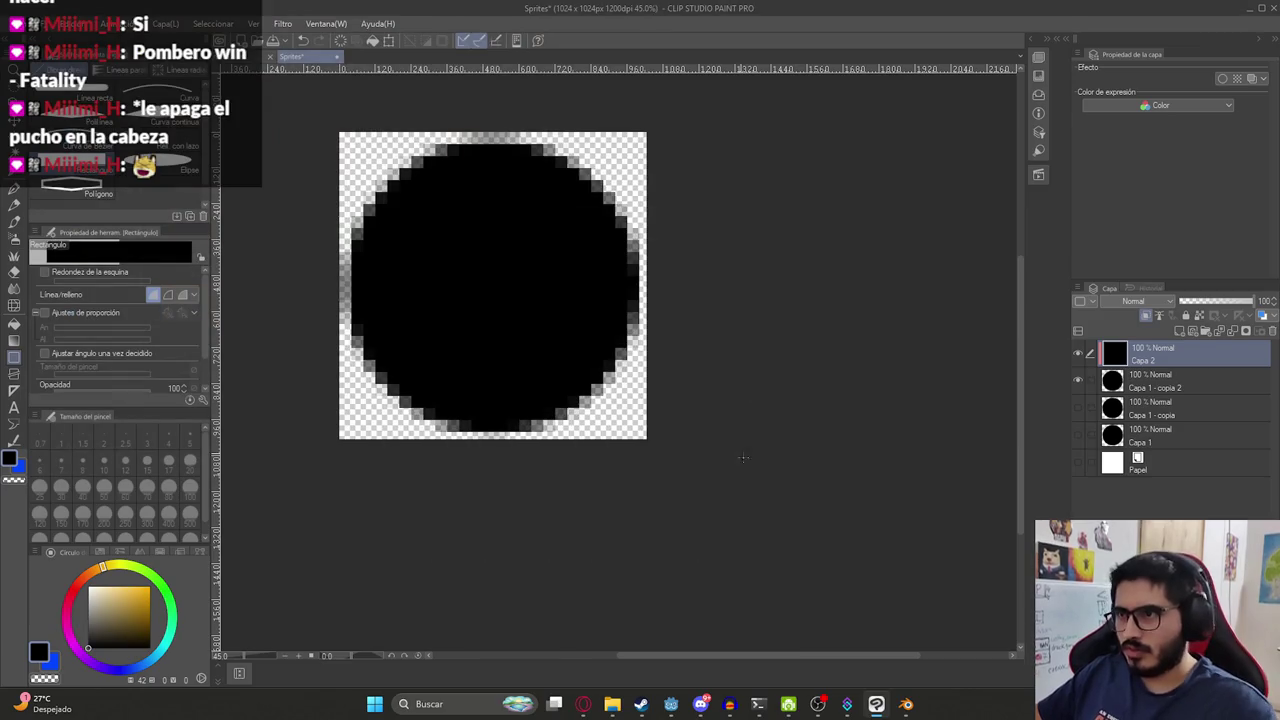
pyautogui.click(671, 704)
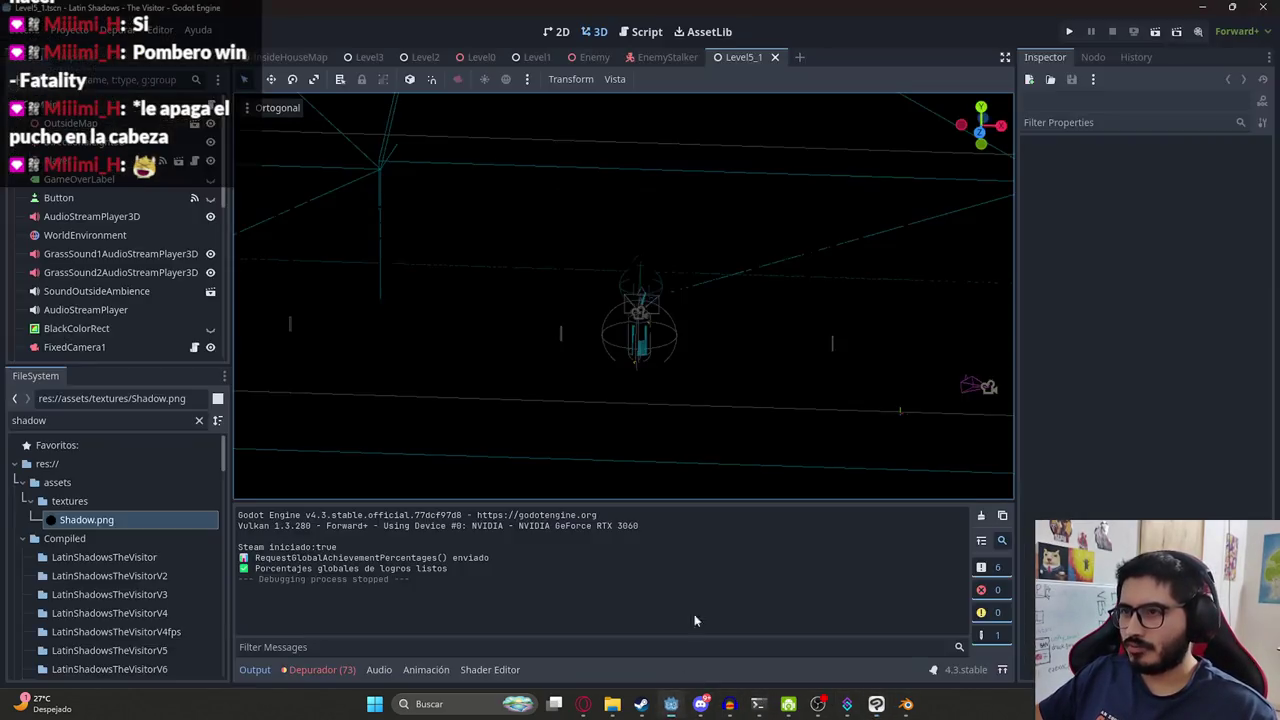
# In the EnemyStalker scene, raise the shadow sprite's Modulate alpha to 0.7.
pyautogui.click(633, 57)
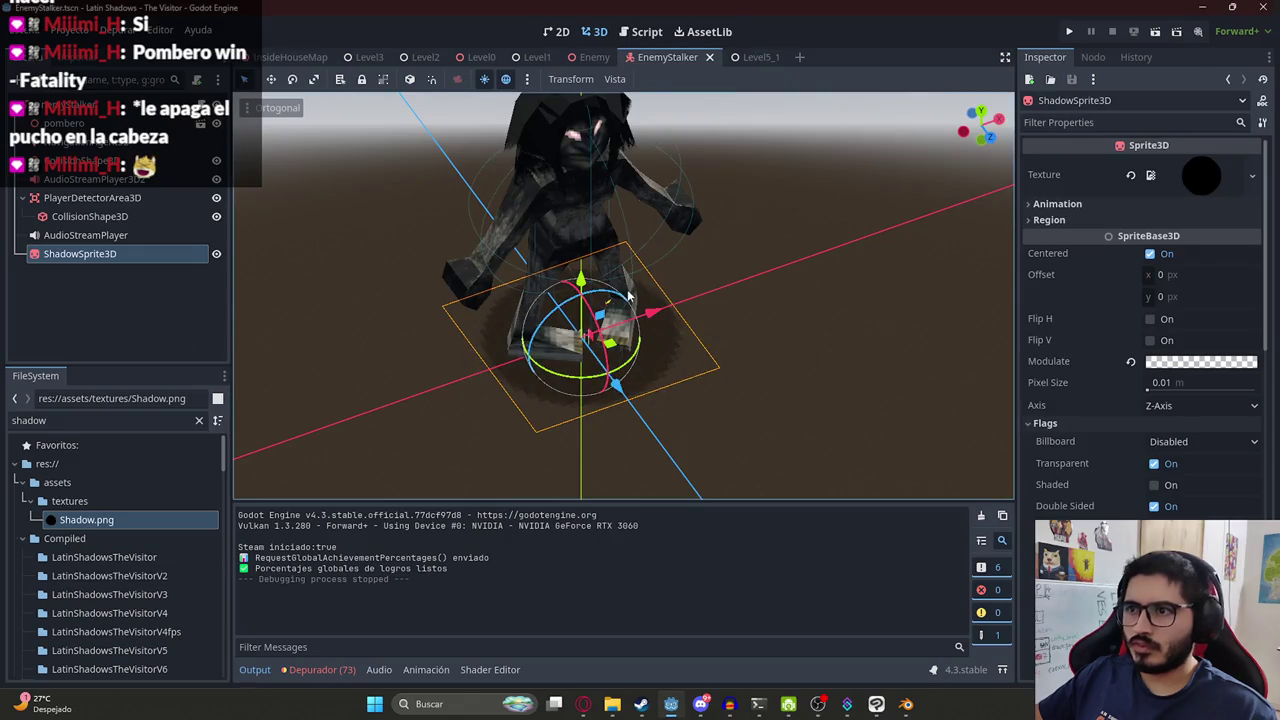
pyautogui.moveTo(628, 296); pyautogui.dragTo(600, 330, button='middle')
pyautogui.scroll(-5, 1116, 388)
pyautogui.scroll(-3, 1118, 414)
pyautogui.scroll(5, 1118, 414)
pyautogui.scroll(5, 1140, 408)
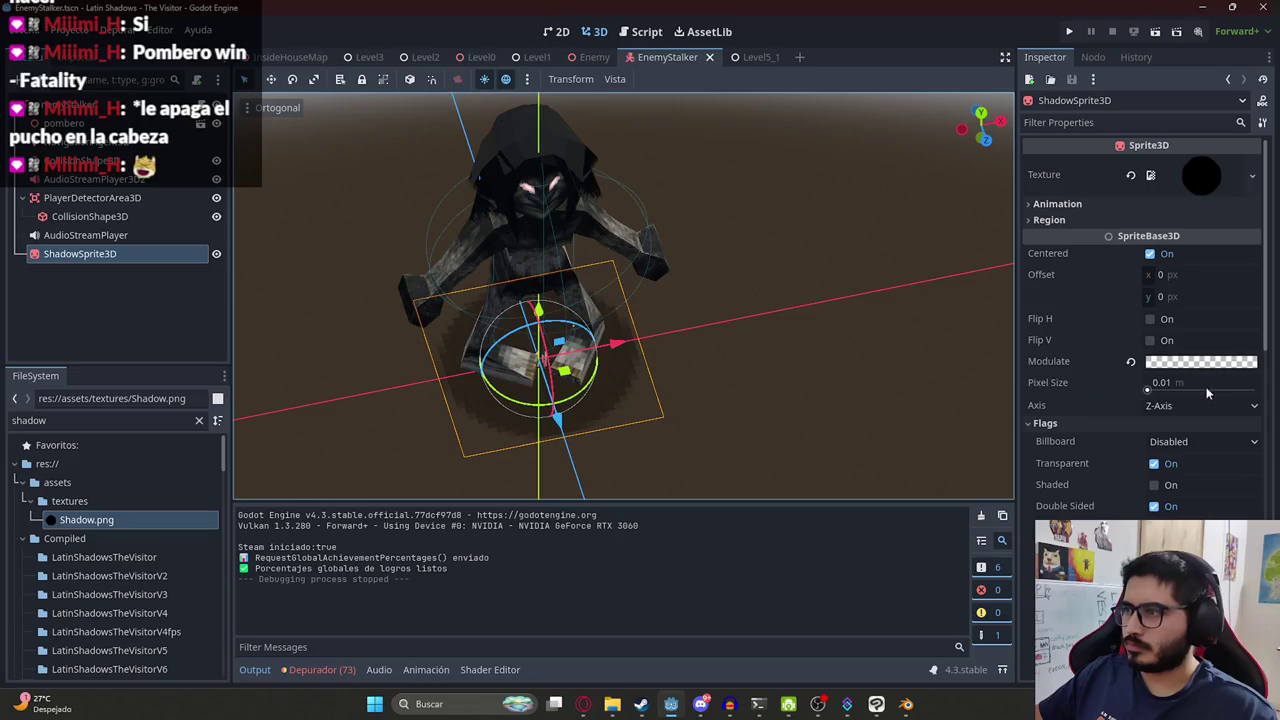
pyautogui.click(1178, 364)
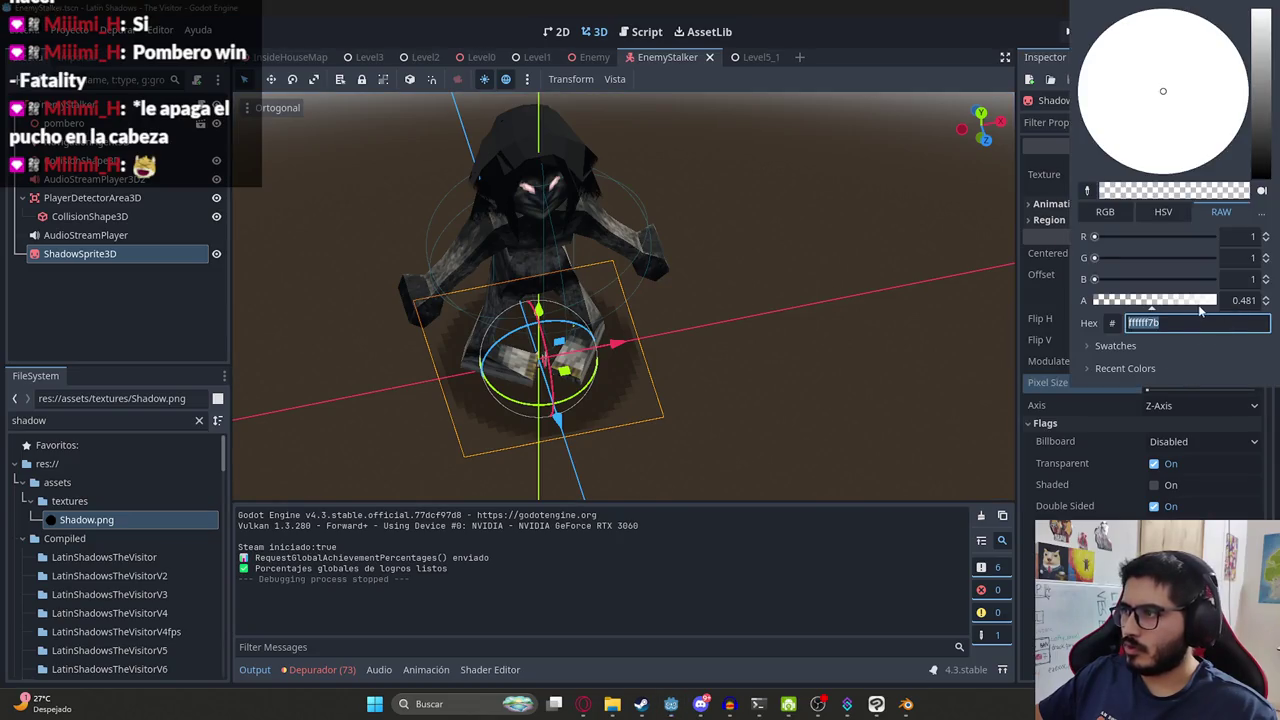
pyautogui.press('Return')
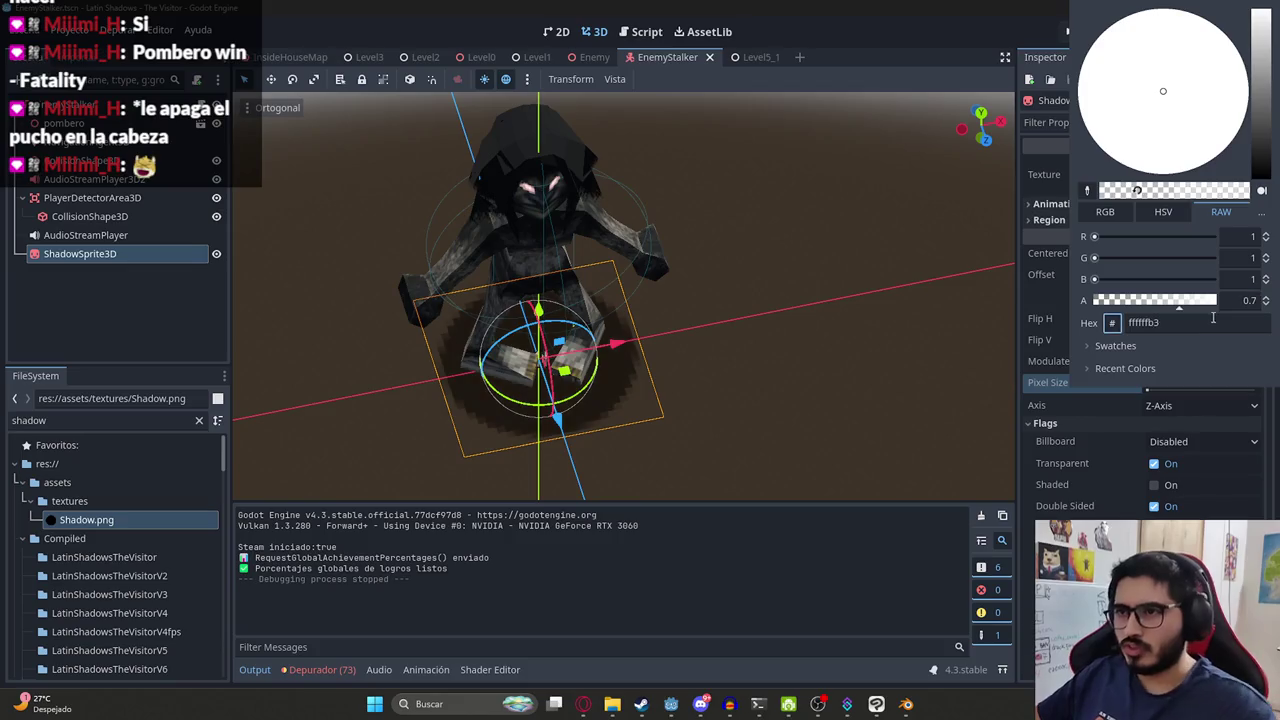
pyautogui.click(665, 60)
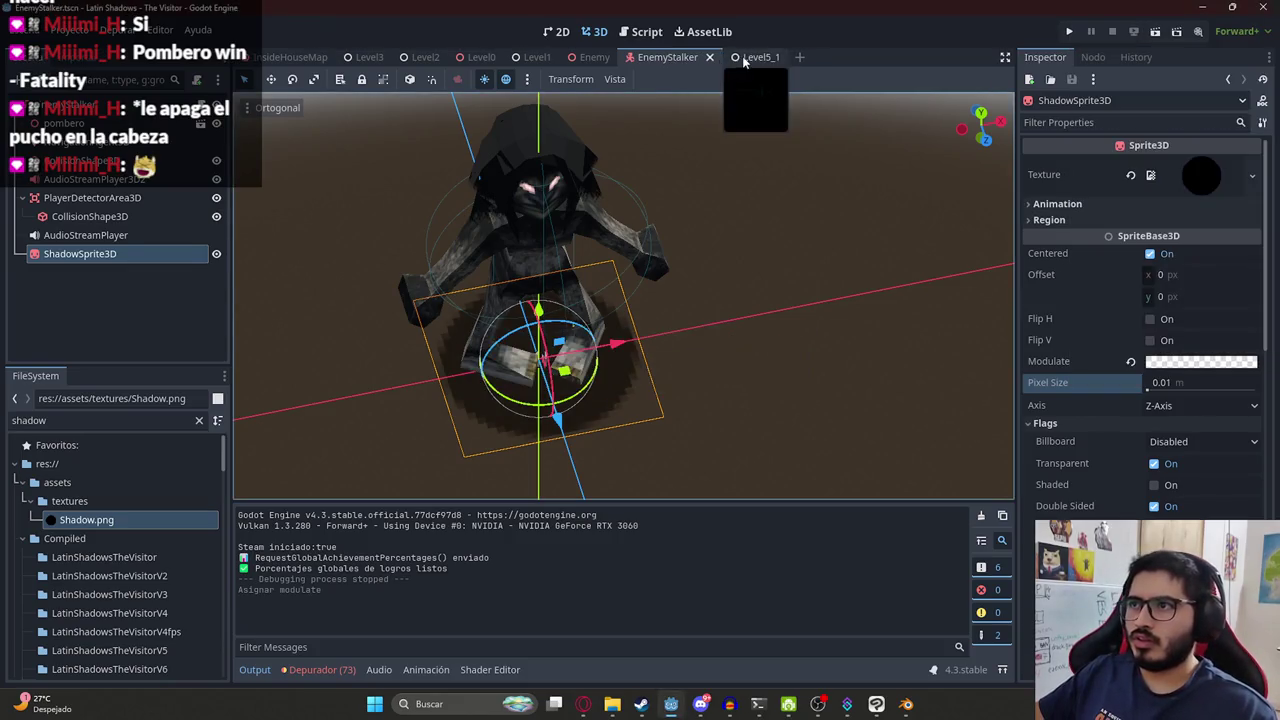
pyautogui.click(752, 57)
pyautogui.rightClick(747, 58)
# Play-test Level5_1 with the darker shadow, then quit from the pause menu.
pyautogui.click(793, 166)
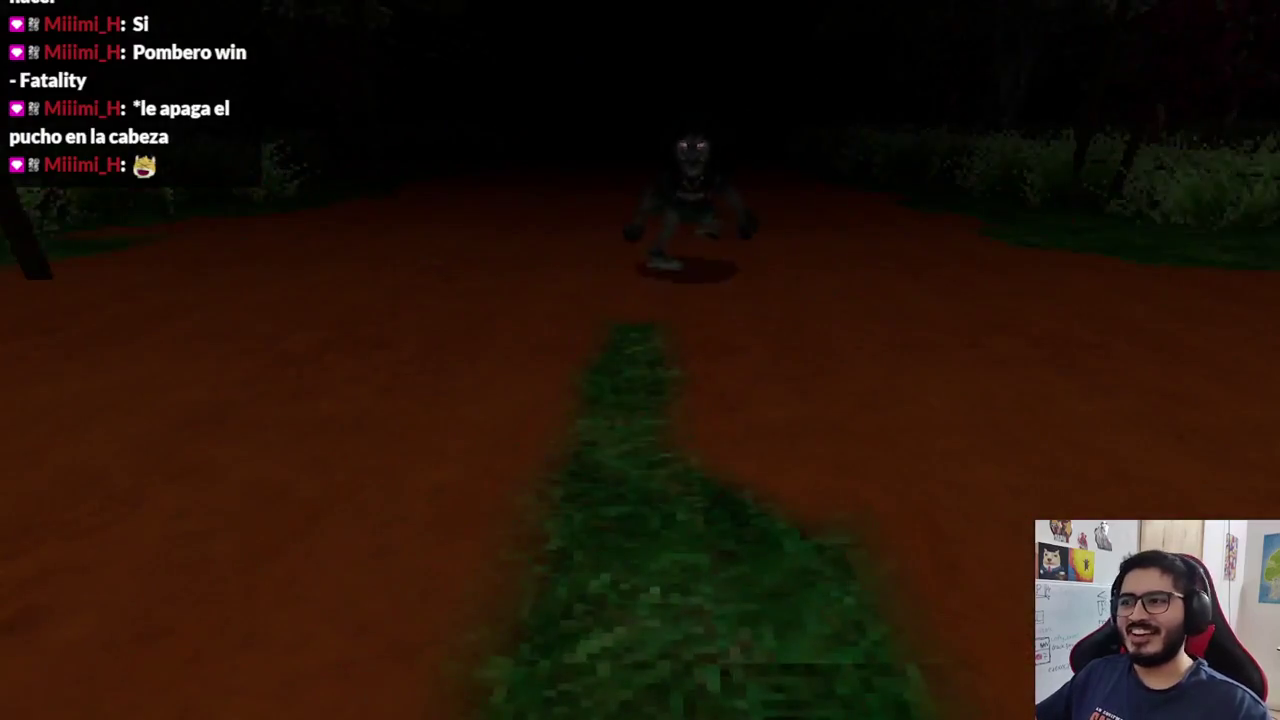
pyautogui.press('Escape')
pyautogui.click(606, 502)
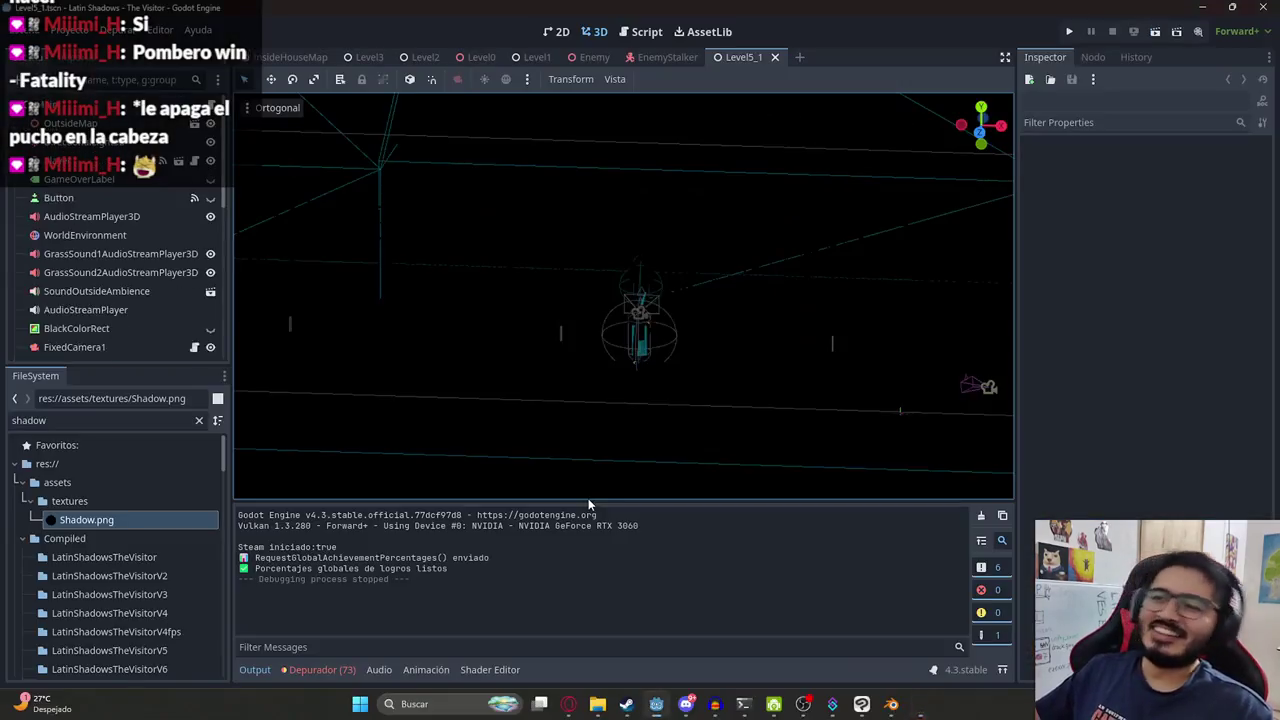
# Open enemy_stalker.gd from the EnemyStalker scene in the Script view.
pyautogui.click(667, 57)
pyautogui.click(640, 31)
pyautogui.click(830, 232)
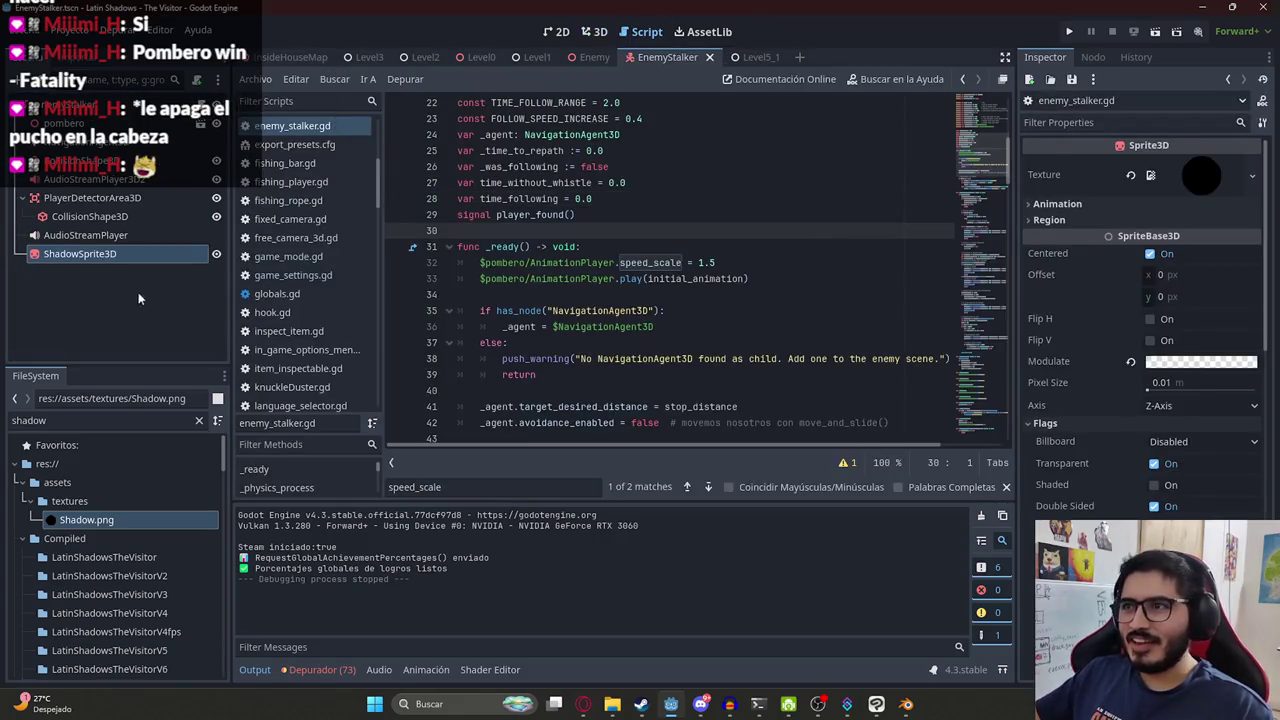
# Ask a new ChatGPT chat how to stop the NPC sliding, pasting the enemy_stalker.gd code.
pyautogui.hotkey('ctrl', 'a')
pyautogui.click(583, 703)
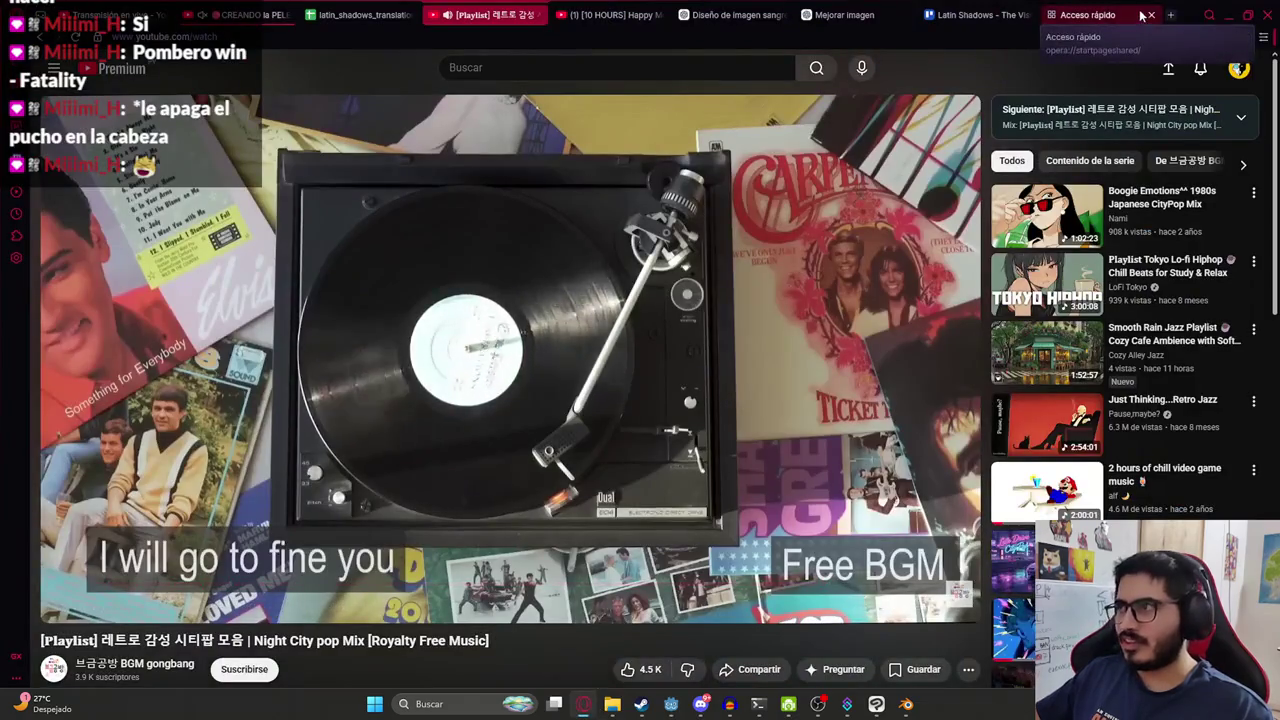
pyautogui.click(745, 12)
pyautogui.click(835, 14)
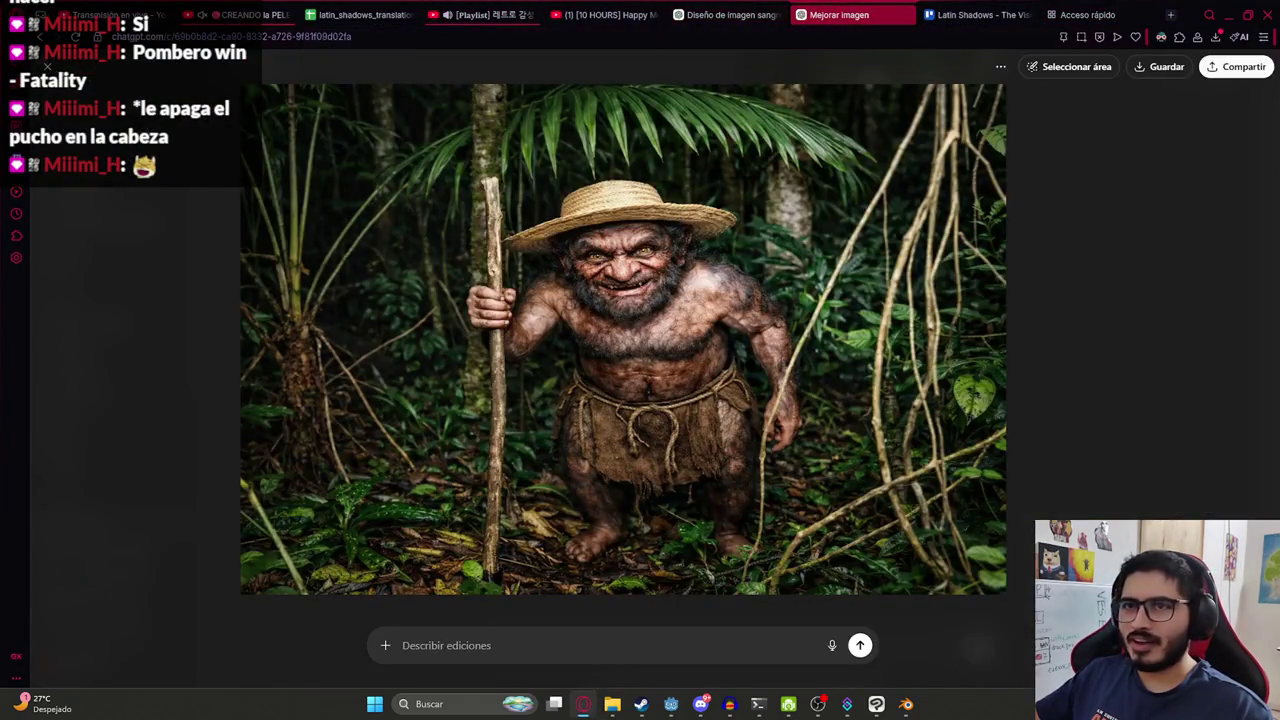
pyautogui.click(80, 101)
pyautogui.write('En este script, como')
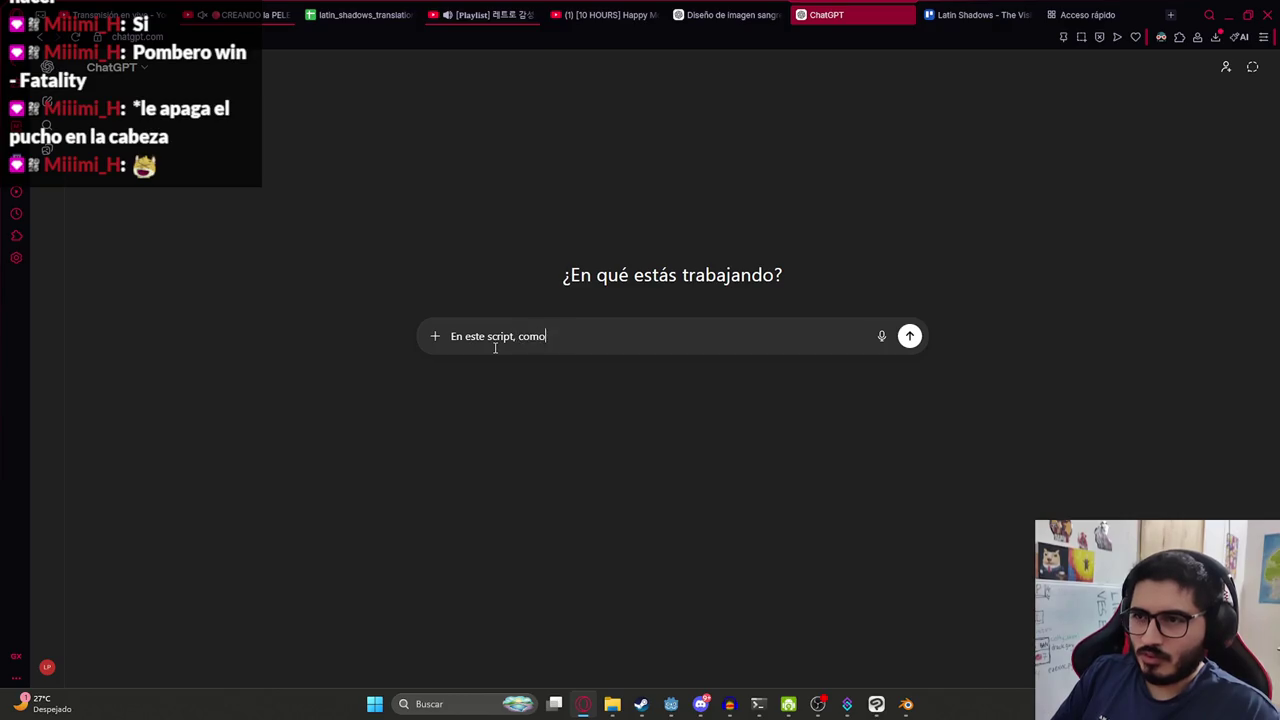
pyautogui.write(' evito que el npc patine?')
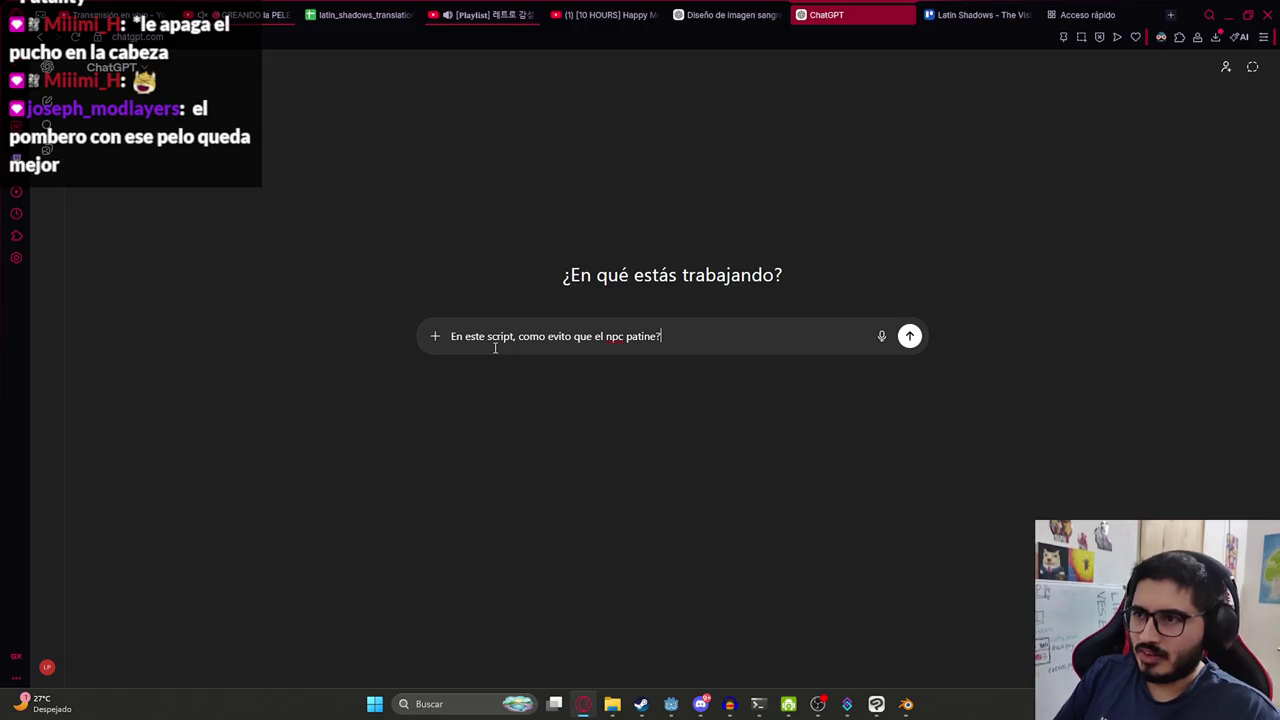
pyautogui.hotkey('shift', 'Return')
pyautogui.hotkey('ctrl', 'v')
pyautogui.press('Return')
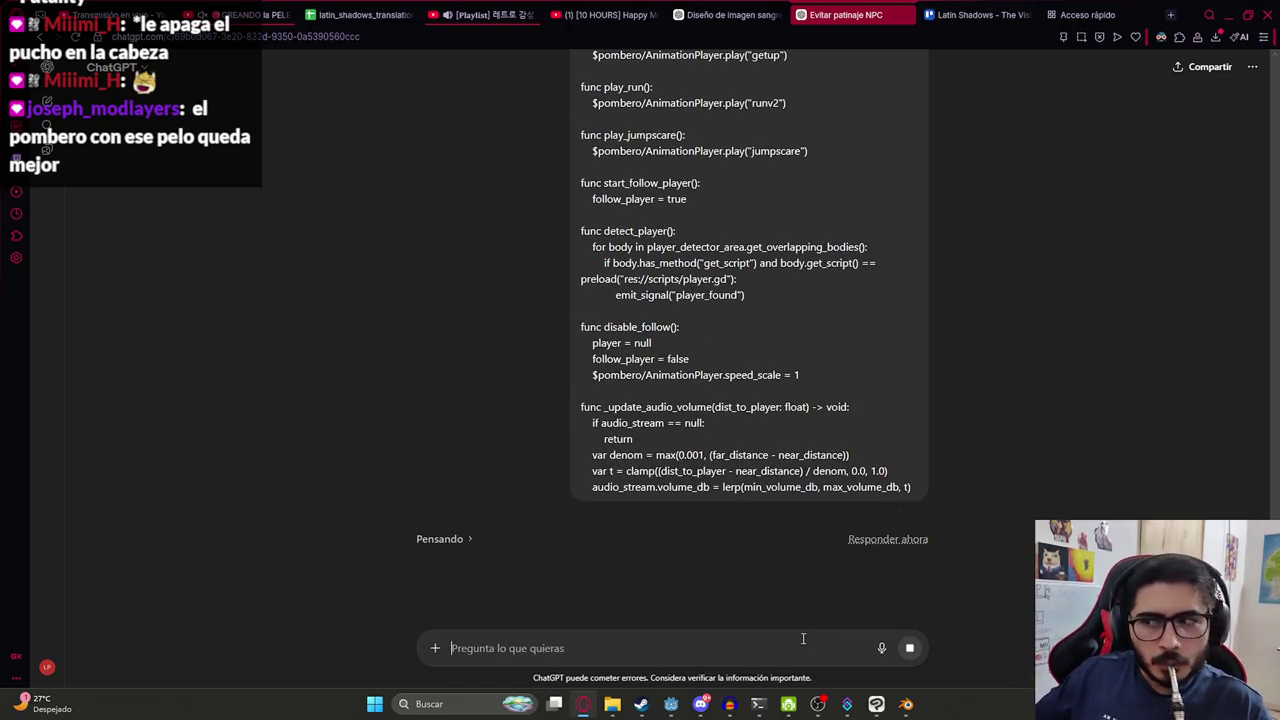
pyautogui.click(905, 705)
# Orbit and click around the pombero model in Blender, then minimize Blender.
pyautogui.moveTo(590, 278); pyautogui.dragTo(565, 293, button='middle')
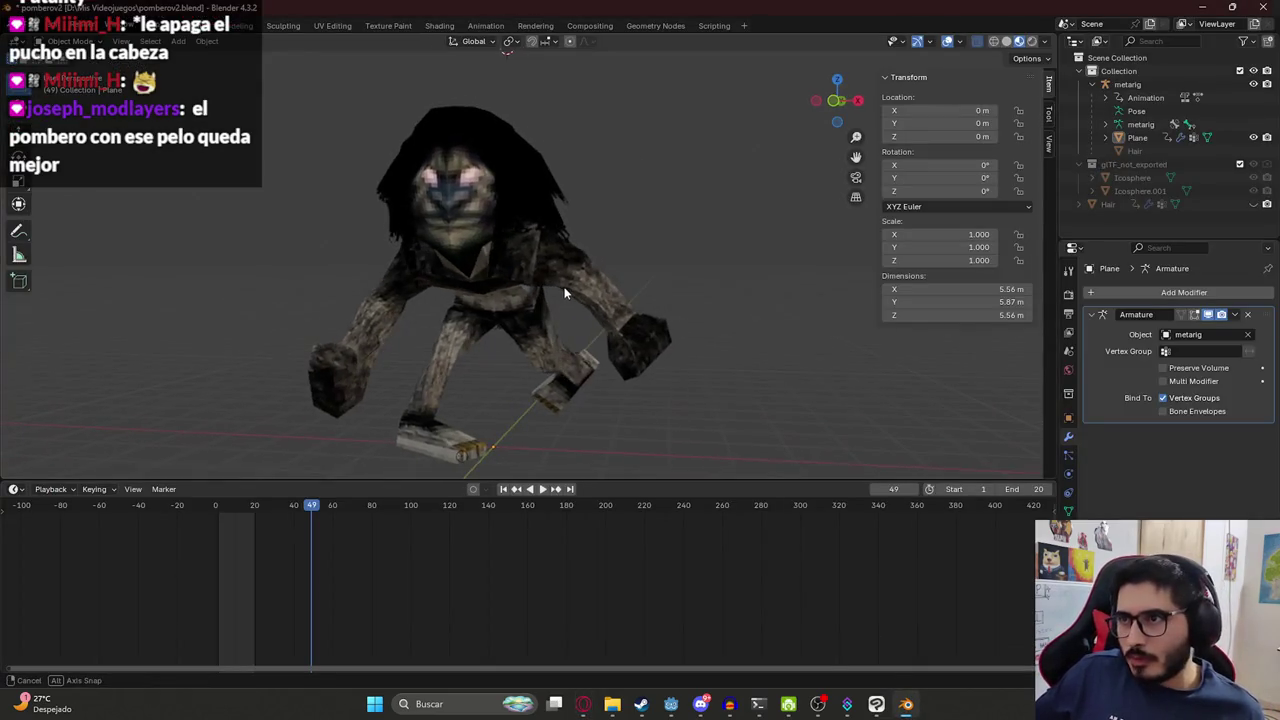
pyautogui.click(474, 246)
pyautogui.click(536, 198)
pyautogui.click(468, 150)
pyautogui.click(732, 268)
pyautogui.moveTo(697, 431)
pyautogui.mouseDown(button='middle')
pyautogui.moveTo(632, 225)
pyautogui.moveTo(446, 302)
pyautogui.moveTo(257, 303)
pyautogui.moveTo(165, 288)
pyautogui.moveTo(818, 258)
pyautogui.moveTo(890, 688)
pyautogui.mouseUp(button='middle')
pyautogui.click(902, 702)
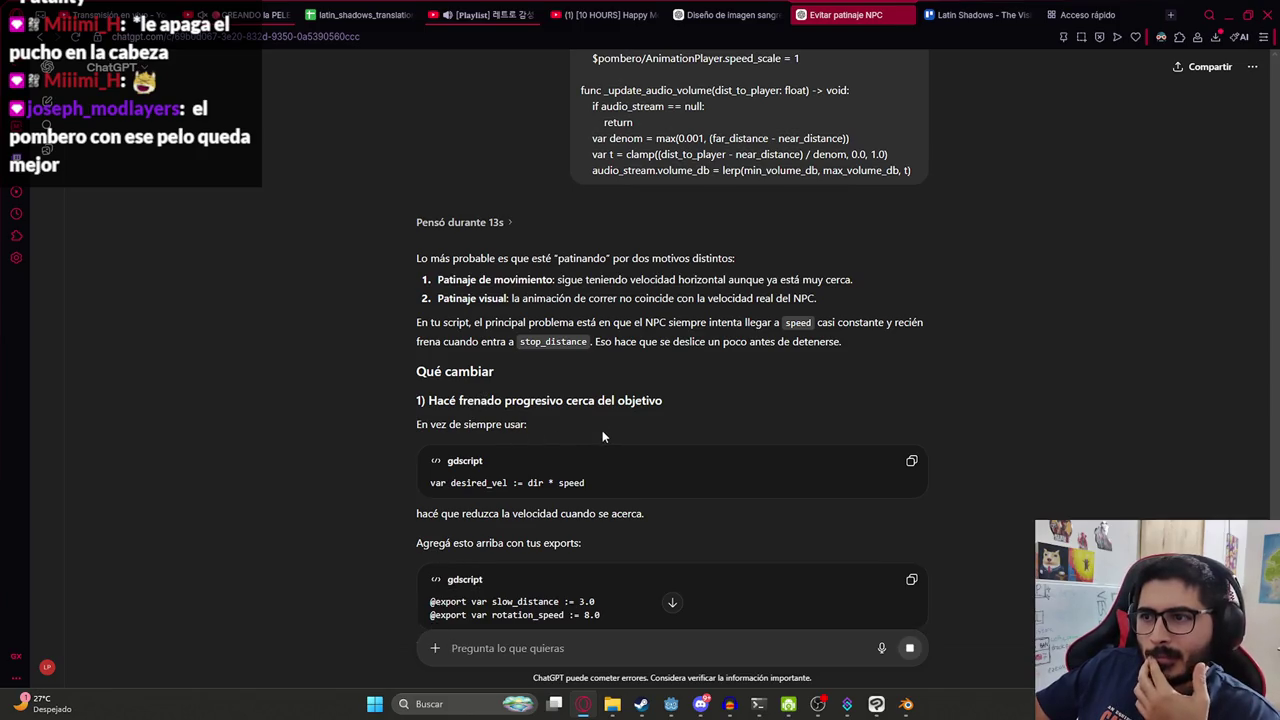
# Copy ChatGPT's 'Cambiá valores' block: acceleration 8.0, deceleration 20.0, slow_distance 3.0, rotation_speed 8.0.
pyautogui.scroll(-1, 595, 450)
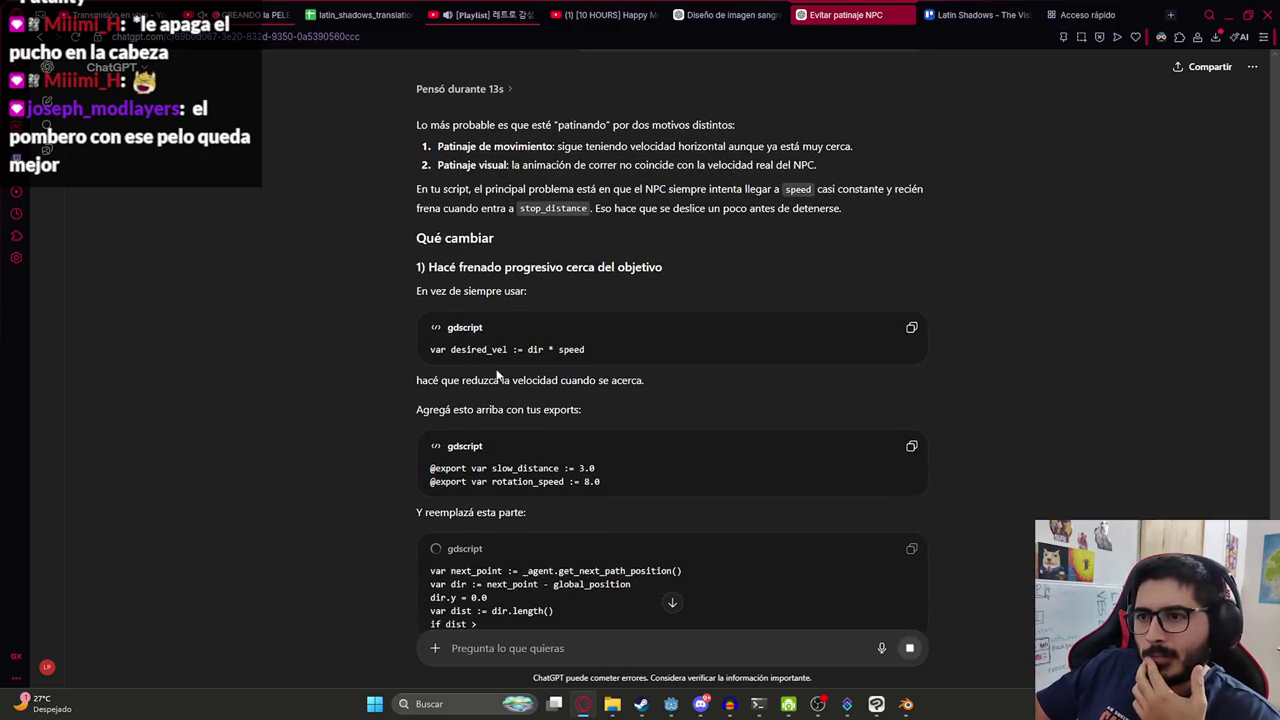
pyautogui.scroll(-1, 540, 430)
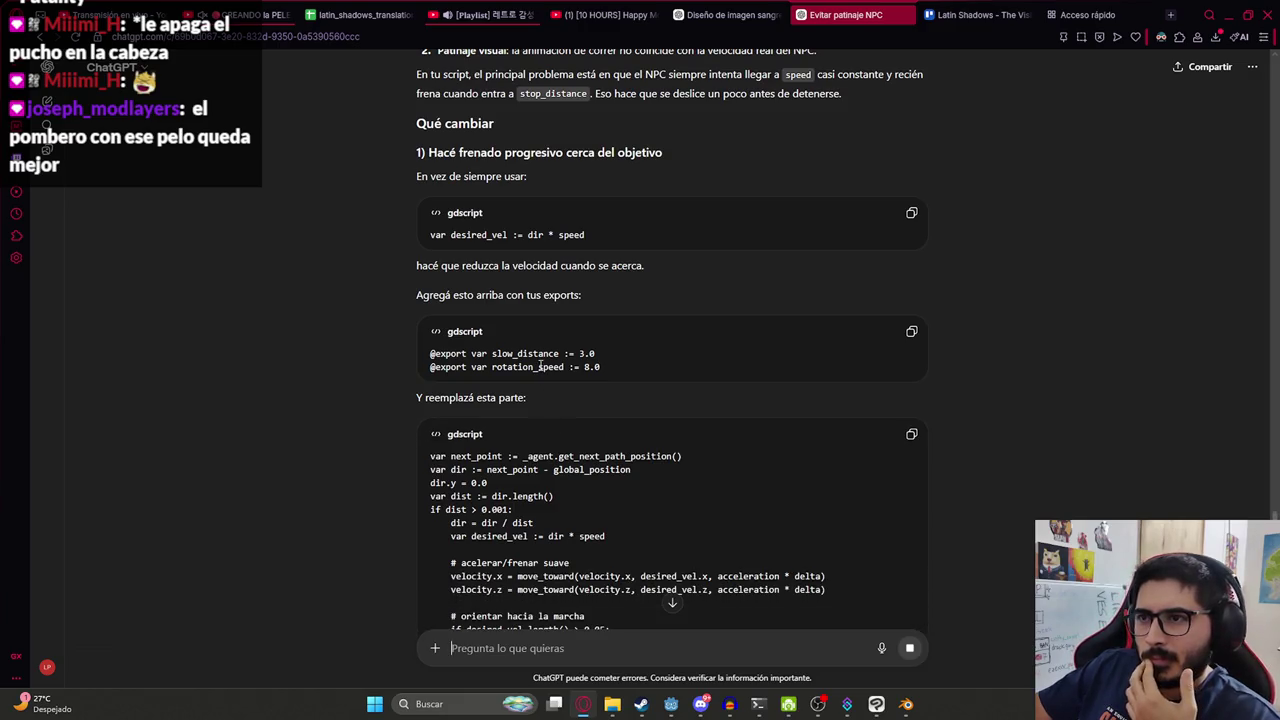
pyautogui.scroll(-4, 575, 392)
pyautogui.scroll(-1, 585, 430)
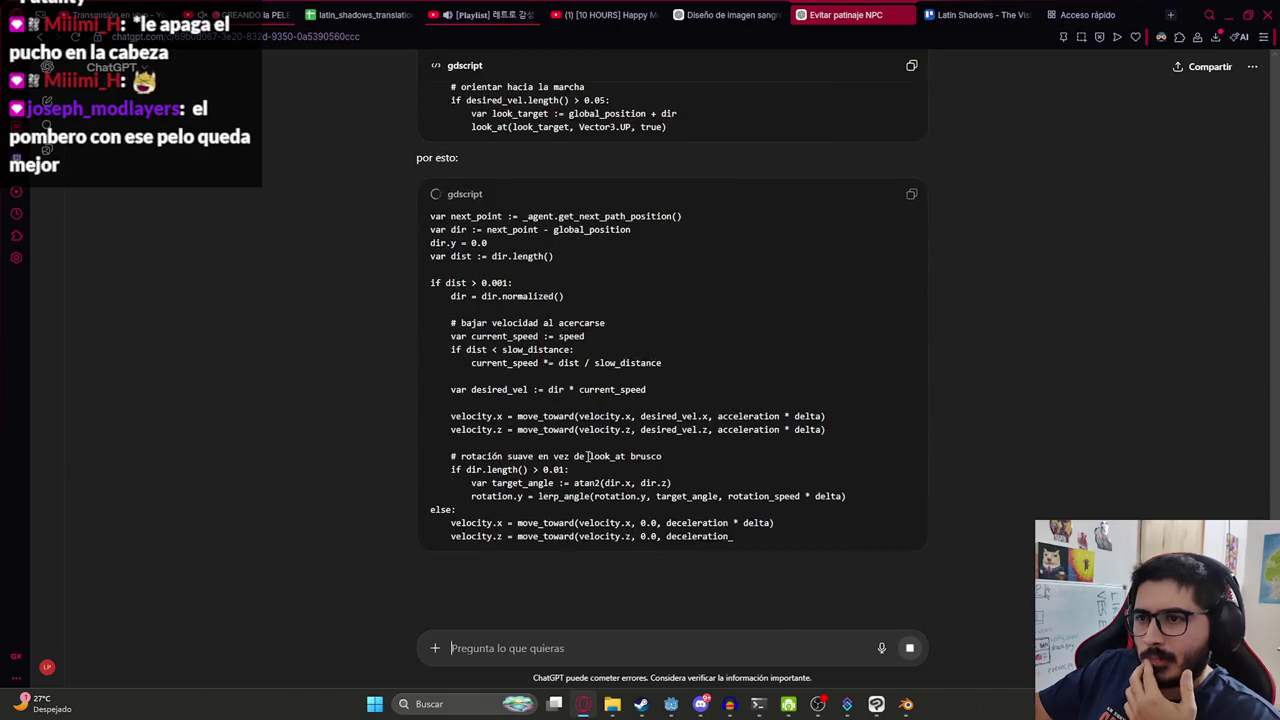
pyautogui.scroll(-2, 595, 437)
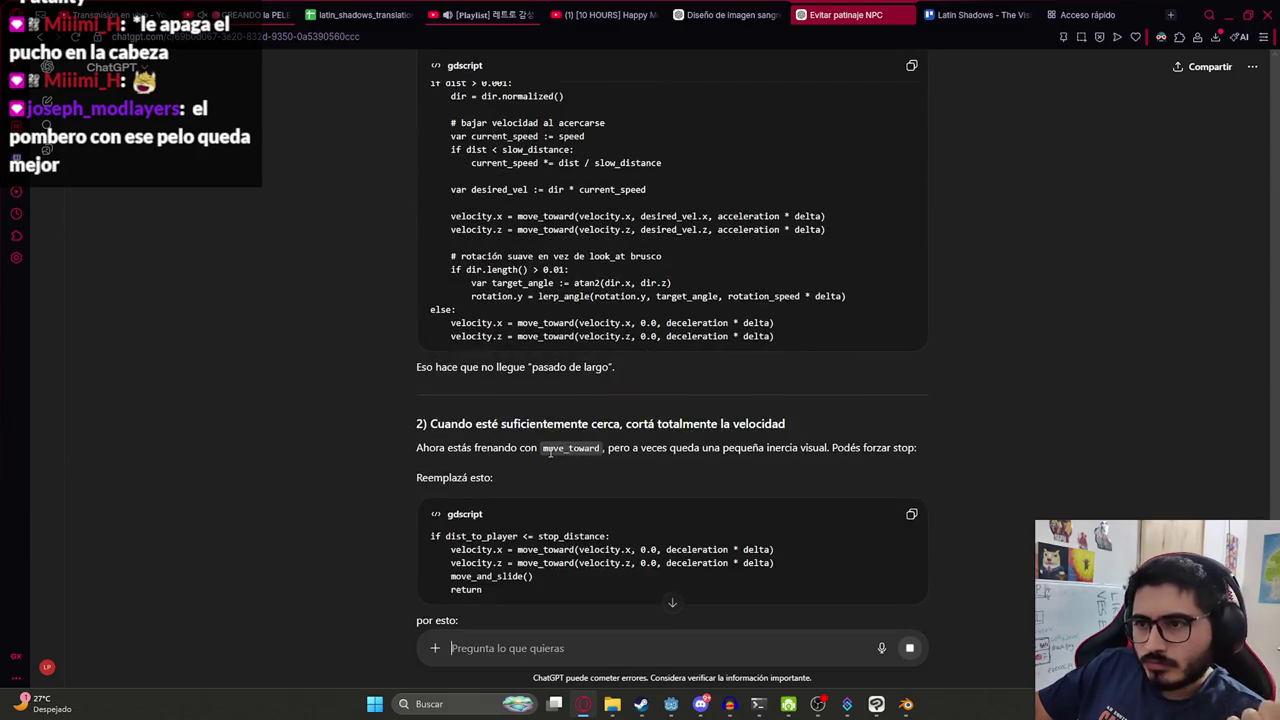
pyautogui.scroll(-2, 636, 440)
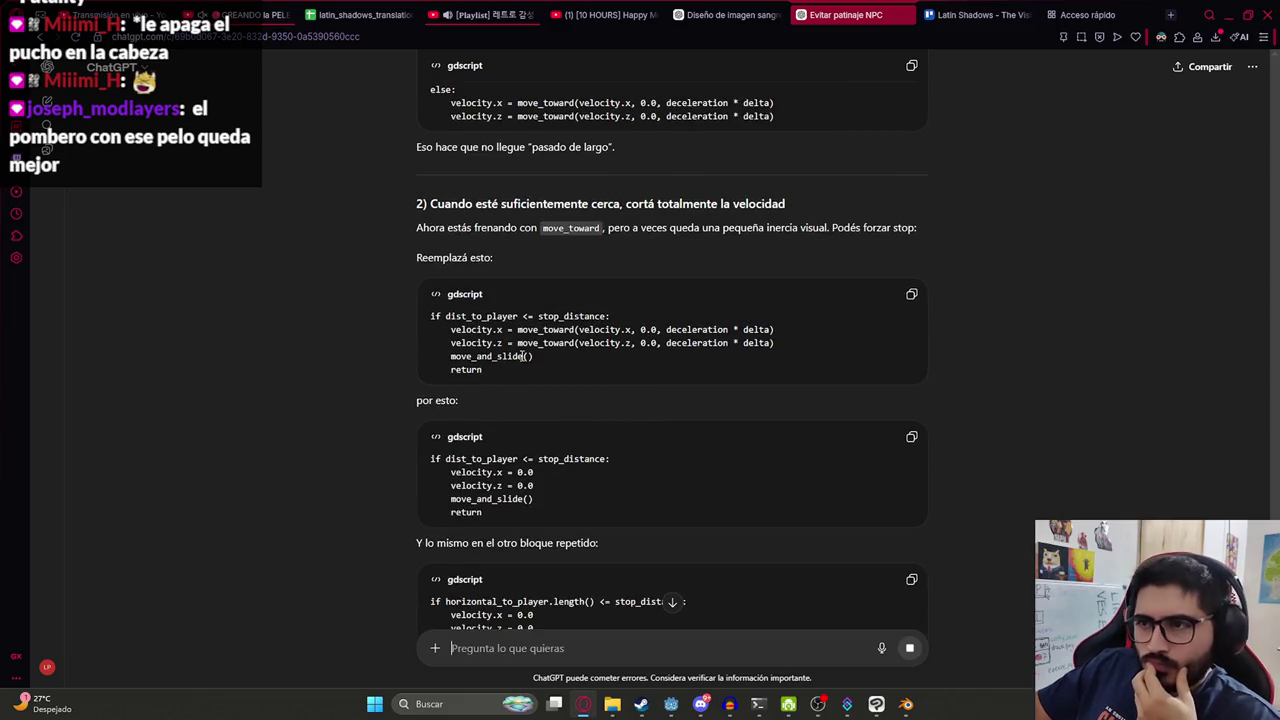
pyautogui.moveTo(435, 322); pyautogui.dragTo(577, 374)
pyautogui.scroll(-4, 580, 600)
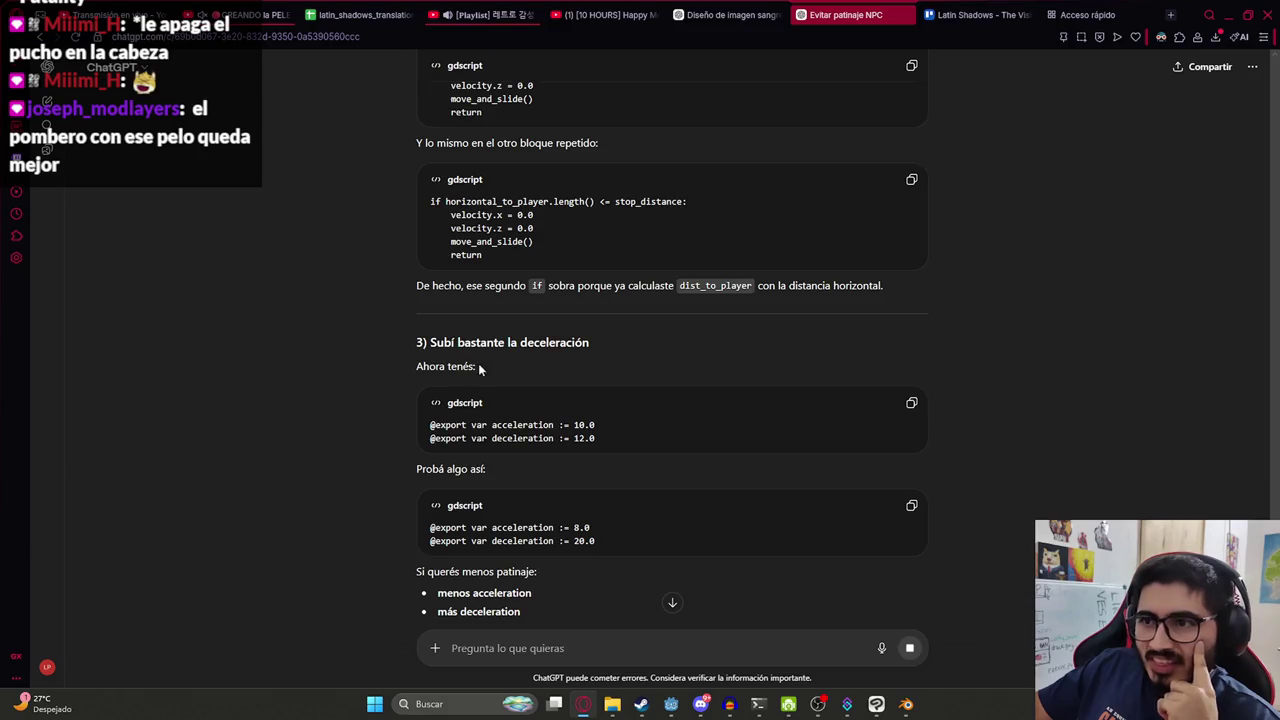
pyautogui.scroll(-3, 480, 368)
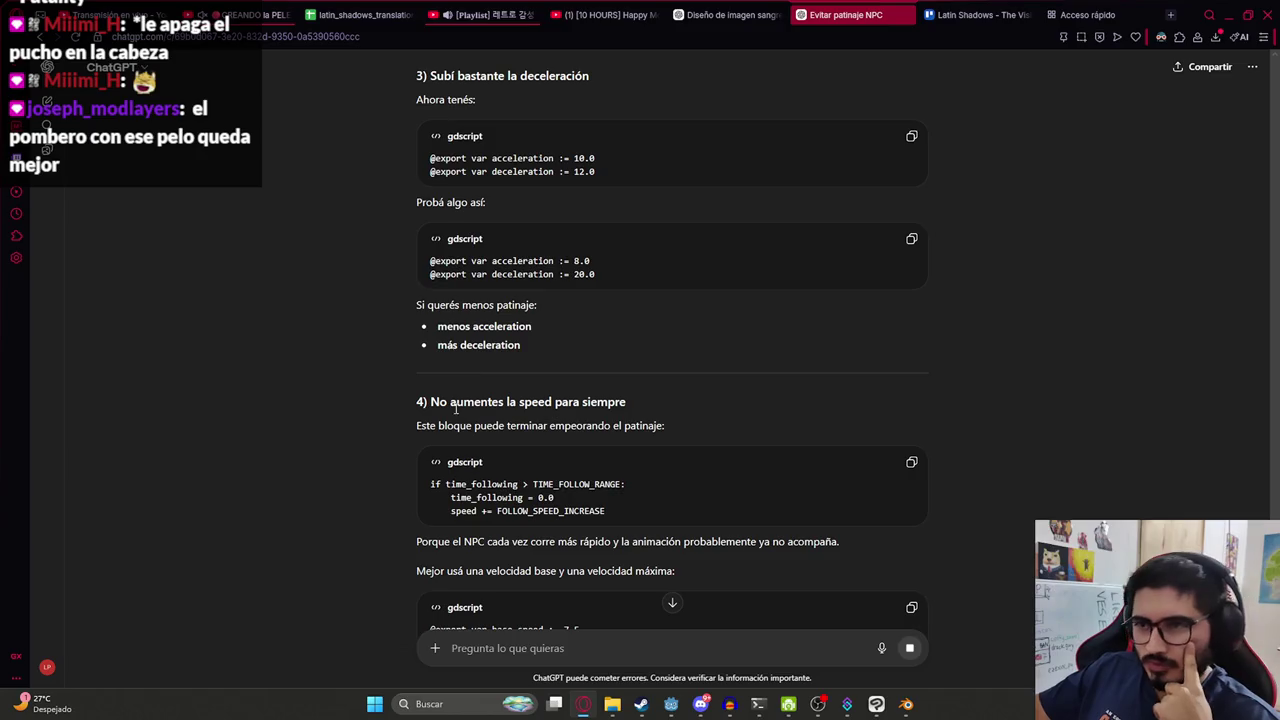
pyautogui.scroll(-1, 505, 396)
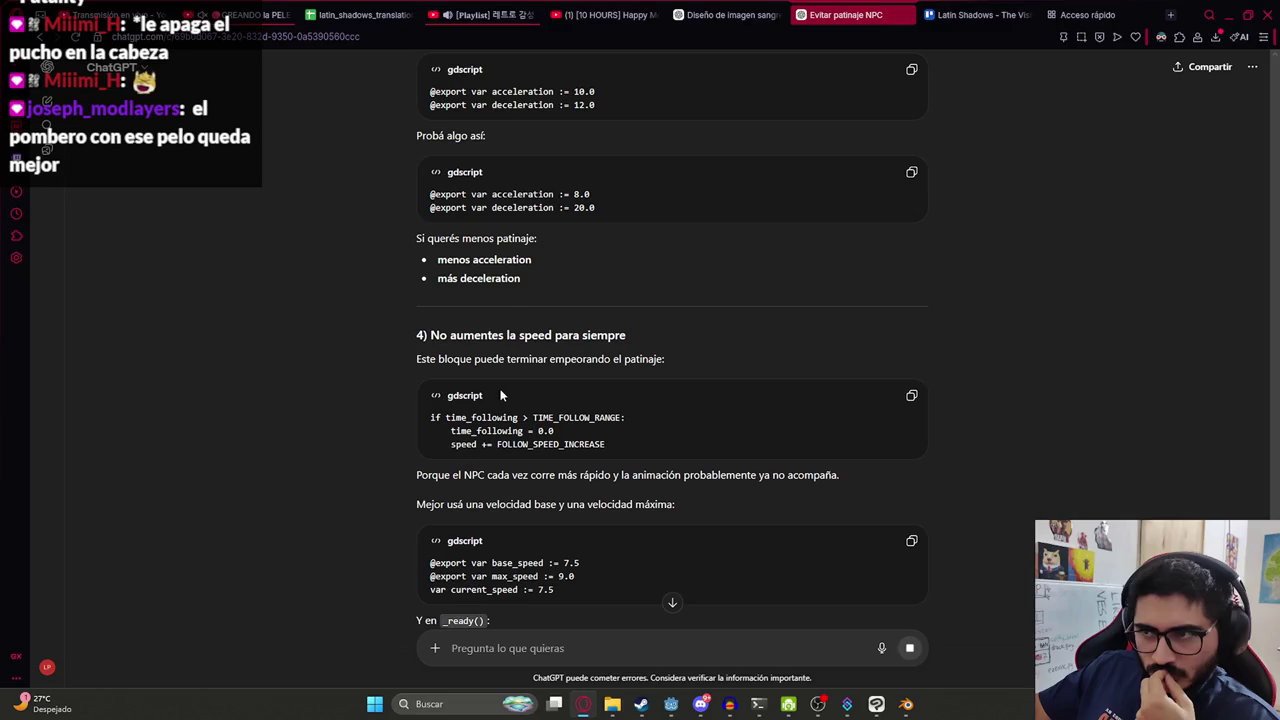
pyautogui.scroll(-3, 503, 413)
pyautogui.scroll(-4, 529, 408)
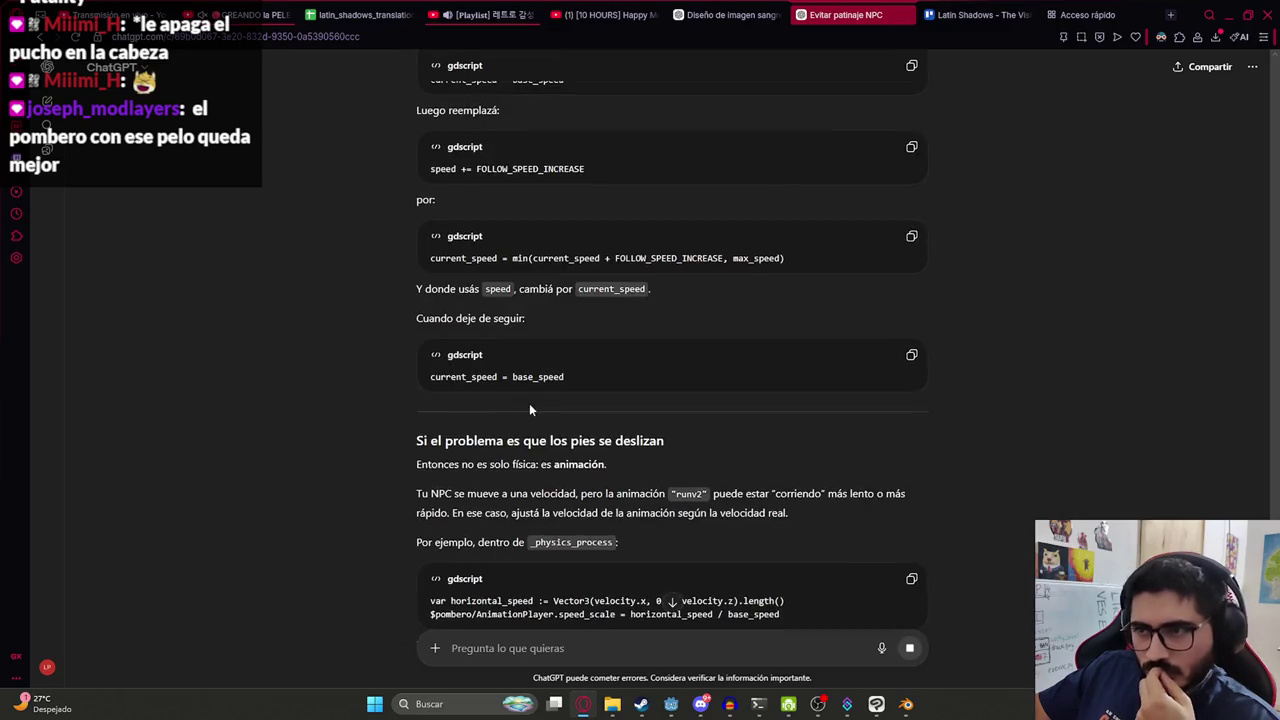
pyautogui.scroll(-2, 560, 480)
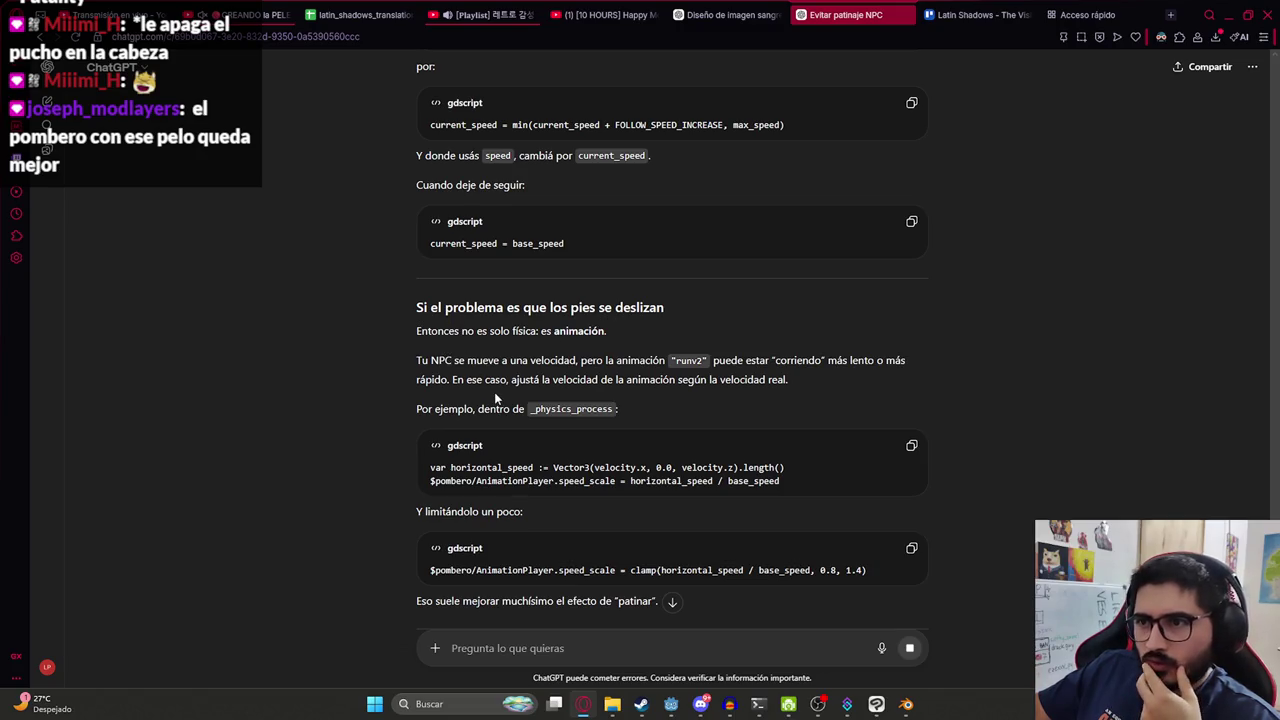
pyautogui.scroll(-2, 560, 400)
pyautogui.scroll(-3, 495, 425)
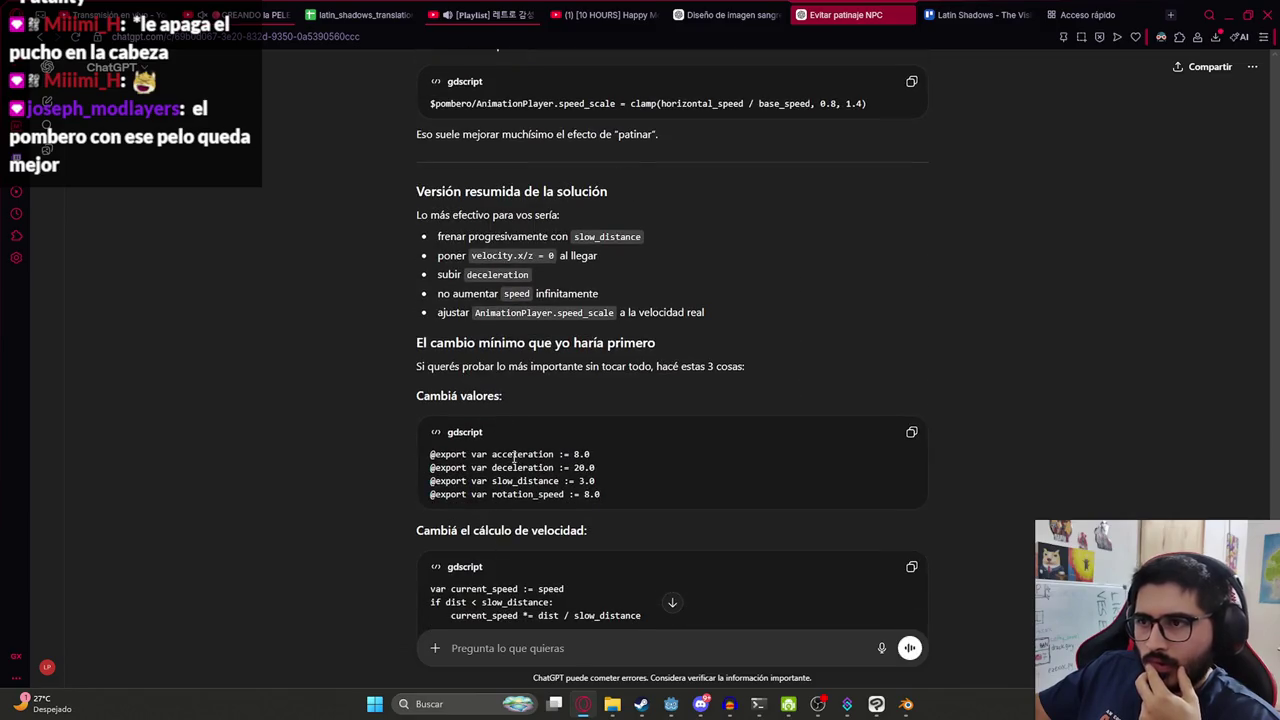
pyautogui.scroll(-1, 533, 400)
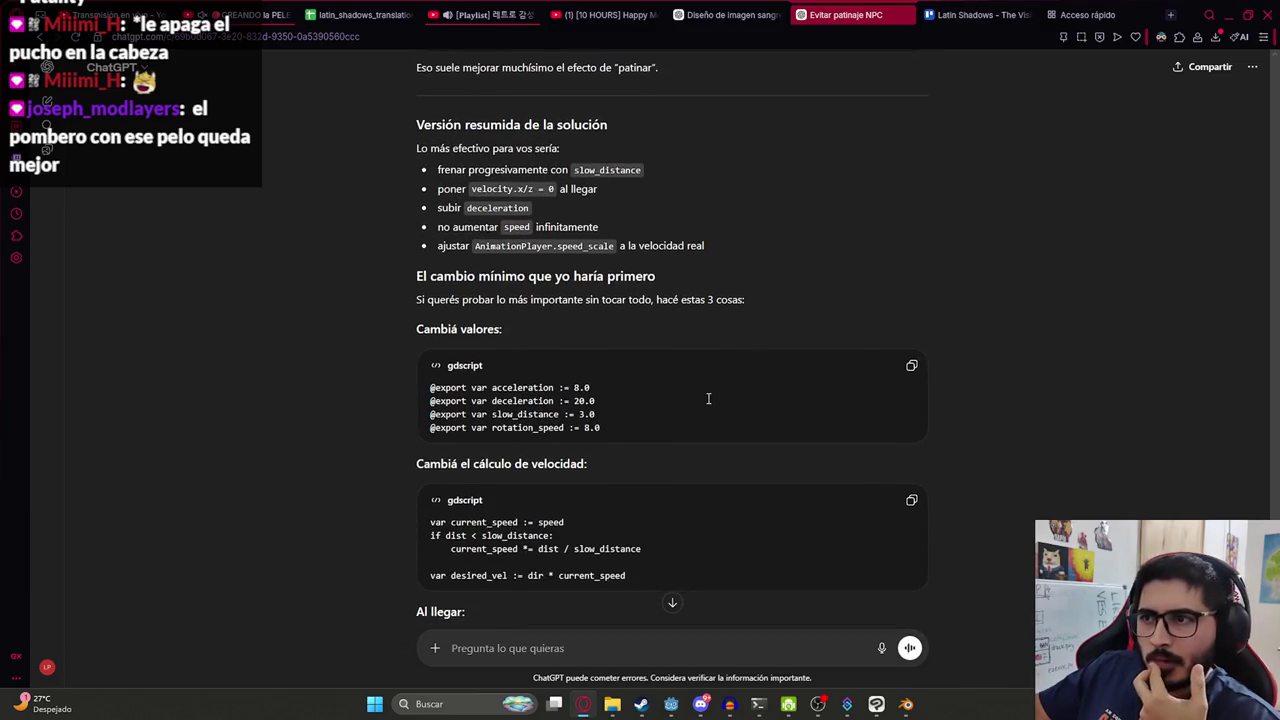
pyautogui.scroll(-1, 710, 395)
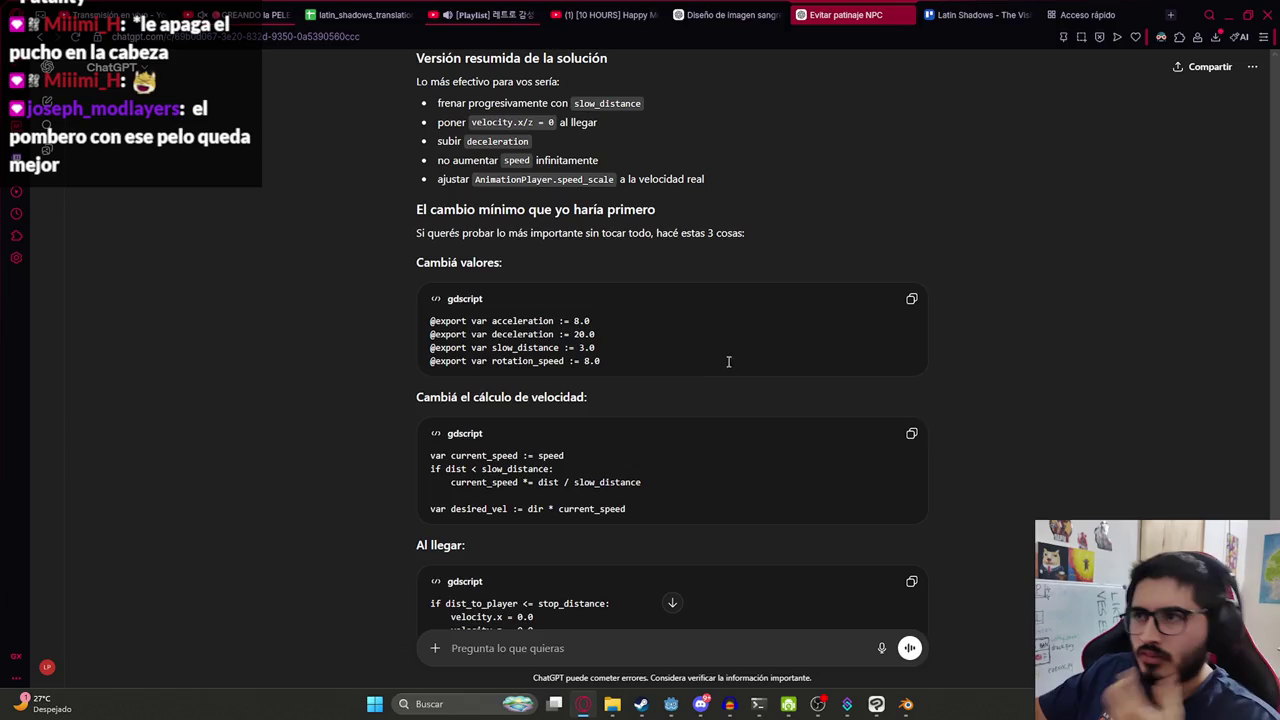
pyautogui.click(908, 311)
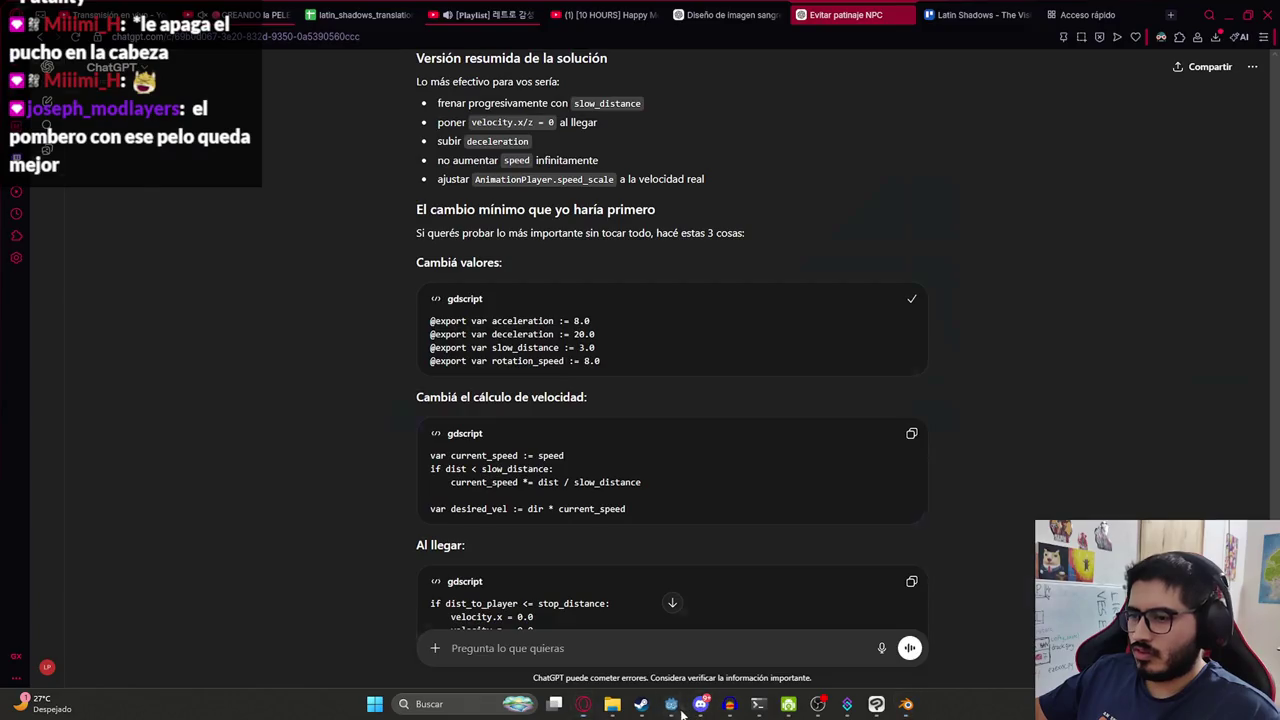
# Paste the slow_distance 3.0 and rotation_speed 8.0 export lines after line 17 of enemy_stalker.gd.
pyautogui.click(671, 704)
pyautogui.scroll(2, 665, 240)
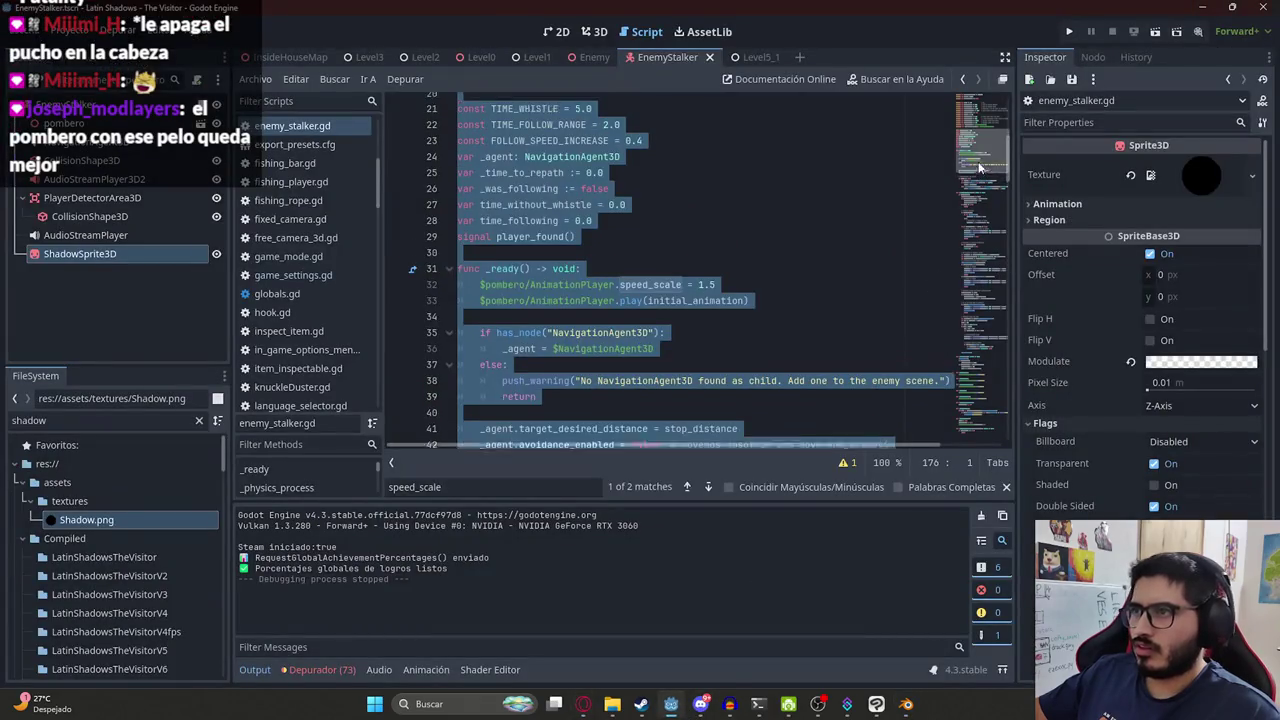
pyautogui.scroll(2, 665, 240)
pyautogui.scroll(2, 665, 234)
pyautogui.click(821, 248)
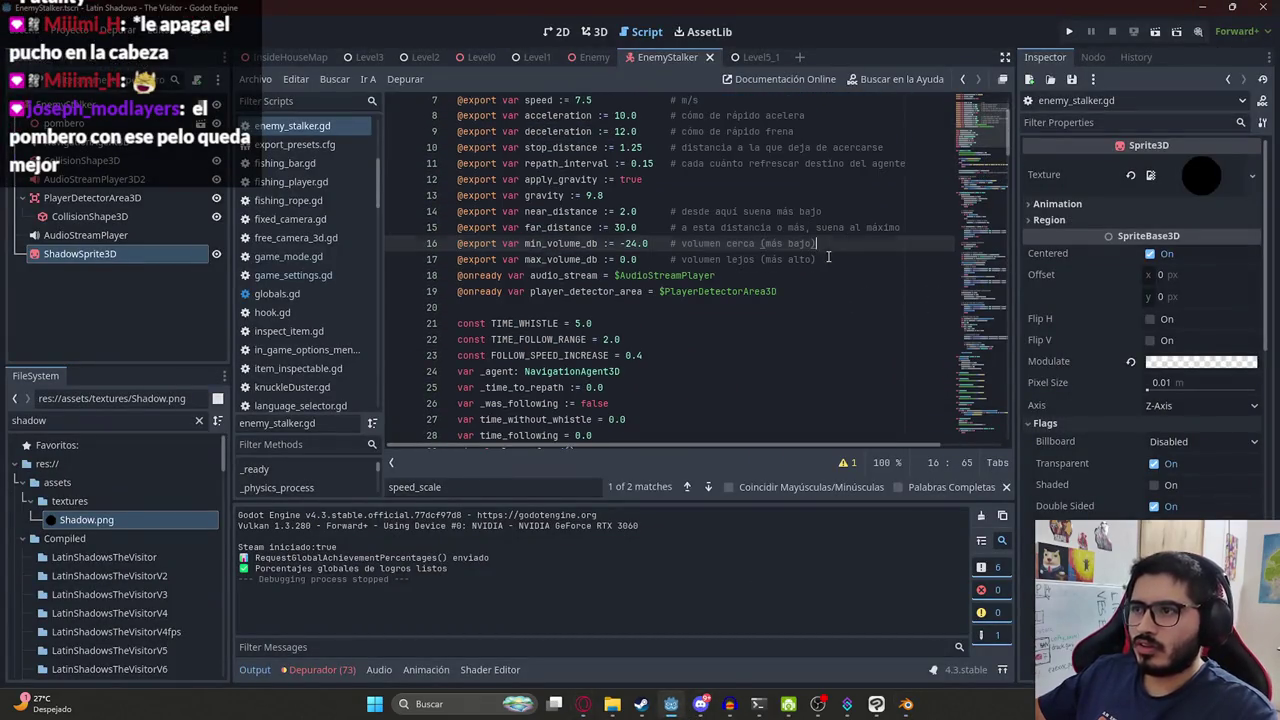
pyautogui.click(828, 257)
pyautogui.press('Return')
pyautogui.hotkey('ctrl', 'v')
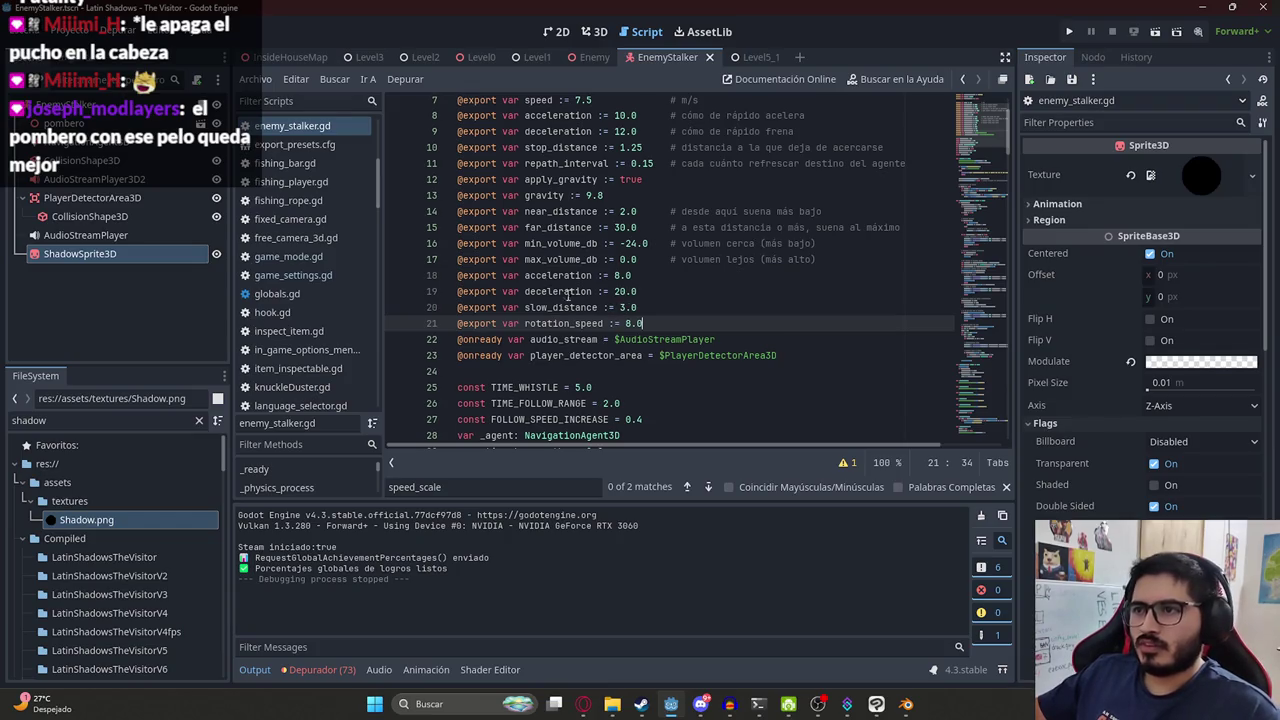
# Locate the original acceleration and deceleration declarations and select the duplicate lines 18–19 for removal.
pyautogui.click(577, 281)
pyautogui.doubleClick(560, 279)
pyautogui.hotkey('ctrl', 'f')
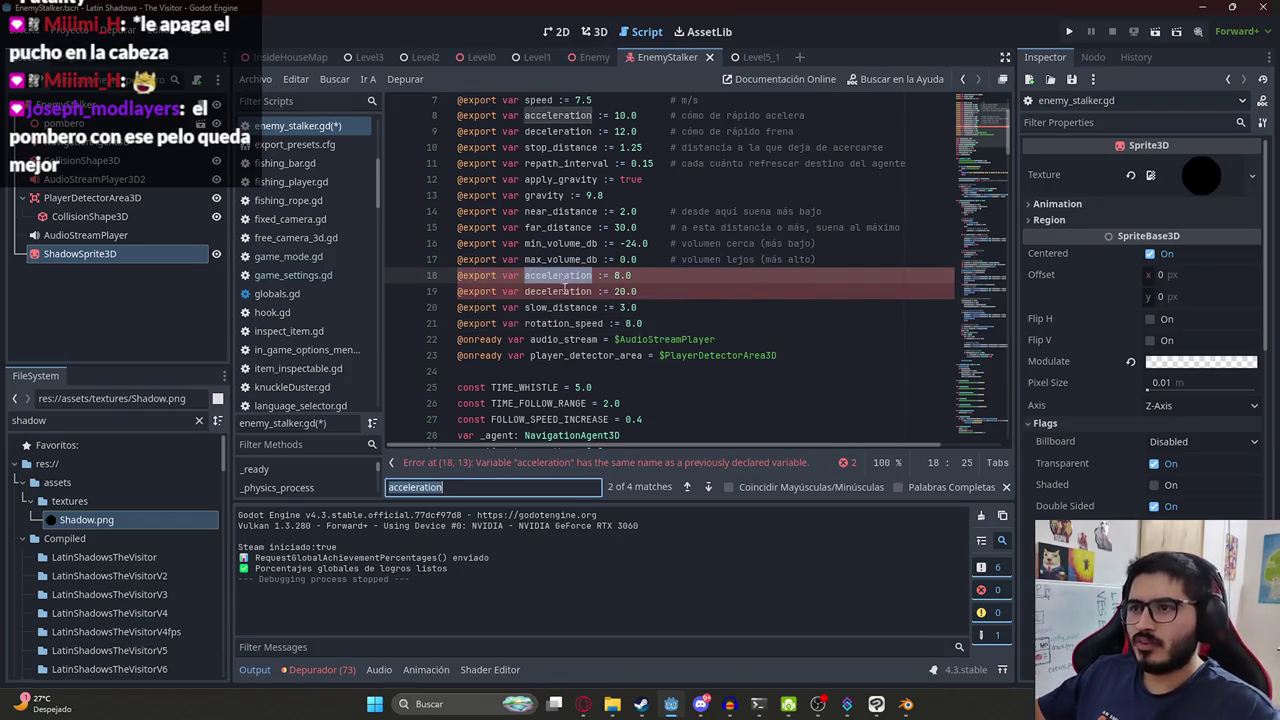
pyautogui.press('Return')
pyautogui.press('Return')
pyautogui.press('Return')
pyautogui.click(638, 231)
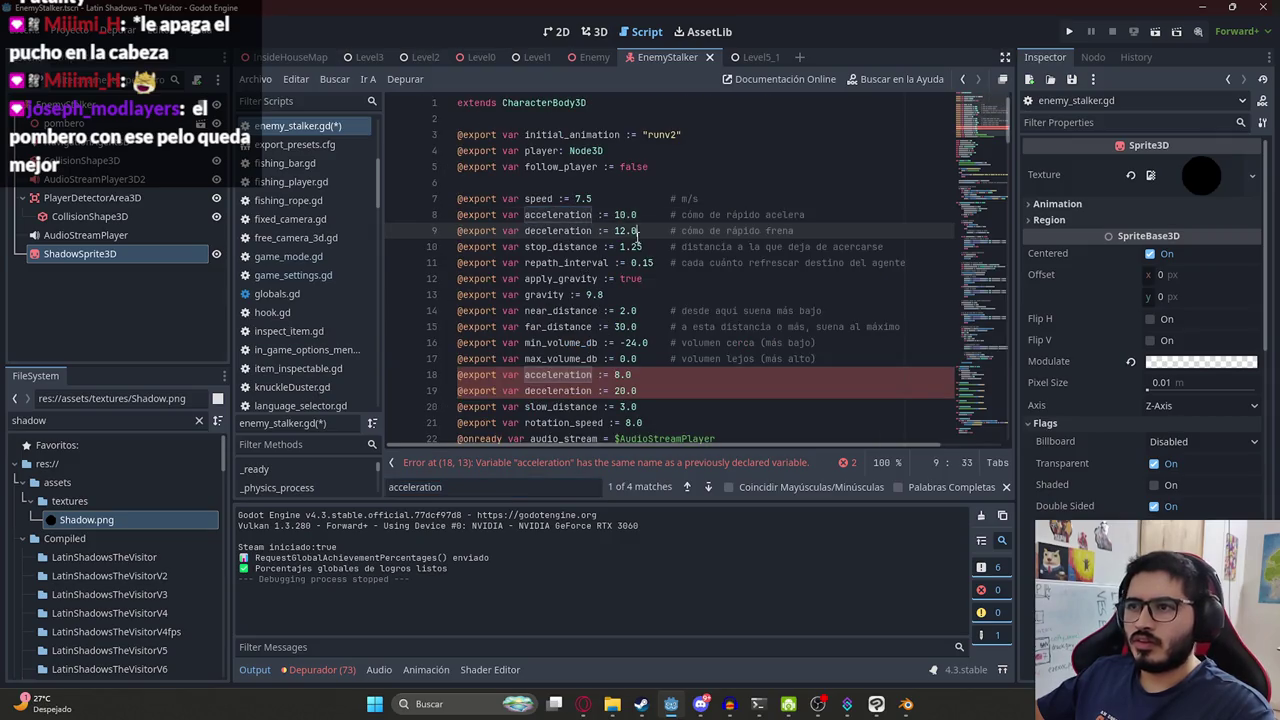
pyautogui.moveTo(655, 397); pyautogui.dragTo(424, 376)
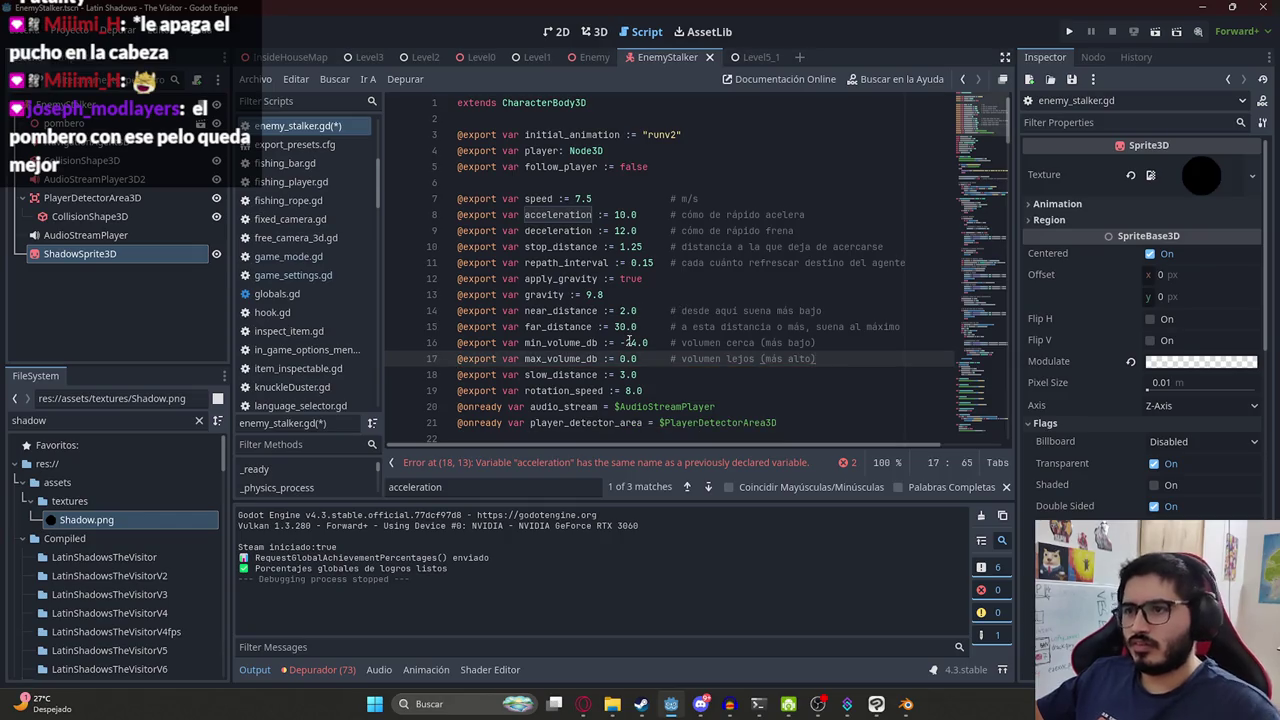
pyautogui.hotkey('alt', 'Tab')
pyautogui.moveTo(497, 350); pyautogui.dragTo(600, 362)
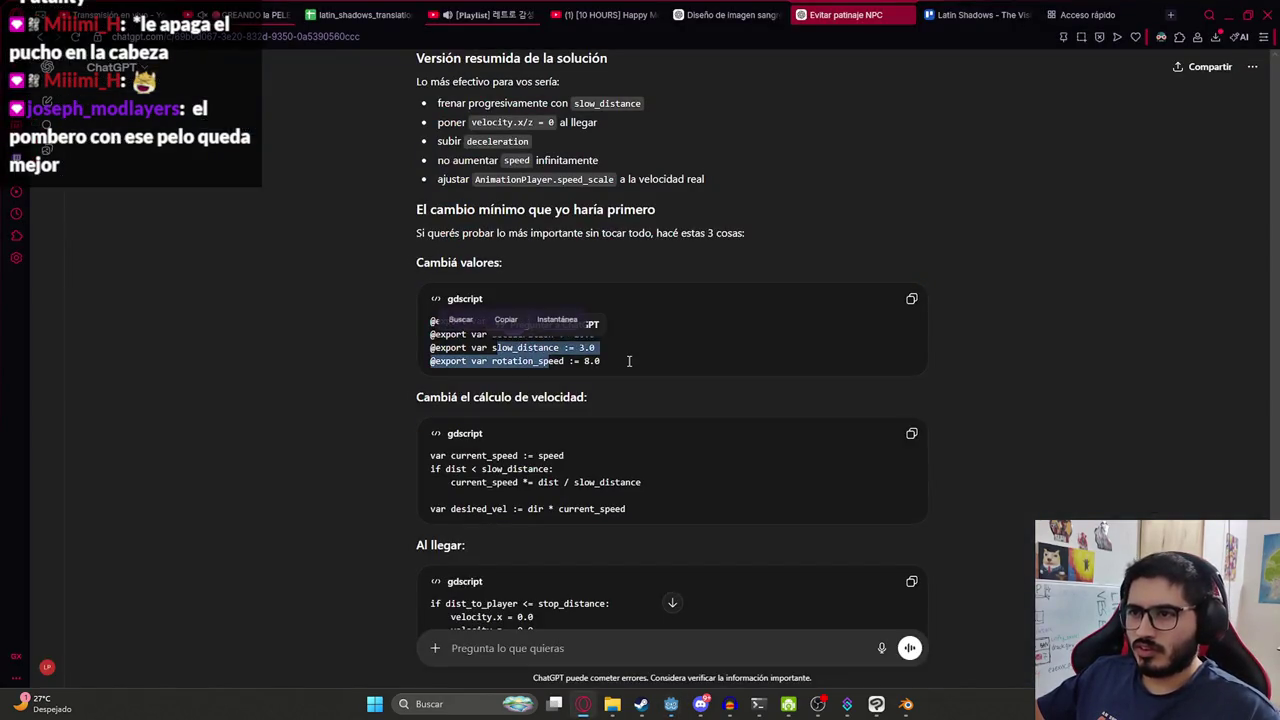
# Copy ChatGPT's current_speed line and search the script for the matching speed declaration.
pyautogui.scroll(-2, 577, 380)
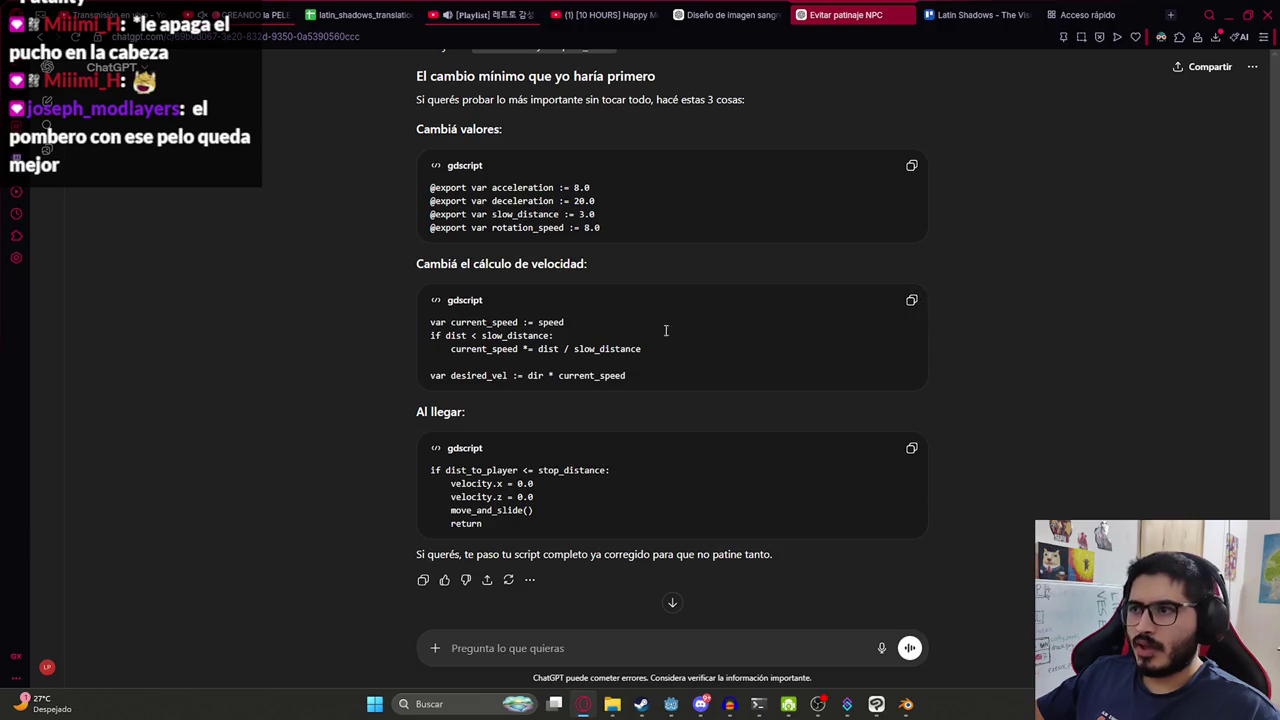
pyautogui.moveTo(578, 326); pyautogui.dragTo(431, 322)
pyautogui.hotkey('ctrl', 'c')
pyautogui.hotkey('alt', 'Tab')
pyautogui.hotkey('ctrl', 'f')
pyautogui.hotkey('ctrl', 'v')
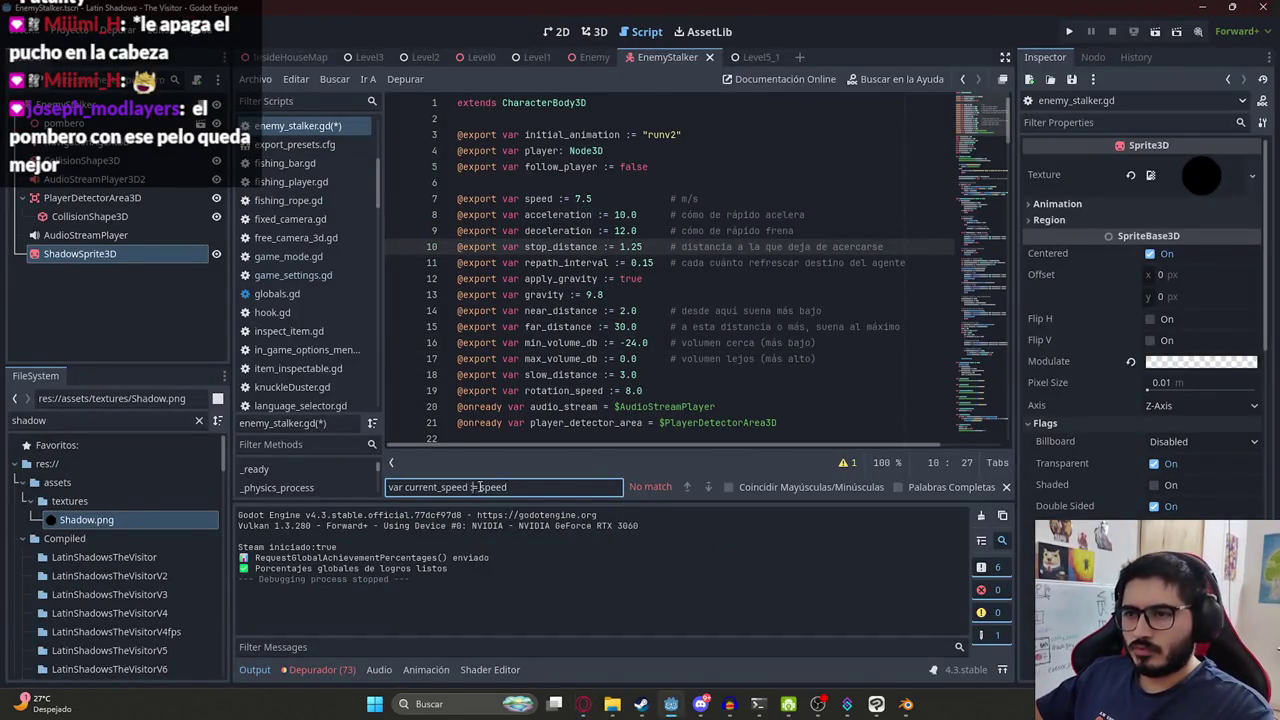
pyautogui.moveTo(469, 487); pyautogui.dragTo(400, 488)
pyautogui.press('BackSpace')
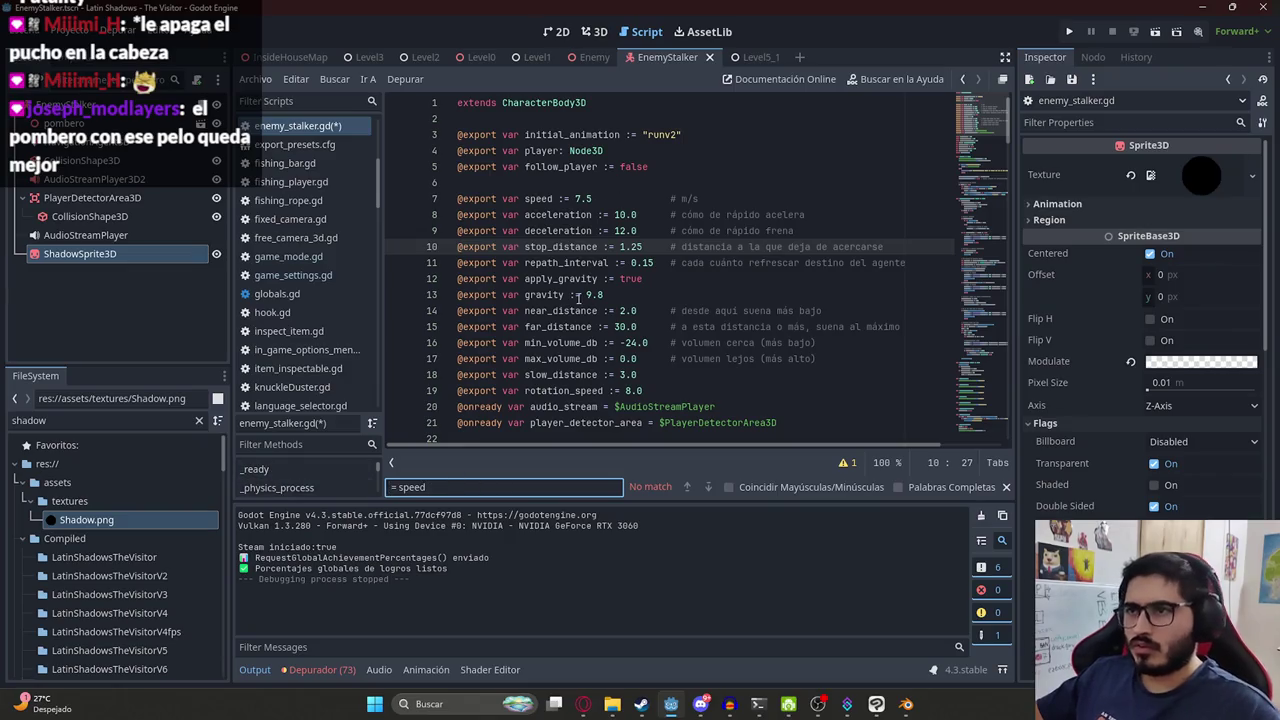
pyautogui.click(495, 295)
pyautogui.click(541, 199)
# Review the slowdown lines in ChatGPT's suggested code.
pyautogui.hotkey('alt', 'Tab')
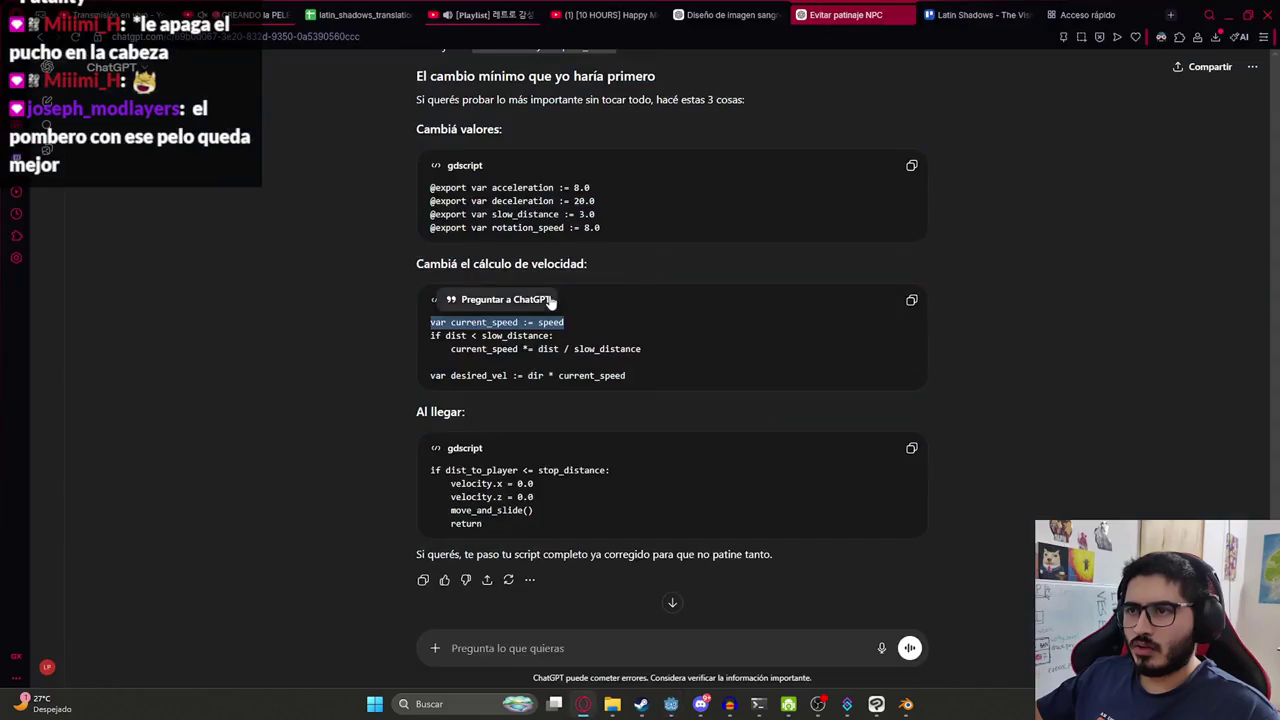
pyautogui.click(566, 325)
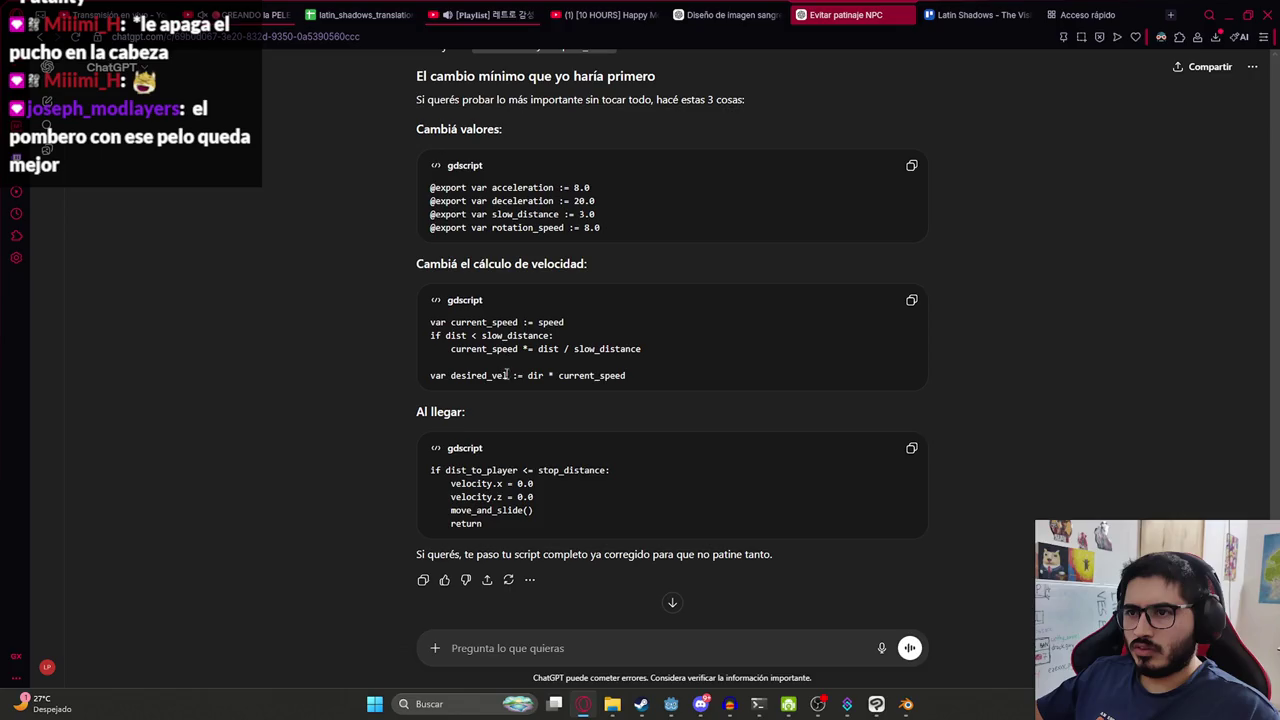
pyautogui.moveTo(660, 346); pyautogui.dragTo(478, 347)
pyautogui.click(657, 351)
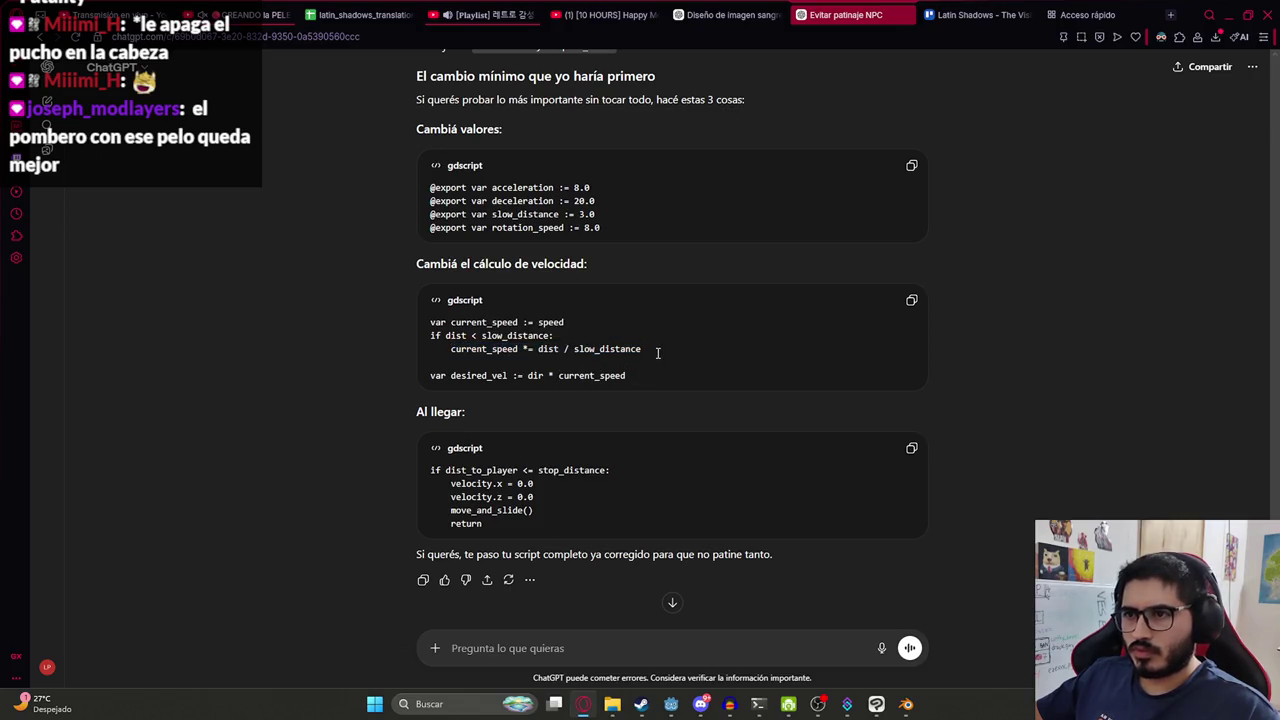
pyautogui.hotkey('alt', 'Tab')
pyautogui.hotkey('alt', 'Tab')
# Copy the dist > 0 condition from the answer and find it in the script.
pyautogui.moveTo(608, 321); pyautogui.dragTo(400, 326)
pyautogui.hotkey('ctrl', 'f')
pyautogui.scroll(-5, 680, 397)
pyautogui.scroll(-5, 665, 398)
pyautogui.scroll(-5, 645, 399)
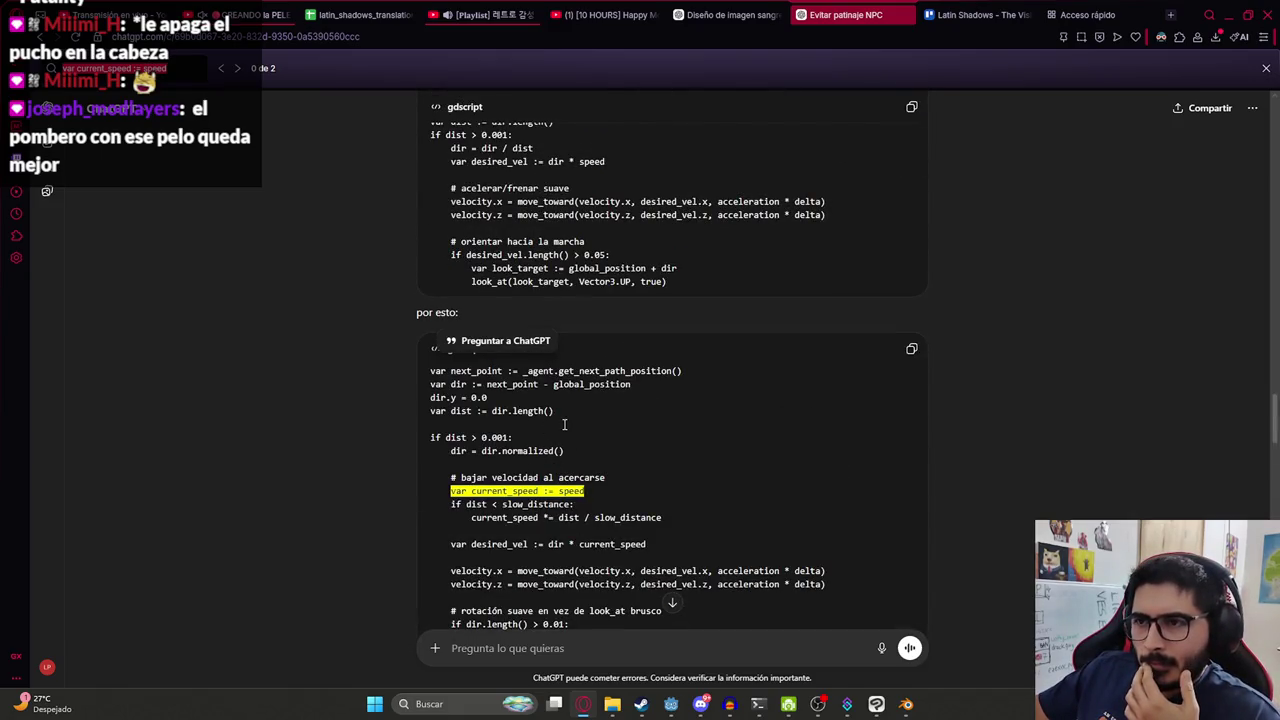
pyautogui.click(556, 377)
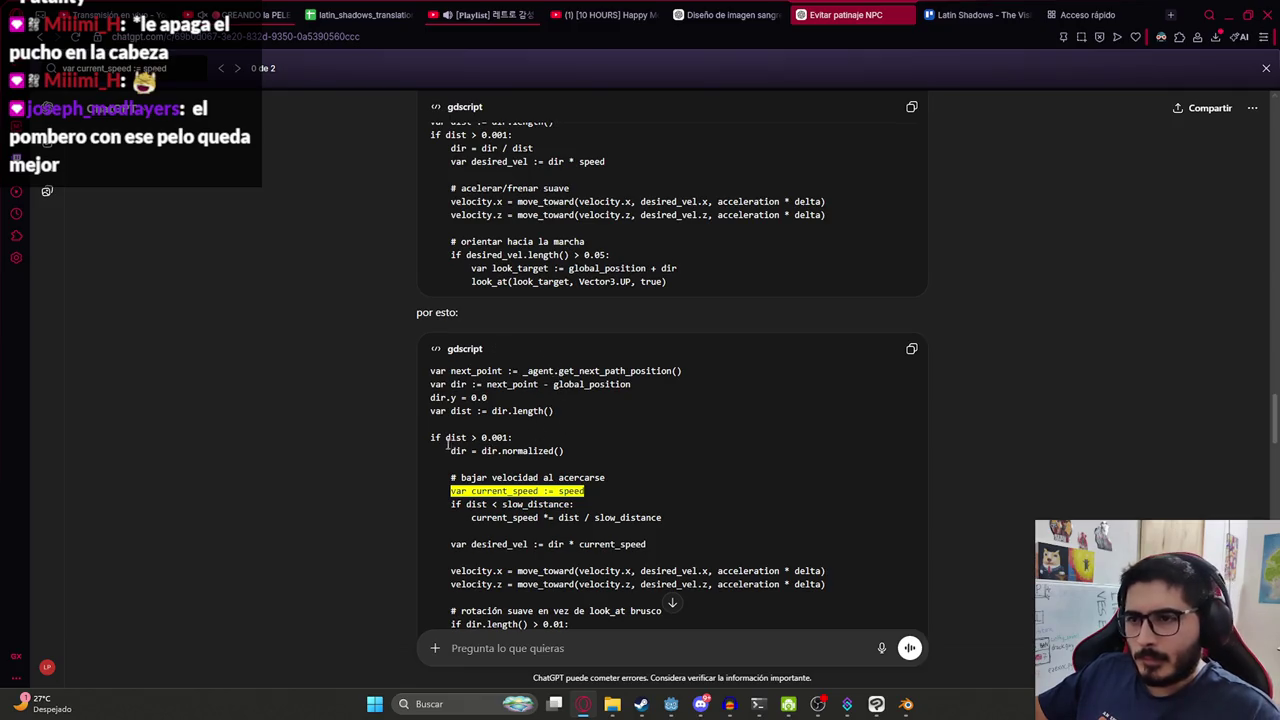
pyautogui.hotkey('ctrl', 'c')
pyautogui.hotkey('alt', 'Tab')
pyautogui.hotkey('ctrl', 'f')
pyautogui.hotkey('ctrl', 'v')
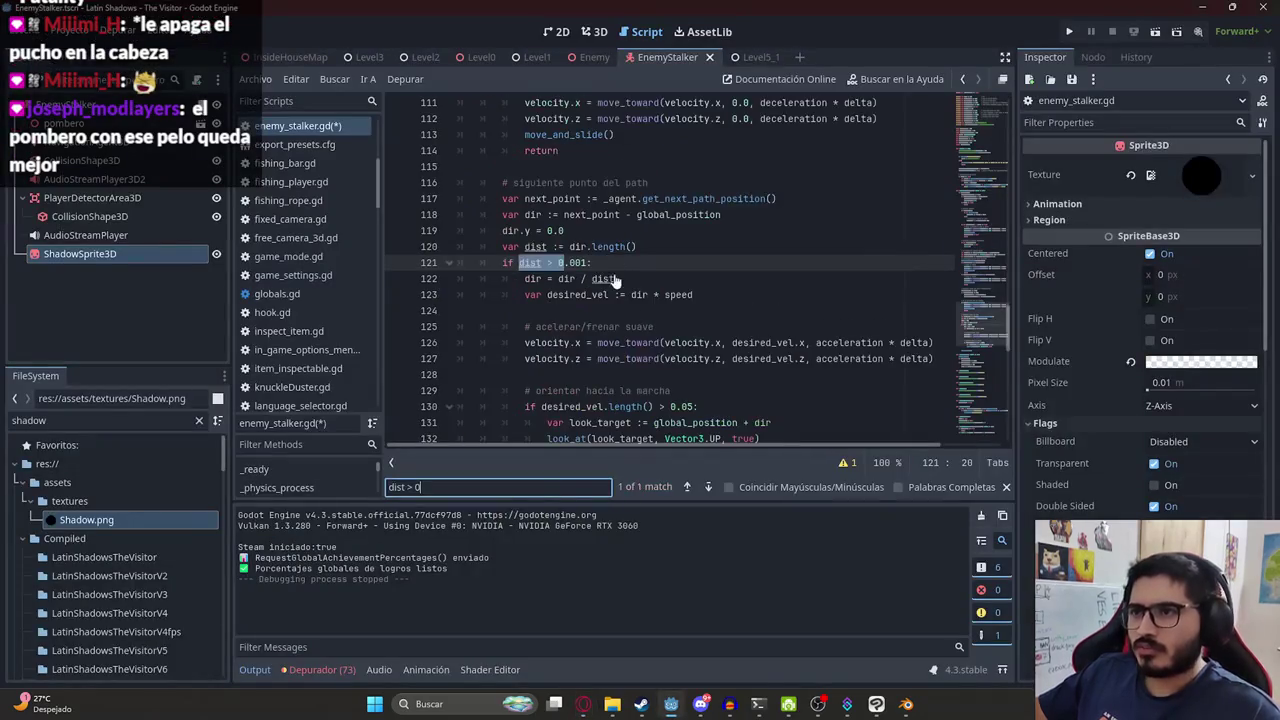
# Copy the suggested speed calculation and open an empty line under the dist > 0.001 check.
pyautogui.hotkey('alt', 'Tab')
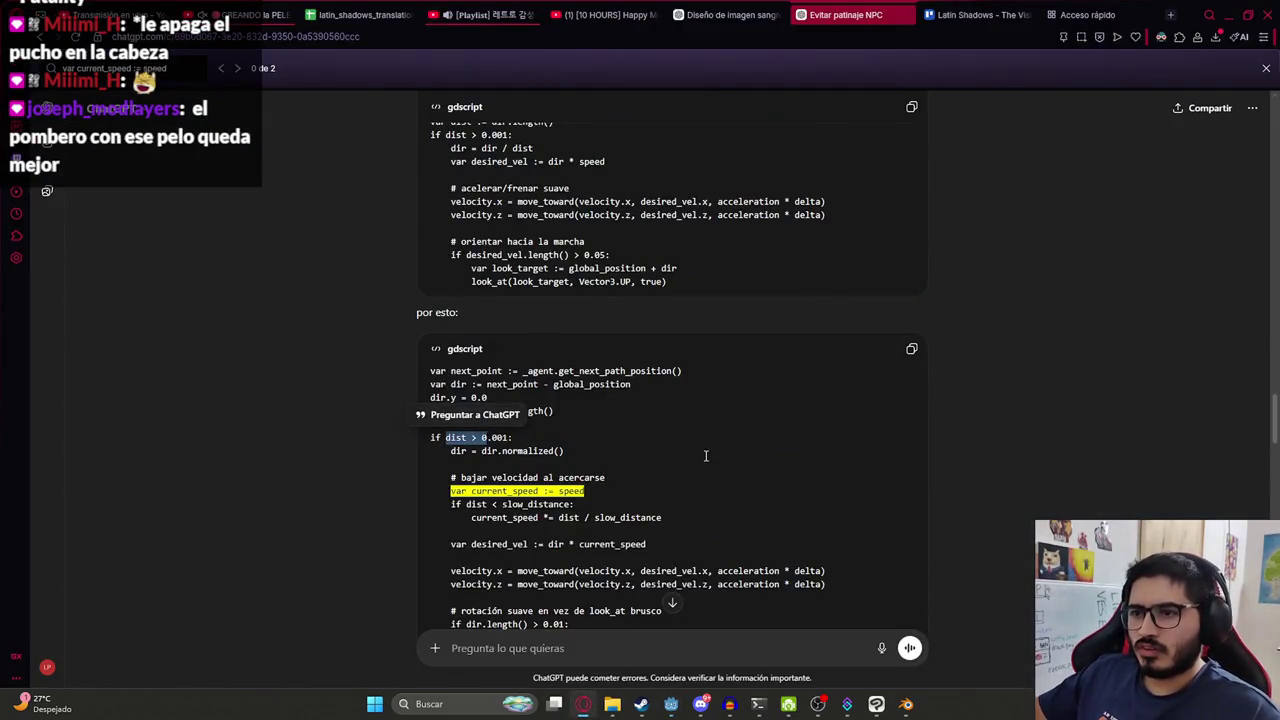
pyautogui.scroll(5, 700, 458)
pyautogui.scroll(-10, 686, 460)
pyautogui.scroll(-10, 620, 470)
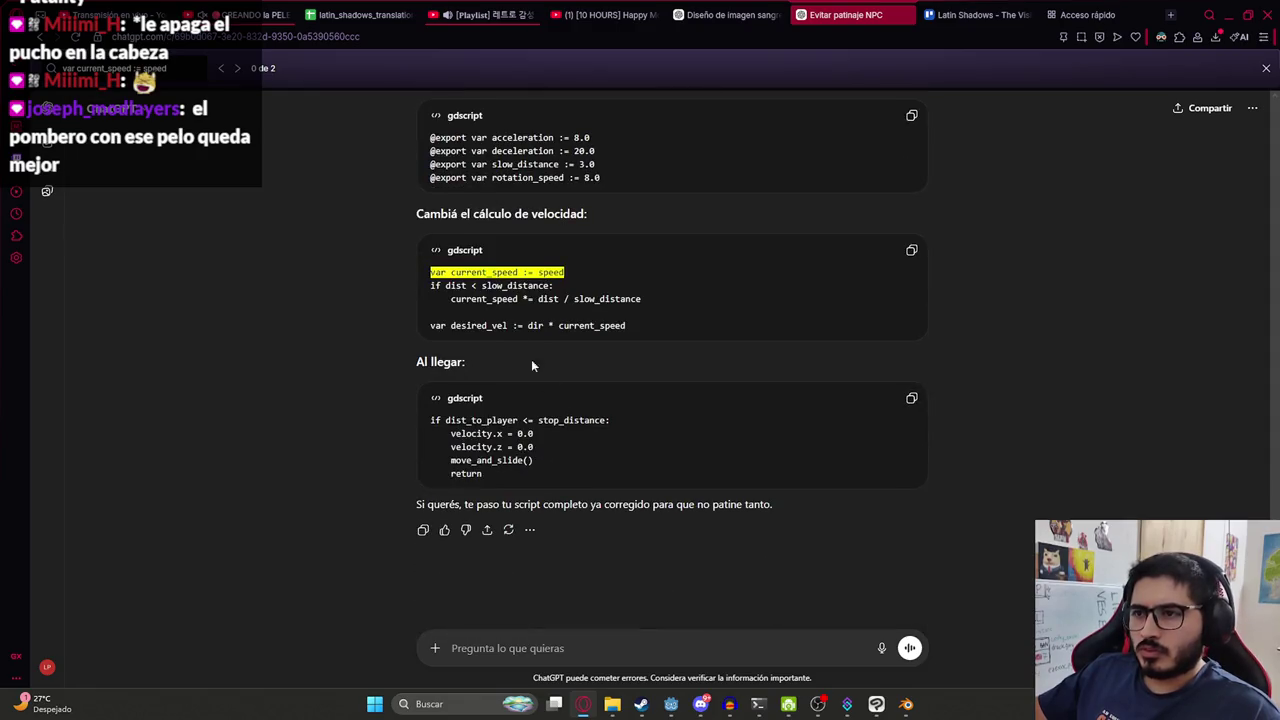
pyautogui.moveTo(437, 286); pyautogui.dragTo(430, 272)
pyautogui.hotkey('ctrl', 'c')
pyautogui.hotkey('alt', 'Tab')
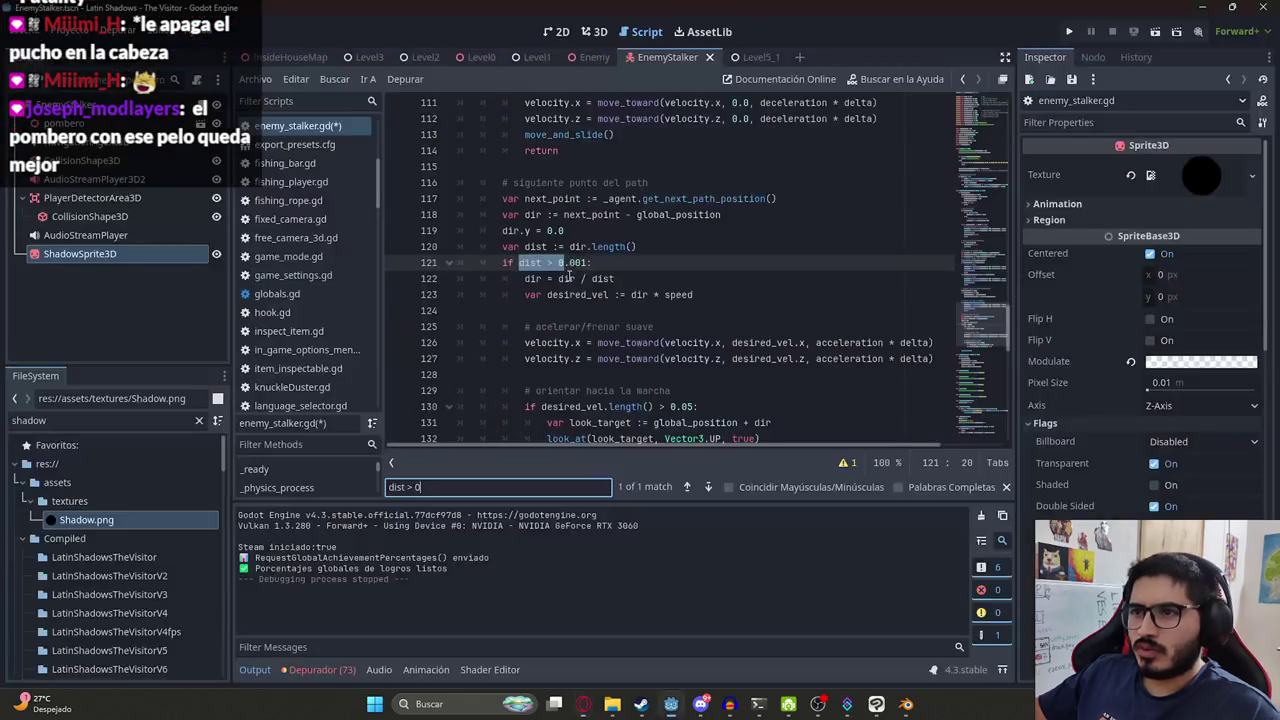
pyautogui.click(621, 263)
pyautogui.press('Return')
pyautogui.hotkey('ctrl', 'v')
pyautogui.hotkey('ctrl', 'z')
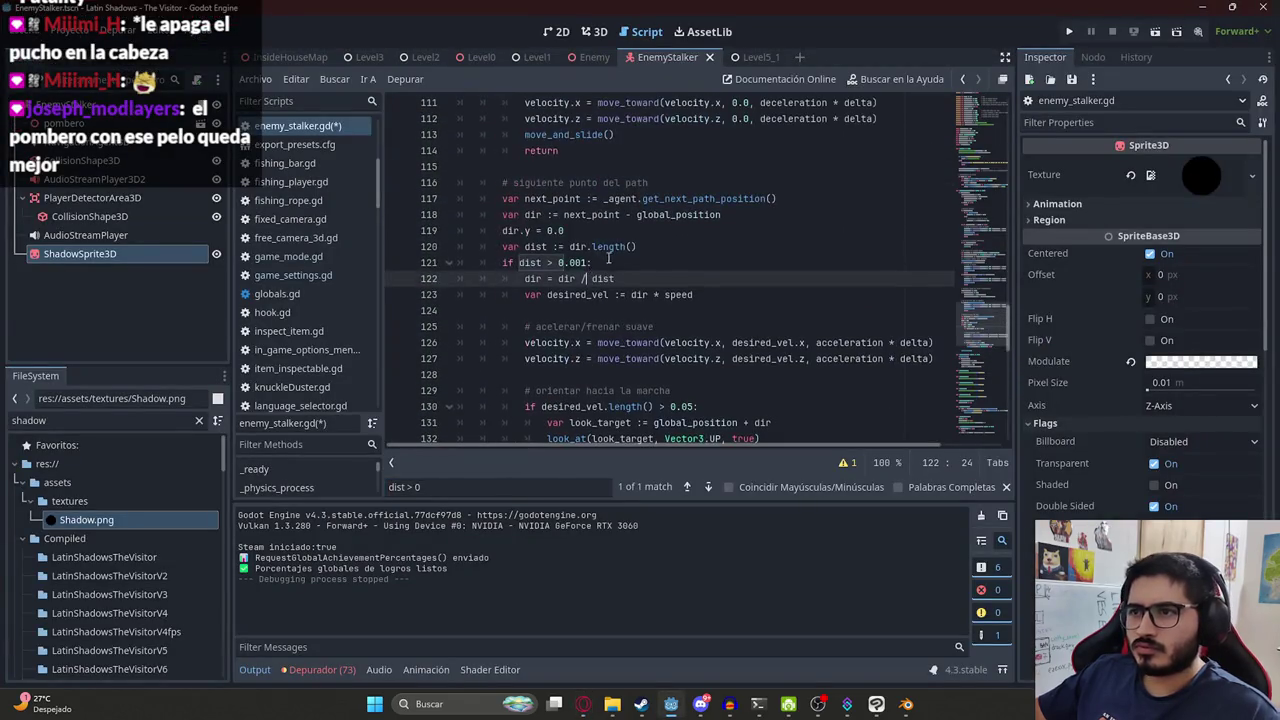
# Paste the current_speed slowdown block under 'if dist > 0.001:' and indent it into the branch.
pyautogui.hotkey('ctrl', 'v')
pyautogui.moveTo(716, 343); pyautogui.dragTo(414, 298)
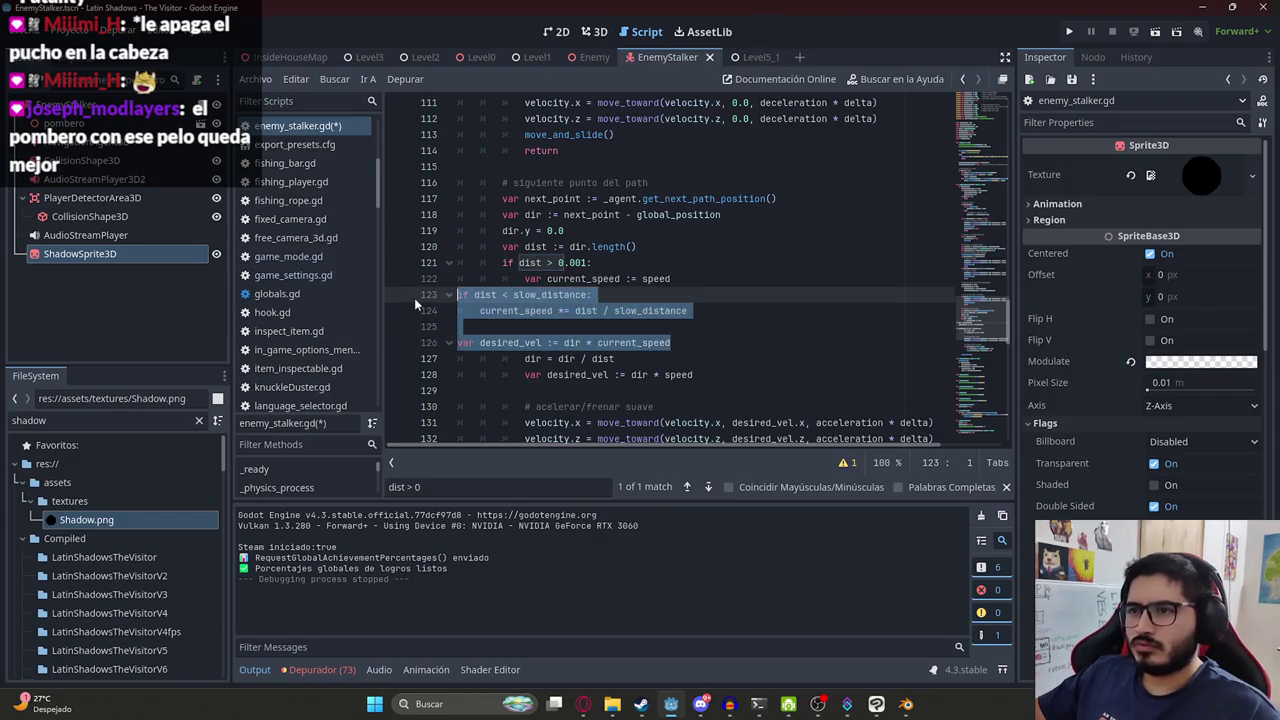
pyautogui.press('Tab')
pyautogui.click(637, 279)
pyautogui.click(720, 343)
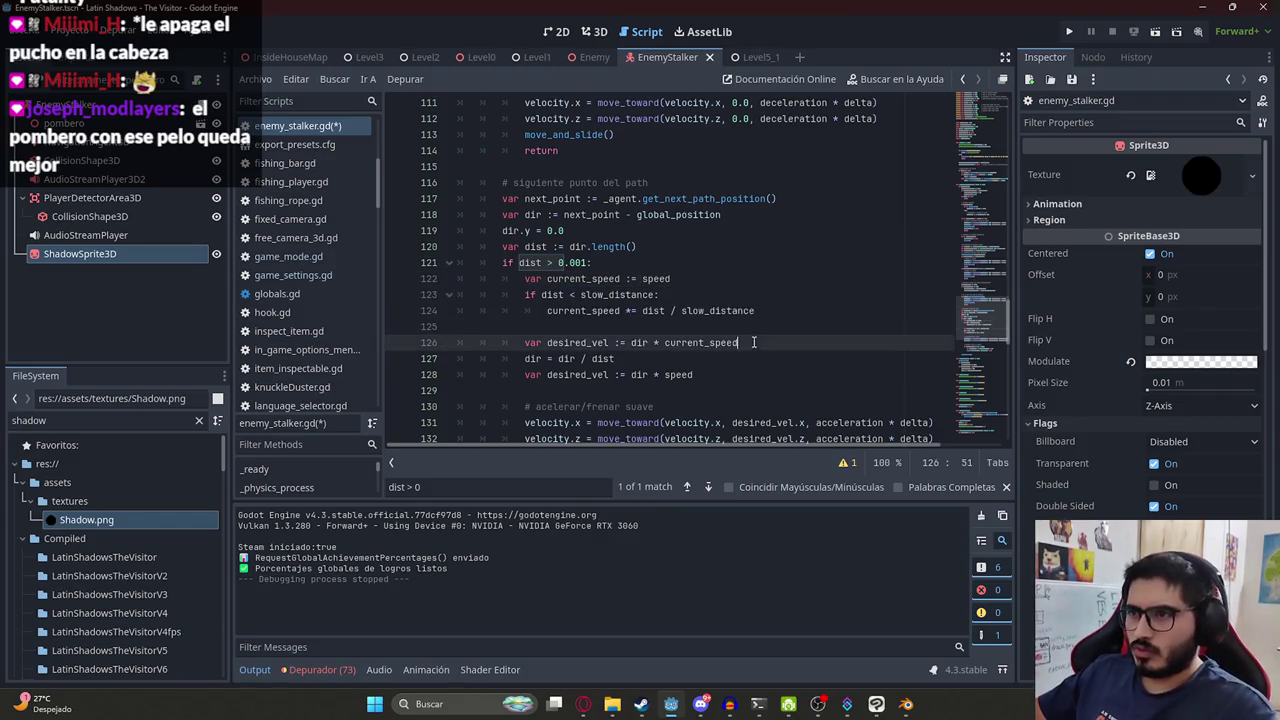
pyautogui.press('Return')
# Remove the old 'var desired_vel := dir * speed' line, keeping the slowdown block indented.
pyautogui.click(572, 294)
pyautogui.click(663, 294)
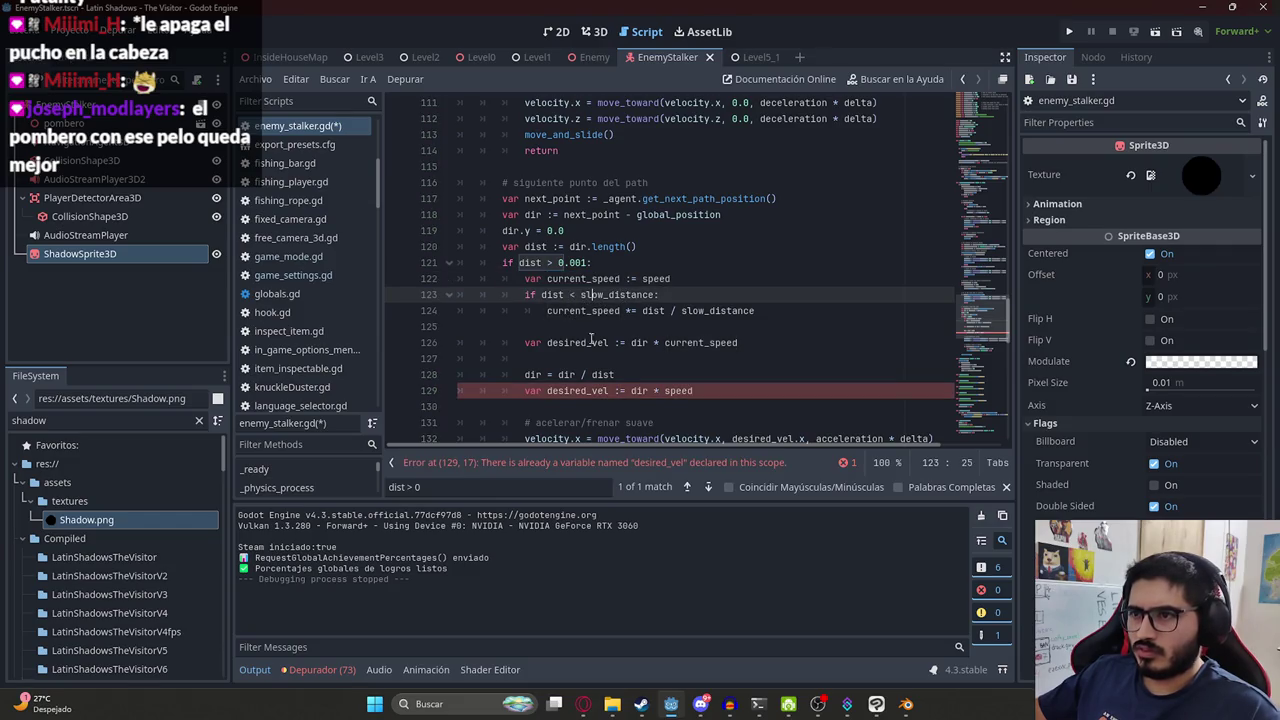
pyautogui.press('Down')
pyautogui.press('Down')
pyautogui.press('Down')
pyautogui.press('Down')
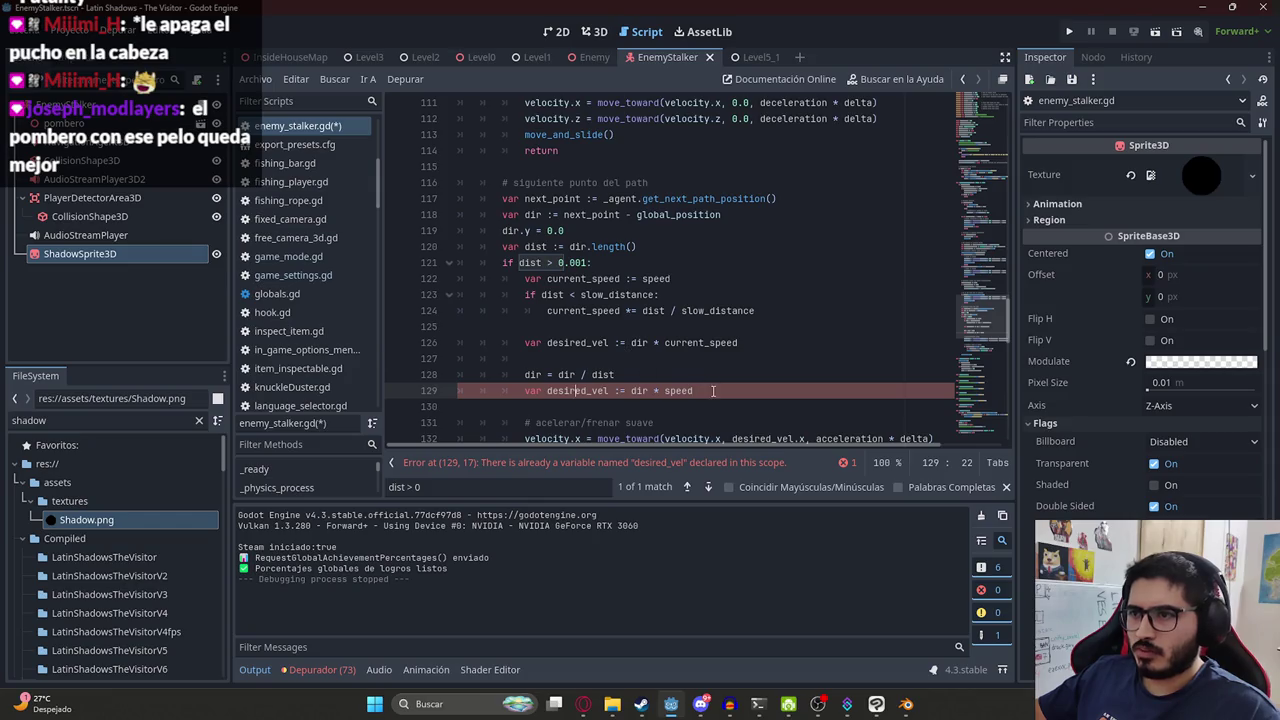
pyautogui.moveTo(714, 395); pyautogui.dragTo(434, 390)
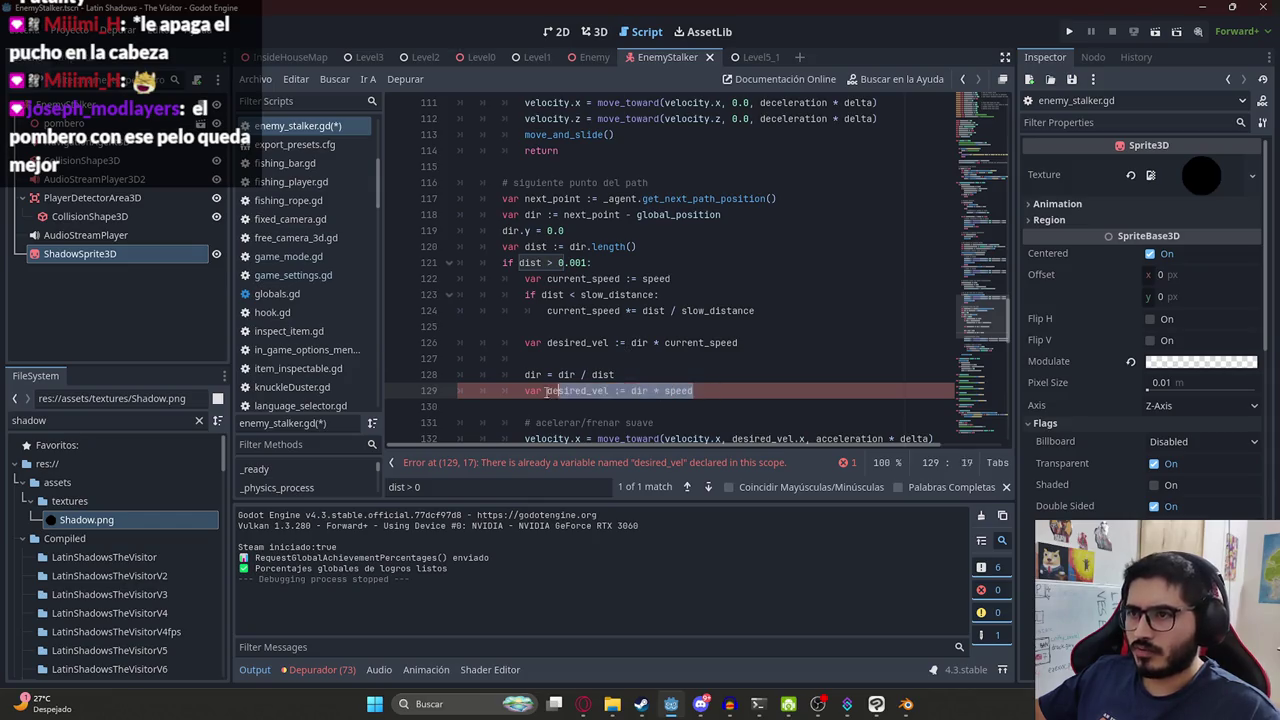
pyautogui.click(694, 352)
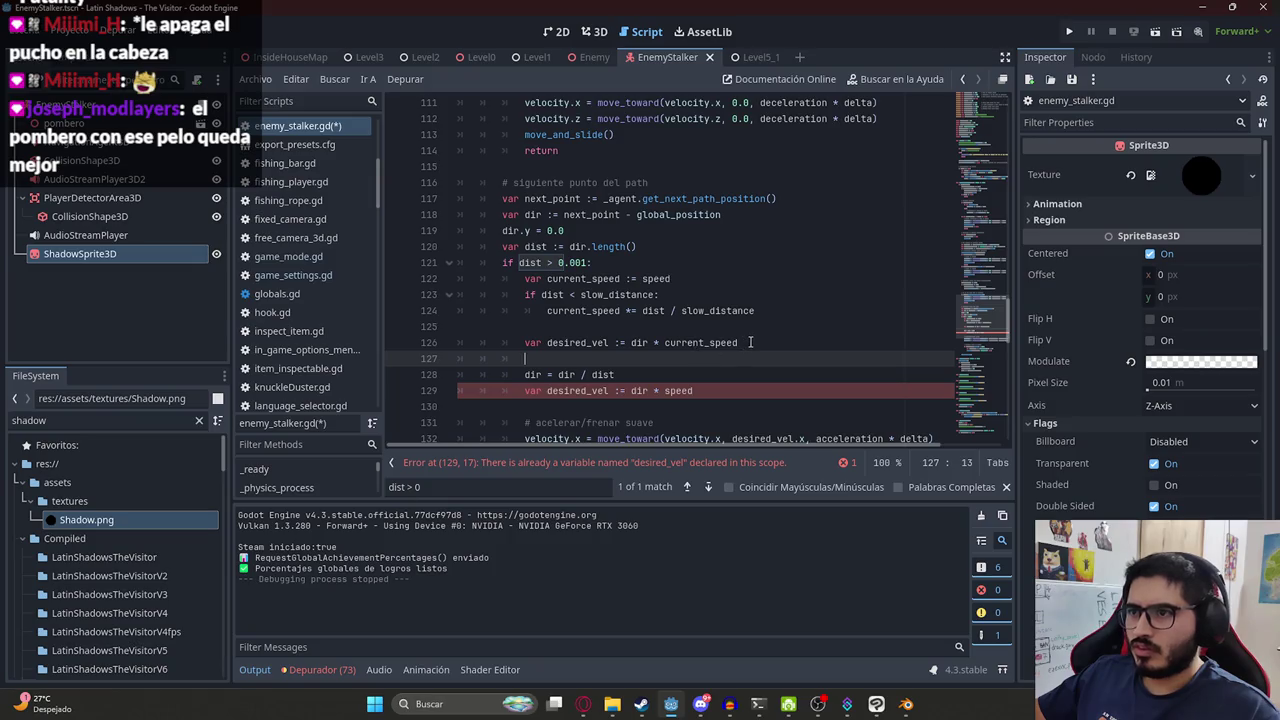
pyautogui.hotkey('ctrl', 'z')
pyautogui.hotkey('ctrl', 'z')
pyautogui.hotkey('ctrl', 'z')
pyautogui.hotkey('ctrl', 'z')
pyautogui.hotkey('ctrl', 'z')
pyautogui.hotkey('ctrl', 'z')
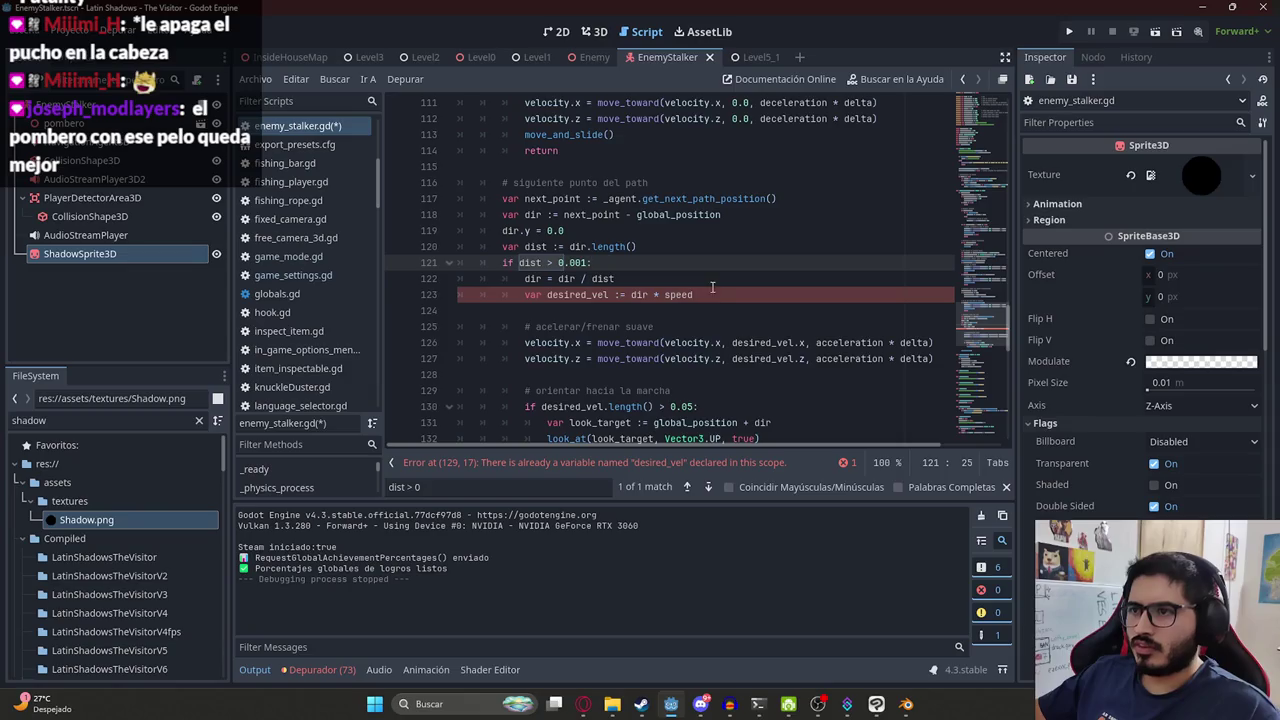
pyautogui.hotkey('ctrl', 'y')
pyautogui.hotkey('ctrl', 'y')
pyautogui.hotkey('ctrl', 'y')
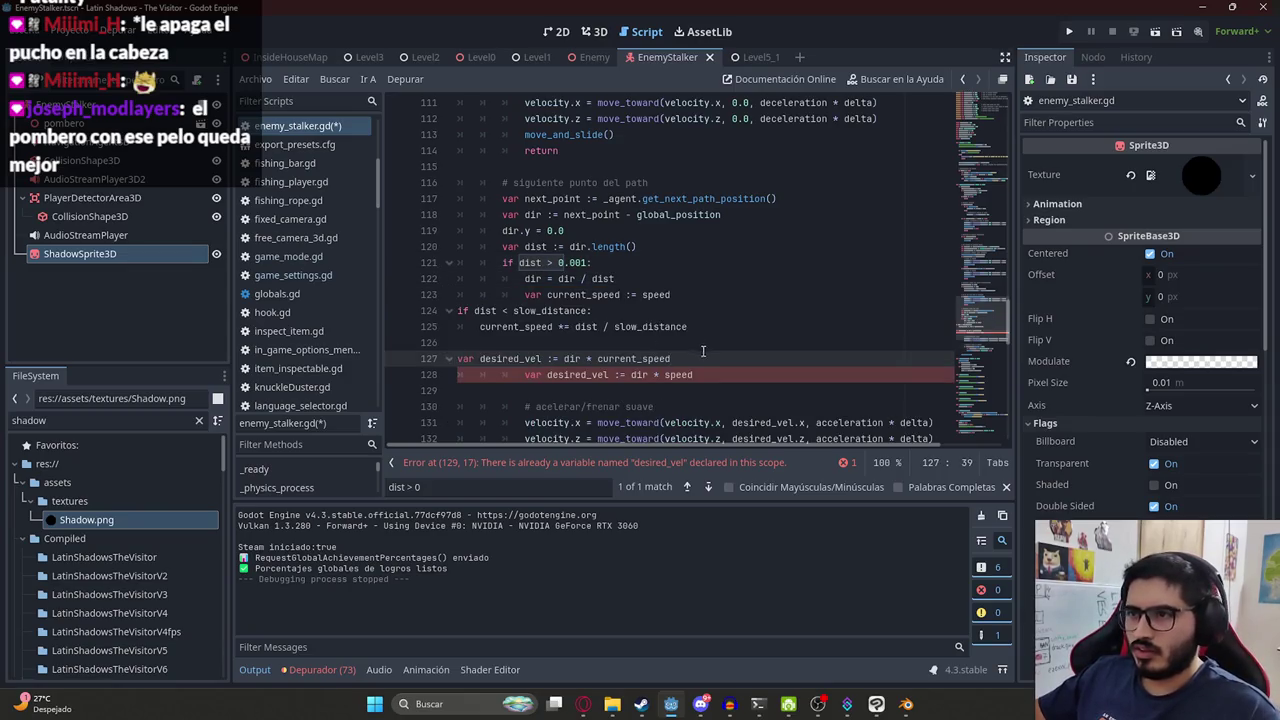
pyautogui.hotkey('ctrl', 'y')
pyautogui.hotkey('ctrl', 'y')
pyautogui.hotkey('ctrl', 'y')
pyautogui.hotkey('ctrl', 'y')
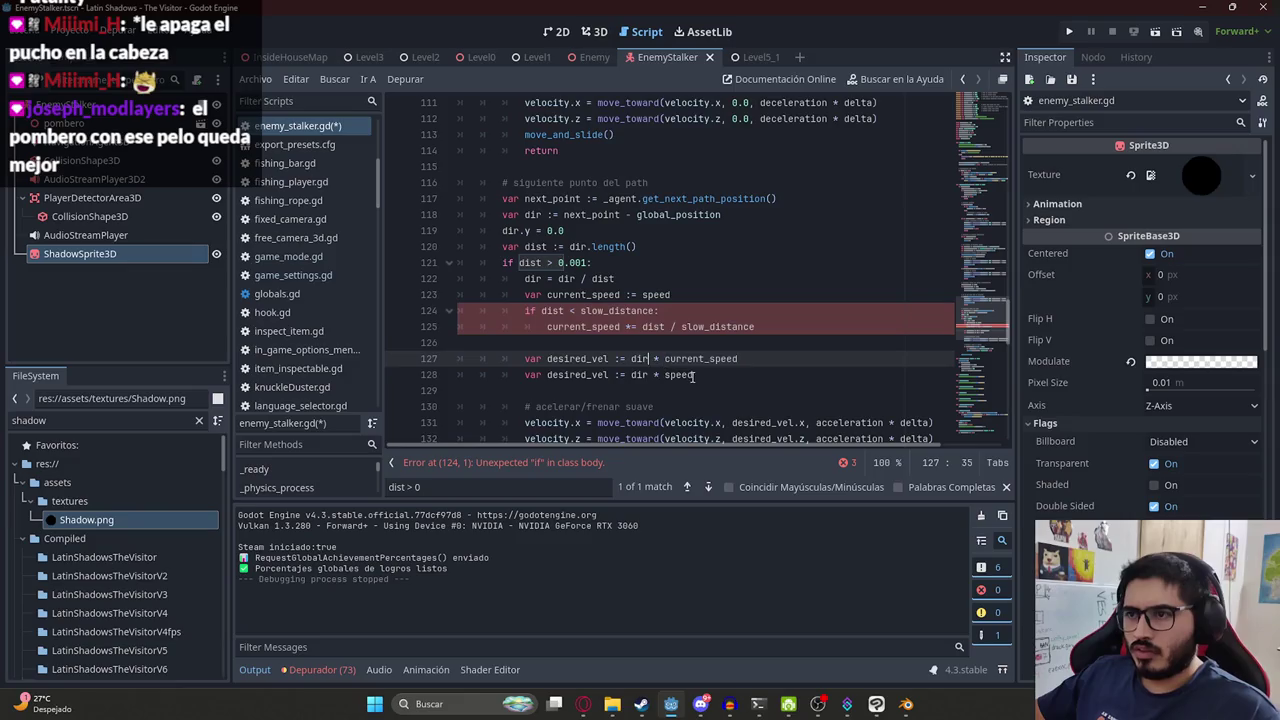
pyautogui.hotkey('ctrl', 'y')
pyautogui.hotkey('ctrl', 'y')
pyautogui.hotkey('ctrl', 'y')
pyautogui.hotkey('ctrl', 'y')
pyautogui.hotkey('ctrl', 'y')
pyautogui.hotkey('ctrl', 'y')
pyautogui.hotkey('ctrl', 'y')
pyautogui.hotkey('ctrl', 'y')
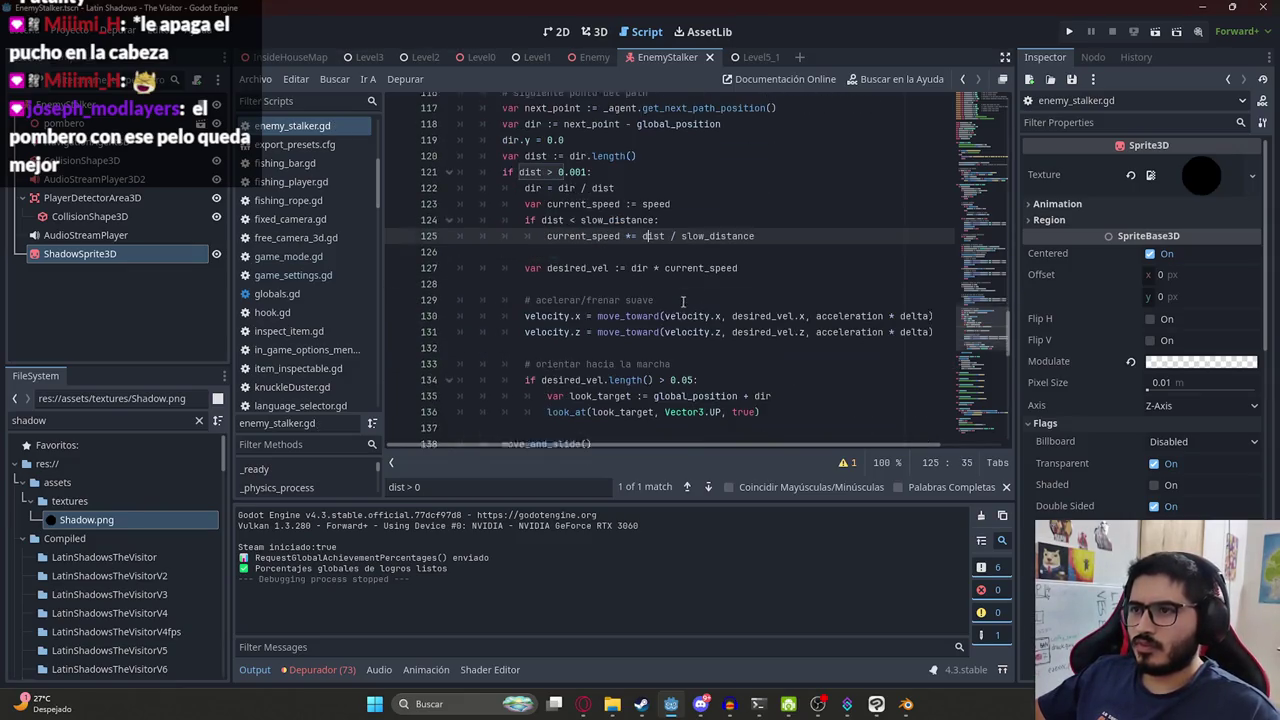
pyautogui.hotkey('alt', 'Tab')
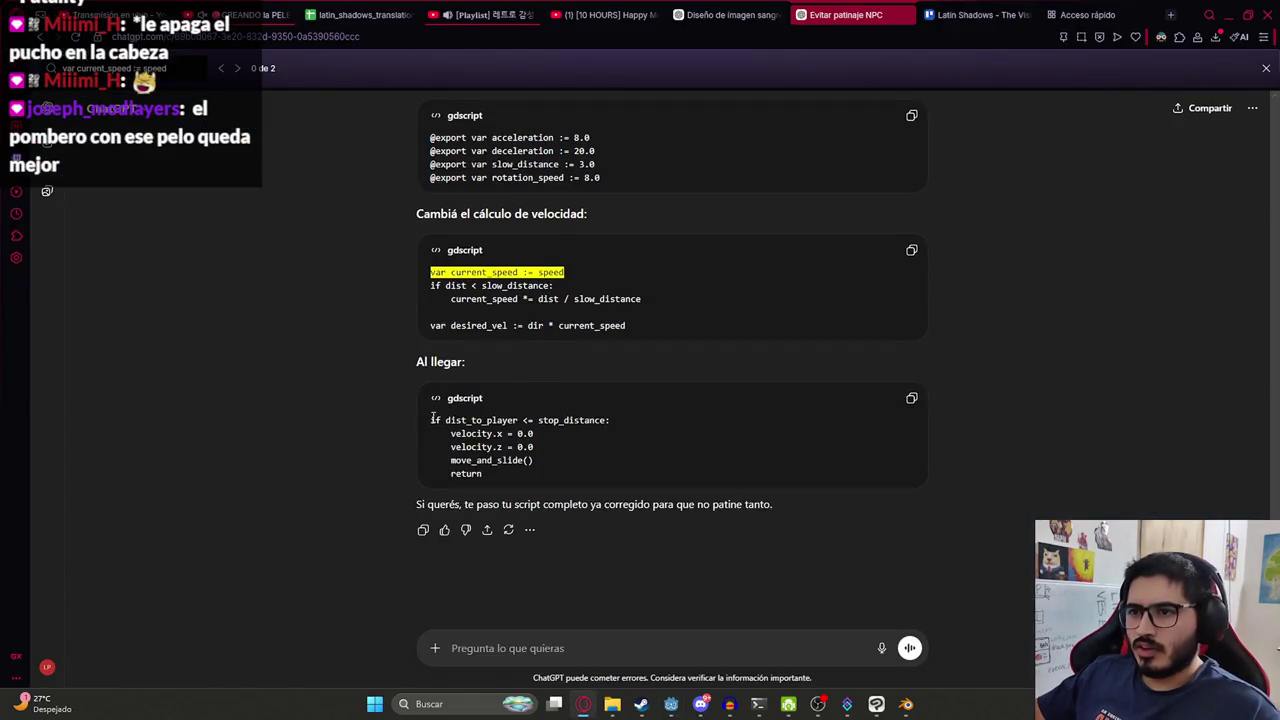
# Copy the stop_distance condition from ChatGPT and find it in the script.
pyautogui.tripleClick(662, 416)
pyautogui.click(726, 290)
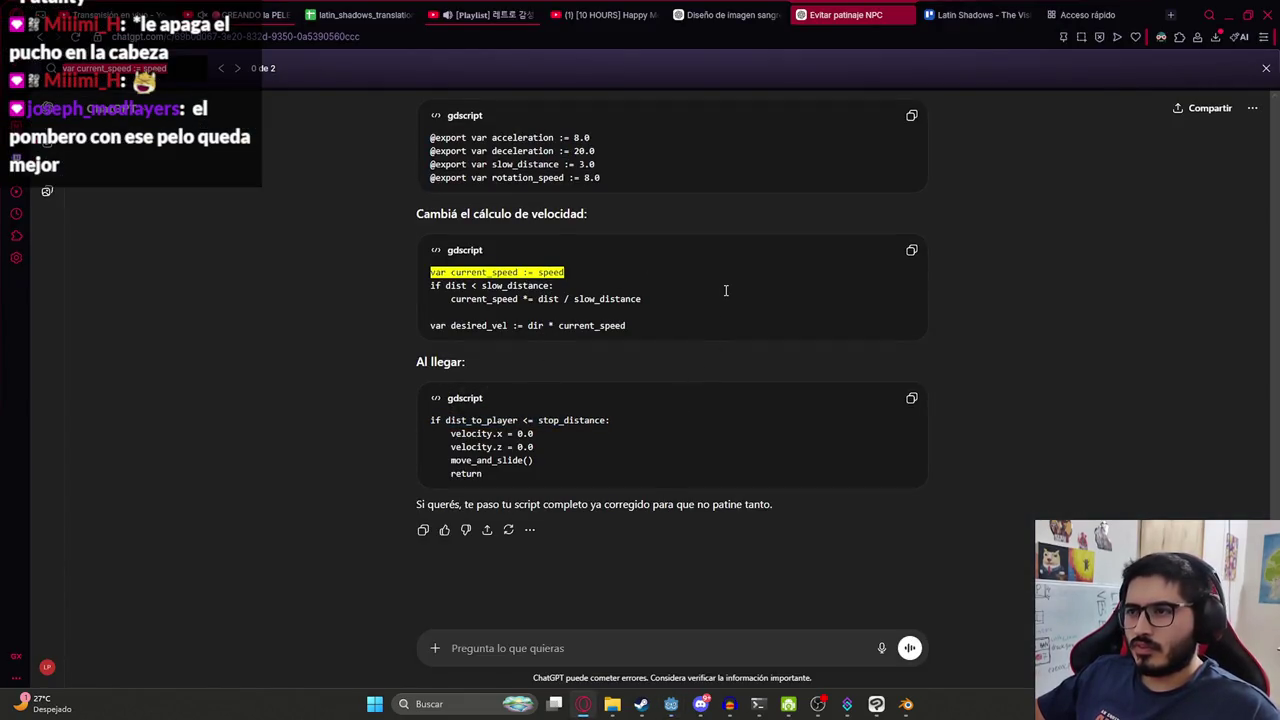
pyautogui.hotkey('alt', 'Tab')
pyautogui.hotkey('ctrl', 'f')
pyautogui.hotkey('ctrl', 'v')
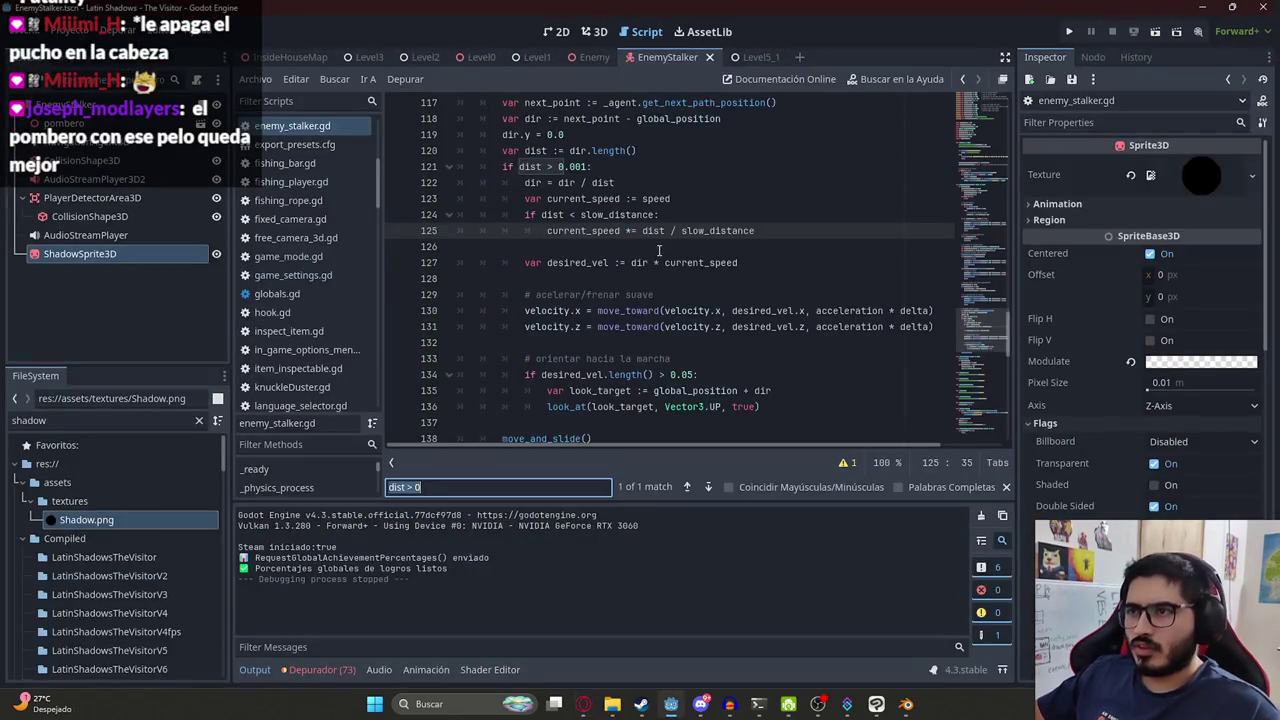
pyautogui.hotkey('alt', 'Tab')
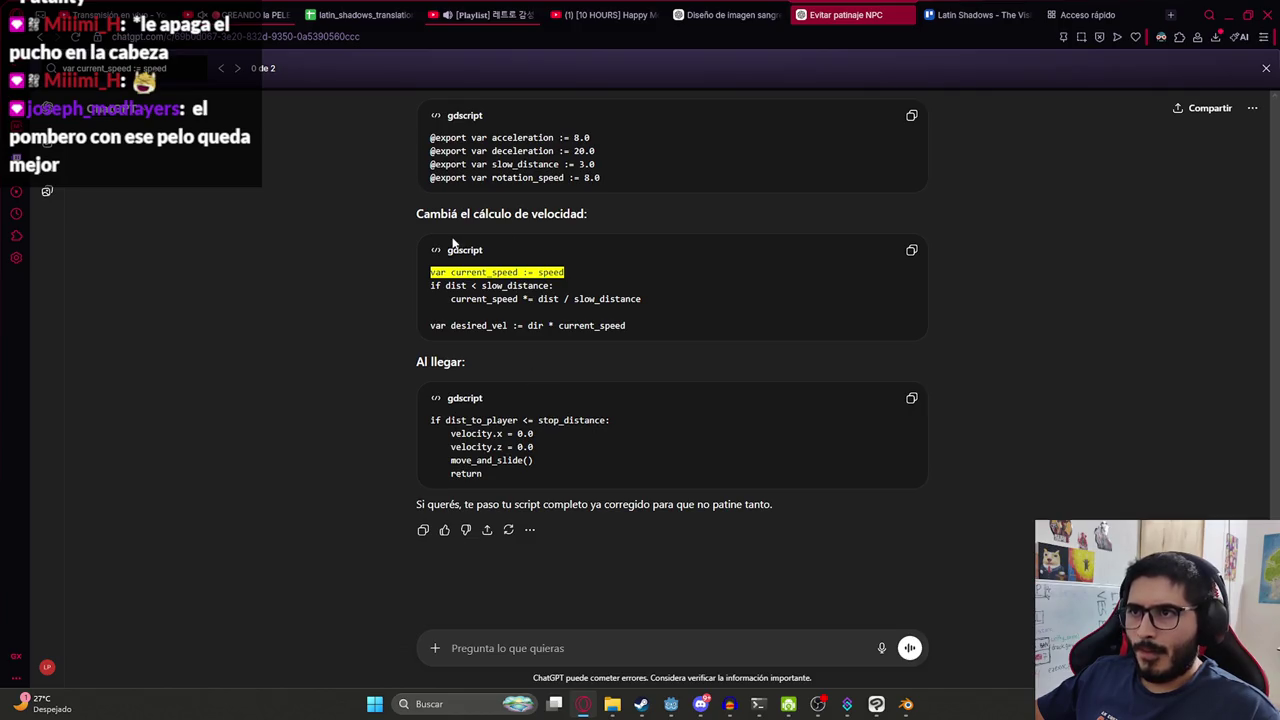
pyautogui.hotkey('alt', 'Tab')
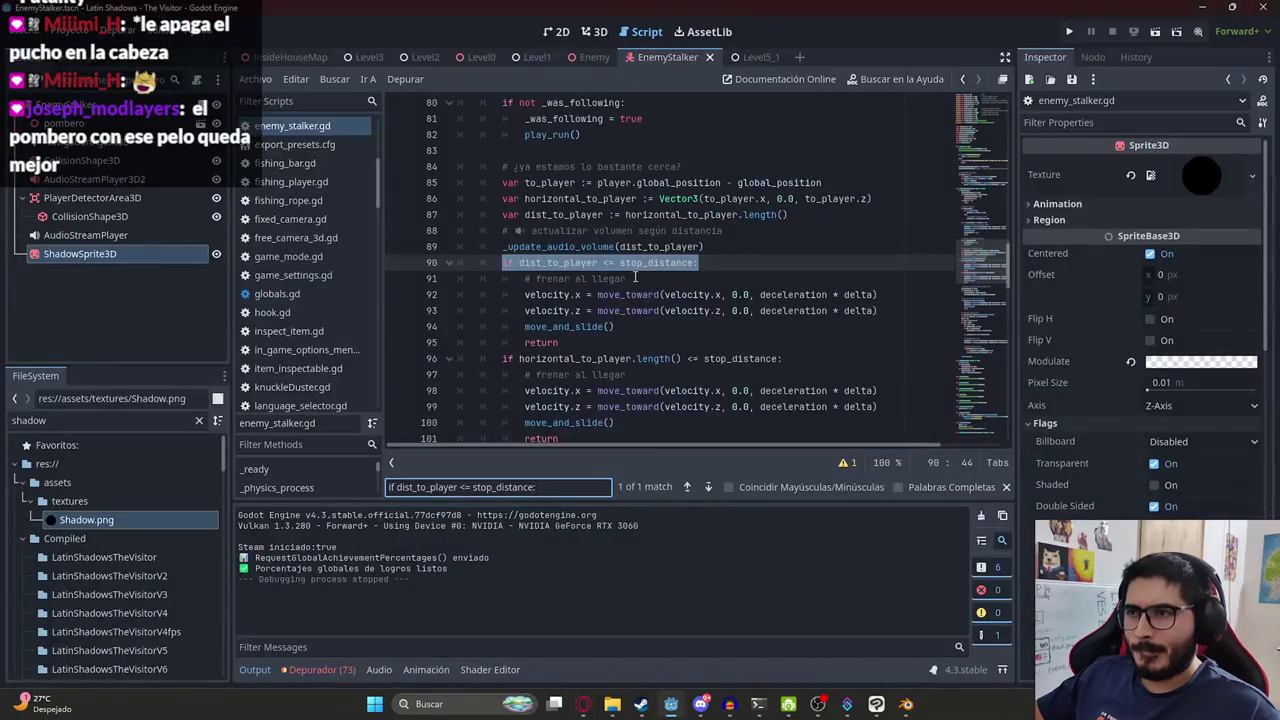
pyautogui.hotkey('alt', 'Tab')
# Replace the gradual braking lines with velocity.x and velocity.z set to 0.0, save, and run Level5_1.
pyautogui.moveTo(519, 481); pyautogui.dragTo(458, 436)
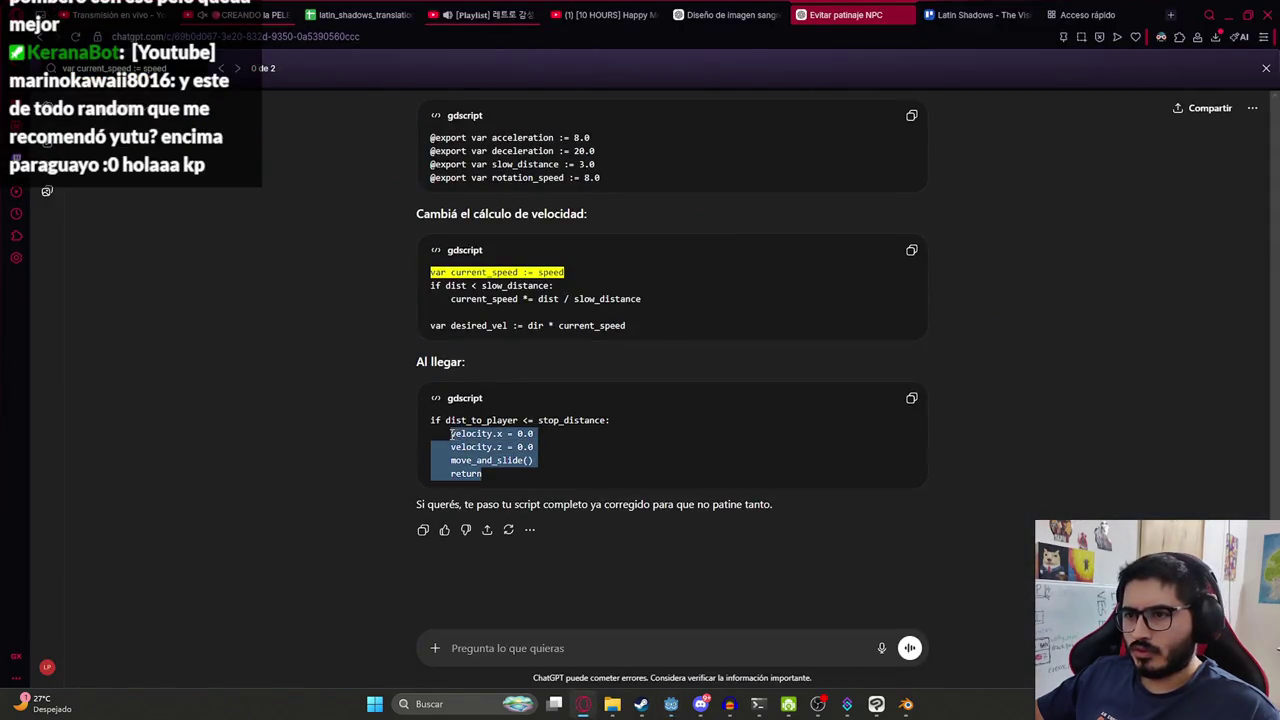
pyautogui.hotkey('alt', 'Tab')
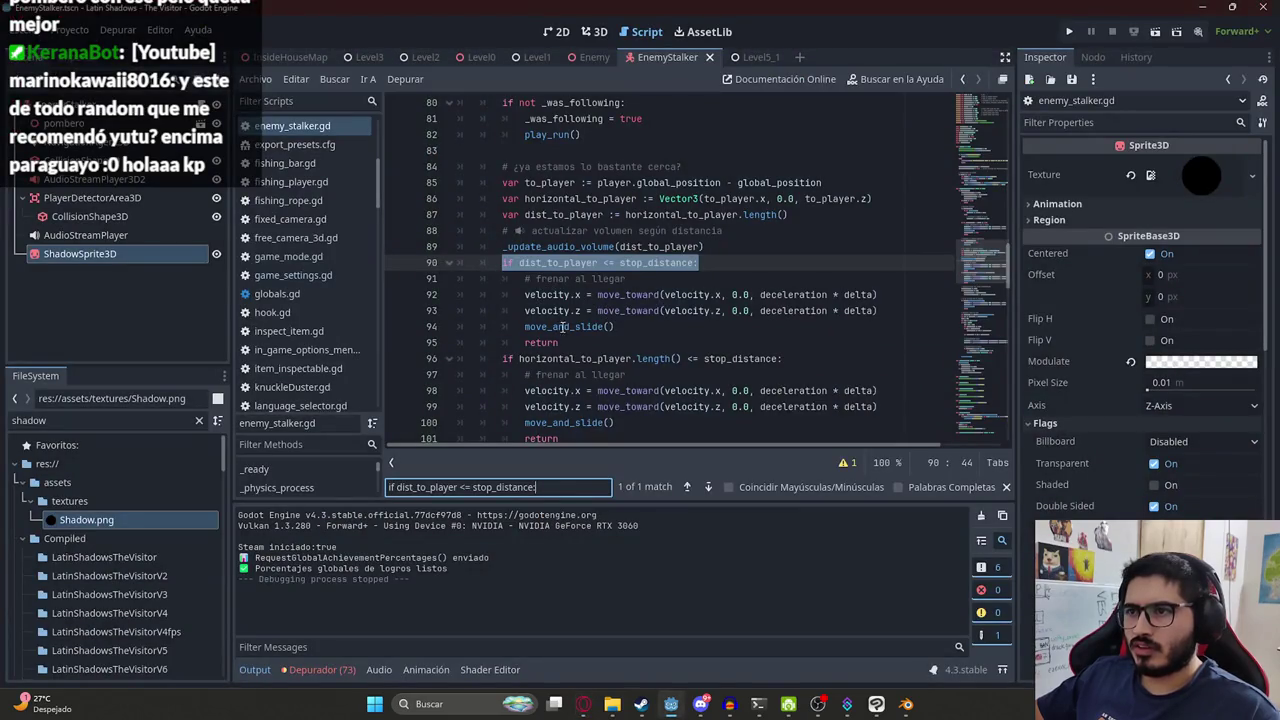
pyautogui.moveTo(565, 342); pyautogui.dragTo(504, 278)
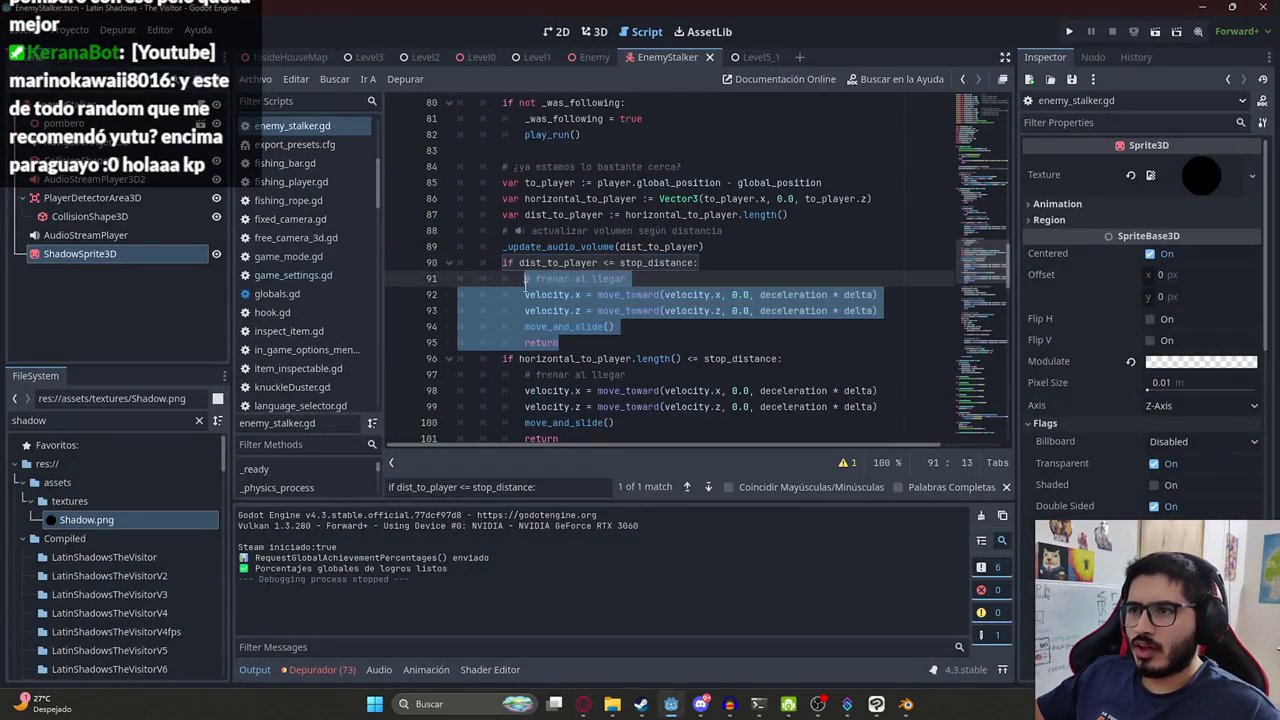
pyautogui.write('velocity.x = 0.0 \tvelocity.z = 0.0 \tmove_and_slide() \treturn')
pyautogui.moveTo(550, 329); pyautogui.dragTo(460, 294)
pyautogui.press('Tab')
pyautogui.press('Tab')
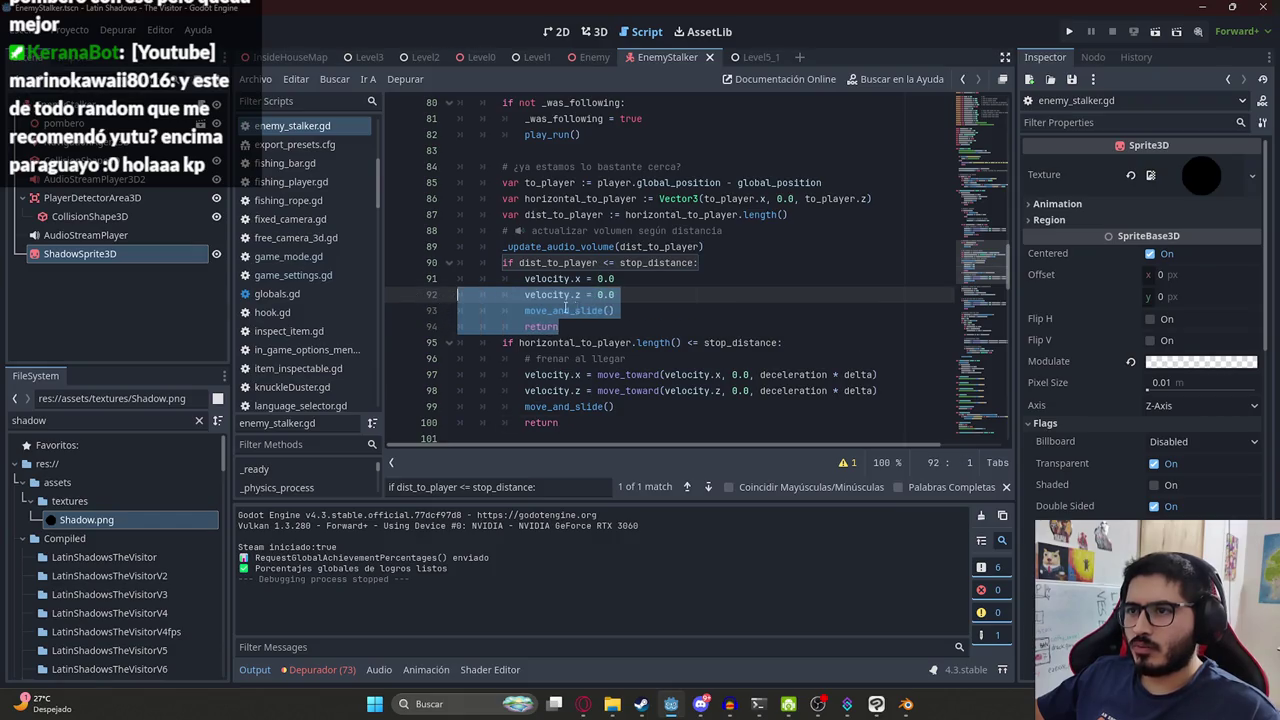
pyautogui.click(614, 310)
pyautogui.hotkey('ctrl', 's')
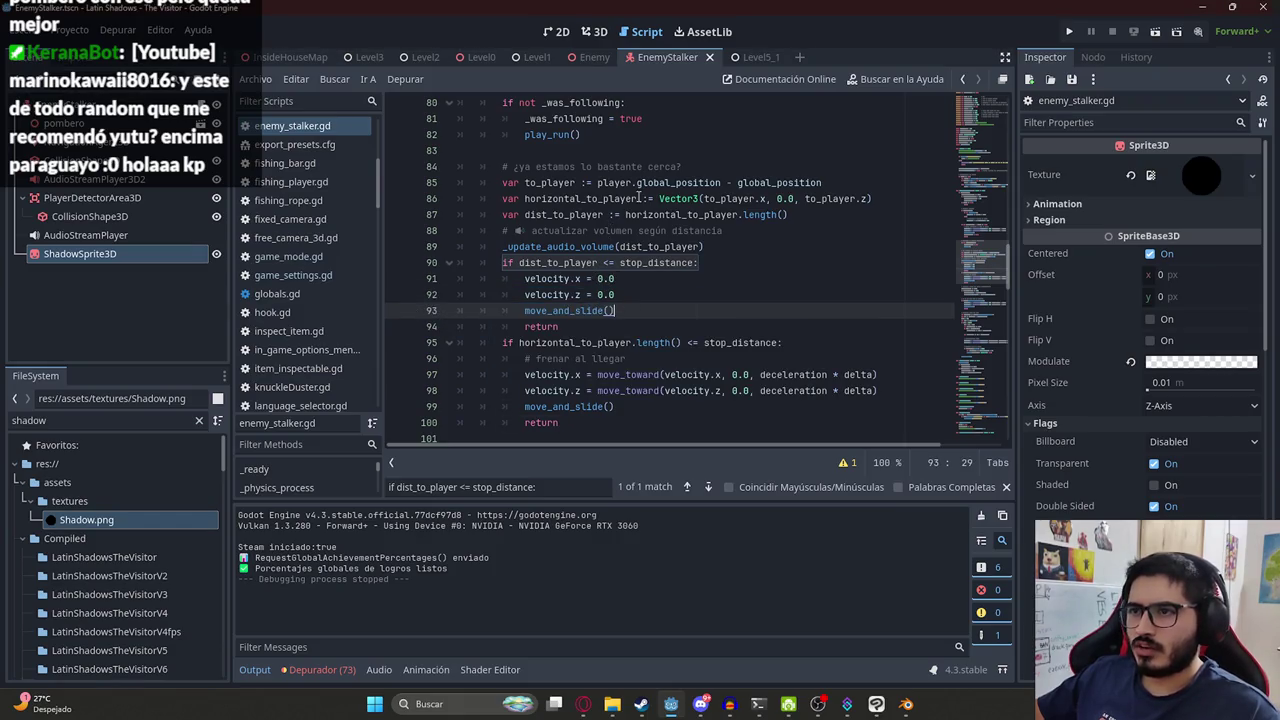
pyautogui.rightClick(745, 58)
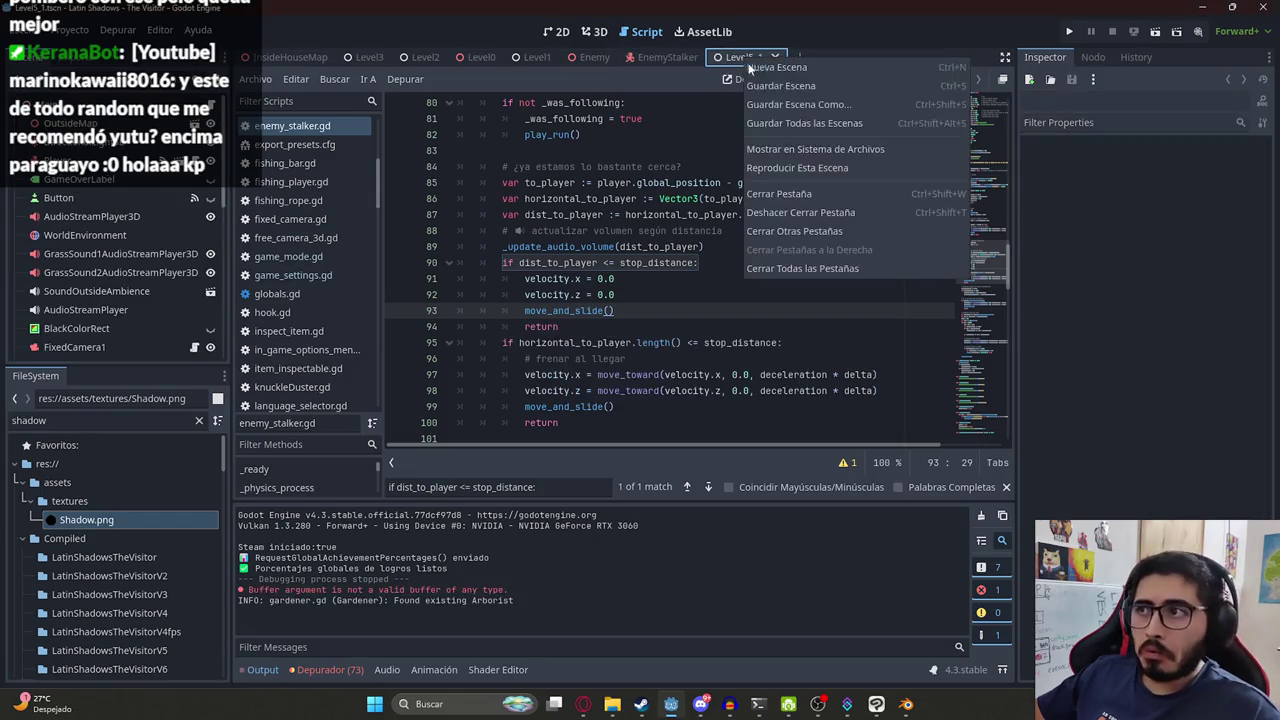
pyautogui.click(803, 167)
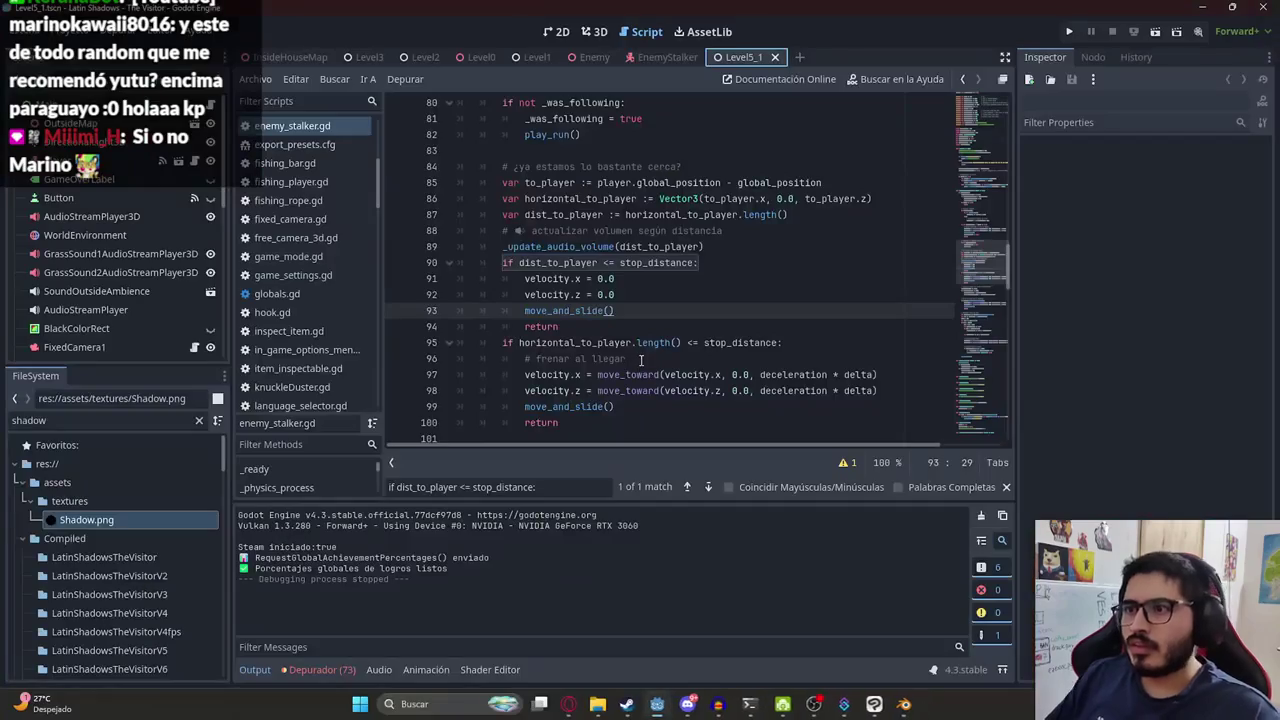
# Undo the zero-velocity and export edits, restoring smooth braking with deceleration 12.0.
pyautogui.hotkey('ctrl', 'z')
pyautogui.hotkey('ctrl', 'z')
pyautogui.hotkey('ctrl', 'z')
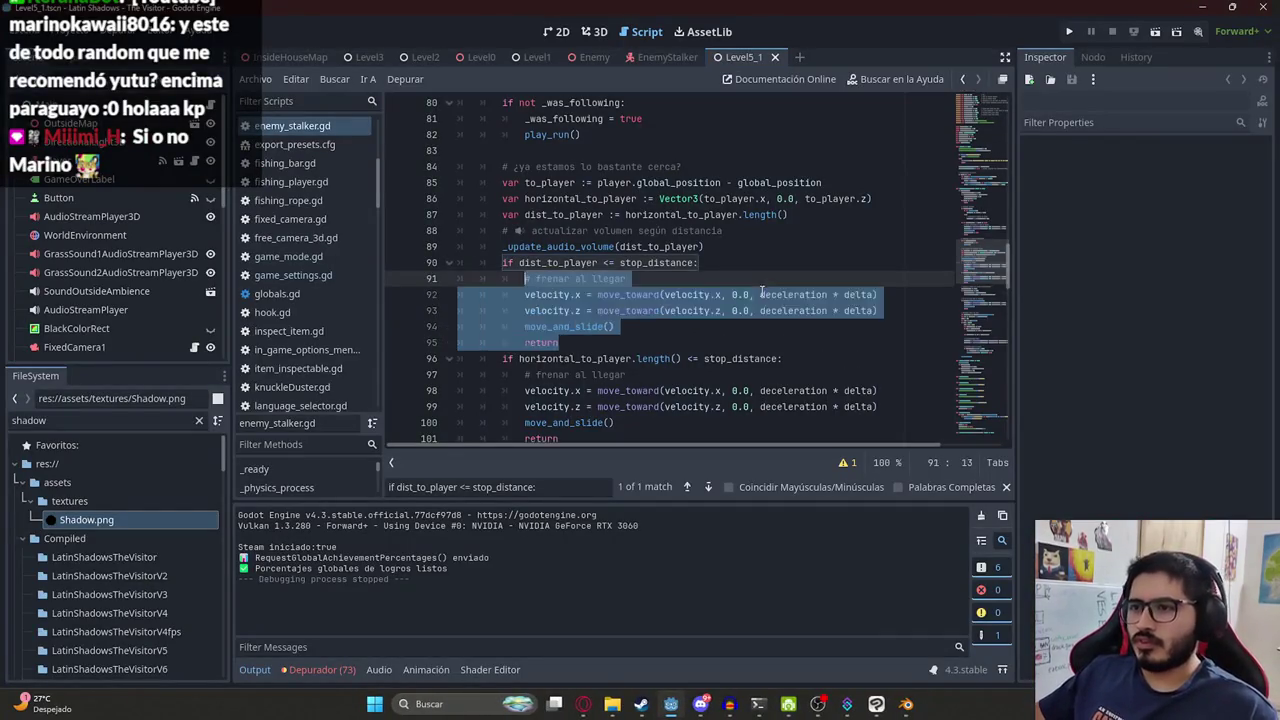
pyautogui.hotkey('ctrl', 'z')
pyautogui.hotkey('ctrl', 'z')
pyautogui.hotkey('ctrl', 'z')
pyautogui.hotkey('ctrl', 'z')
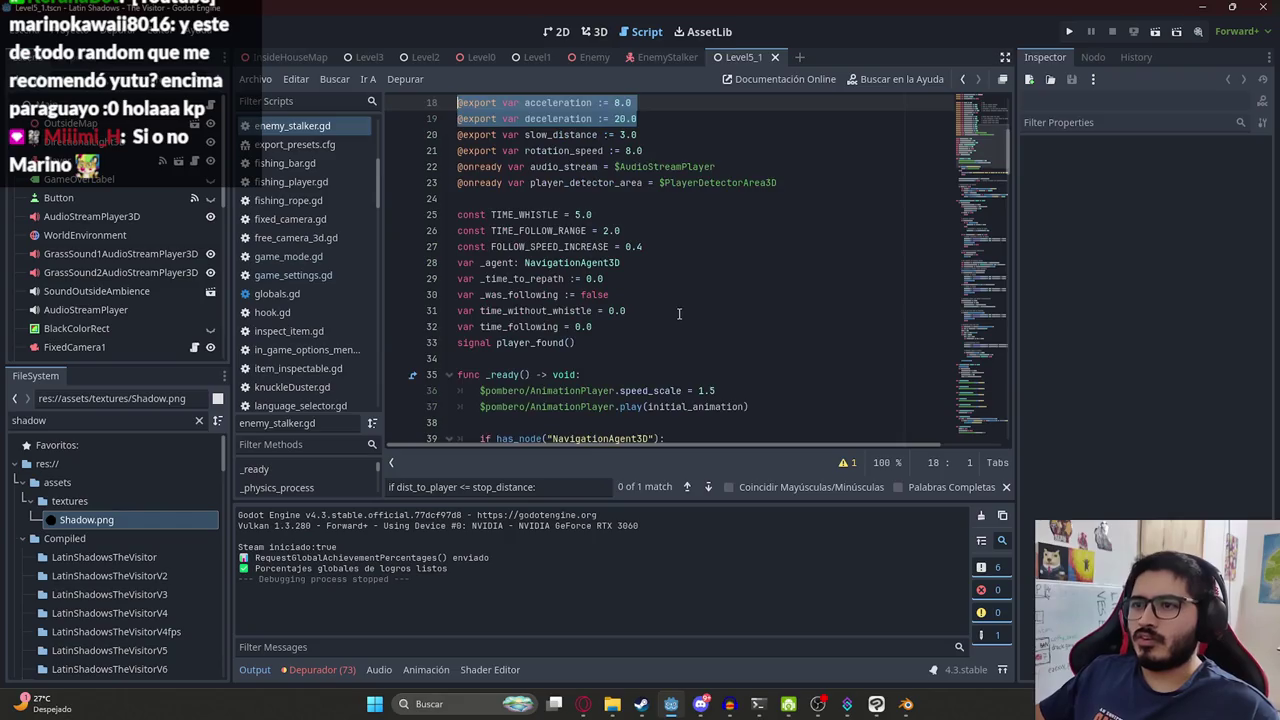
pyautogui.hotkey('ctrl', 'z')
pyautogui.hotkey('ctrl', 'z')
pyautogui.hotkey('ctrl', 'z')
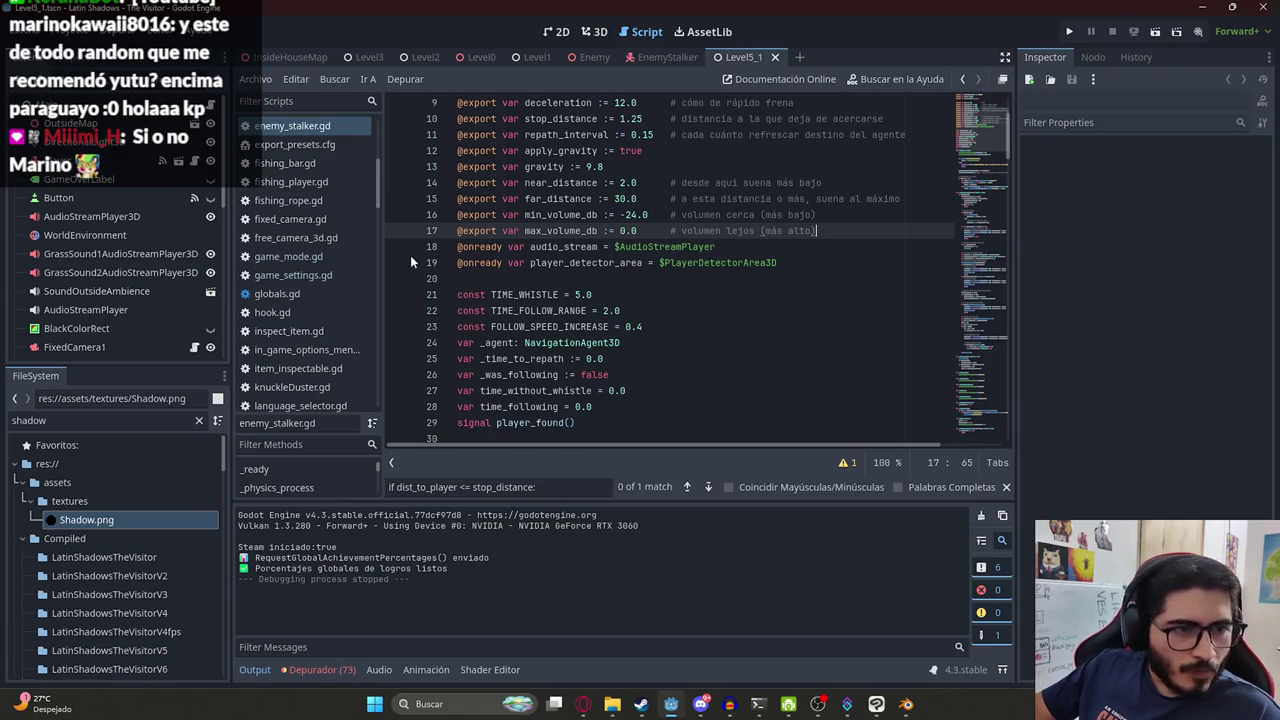
pyautogui.click(670, 277)
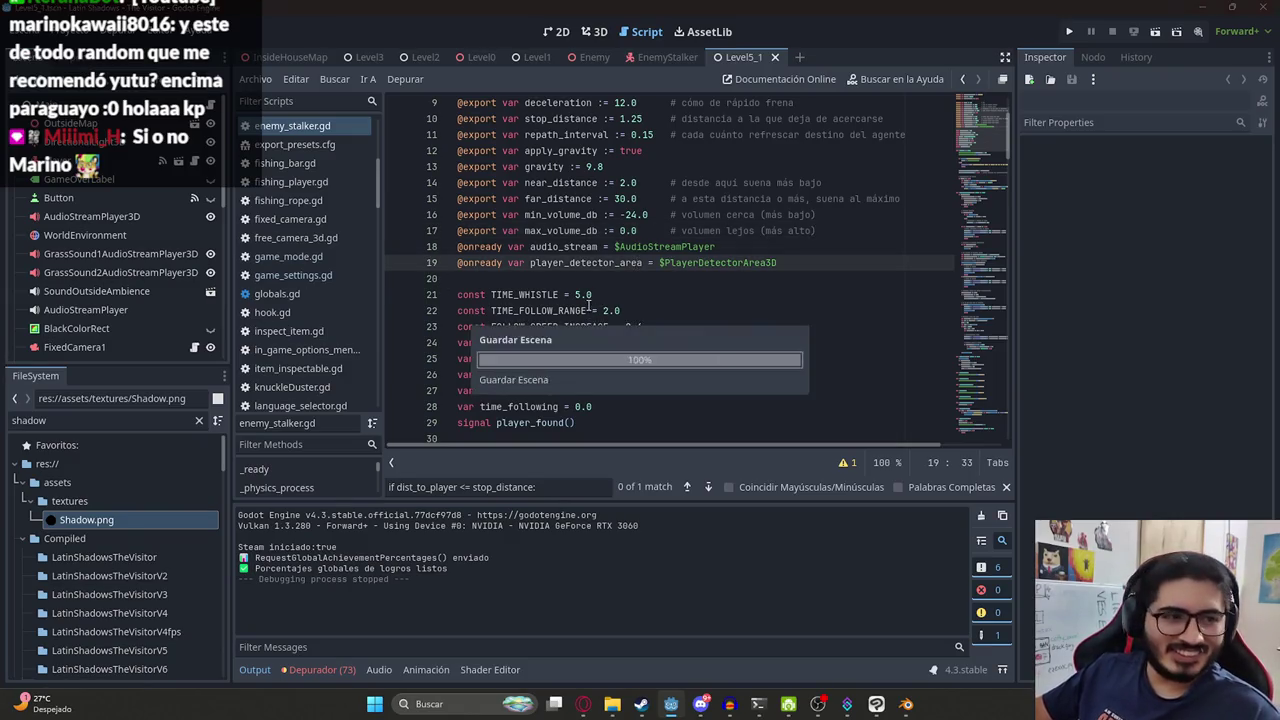
pyautogui.scroll(-4, 630, 304)
pyautogui.scroll(4, 650, 305)
pyautogui.click(657, 305)
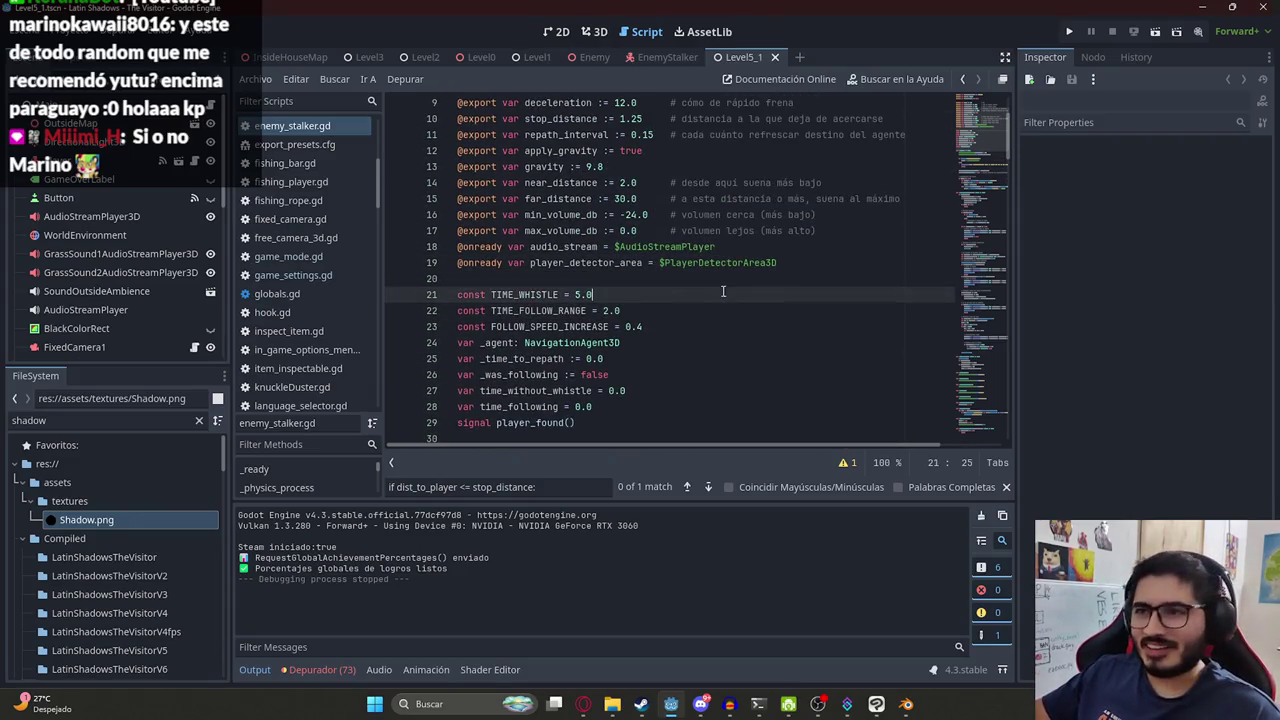
pyautogui.hotkey('alt', 'Tab')
pyautogui.click(679, 382)
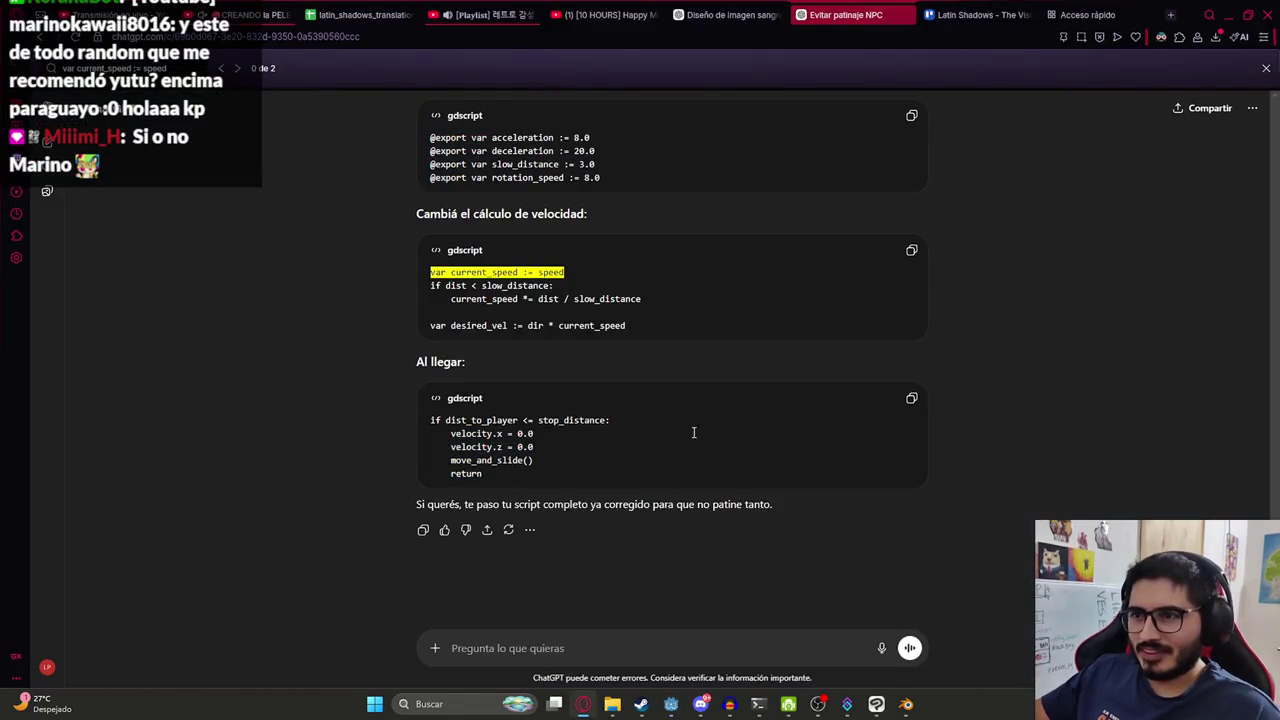
# Ask ChatGPT whether move_and_slide() causes the sliding and how to avoid it.
pyautogui.hotkey('alt', 'Tab')
pyautogui.click(636, 265)
pyautogui.hotkey('alt', 'Tab')
pyautogui.hotkey('alt', 'Tab')
pyautogui.hotkey('alt', 'Tab')
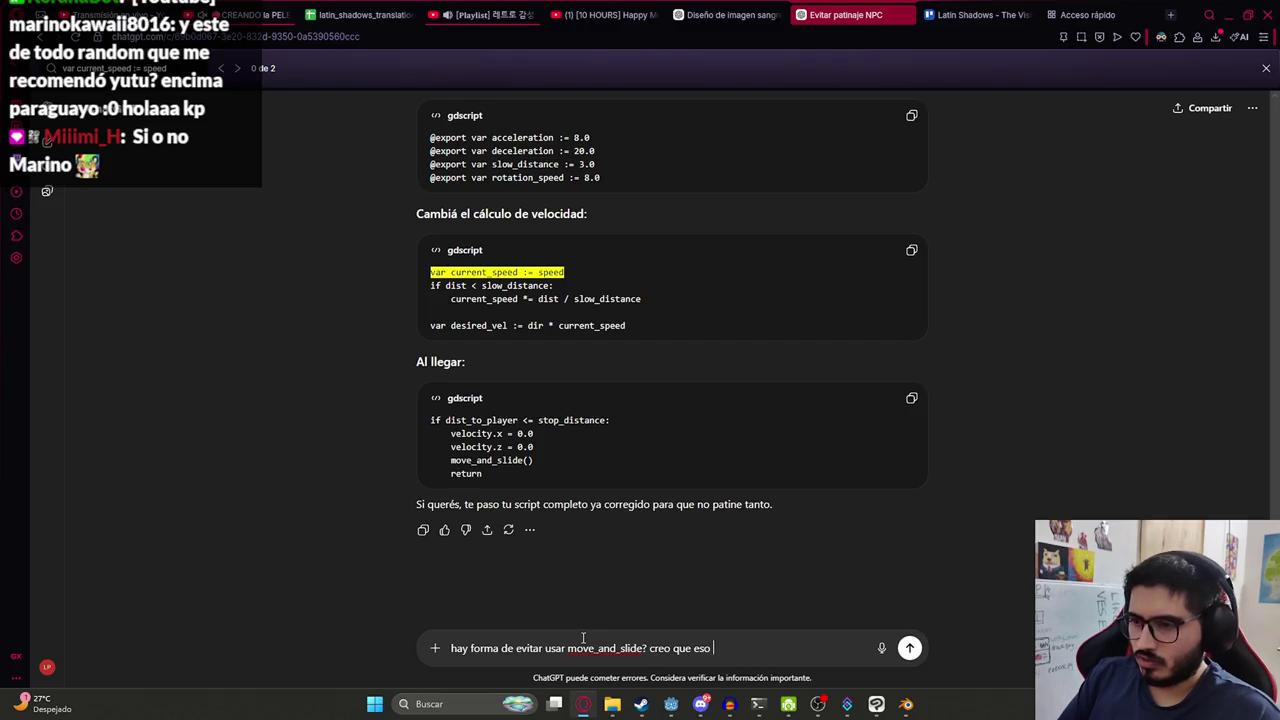
pyautogui.write('tine')
pyautogui.press('Return')
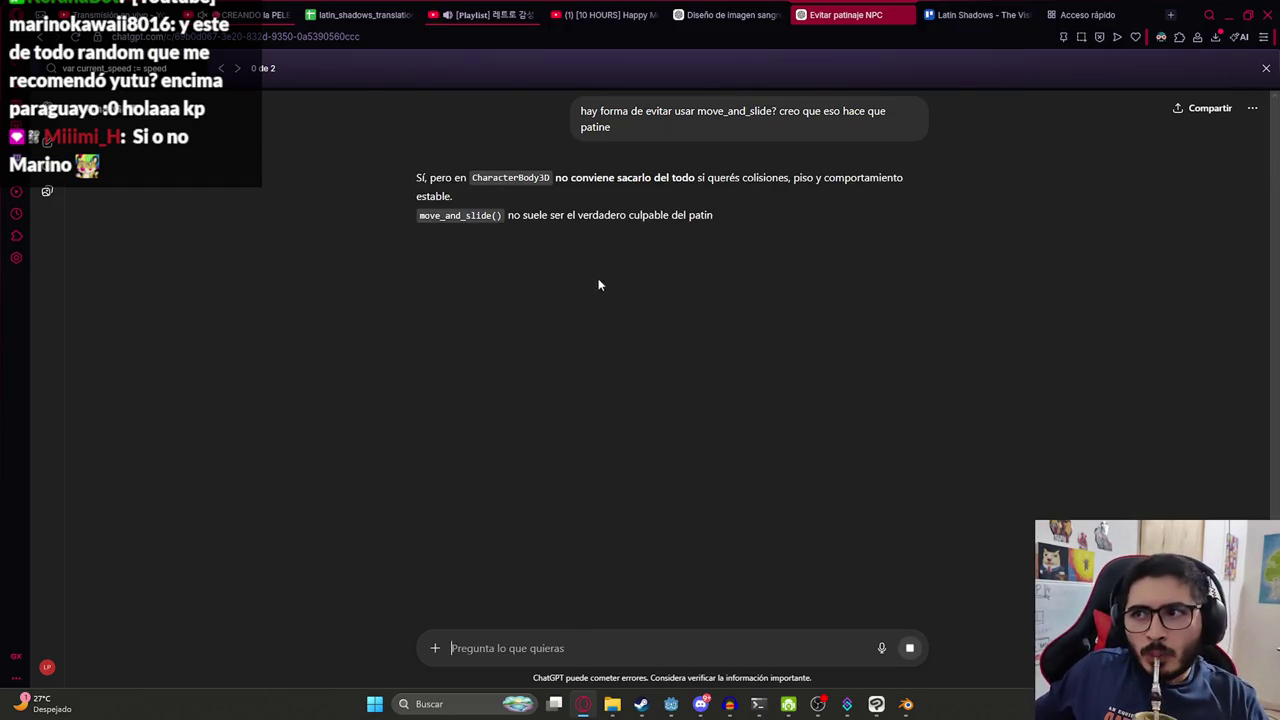
# Copy the move_toward velocity.x code line from ChatGPT's answer.
pyautogui.moveTo(570, 177); pyautogui.dragTo(829, 178)
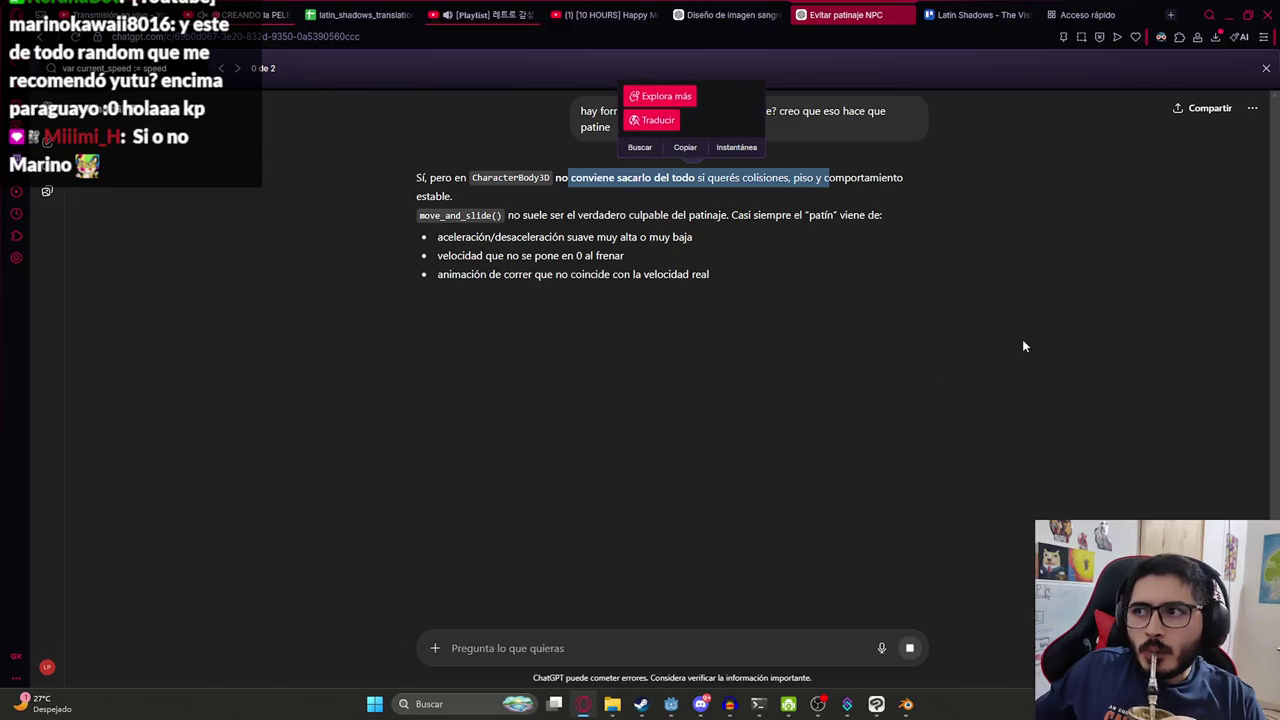
pyautogui.click(444, 215)
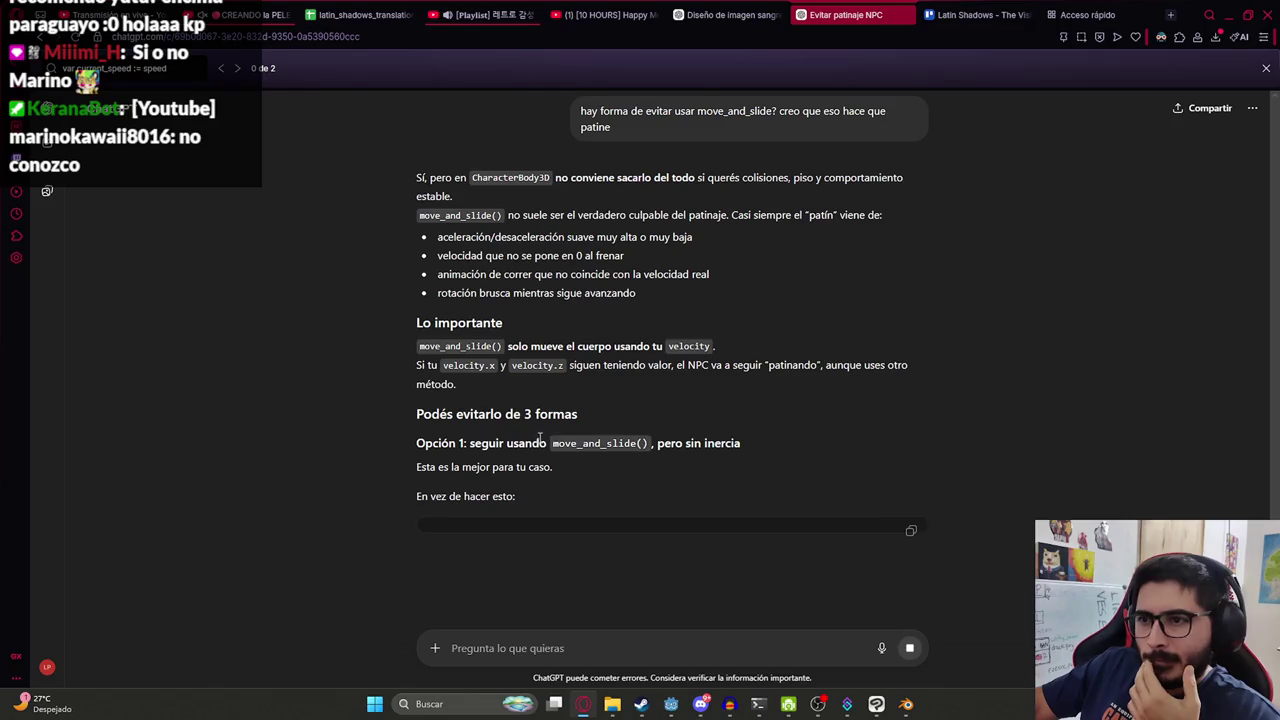
pyautogui.scroll(-1, 583, 473)
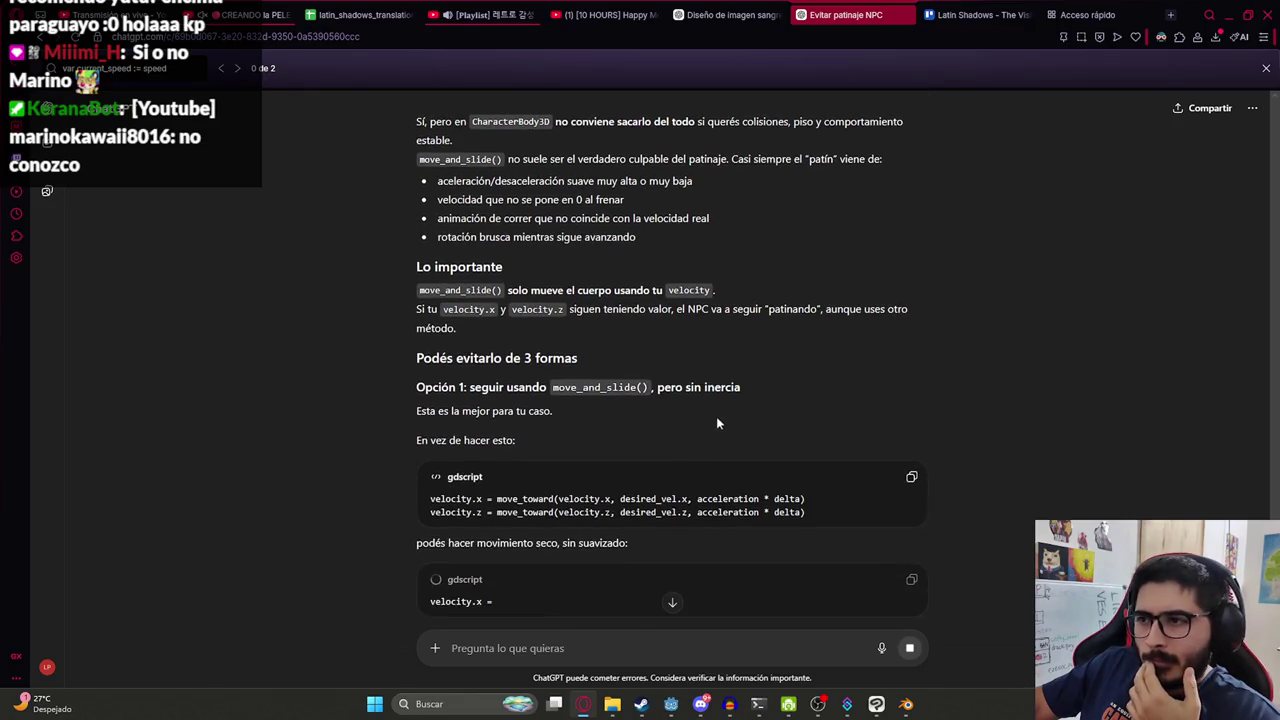
pyautogui.moveTo(742, 388); pyautogui.dragTo(416, 357)
pyautogui.click(604, 505)
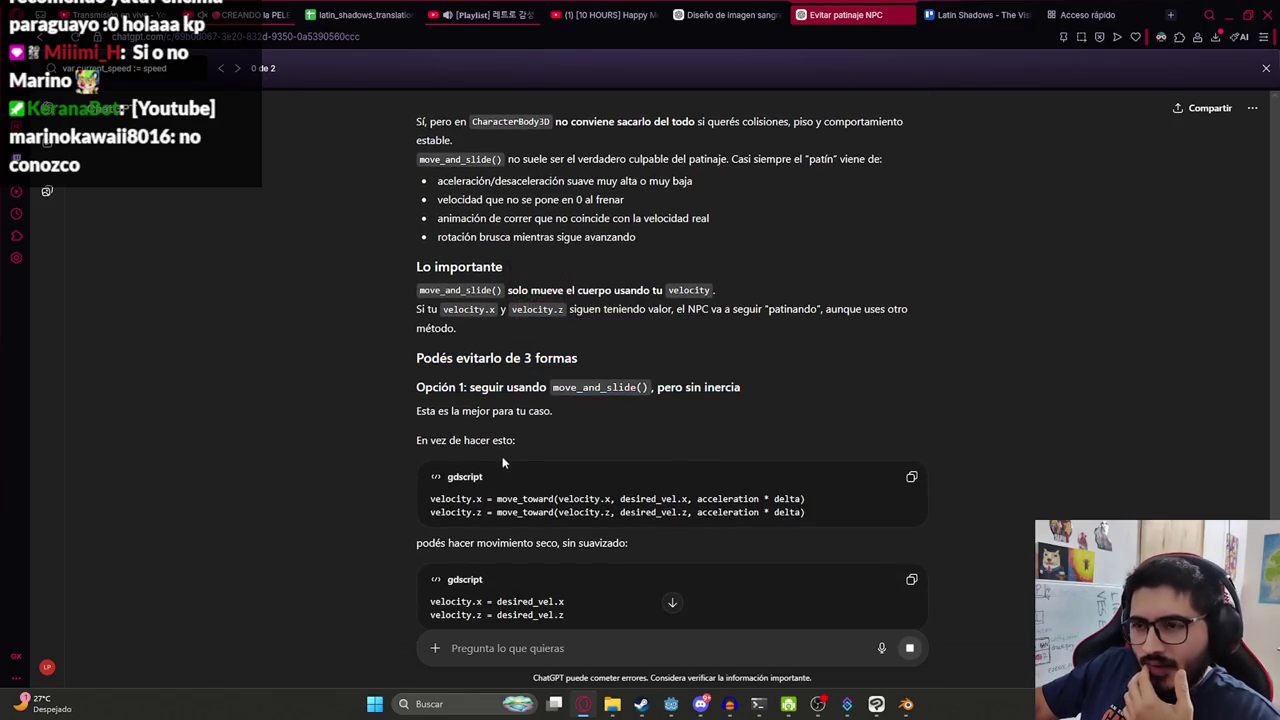
pyautogui.moveTo(824, 503); pyautogui.dragTo(425, 487)
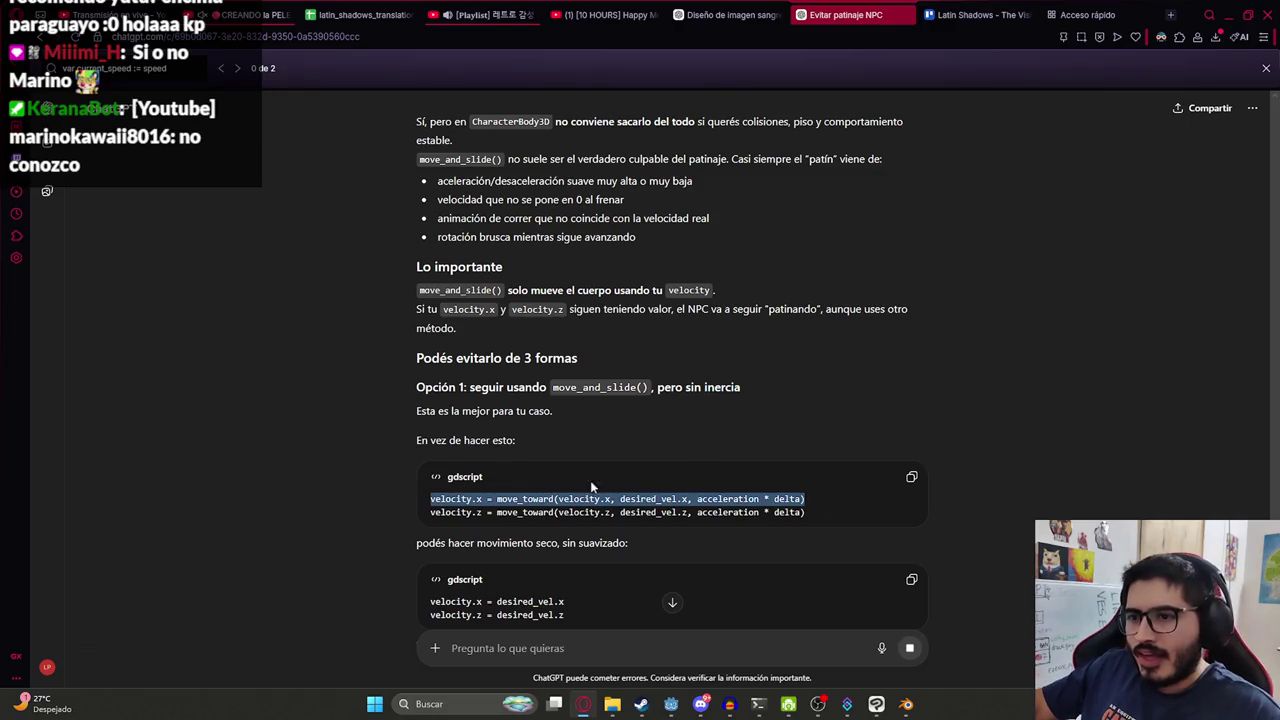
pyautogui.hotkey('ctrl', 'c')
# Find that line in enemy_stalker.gd and select the move_toward lines 124–125.
pyautogui.hotkey('alt', 'Tab')
pyautogui.hotkey('ctrl', 'f')
pyautogui.hotkey('ctrl', 'v')
pyautogui.hotkey('alt', 'Tab')
pyautogui.scroll(-1, 771, 523)
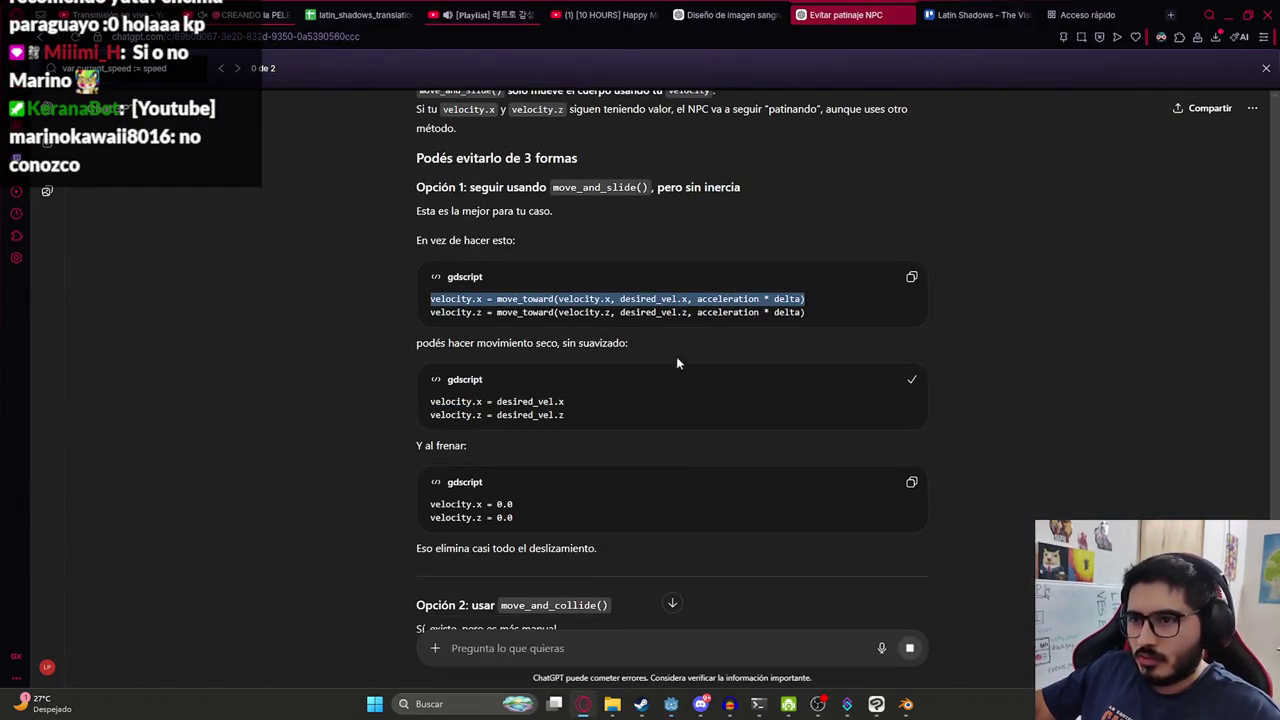
pyautogui.hotkey('alt', 'Tab')
pyautogui.moveTo(934, 279); pyautogui.dragTo(541, 266)
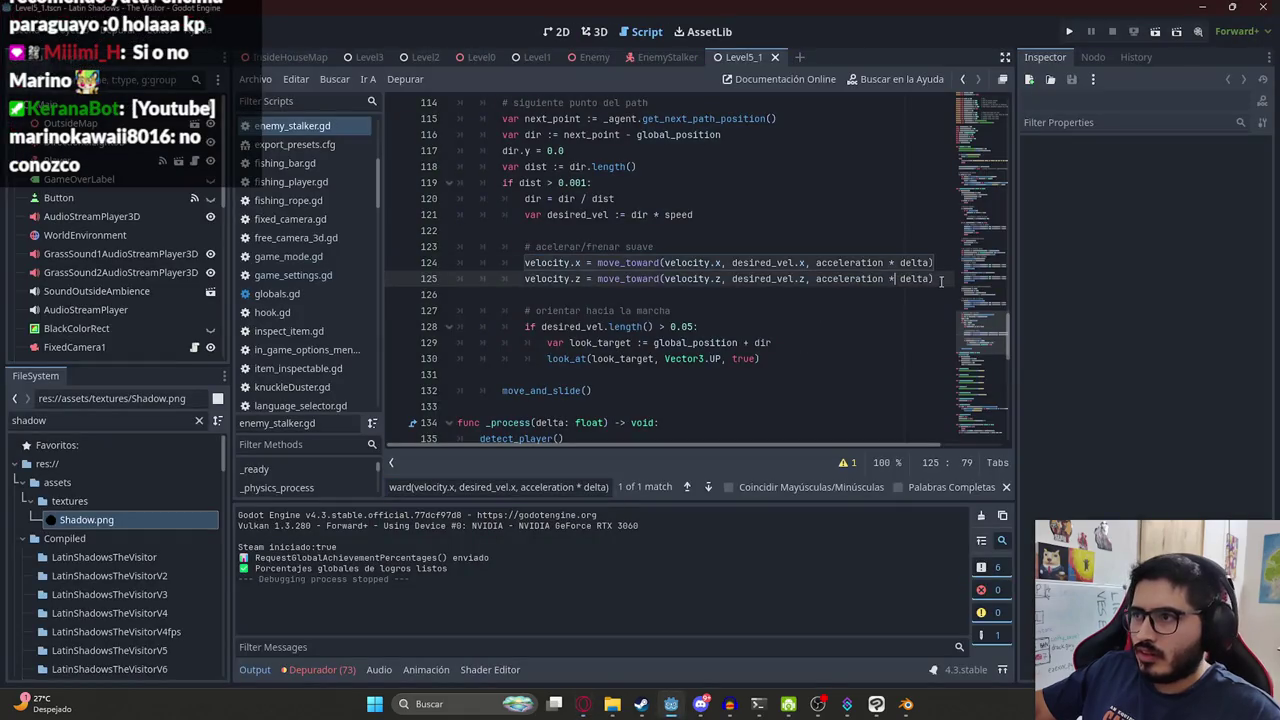
# Replace lines 124–125 with direct velocity = desired_vel assignments for x and z.
pyautogui.hotkey('ctrl', 'v')
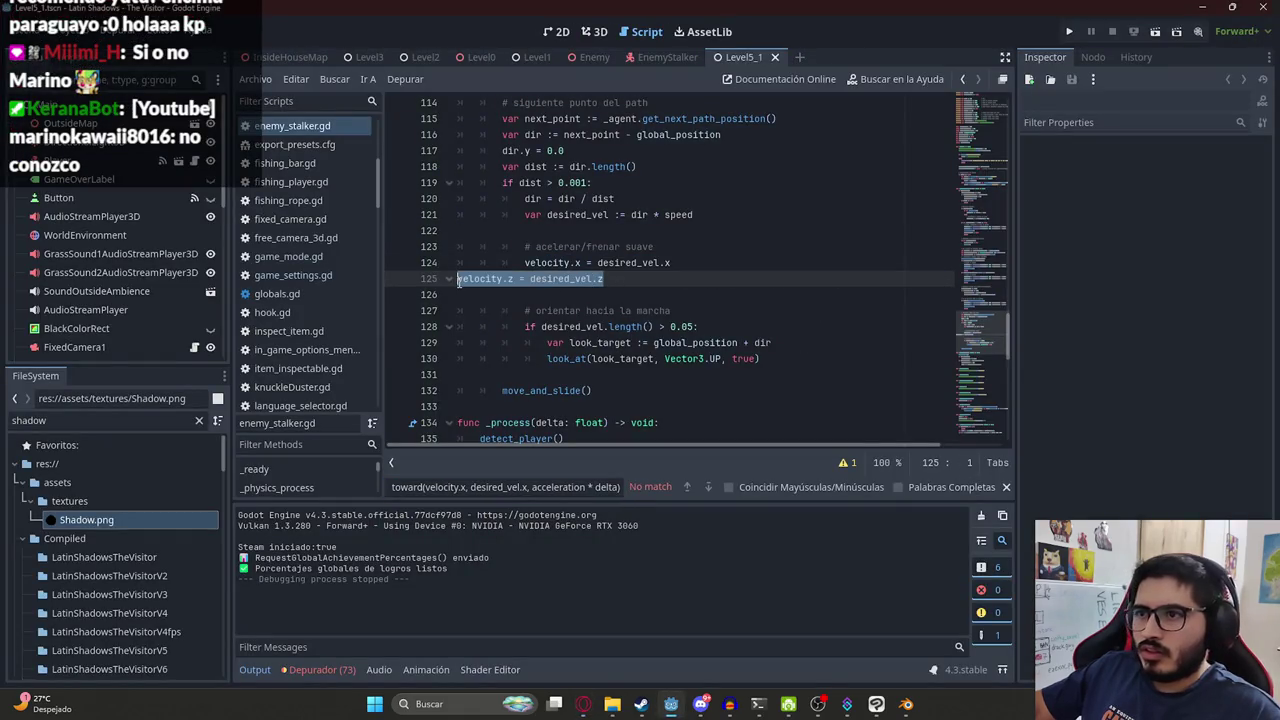
pyautogui.press('Tab')
pyautogui.press('Tab')
pyautogui.click(715, 279)
pyautogui.hotkey('alt', 'Tab')
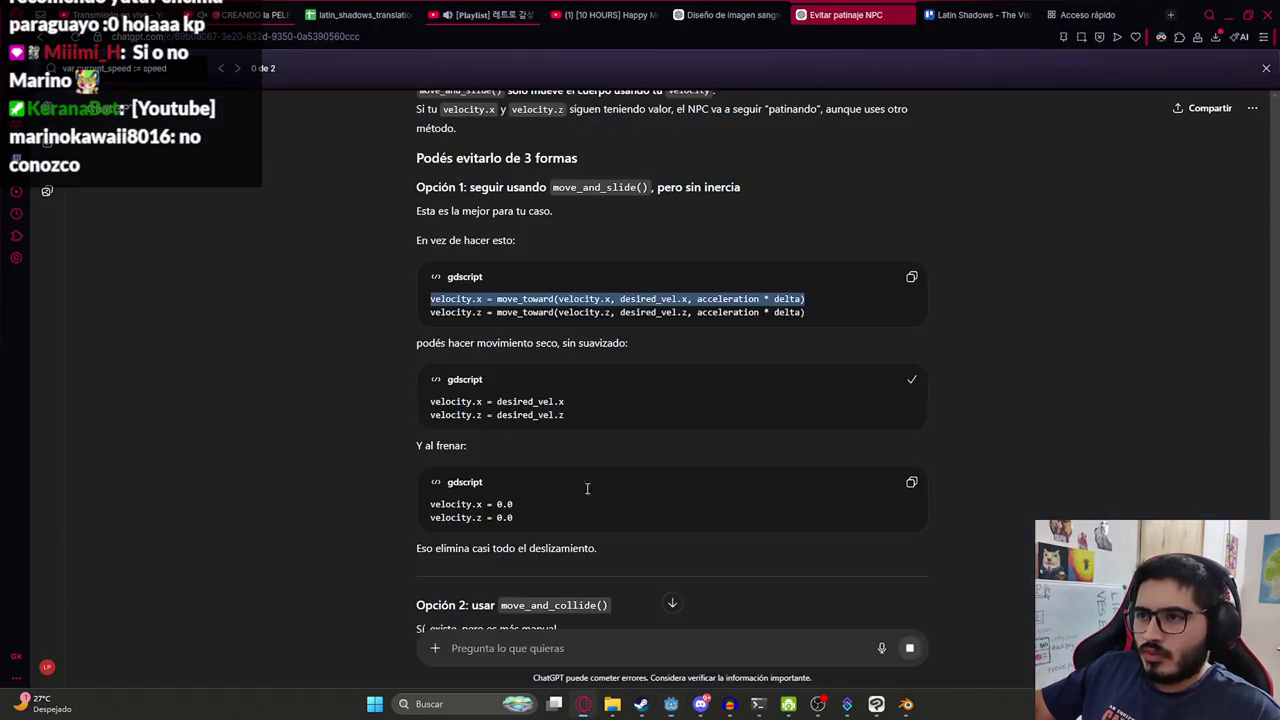
pyautogui.click(911, 485)
# Replace braking lines 71–72 with velocity.x and velocity.z set to 0.0 and save.
pyautogui.hotkey('alt', 'Tab')
pyautogui.hotkey('ctrl', 'f')
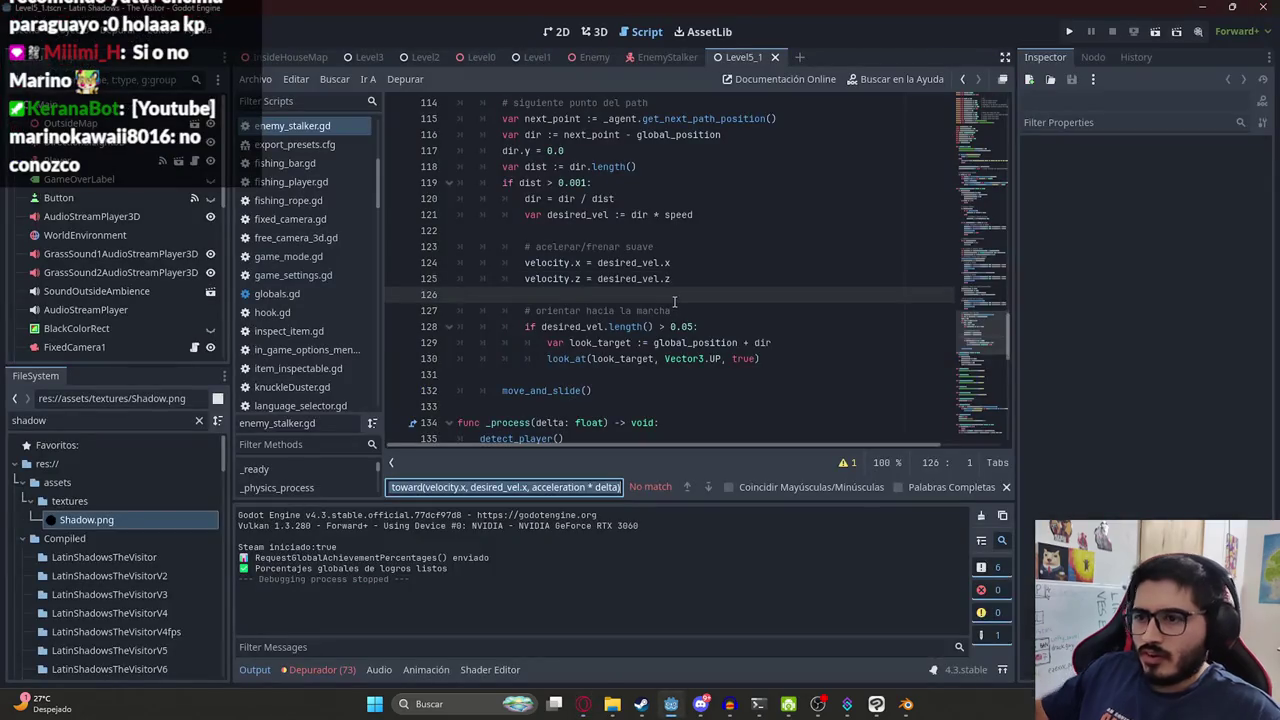
pyautogui.write('velocy')
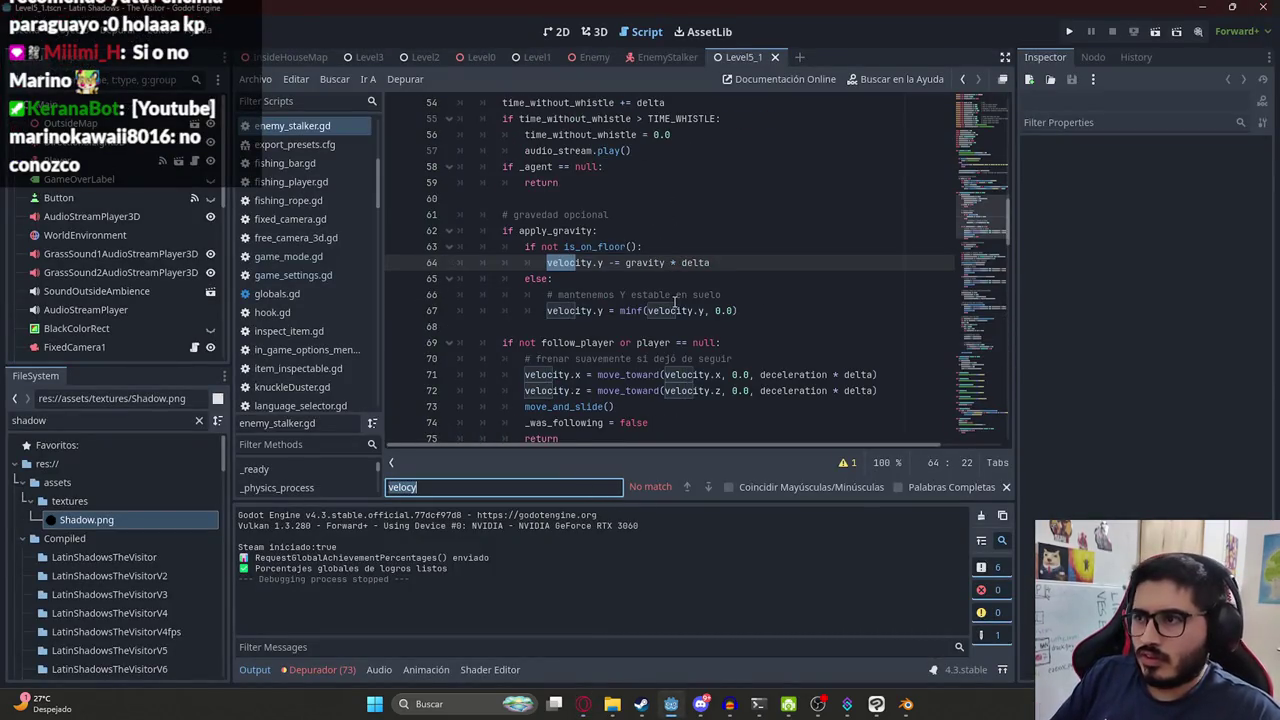
pyautogui.moveTo(905, 391); pyautogui.dragTo(524, 374)
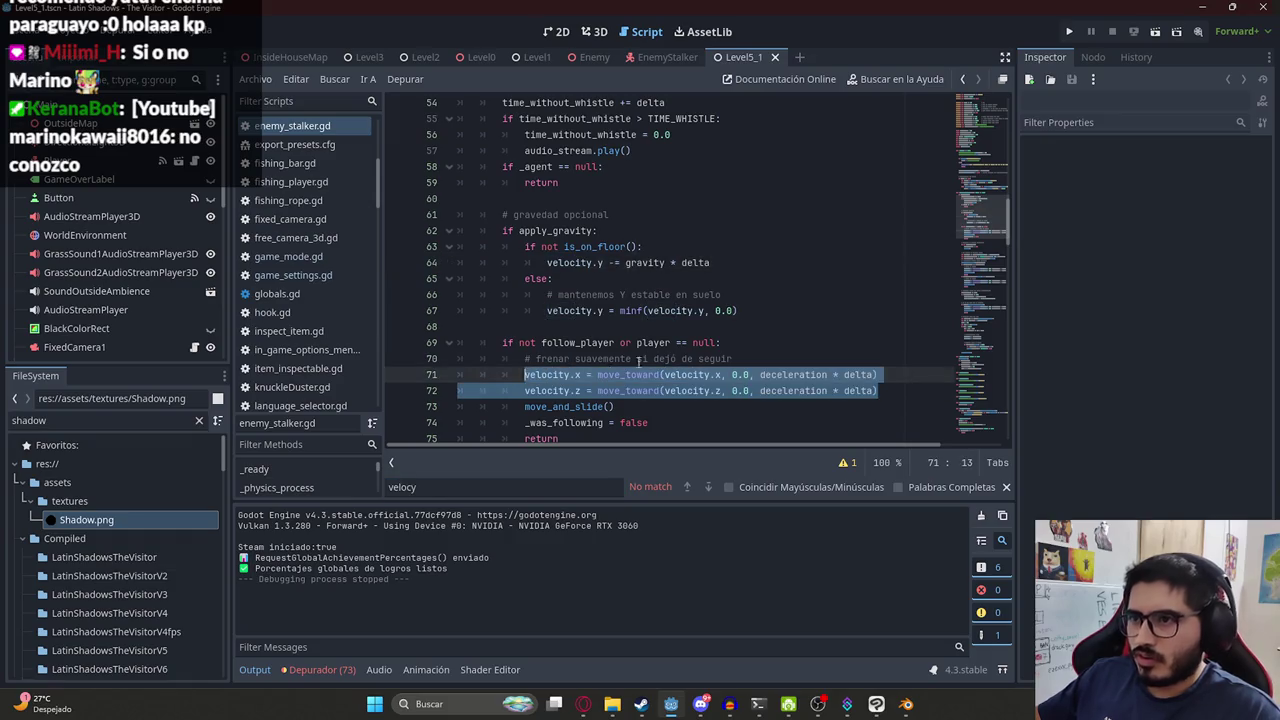
pyautogui.hotkey('ctrl', 'v')
pyautogui.press('Tab')
pyautogui.press('Tab')
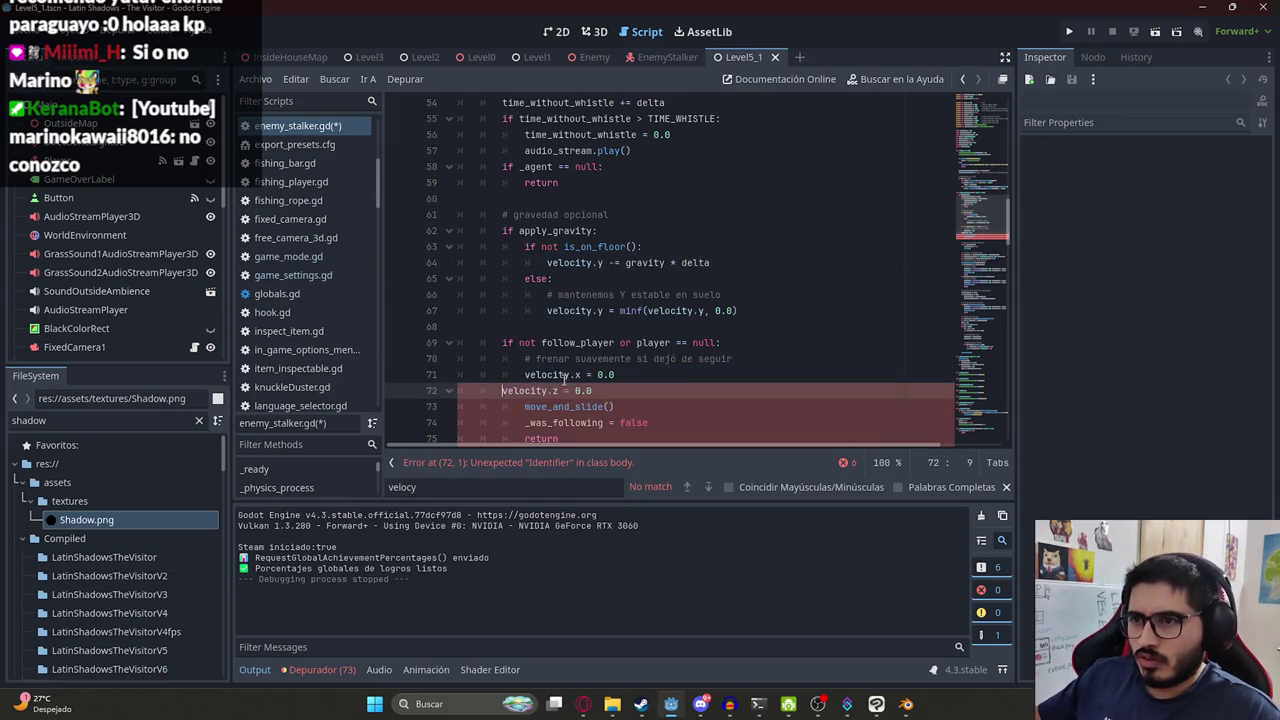
pyautogui.hotkey('ctrl', 's')
pyautogui.press('Up')
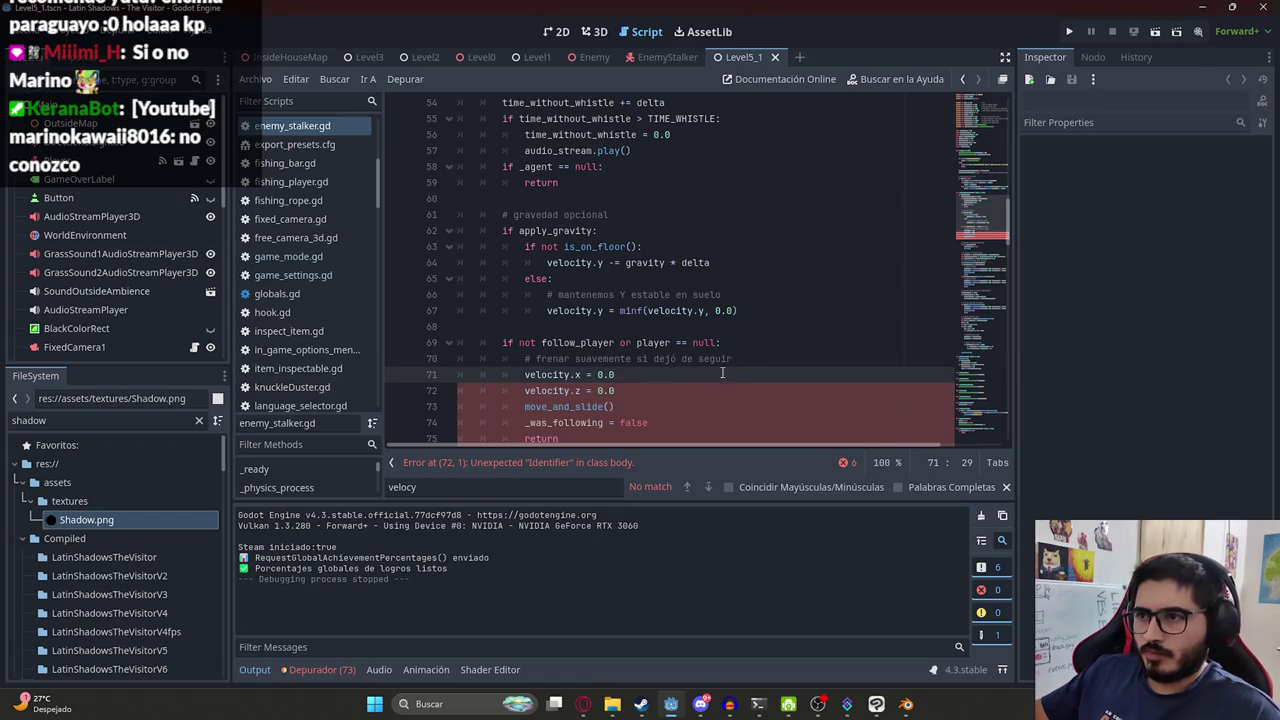
# Run the Level5_1 scene to playtest the stalker's stopping.
pyautogui.hotkey('alt', 'Tab')
pyautogui.scroll(-3, 626, 430)
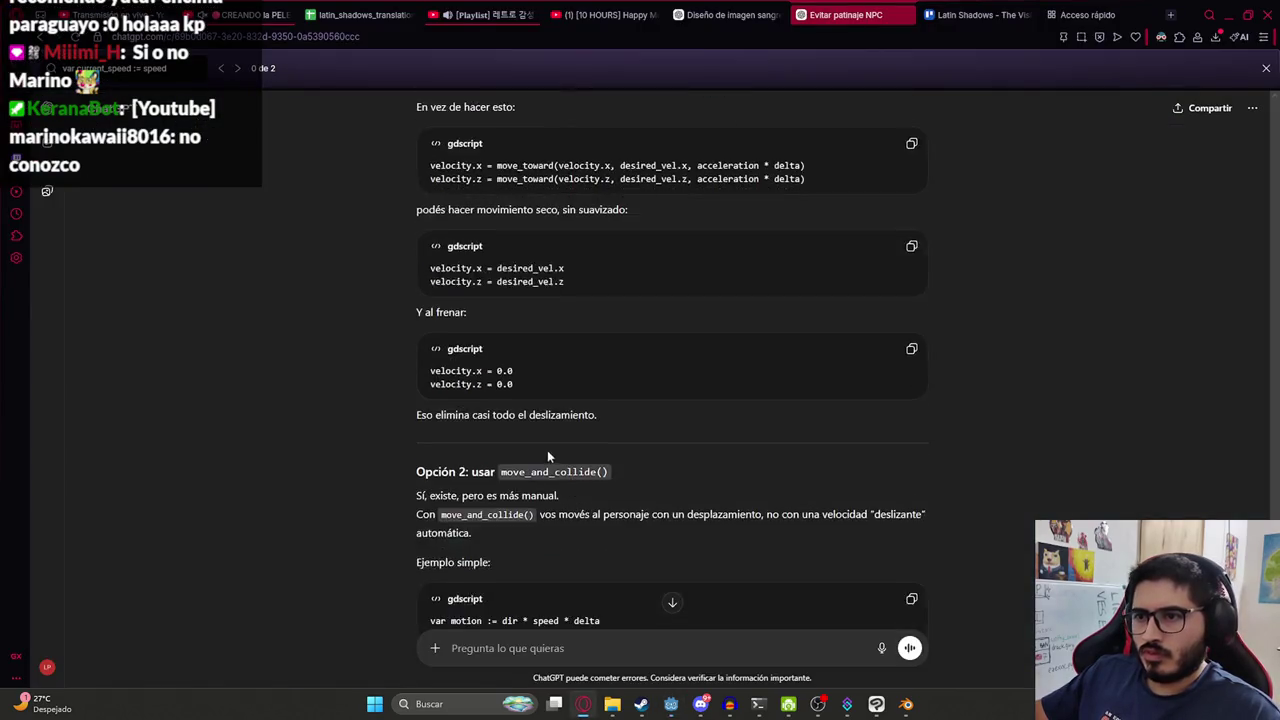
pyautogui.scroll(-3, 547, 450)
pyautogui.hotkey('alt', 'Tab')
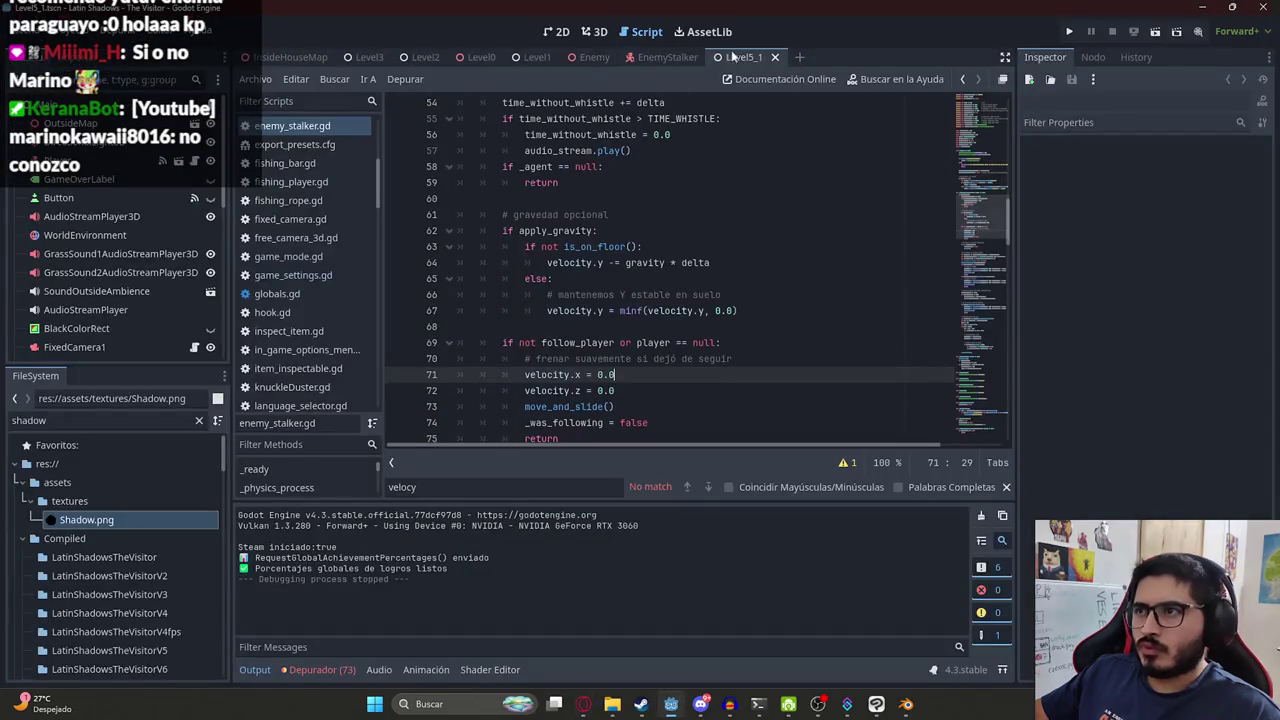
pyautogui.rightClick(735, 58)
pyautogui.click(794, 170)
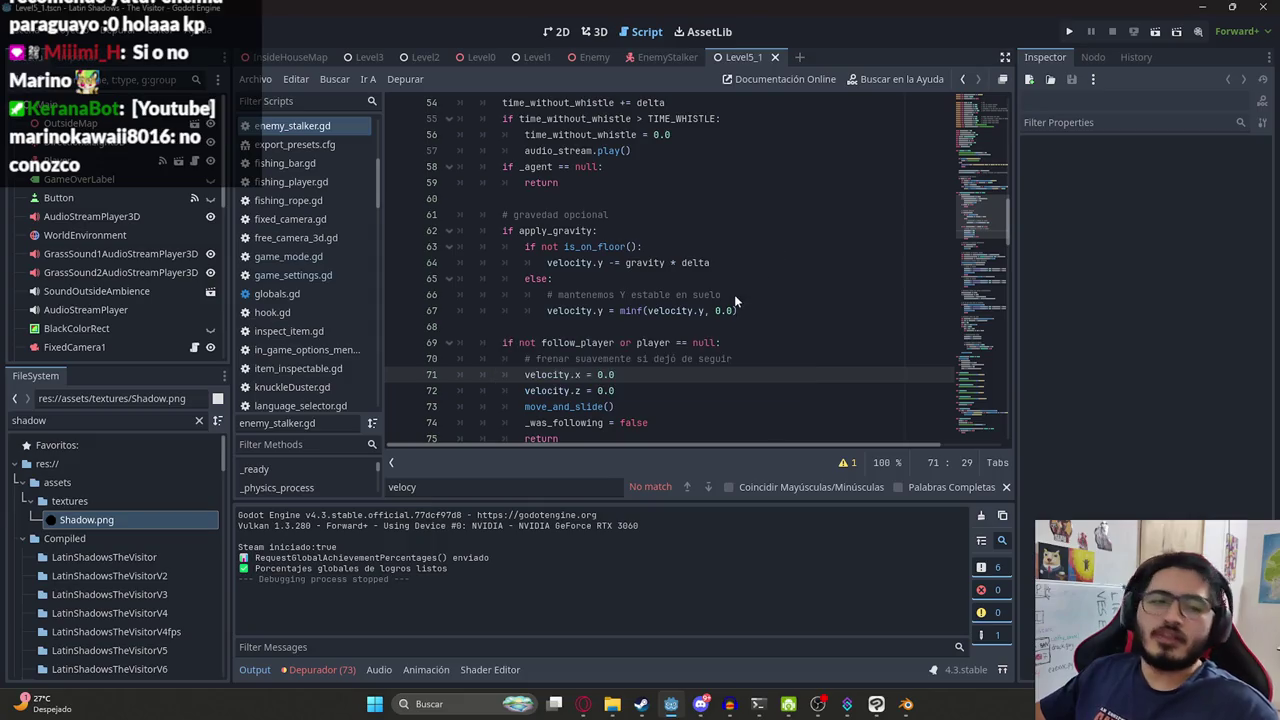
pyautogui.press('F5')
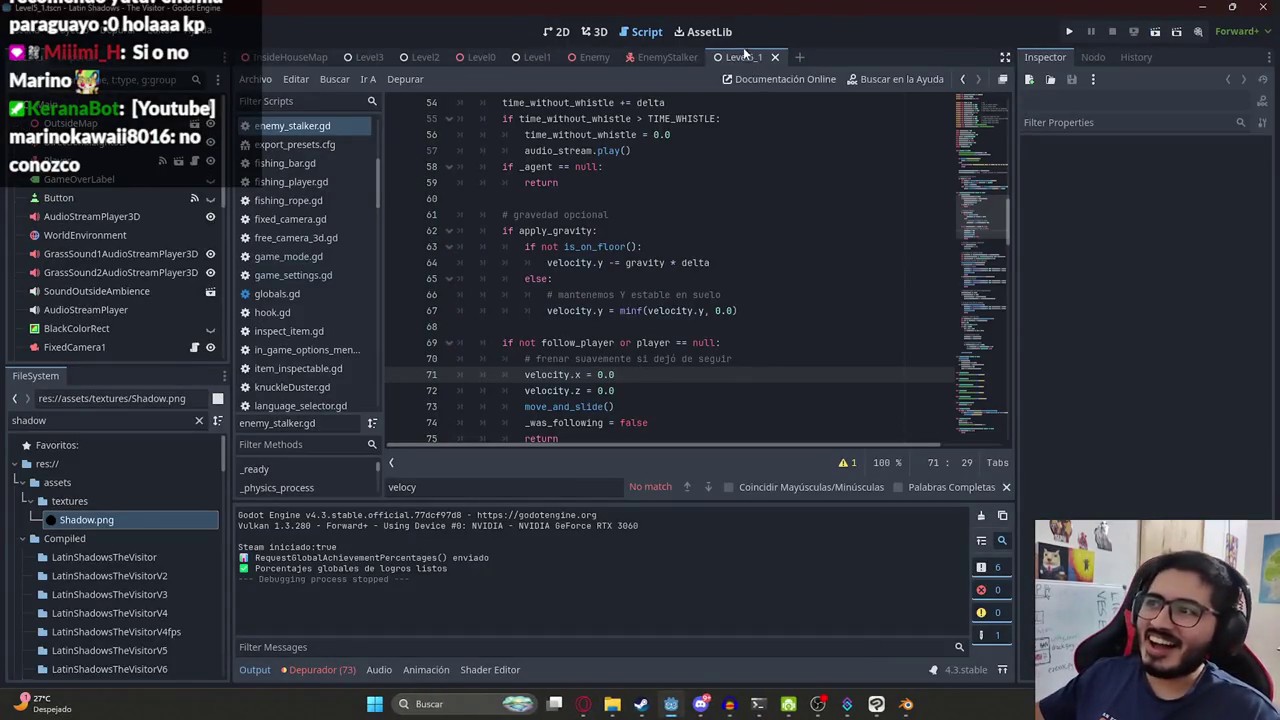
# Run Level5_1 again with F6 to playtest the stalker, then switch to the Latin Shadows store page.
pyautogui.rightClick(743, 51)
pyautogui.click(790, 166)
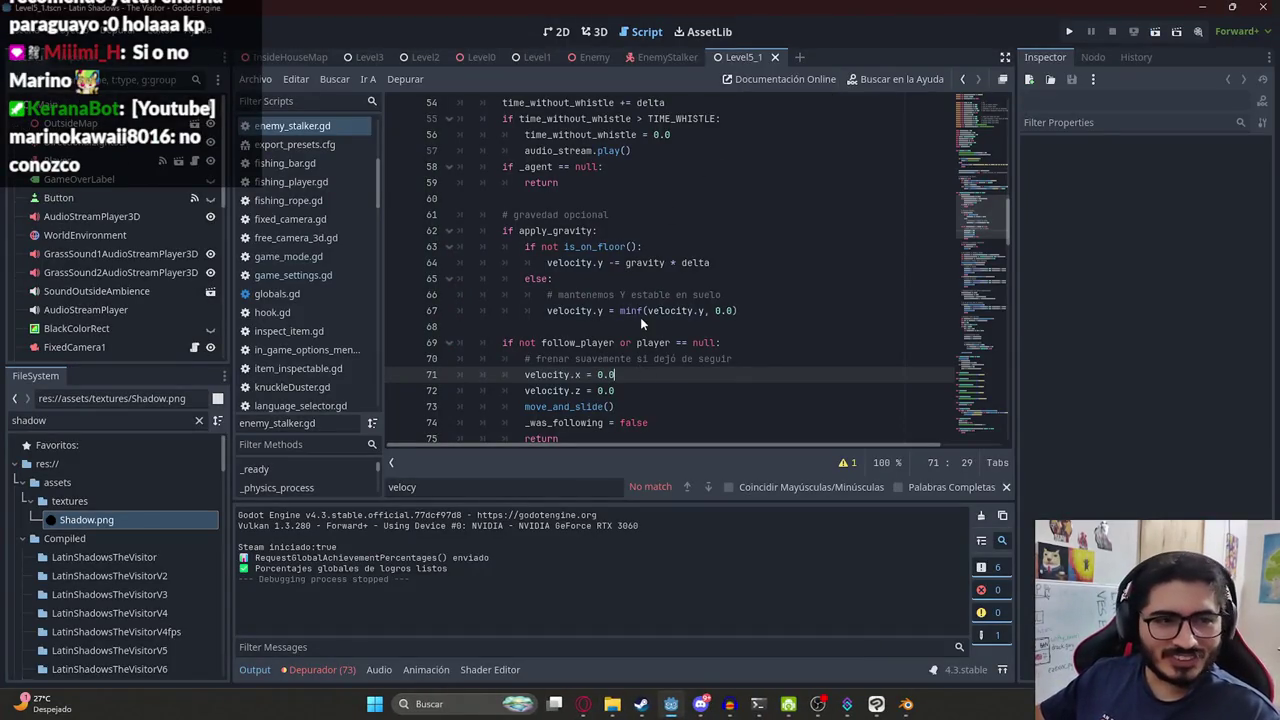
pyautogui.press('F6')
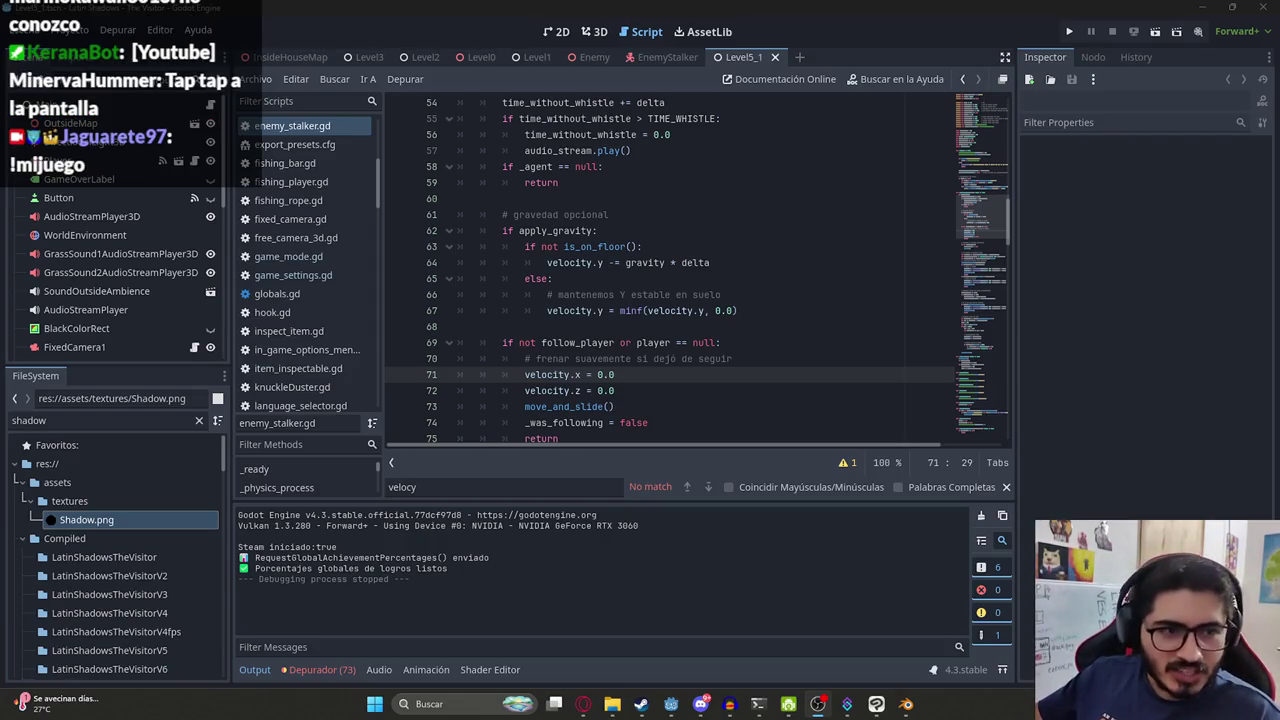
pyautogui.hotkey('alt', 'Tab')
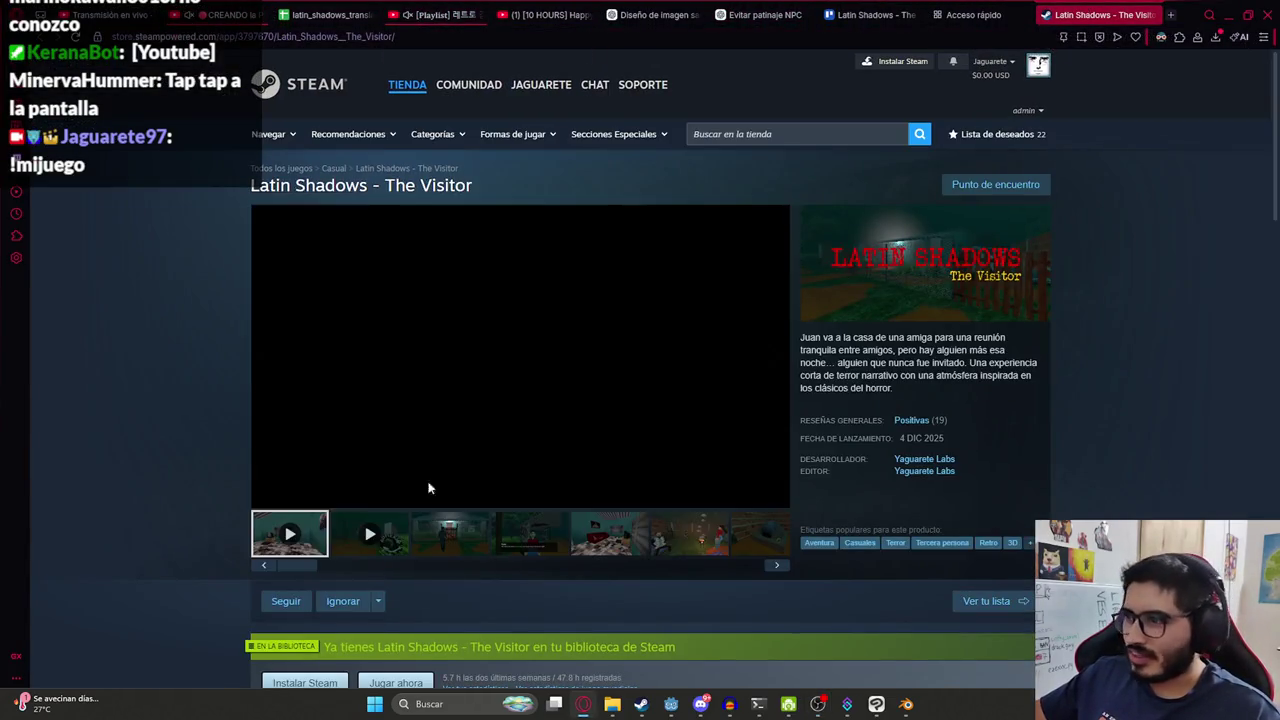
# Turn up the volume on the Latin Shadows - The Visitor launch trailer.
pyautogui.moveTo(290, 496)
pyautogui.mouseDown()
pyautogui.moveTo(342, 497)
pyautogui.moveTo(329, 497)
pyautogui.mouseUp()
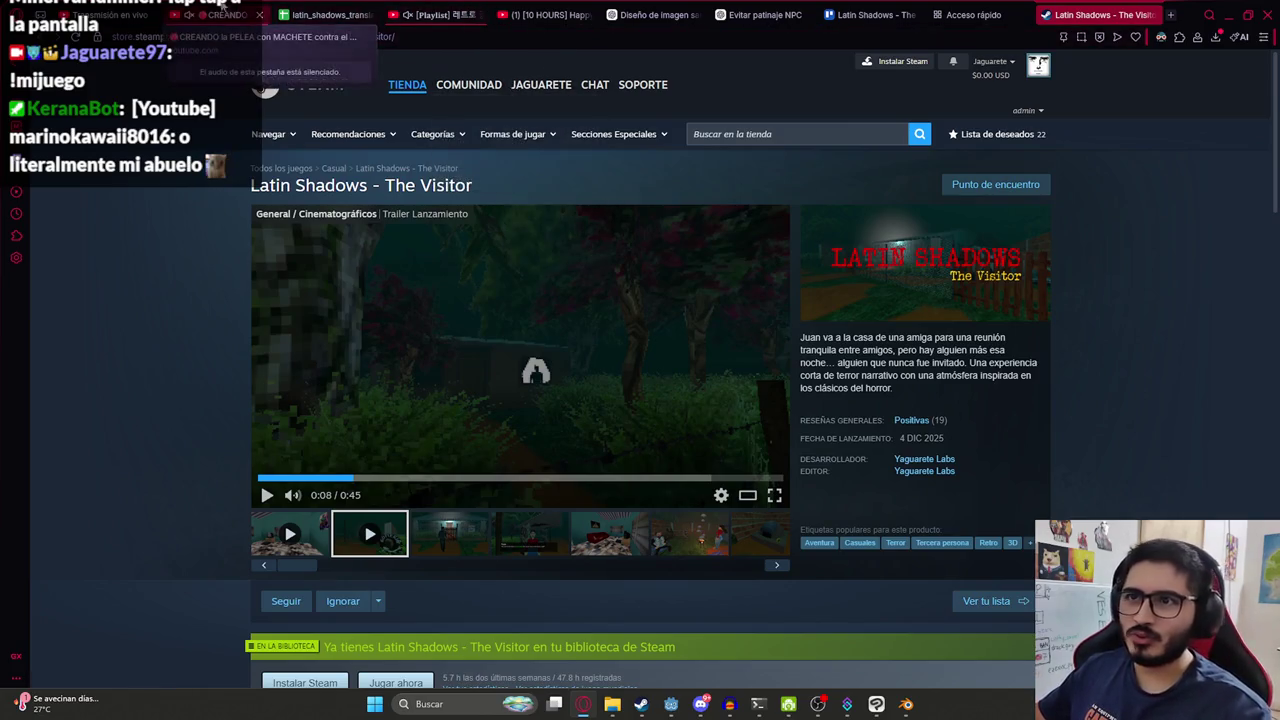
pyautogui.click(550, 14)
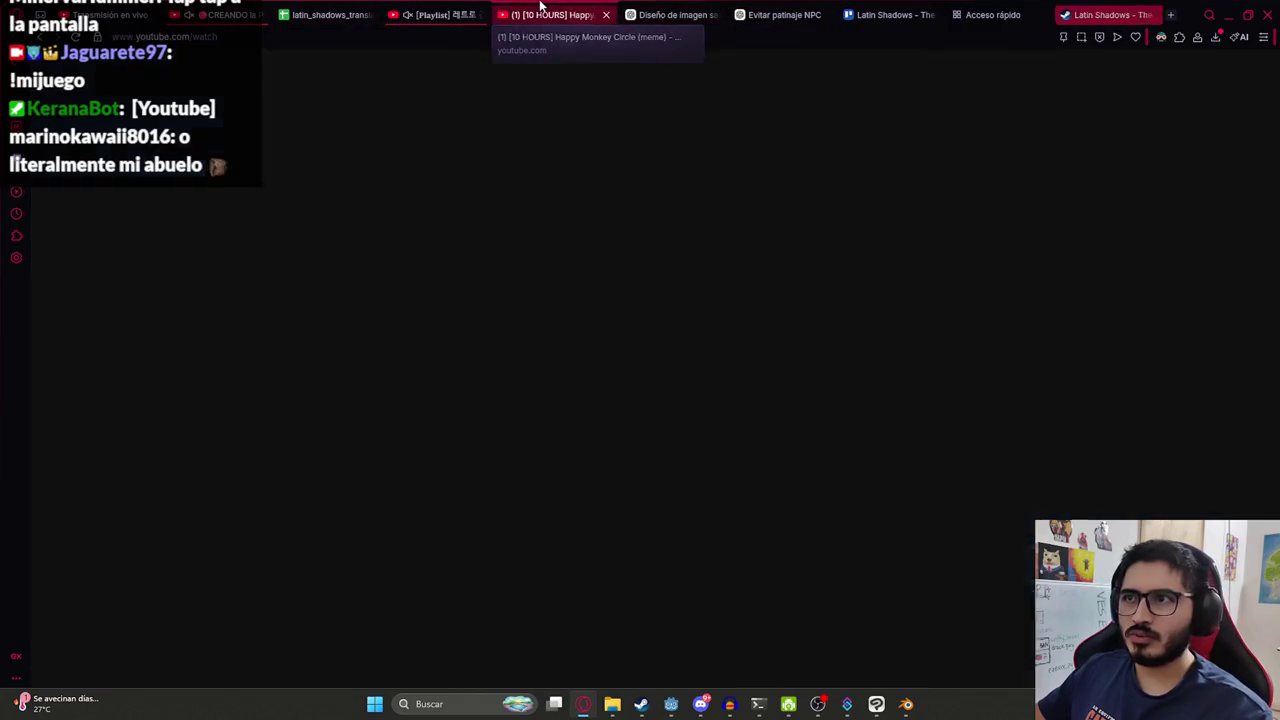
# Open your own channel from the account menu and browse its Videos list.
pyautogui.click(1239, 70)
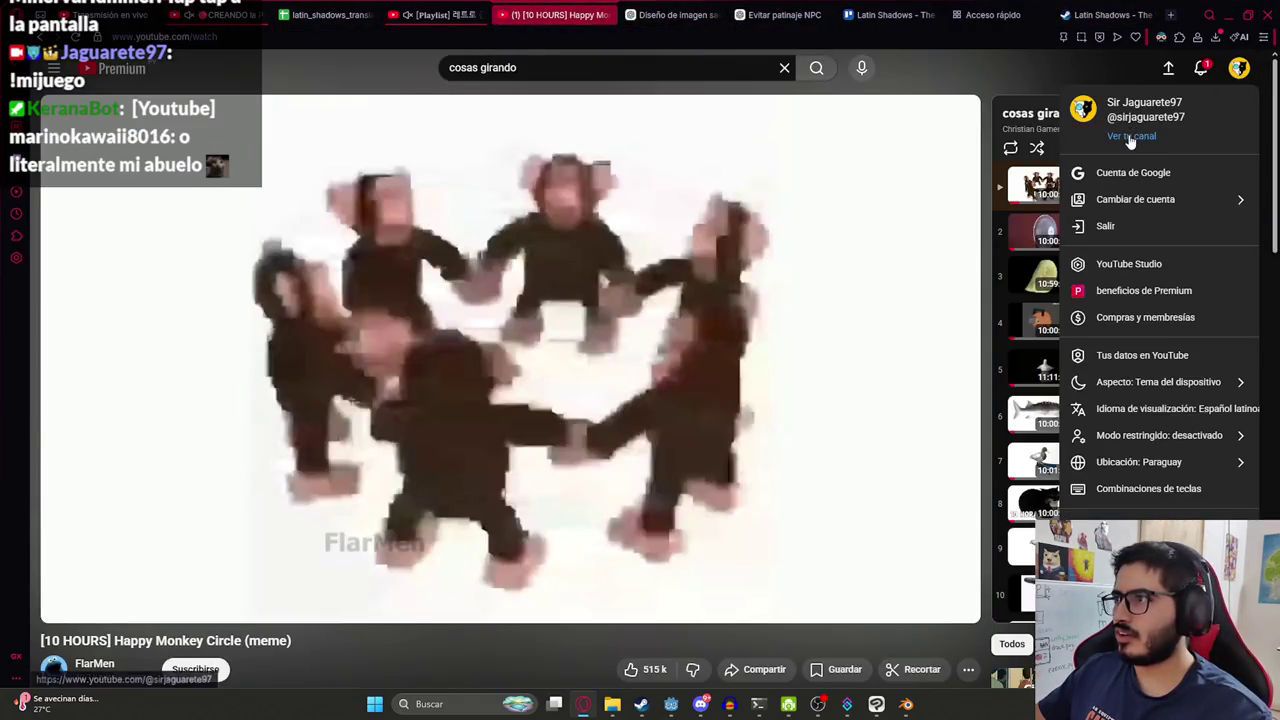
pyautogui.click(1125, 136)
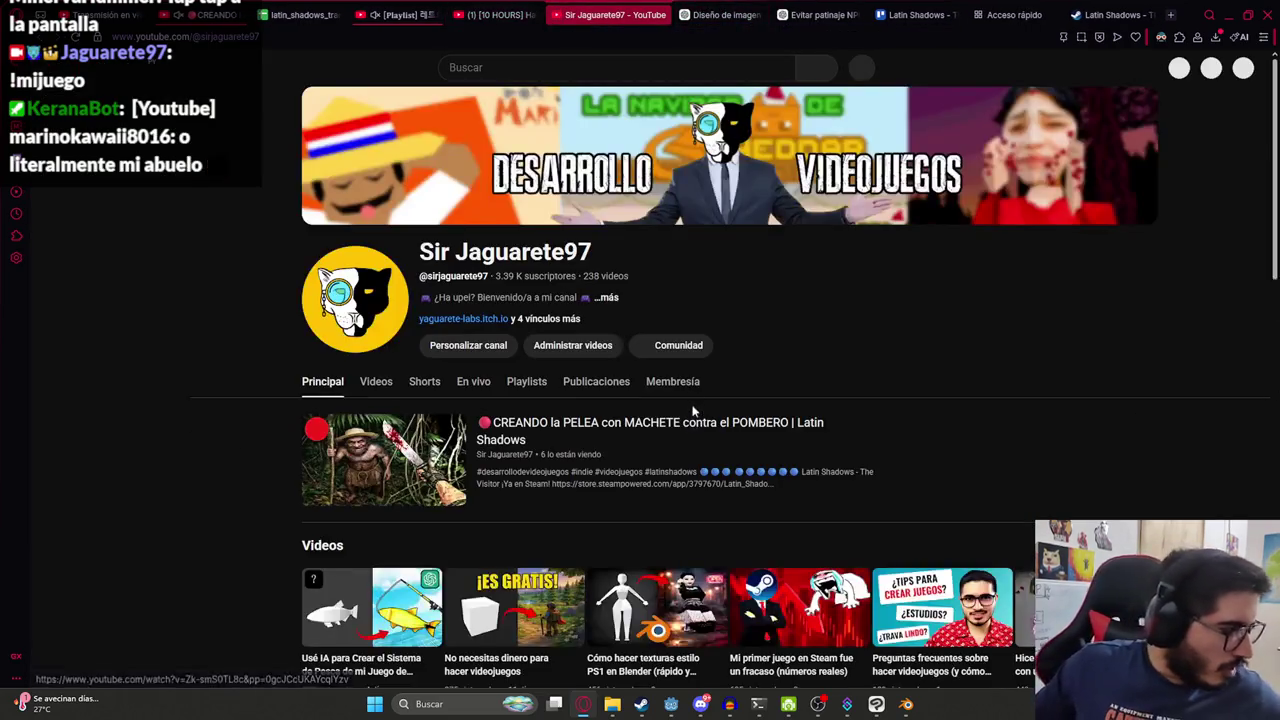
pyautogui.click(375, 382)
pyautogui.scroll(-2, 600, 450)
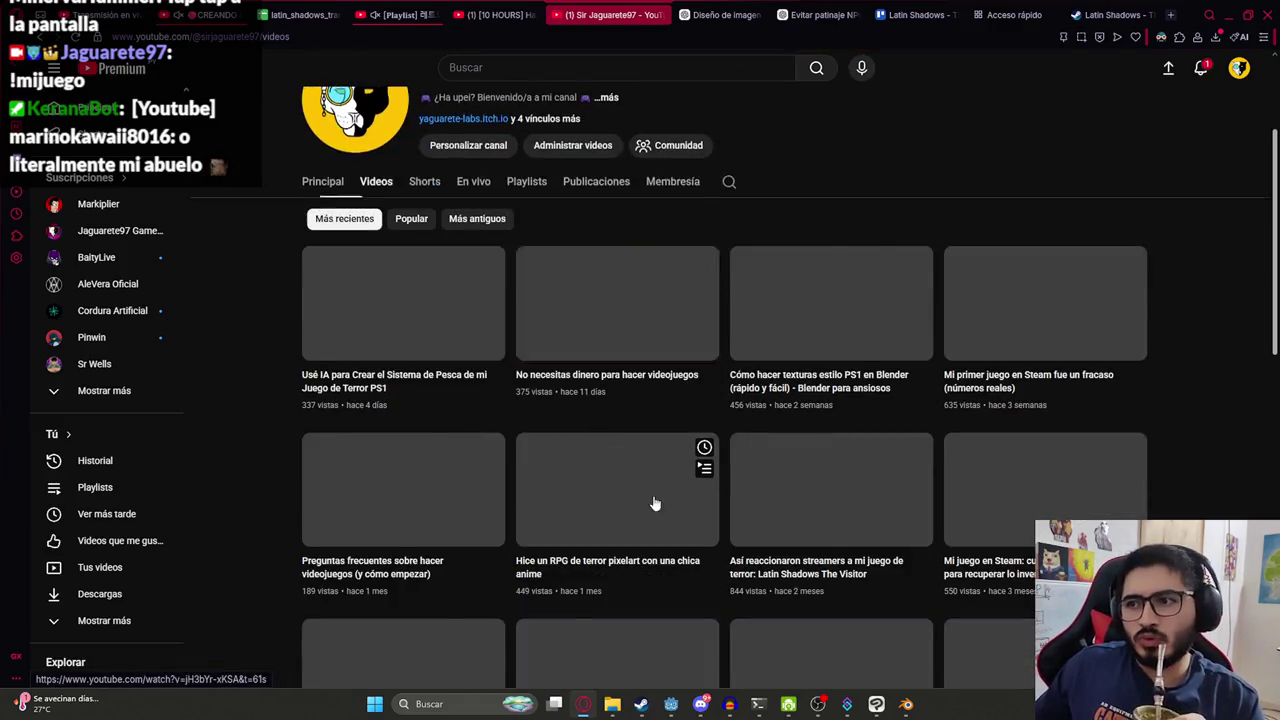
pyautogui.scroll(-2, 655, 503)
pyautogui.scroll(-3, 740, 355)
pyautogui.scroll(3, 740, 355)
pyautogui.scroll(2, 745, 330)
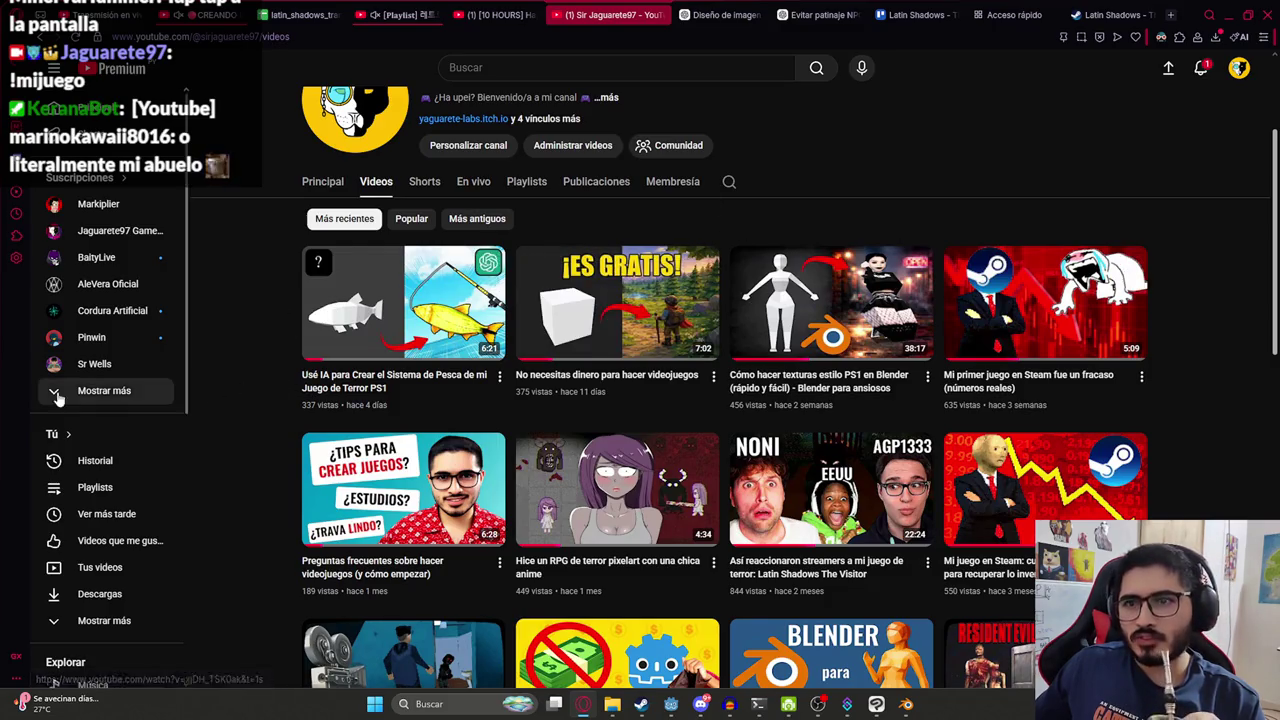
pyautogui.scroll(-8, 515, 315)
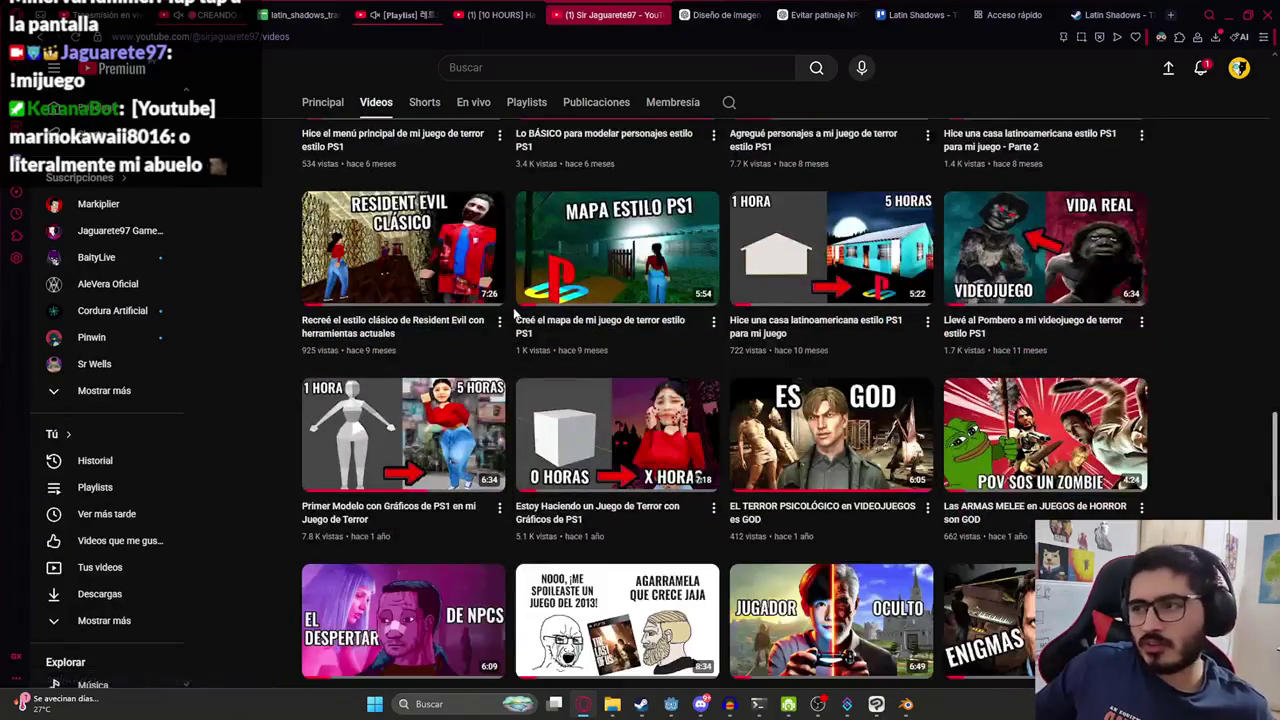
pyautogui.scroll(8, 515, 315)
pyautogui.scroll(5, 515, 315)
# Check the latest notifications twice, then place the cursor in the search box.
pyautogui.click(516, 67)
pyautogui.click(1201, 70)
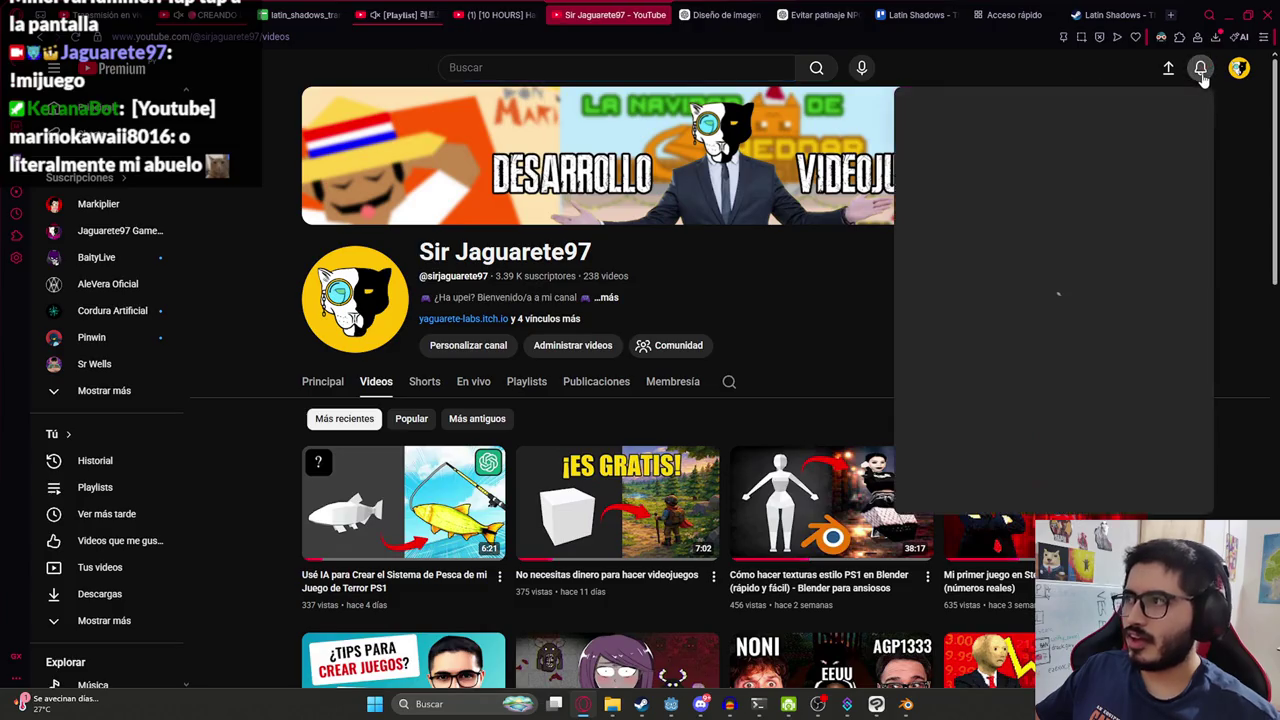
pyautogui.click(1201, 70)
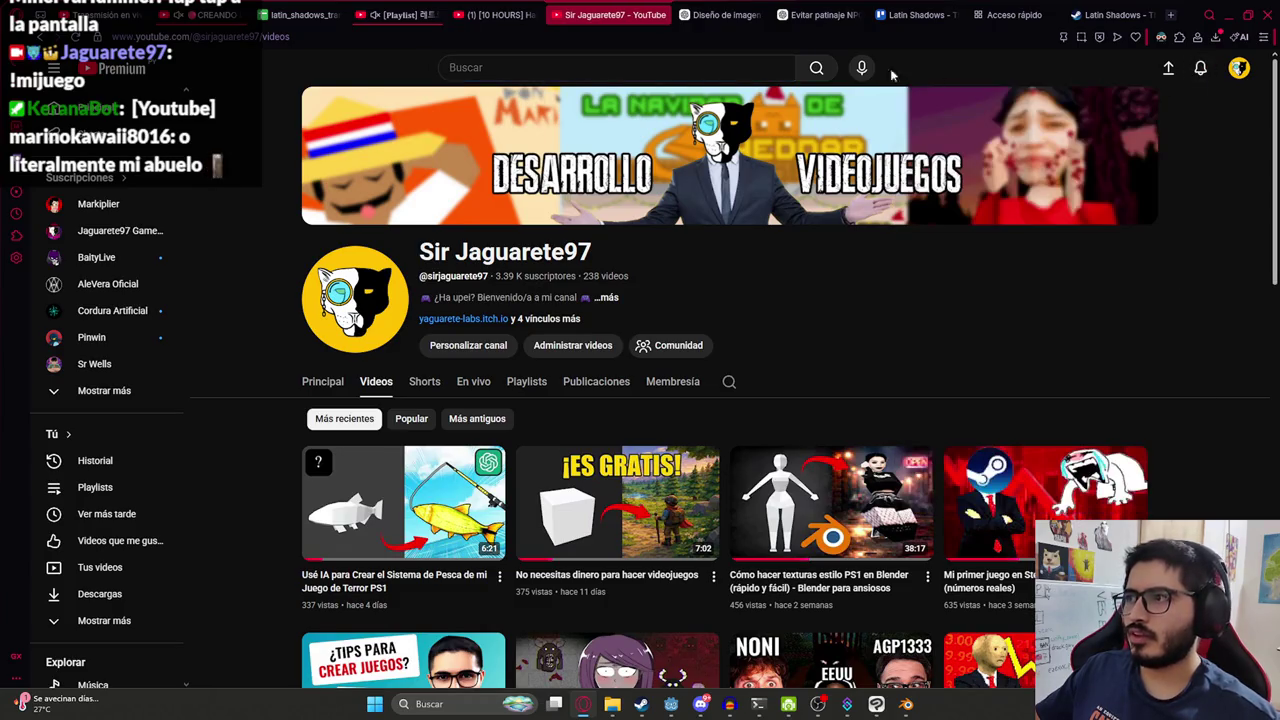
pyautogui.click(617, 67)
pyautogui.click(1200, 67)
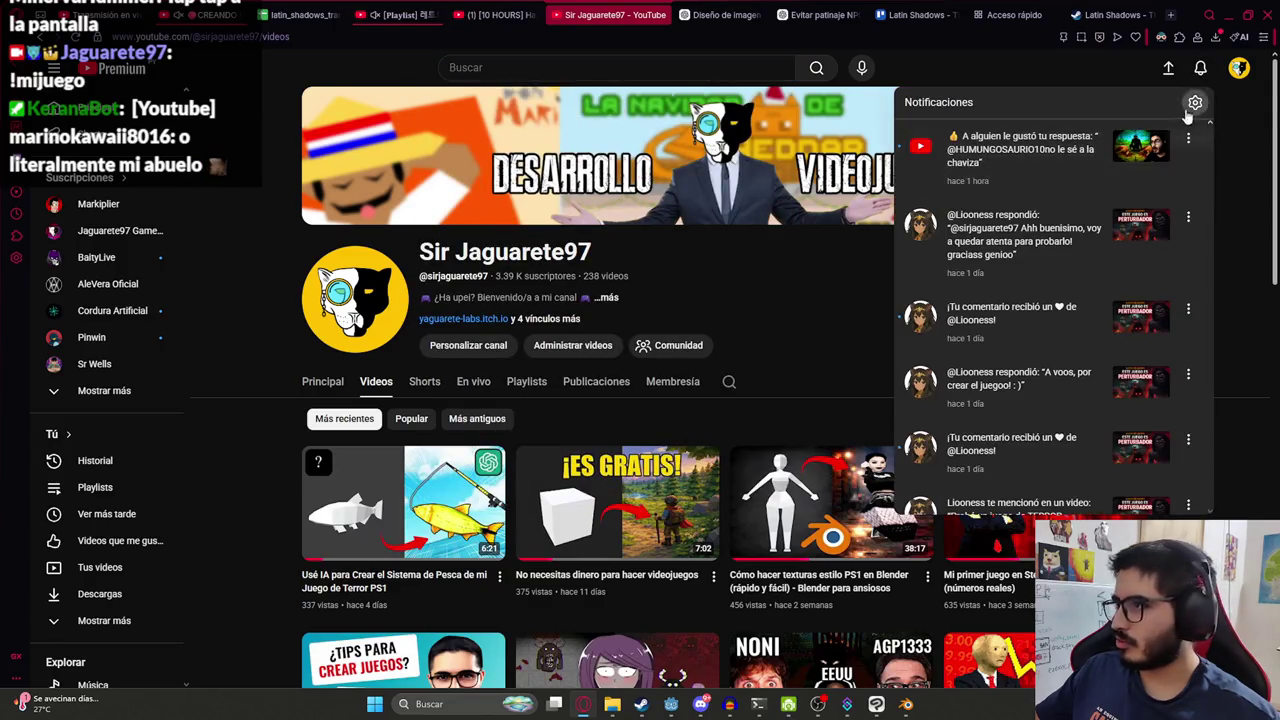
pyautogui.click(1201, 68)
pyautogui.click(580, 65)
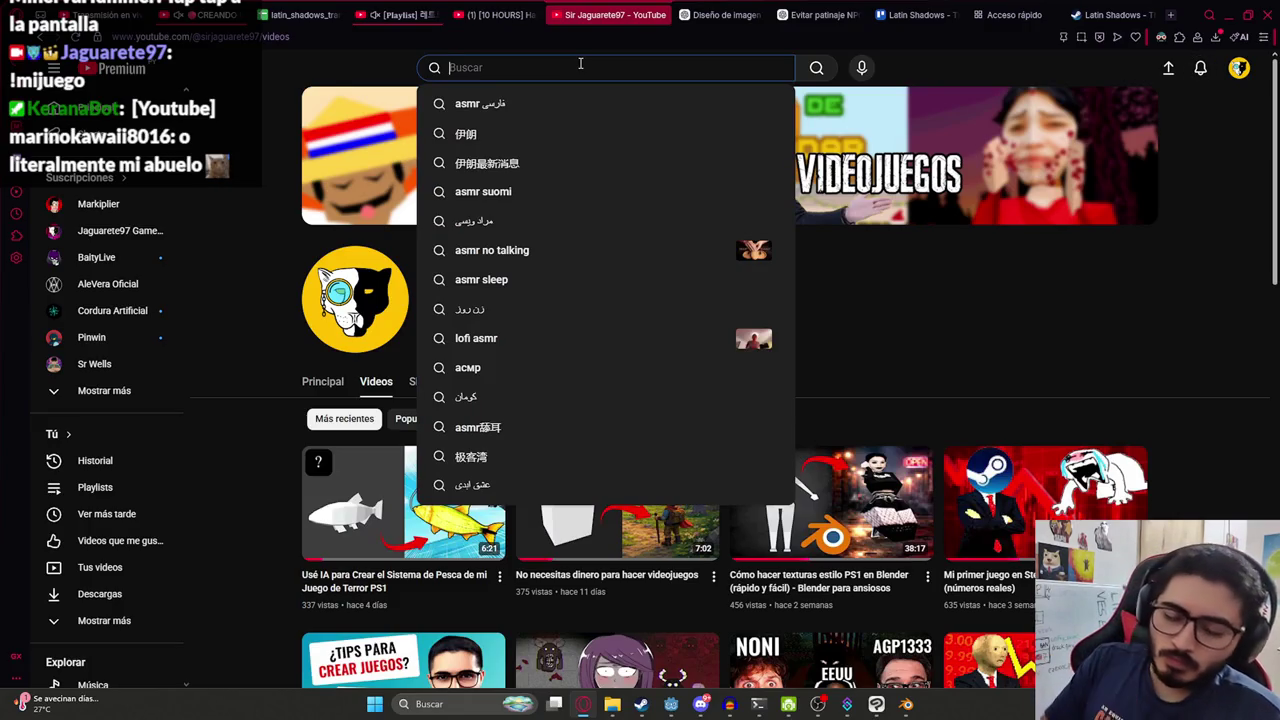
# Search for the creator's channel, sort its videos by Popular, then return to your channel.
pyautogui.write('sebaspo')
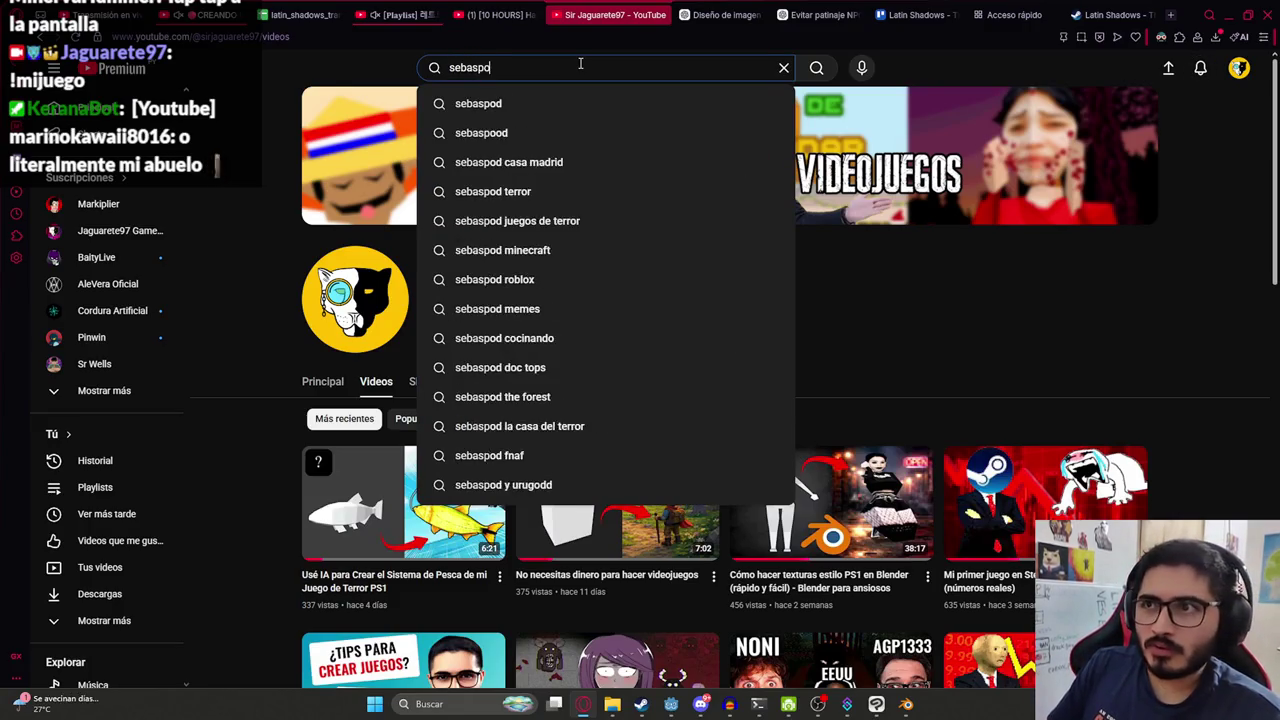
pyautogui.write('c')
pyautogui.press('Return')
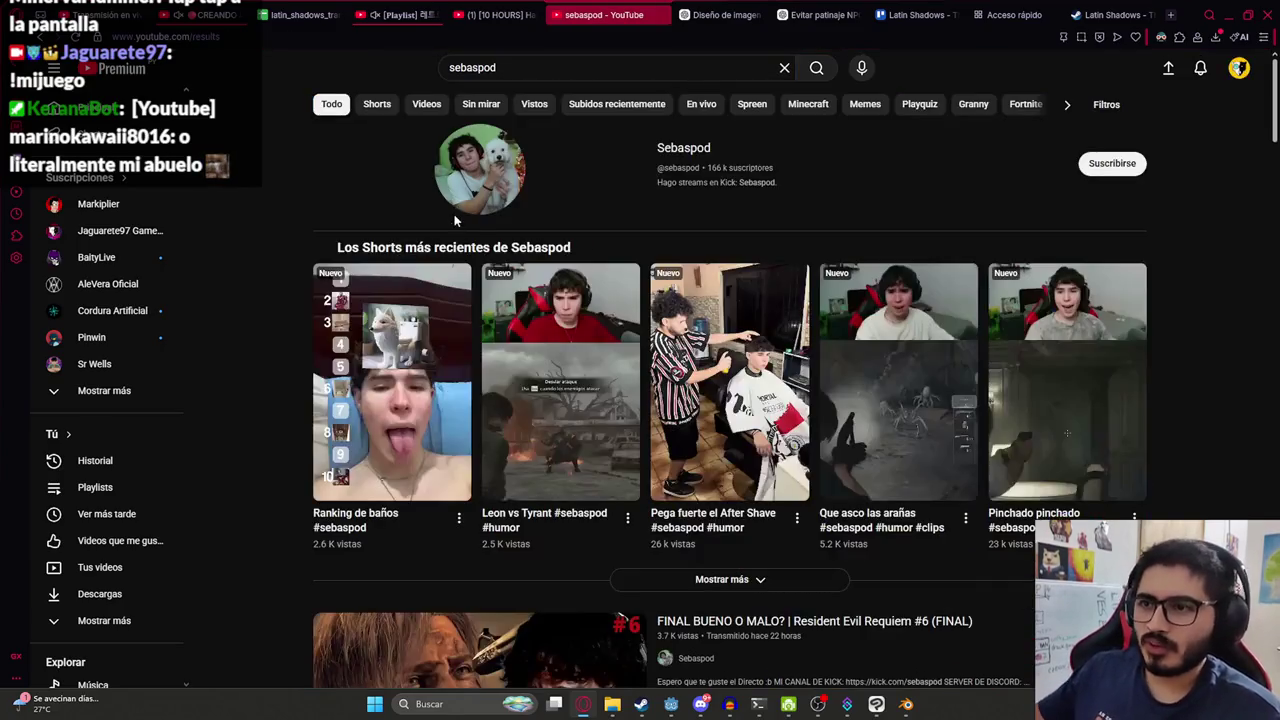
pyautogui.click(481, 190)
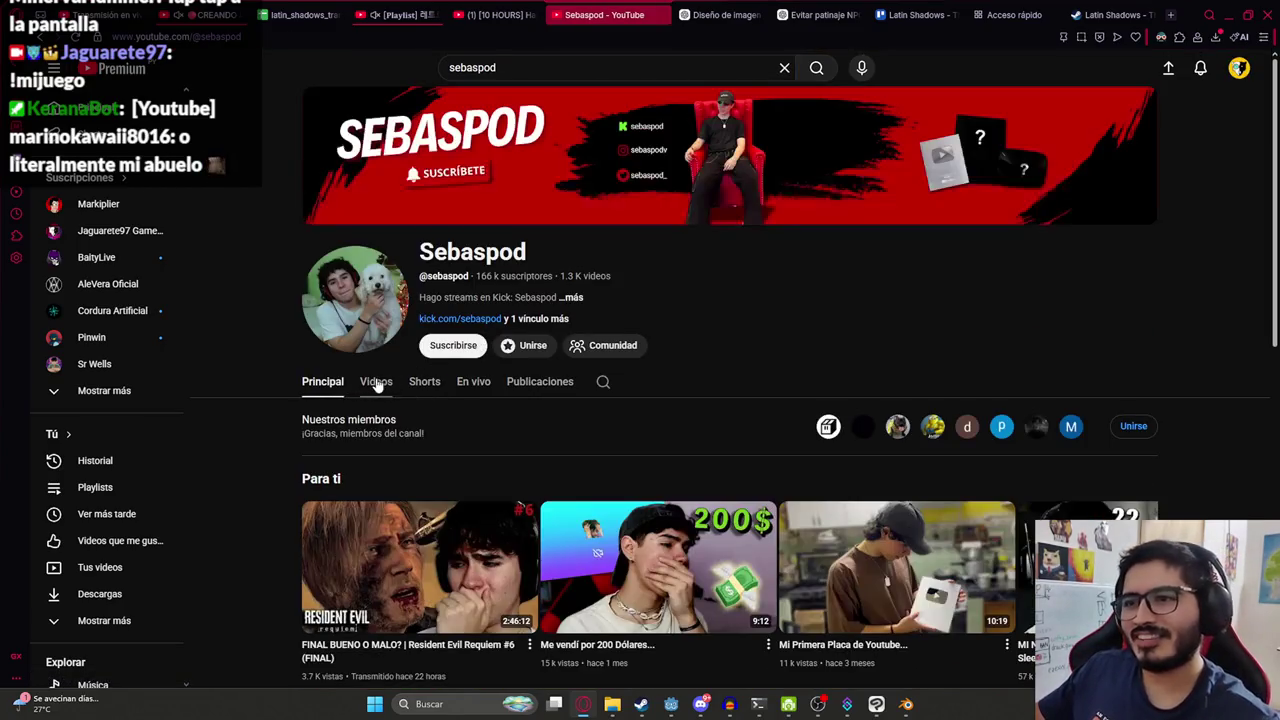
pyautogui.click(378, 378)
pyautogui.click(415, 420)
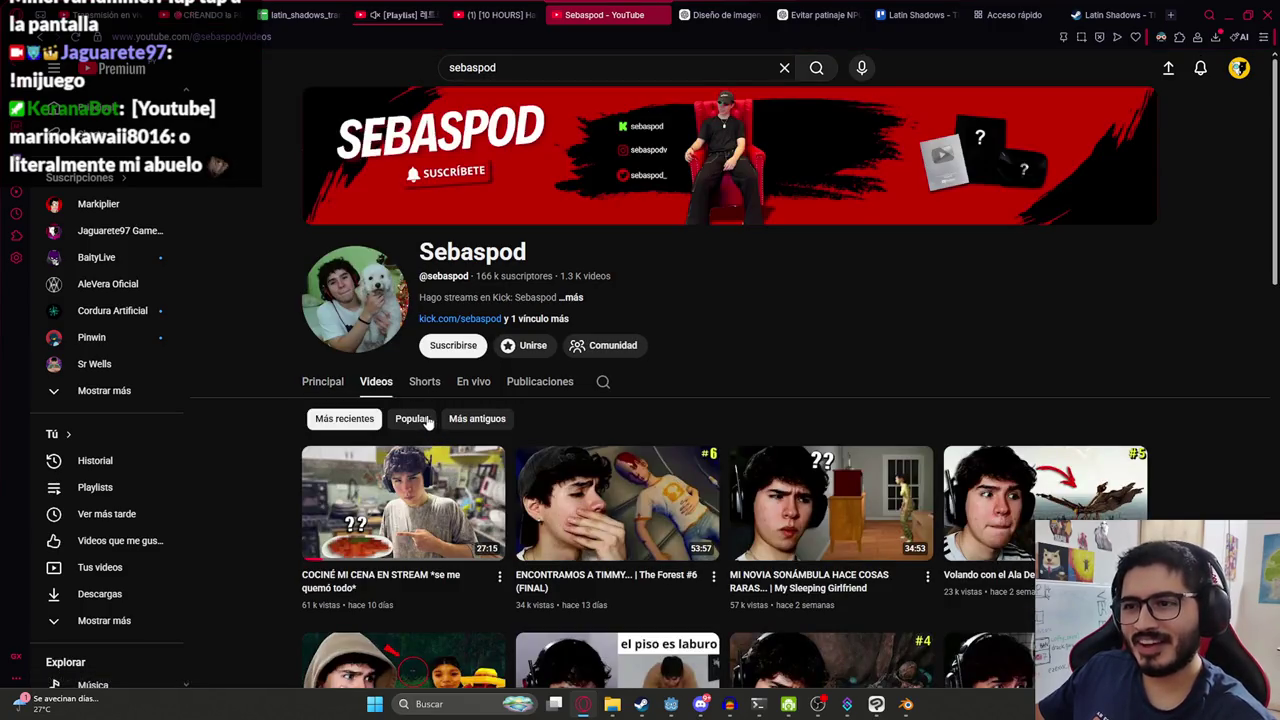
pyautogui.scroll(-3, 300, 450)
pyautogui.scroll(2, 254, 493)
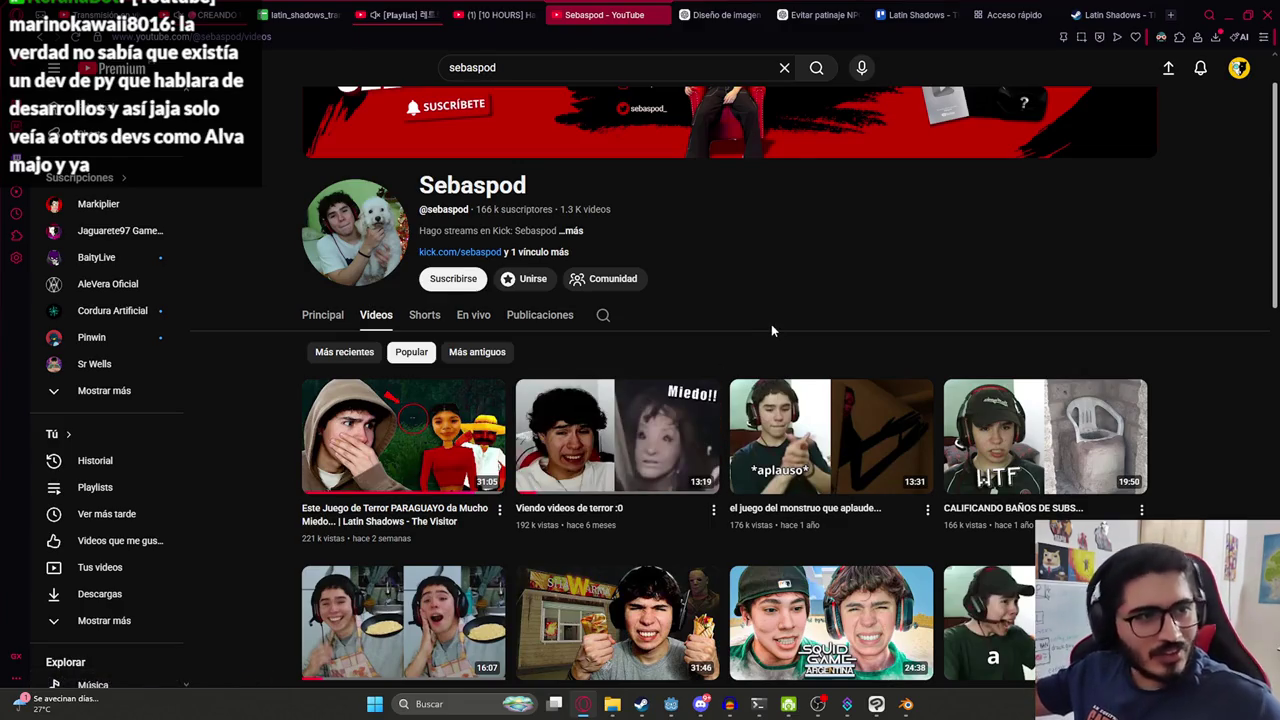
pyautogui.click(1240, 70)
pyautogui.click(1075, 159)
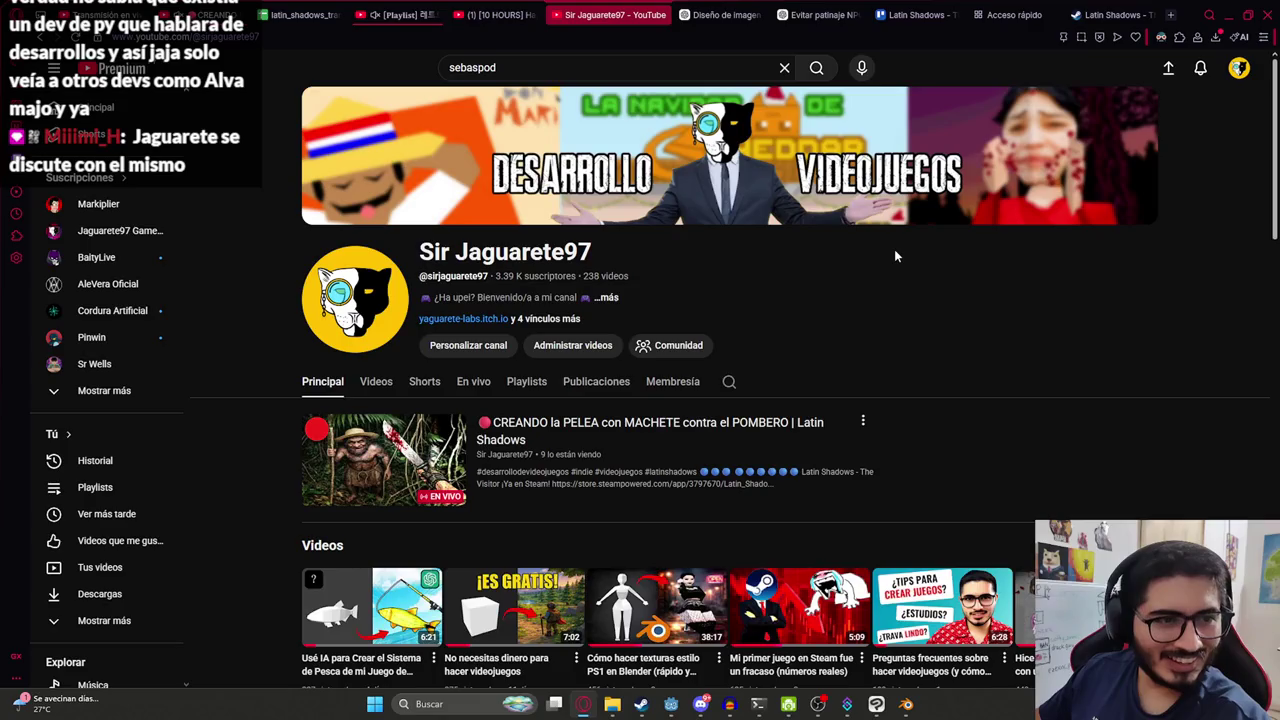
# Open the featured gameplay channel under Destacados, then return to the Godot editor.
pyautogui.scroll(-3, 894, 256)
pyautogui.scroll(-1, 894, 256)
pyautogui.scroll(4, 894, 256)
pyautogui.scroll(-4, 913, 318)
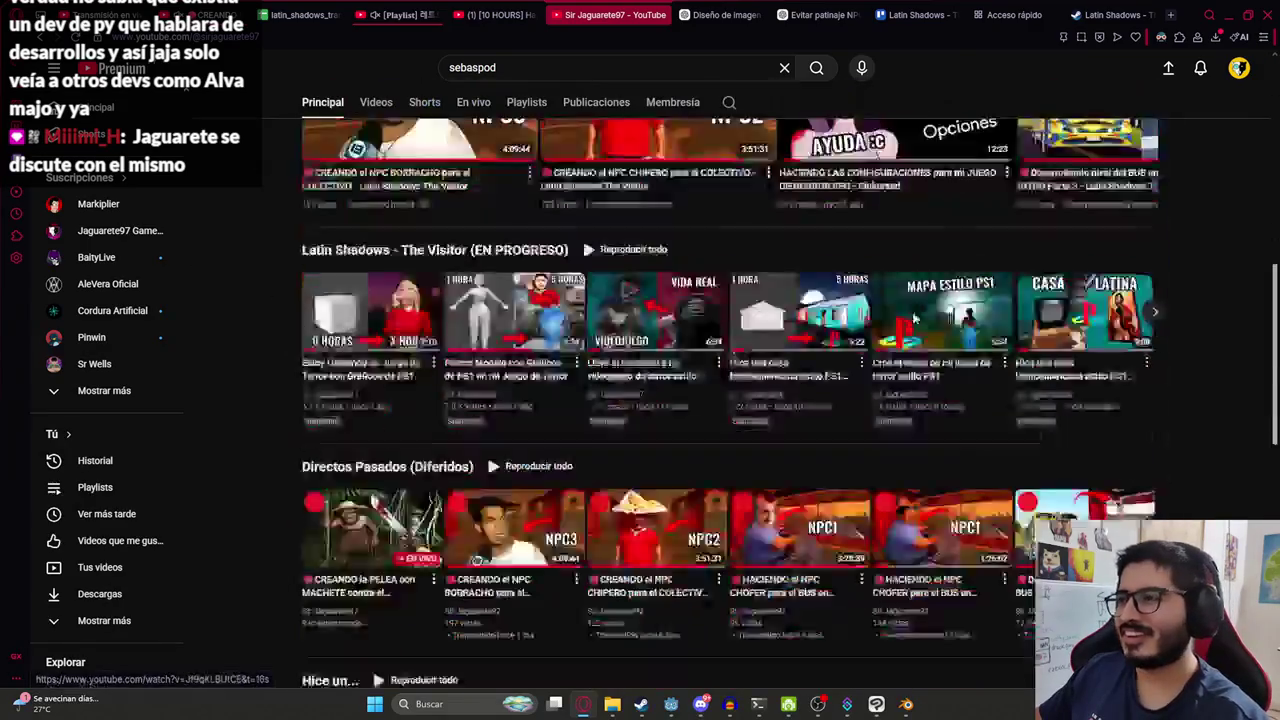
pyautogui.scroll(-4, 913, 318)
pyautogui.scroll(-3, 882, 305)
pyautogui.click(375, 575)
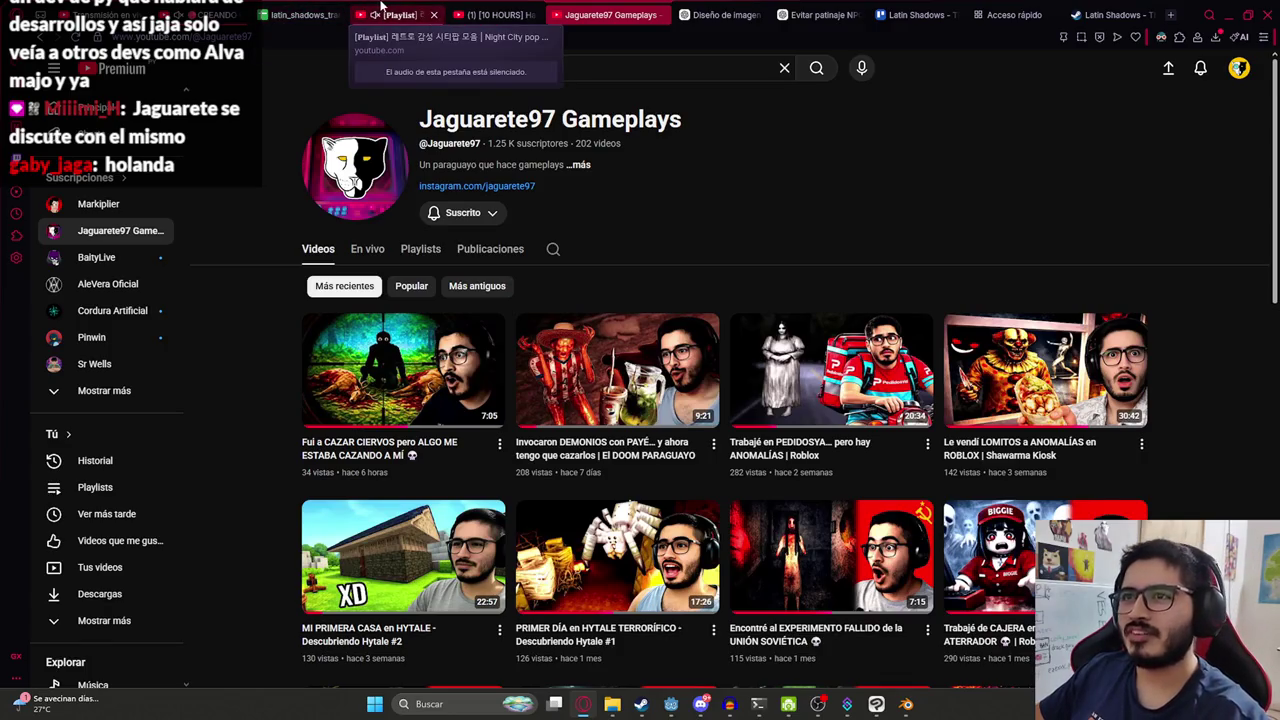
pyautogui.click(381, 10)
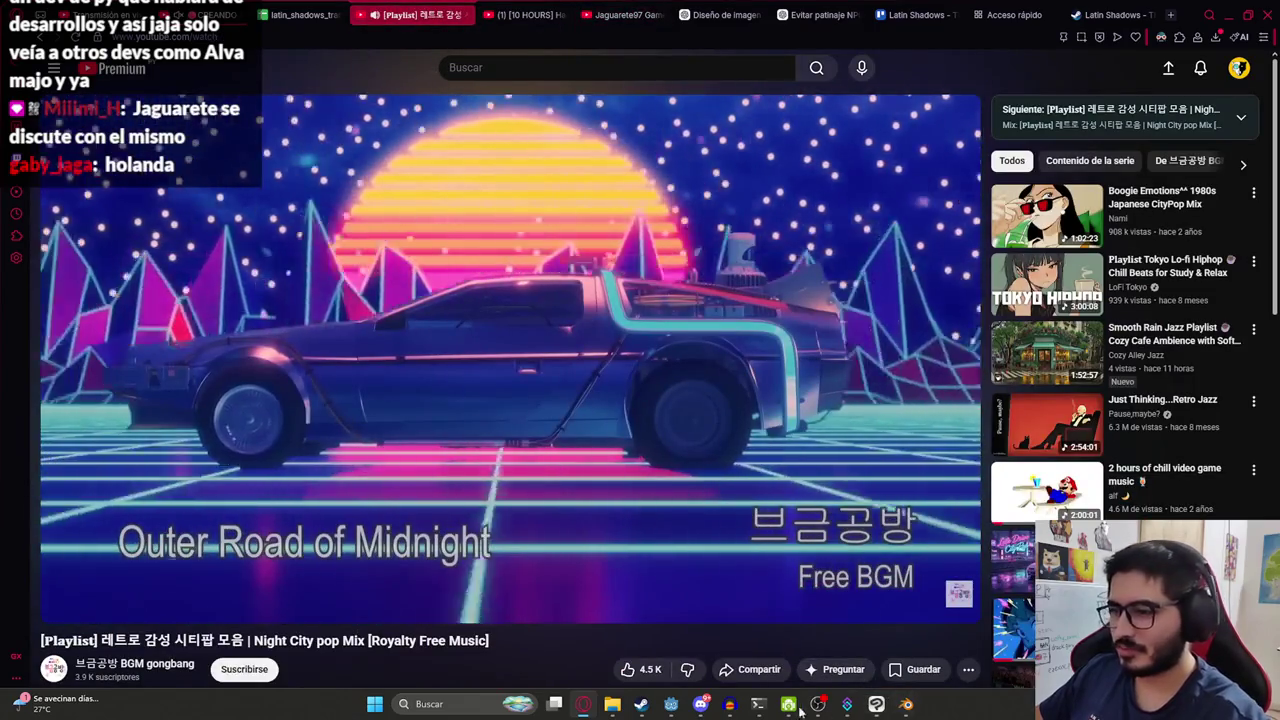
pyautogui.click(675, 704)
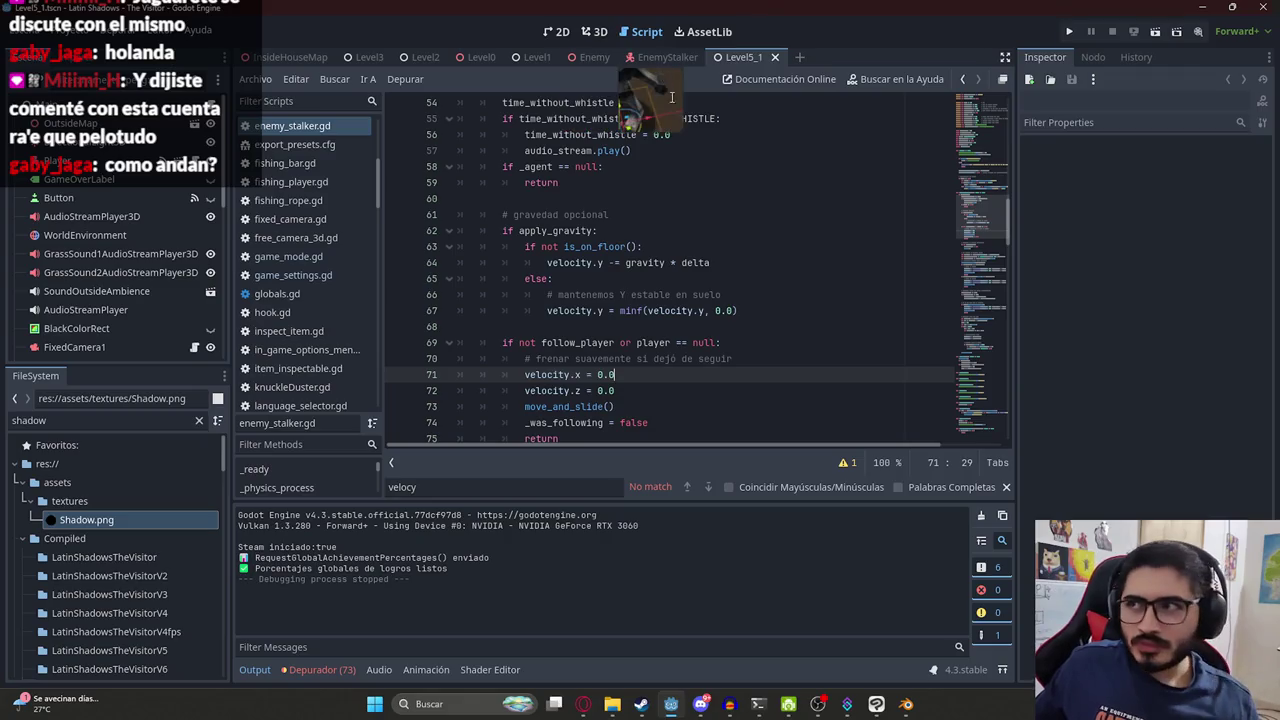
# Leave enemy_stalker.gd and show the Level5_1 scene in the 3D view.
pyautogui.click(645, 150)
pyautogui.rightClick(738, 57)
pyautogui.click(773, 165)
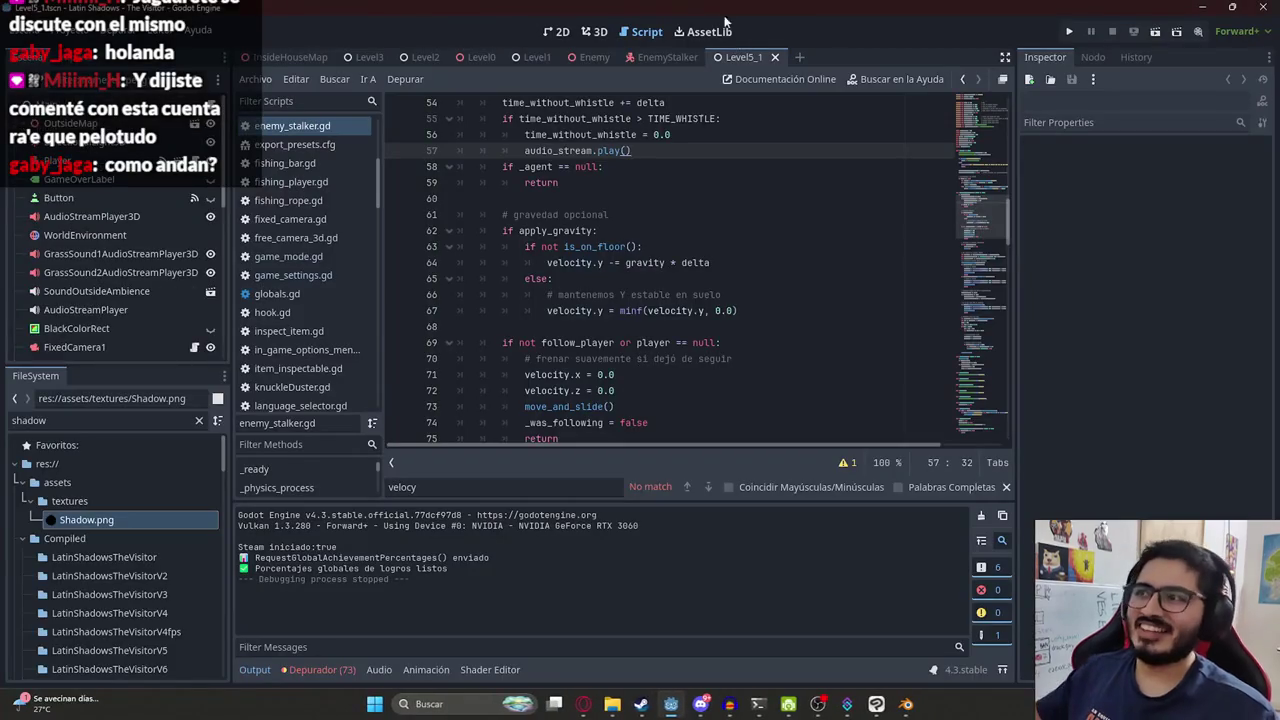
pyautogui.rightClick(730, 60)
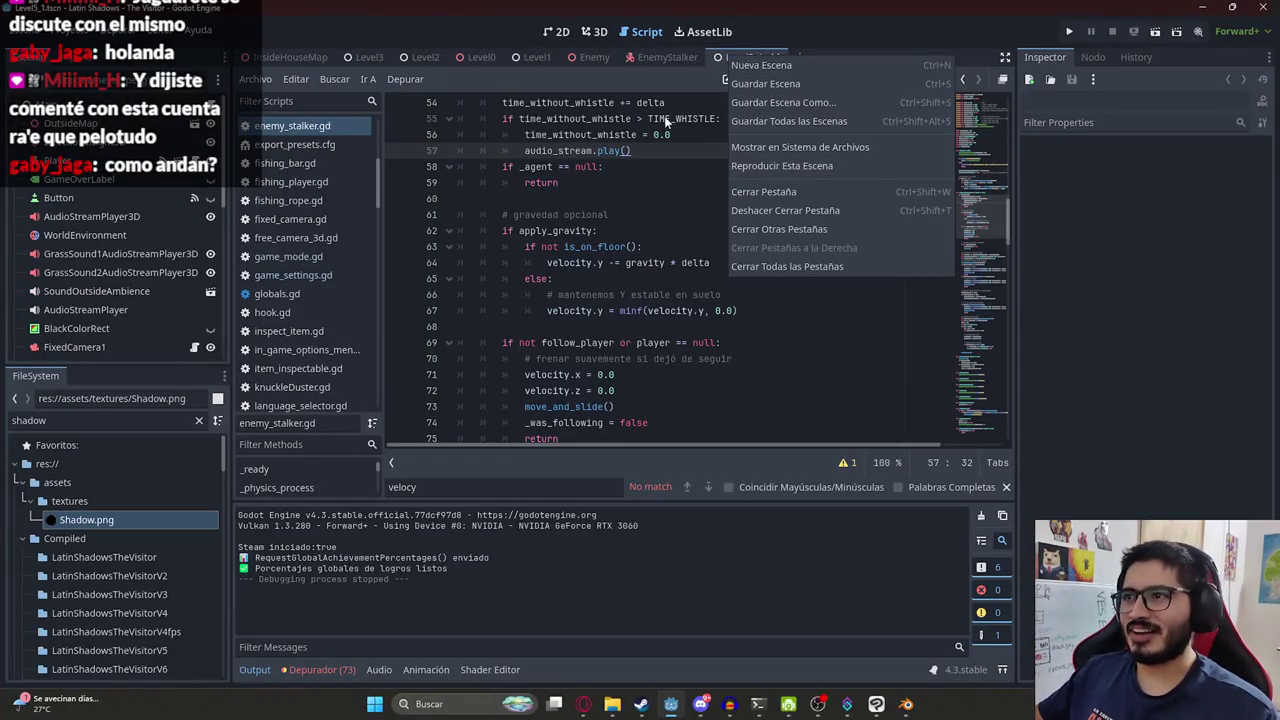
pyautogui.click(594, 31)
pyautogui.click(594, 31)
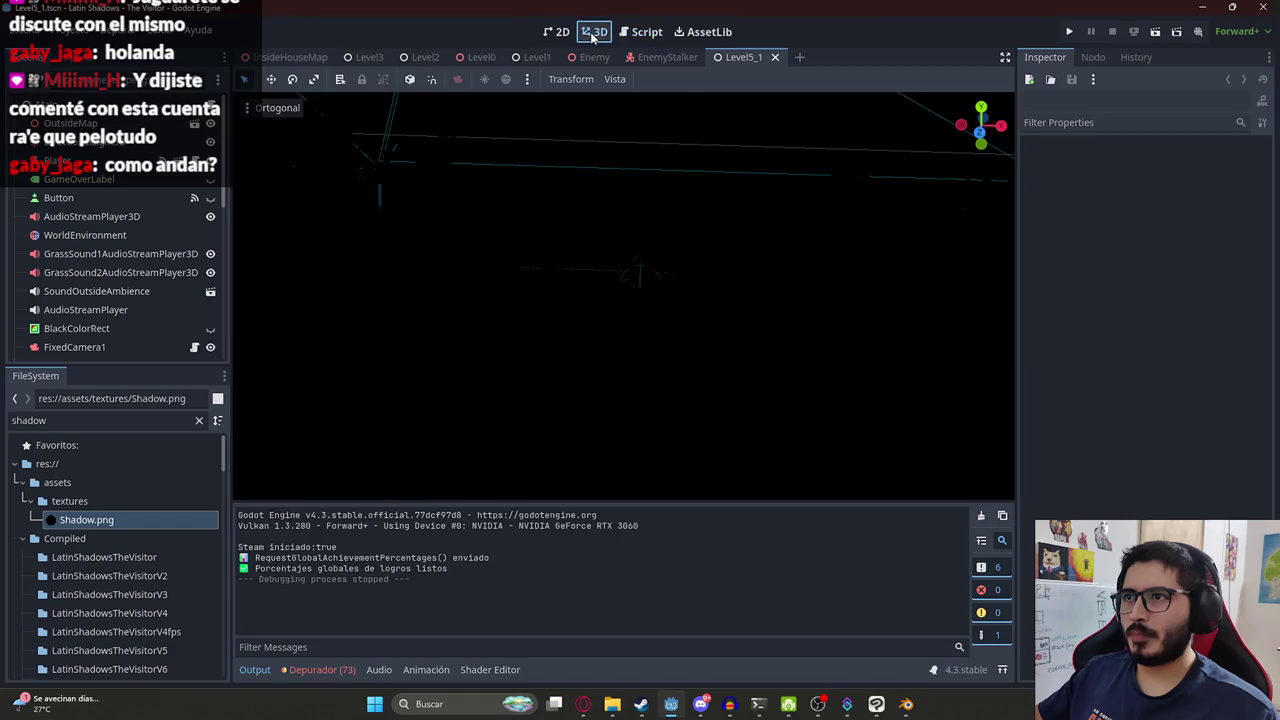
# Open the EnemyStalker scene in the 3D view.
pyautogui.click(640, 31)
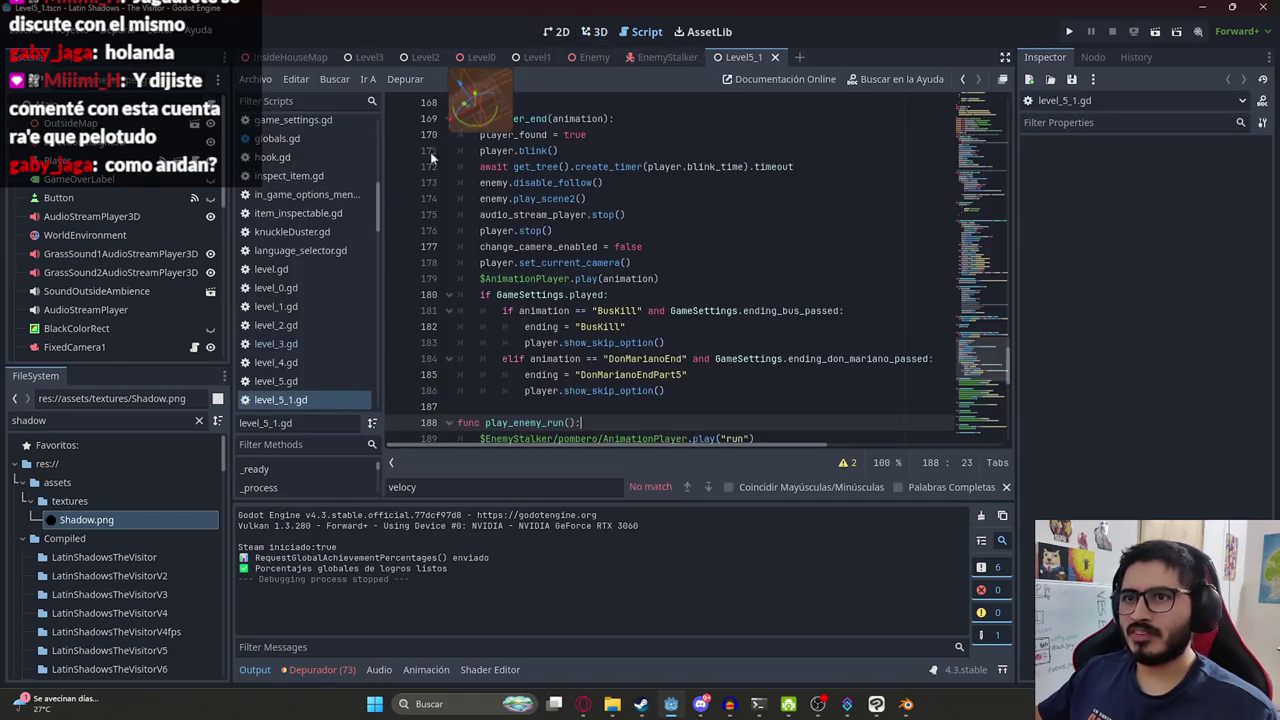
pyautogui.click(594, 31)
pyautogui.click(660, 57)
pyautogui.scroll(2, 540, 258)
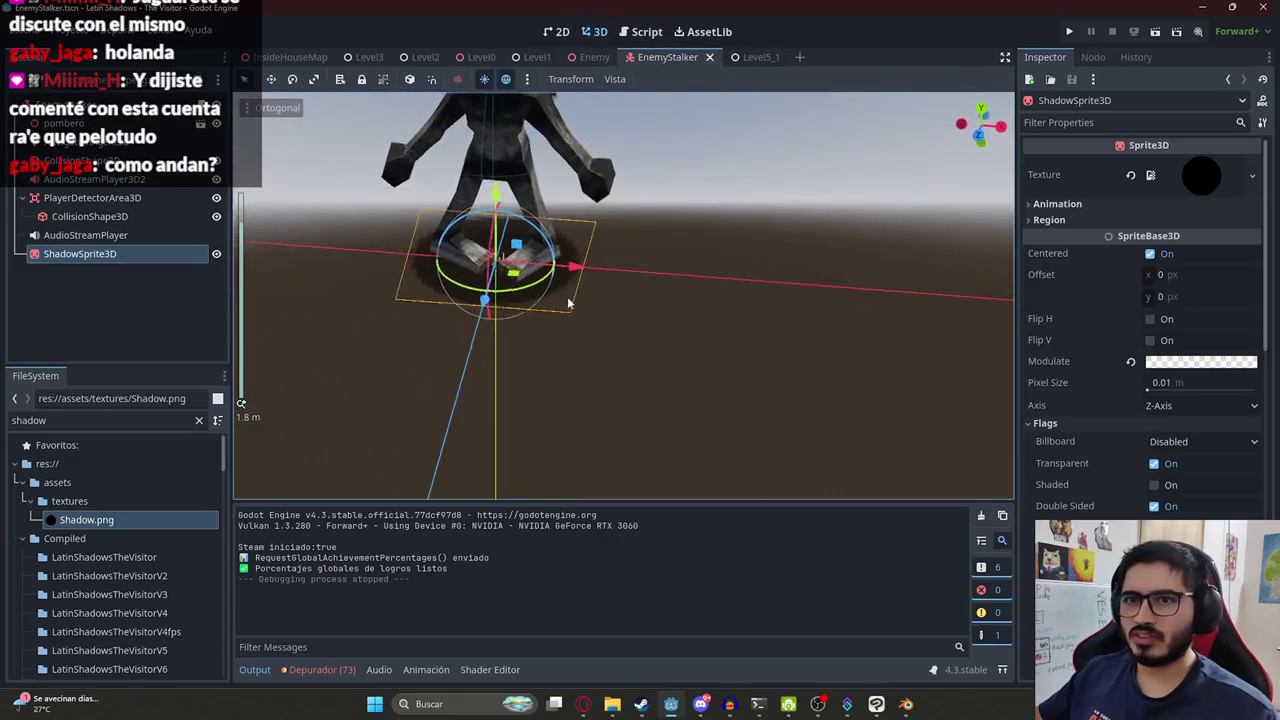
# Move ShadowSprite3D along Y so it sits flat under the model's feet.
pyautogui.keyDown('shift'); pyautogui.moveTo(538, 258); pyautogui.dragTo(394, 293, button='middle'); pyautogui.keyUp('shift')
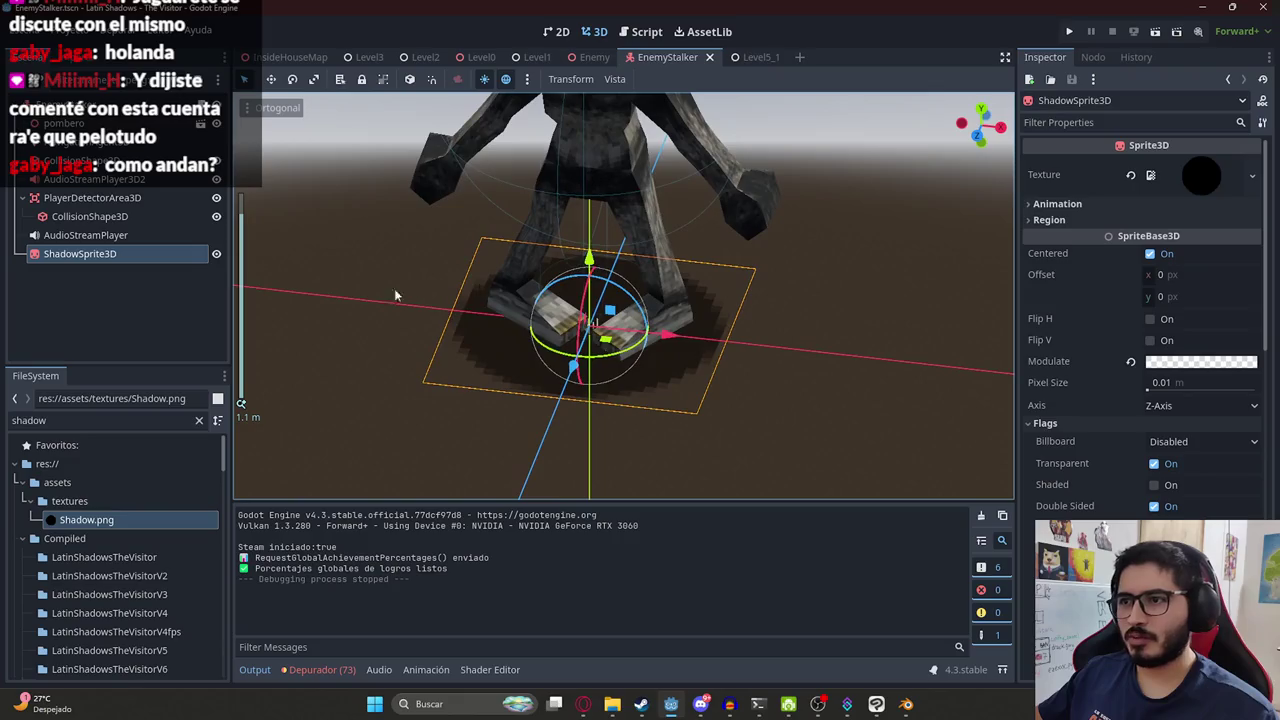
pyautogui.moveTo(592, 262); pyautogui.dragTo(594, 238)
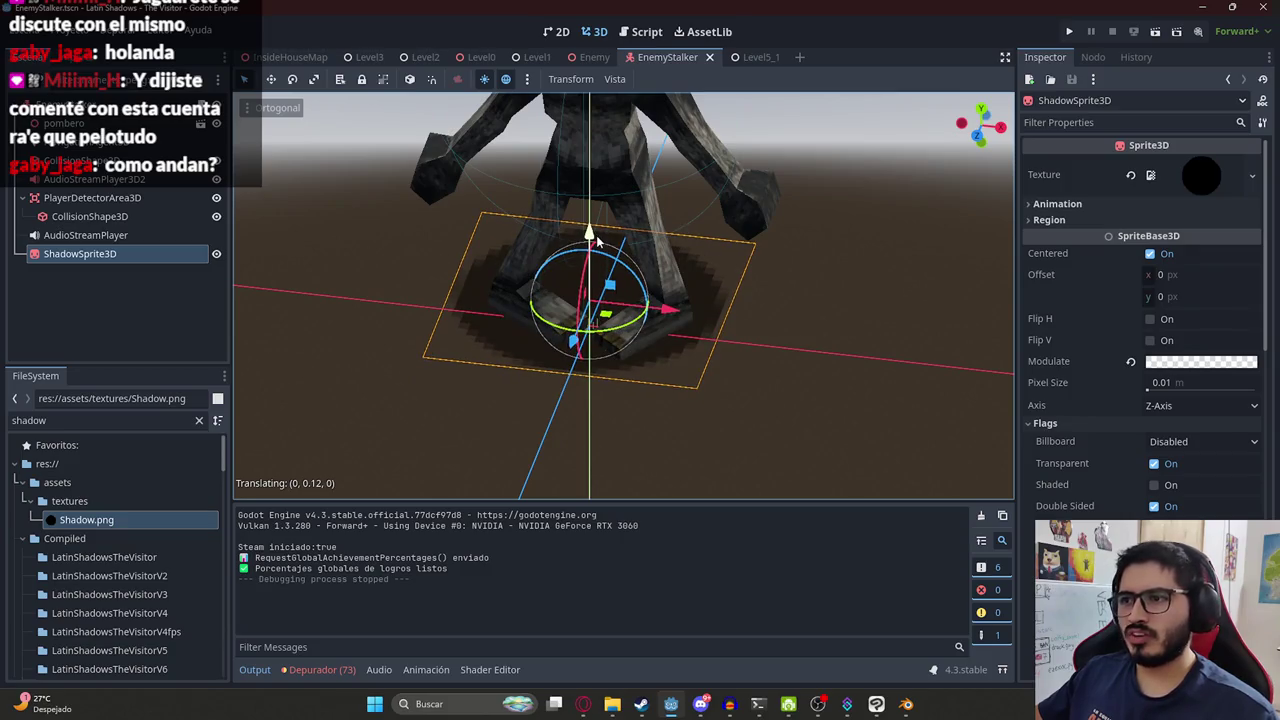
pyautogui.moveTo(594, 240)
pyautogui.mouseDown(button='middle')
pyautogui.moveTo(592, 288)
pyautogui.moveTo(624, 200)
pyautogui.moveTo(615, 187)
pyautogui.mouseUp(button='middle')
pyautogui.moveTo(641, 127); pyautogui.dragTo(641, 132)
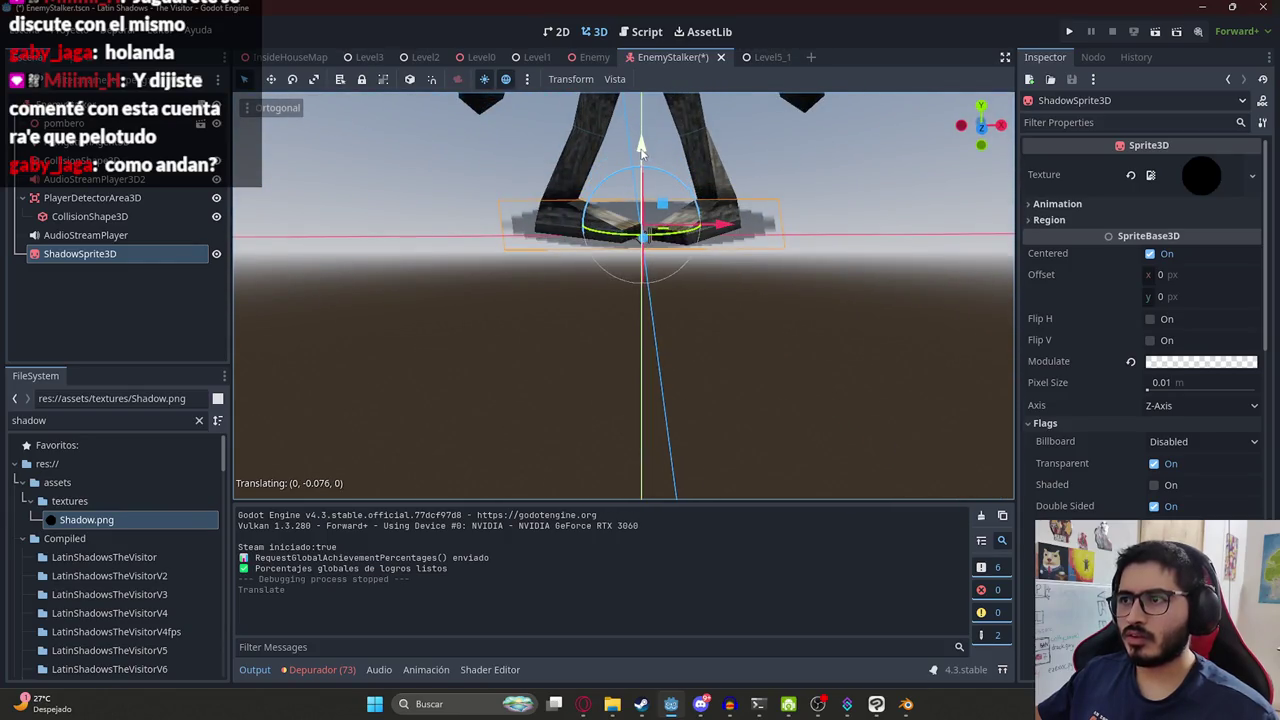